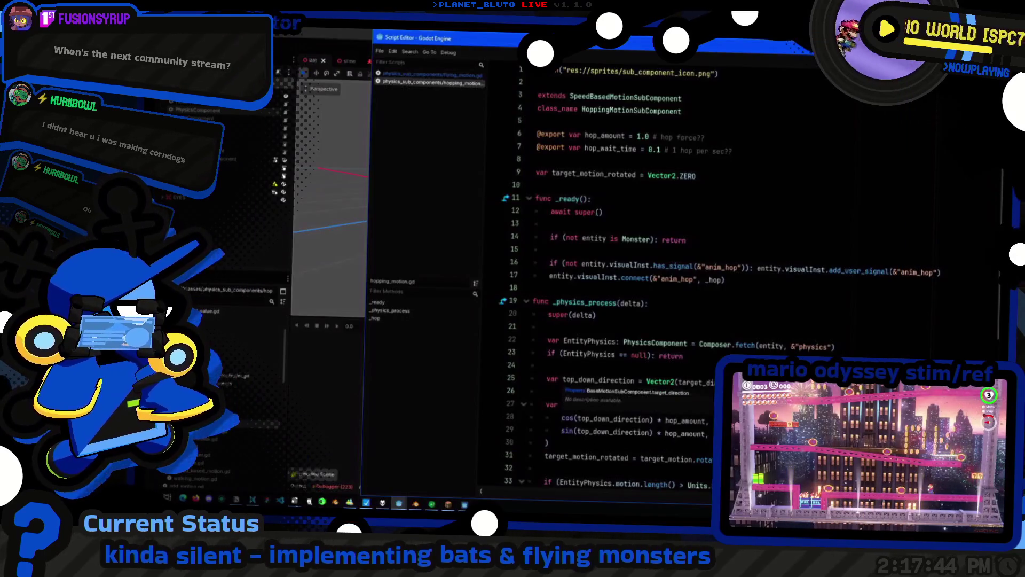
Look over the hopping motion code and the bat model, then return to walking_motion.gd
{"action": "scroll", "coordinate": [614, 267], "scroll_direction": "down", "scroll_amount": 3}
{"action": "left_click", "coordinate": [565, 404]}
{"action": "left_click", "coordinate": [217, 203]}
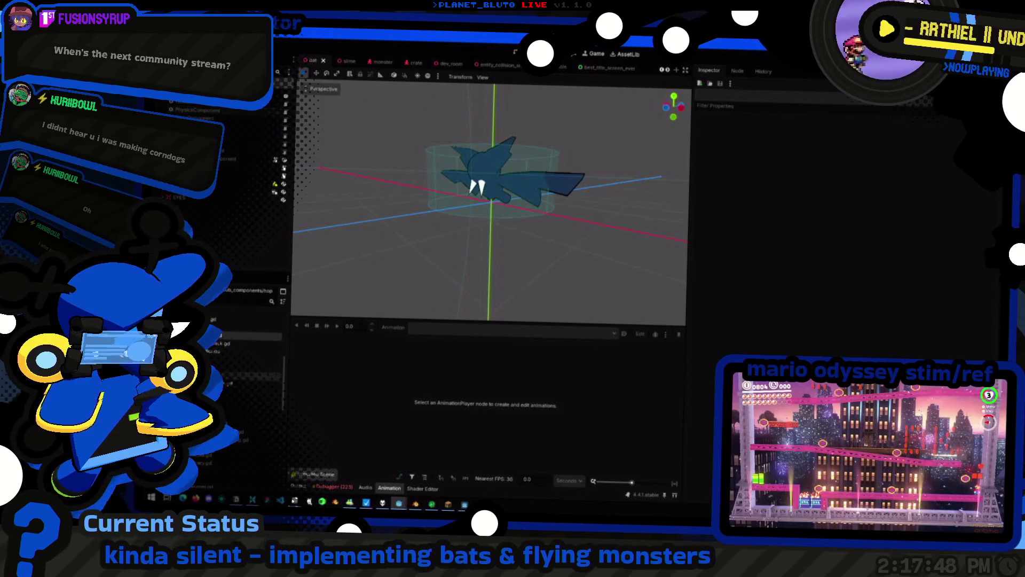
{"action": "key", "text": "alt+Tab"}
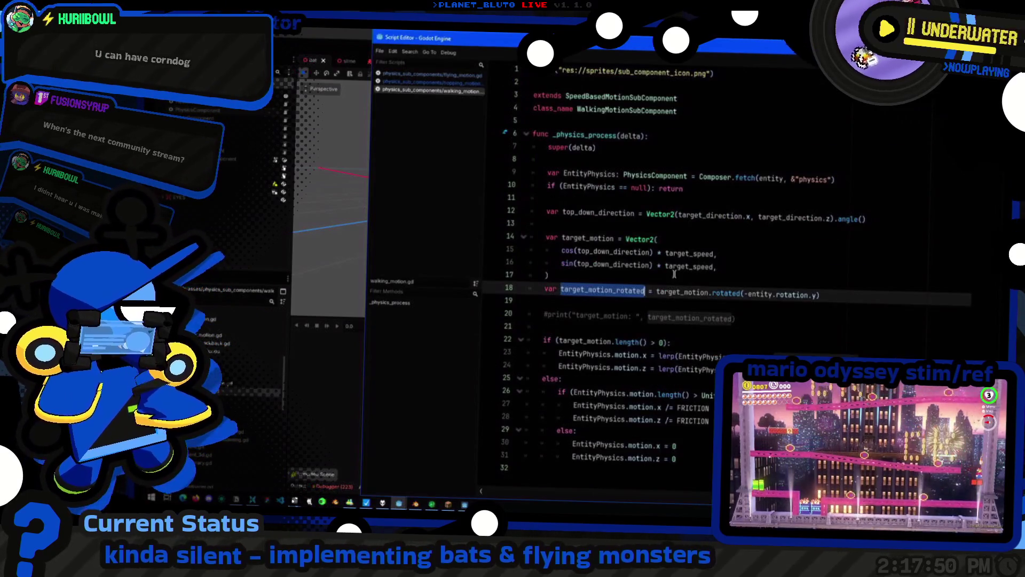
Copy walking_motion.gd's movement code on lines 12–31 and switch to flying_motion.gd
{"action": "left_click", "coordinate": [675, 273]}
{"action": "left_click", "coordinate": [843, 310]}
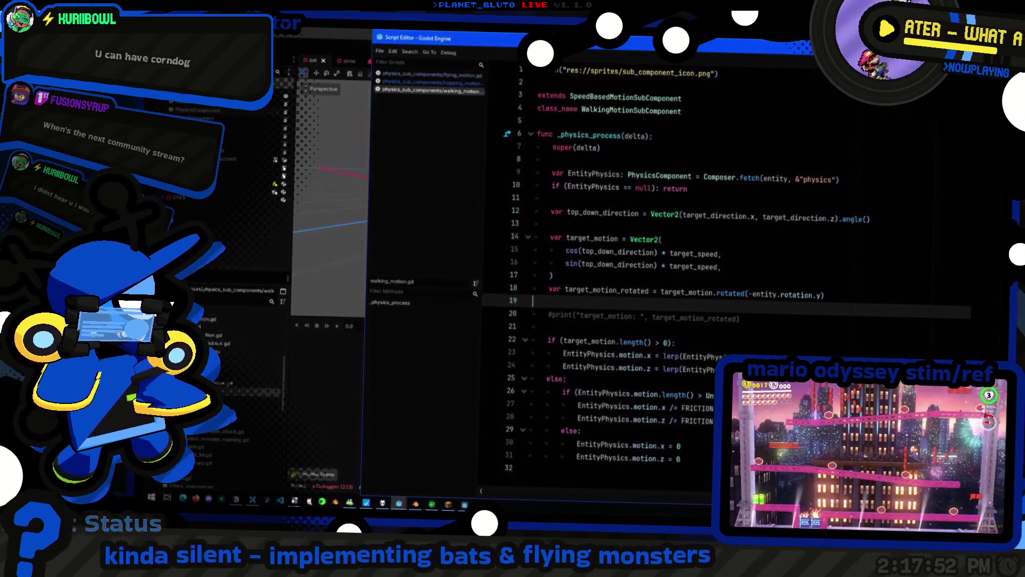
{"action": "left_click", "coordinate": [679, 459]}
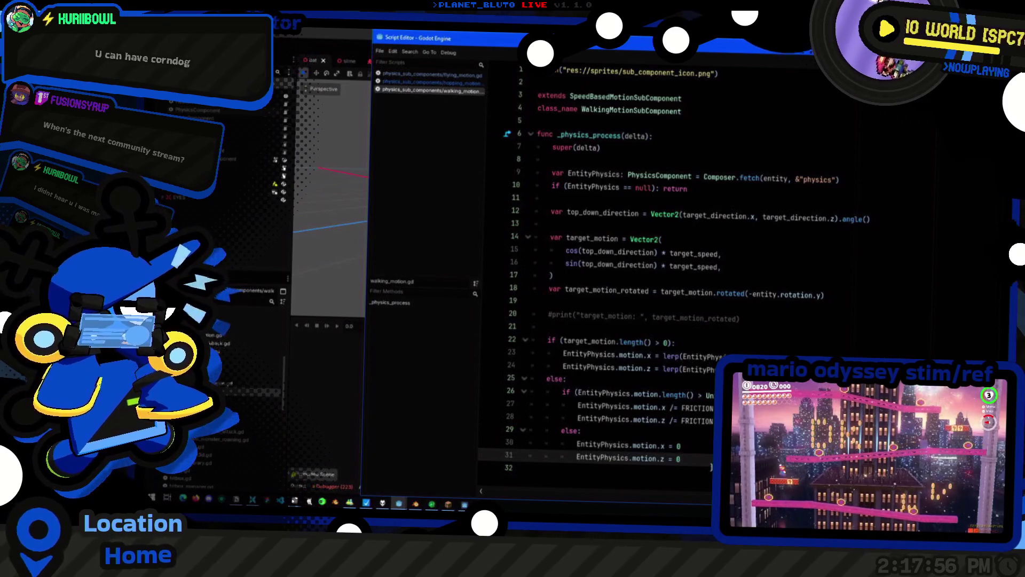
{"action": "mouse_move", "coordinate": [696, 459]}
{"action": "left_mouse_down"}
{"action": "mouse_move", "coordinate": [539, 291]}
{"action": "mouse_move", "coordinate": [450, 173]}
{"action": "mouse_move", "coordinate": [451, 213]}
{"action": "left_mouse_up"}
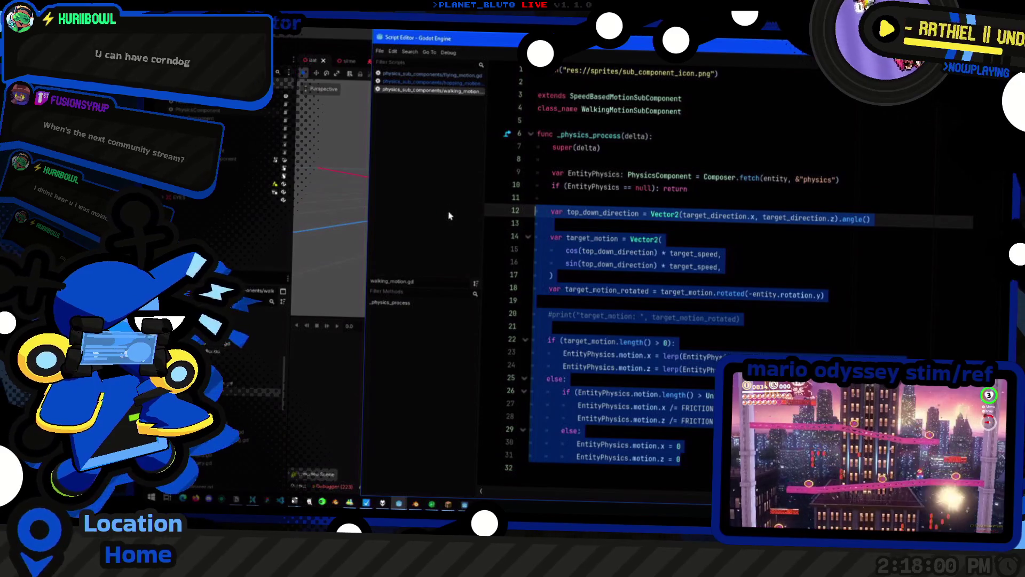
{"action": "left_click", "coordinate": [435, 75]}
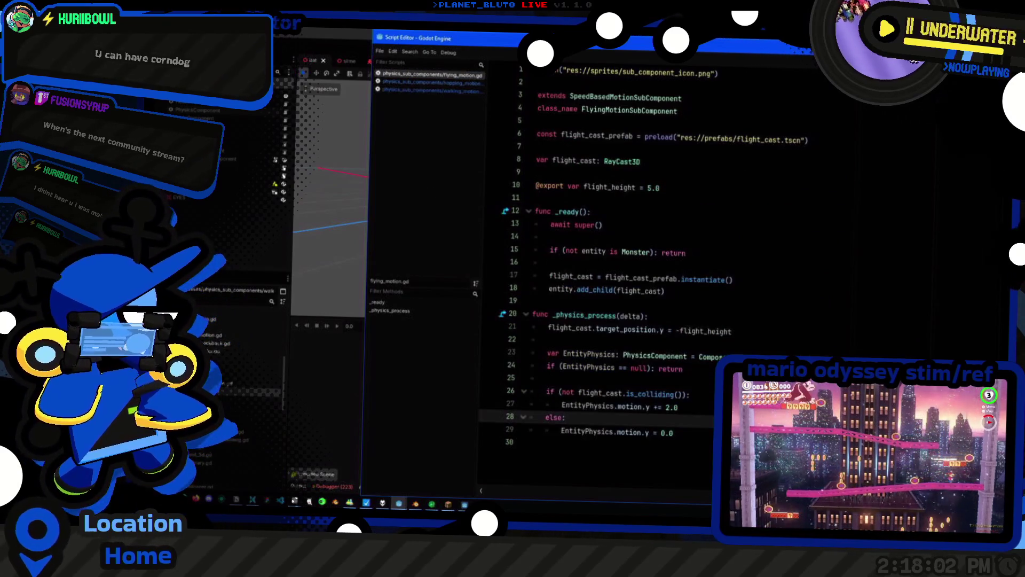
Paste the walking movement code into flying_motion.gd at line 30
{"action": "left_click", "coordinate": [531, 442]}
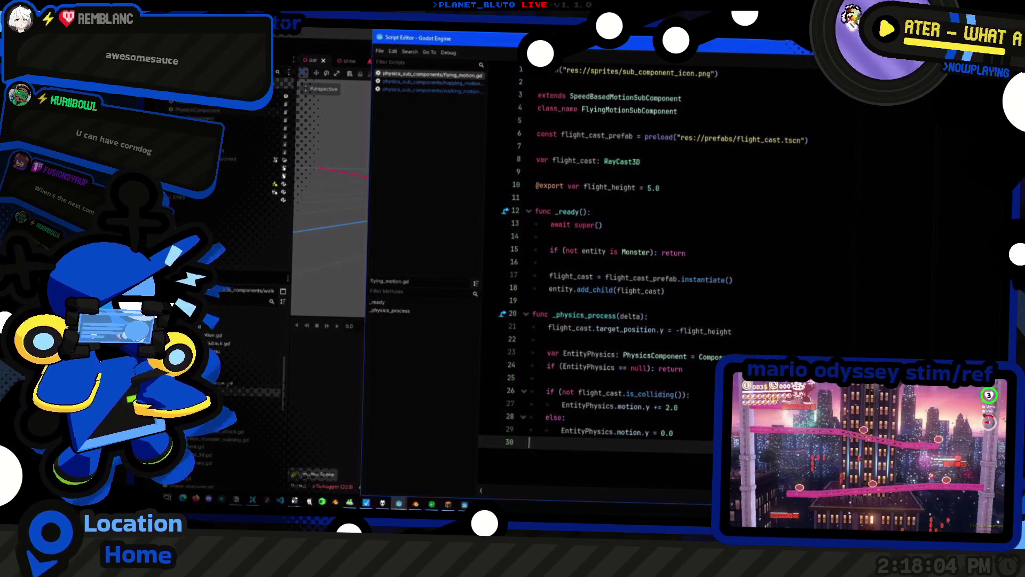
{"action": "key", "text": "Return"}
{"action": "key", "text": "BackSpace"}
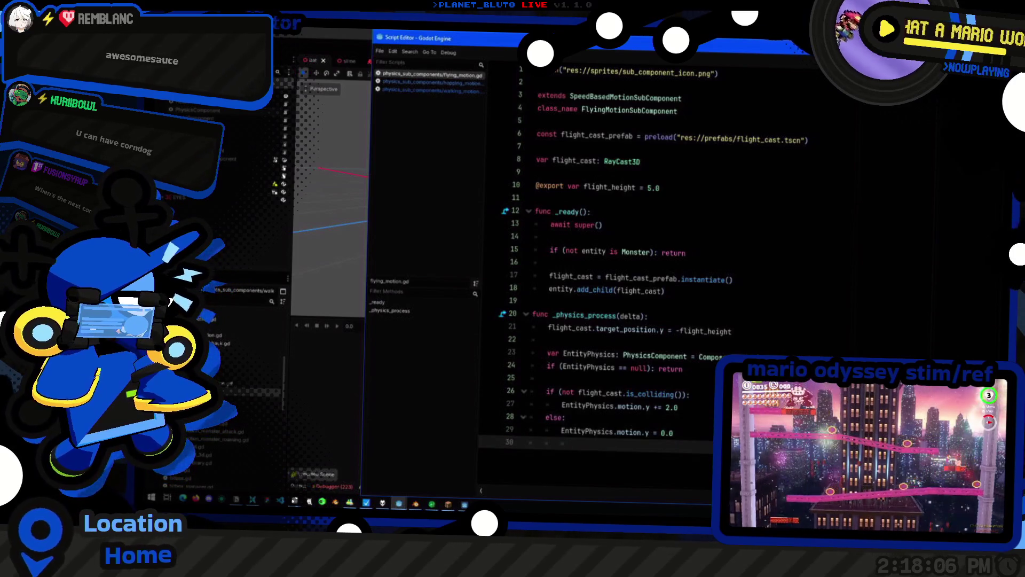
{"action": "key", "text": "Down"}
{"action": "key", "text": "Down"}
{"action": "key", "text": "Down"}
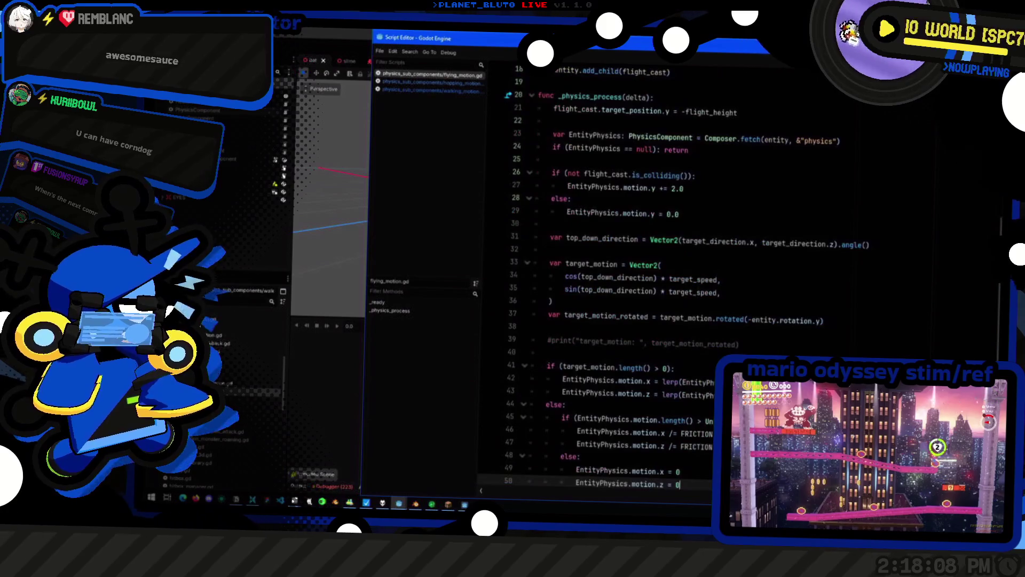
{"action": "scroll", "coordinate": [683, 433], "scroll_direction": "up", "scroll_amount": 2}
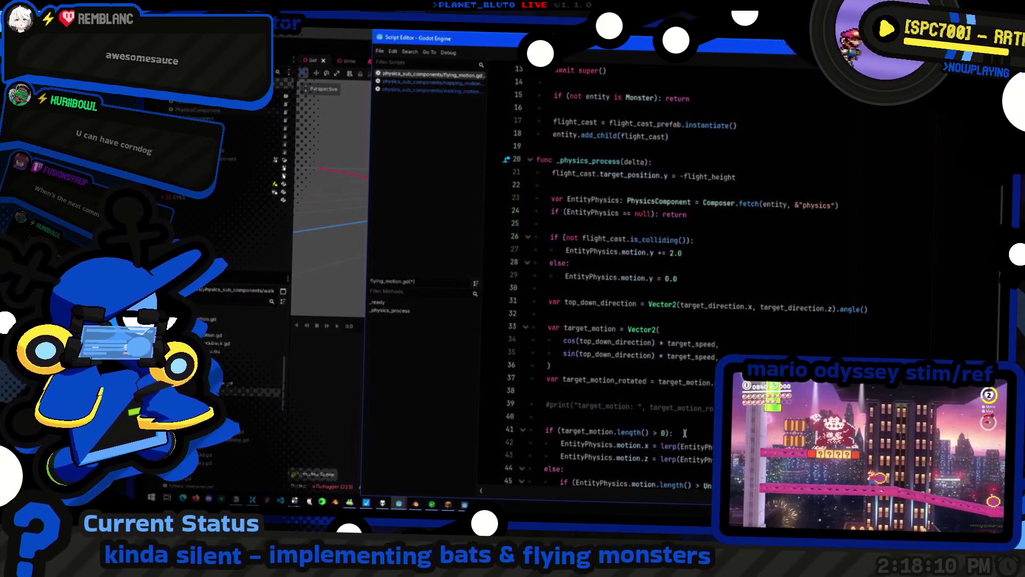
{"action": "scroll", "coordinate": [684, 433], "scroll_direction": "down", "scroll_amount": 2}
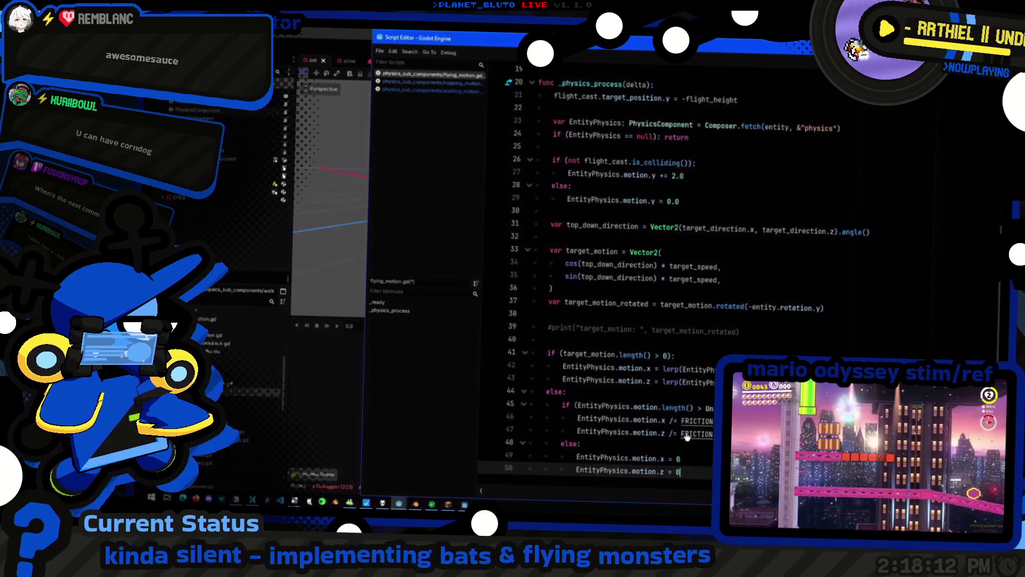
{"action": "scroll", "coordinate": [683, 433], "scroll_direction": "up", "scroll_amount": 3}
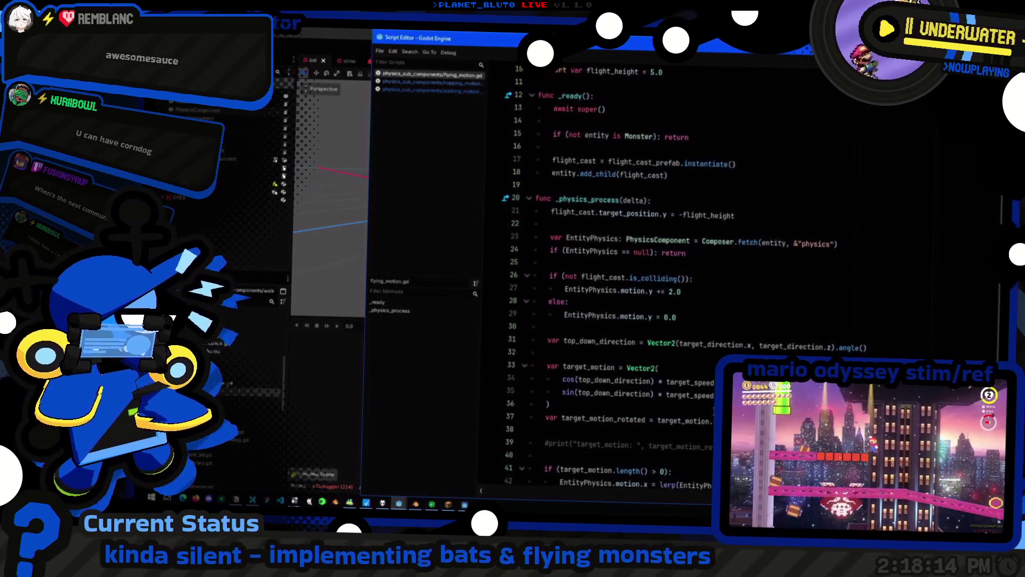
{"action": "scroll", "coordinate": [684, 433], "scroll_direction": "down", "scroll_amount": 3}
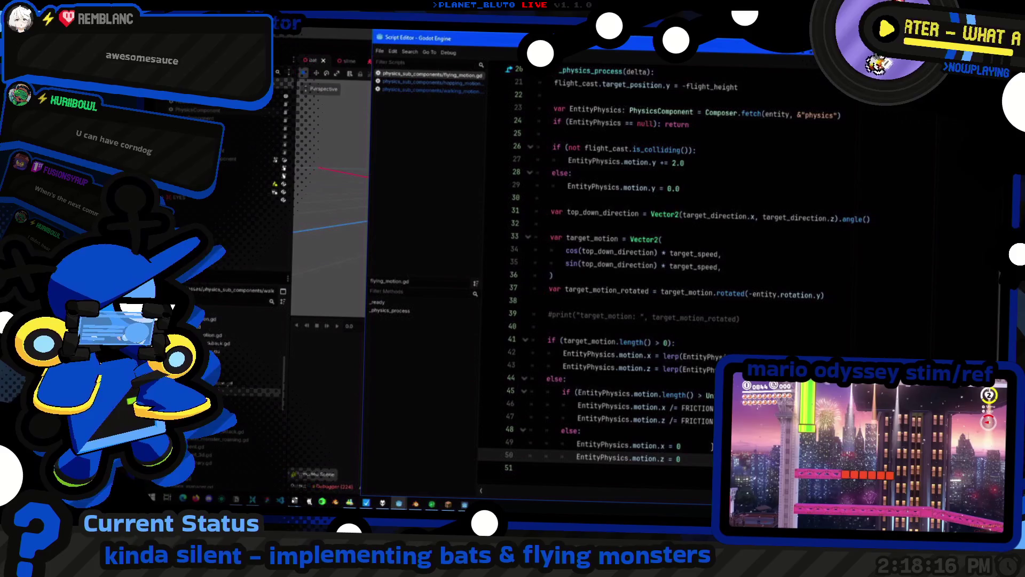
{"action": "scroll", "coordinate": [683, 433], "scroll_direction": "up", "scroll_amount": 3}
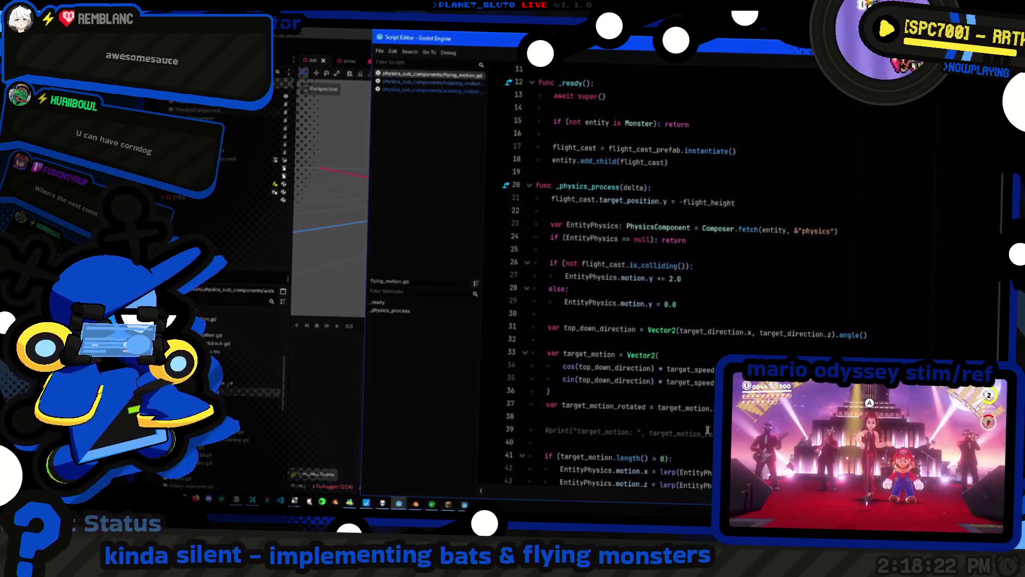
Open the RayCast3D class reference from flight_cast's declared type
{"action": "double_click", "coordinate": [582, 201]}
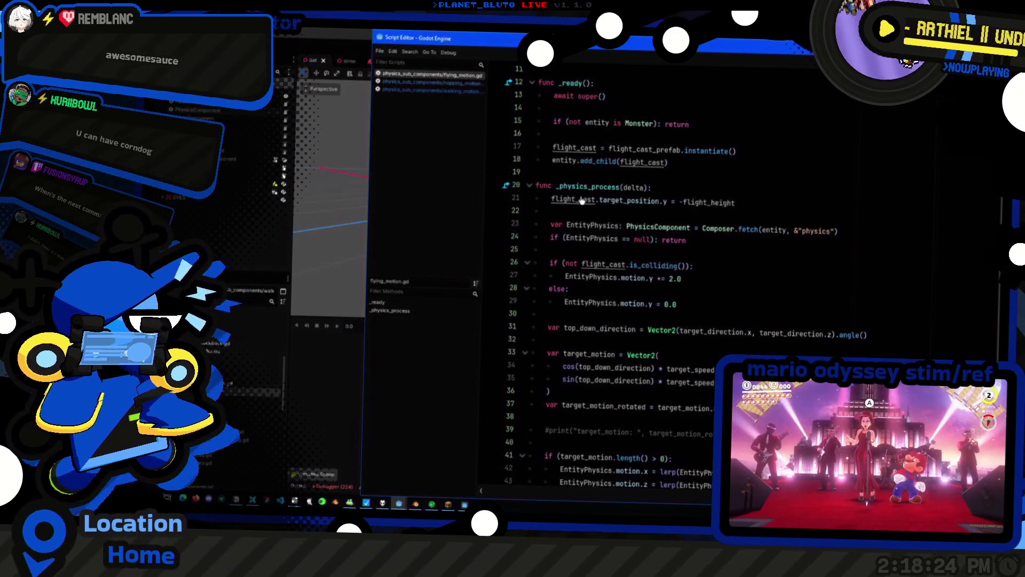
{"action": "left_click", "coordinate": [588, 200], "text": "ctrl"}
{"action": "left_click", "coordinate": [614, 160], "text": "ctrl"}
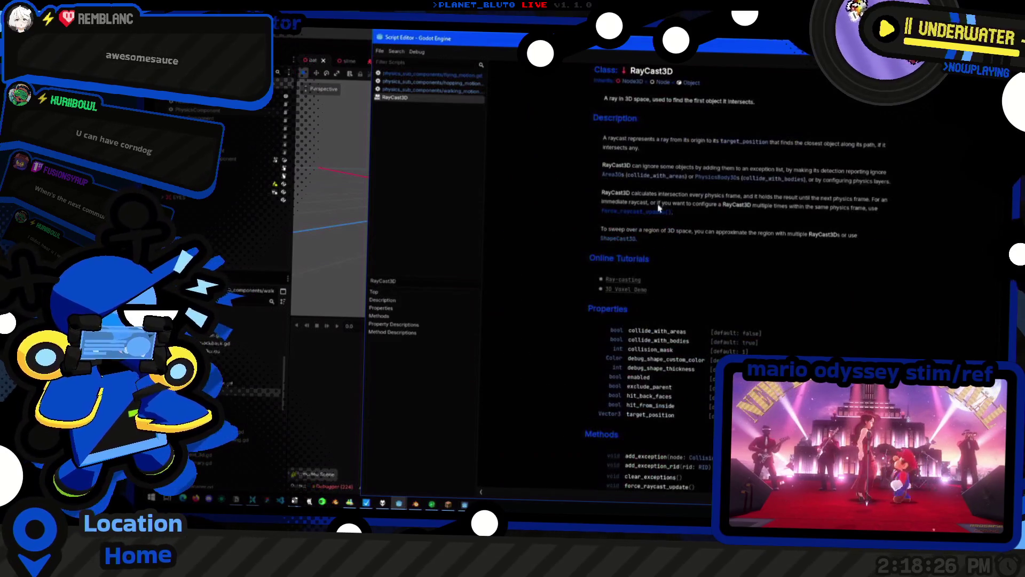
Read RayCast3D's get_collision_point method description, then switch to hopping_motion.gd
{"action": "scroll", "coordinate": [695, 237], "scroll_direction": "down", "scroll_amount": 5}
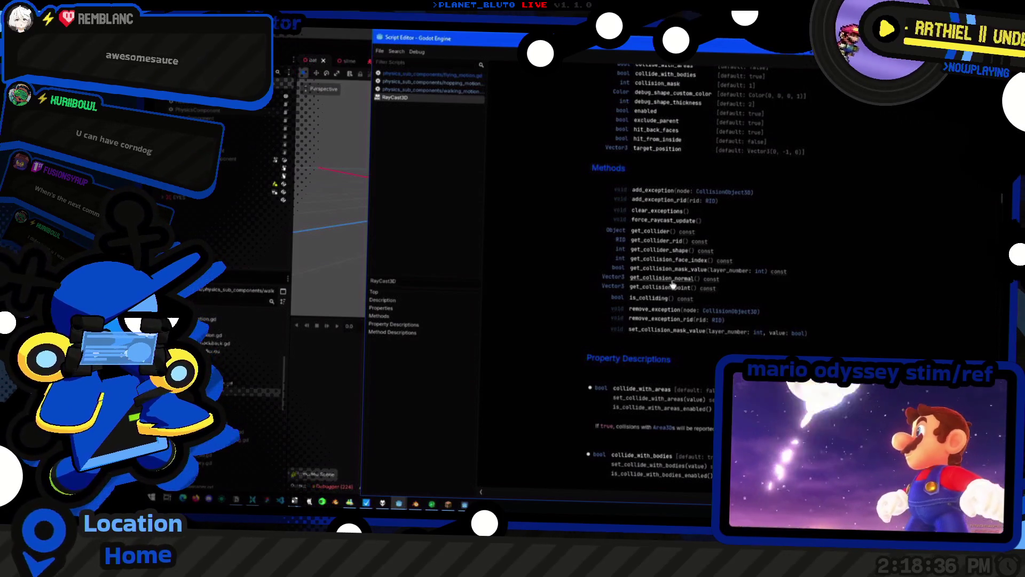
{"action": "left_click", "coordinate": [672, 283]}
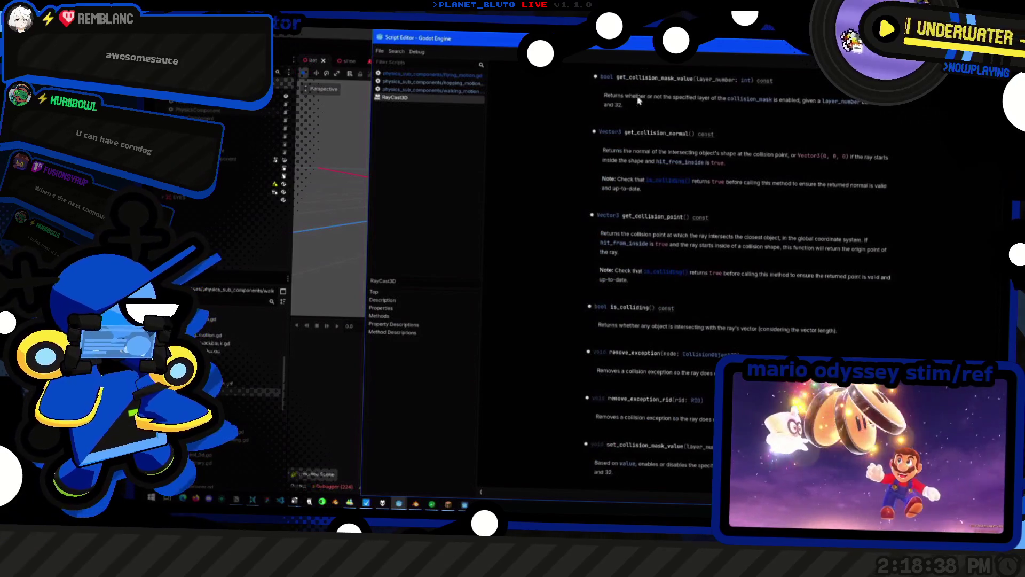
{"action": "double_click", "coordinate": [668, 218]}
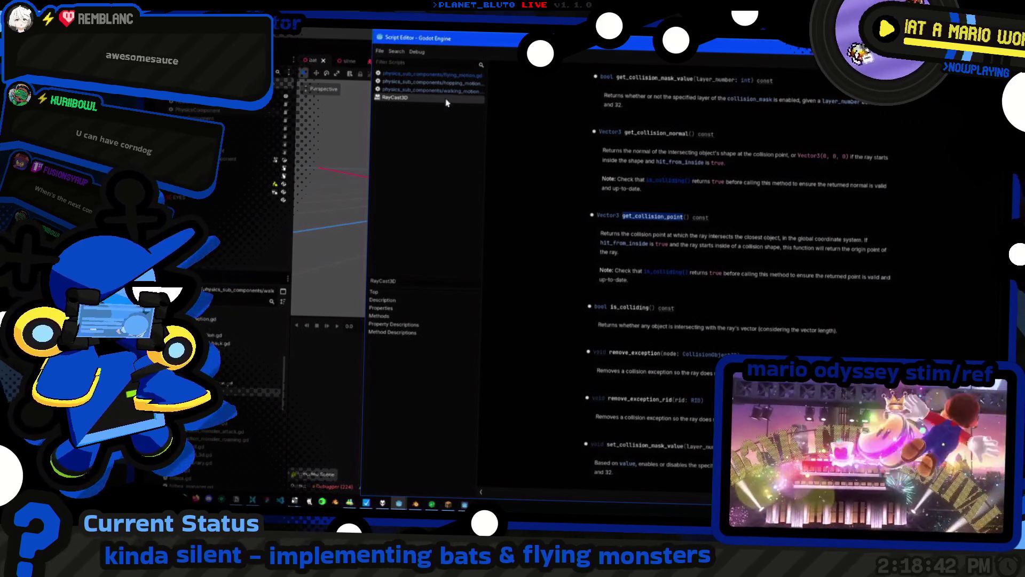
{"action": "left_click", "coordinate": [454, 84]}
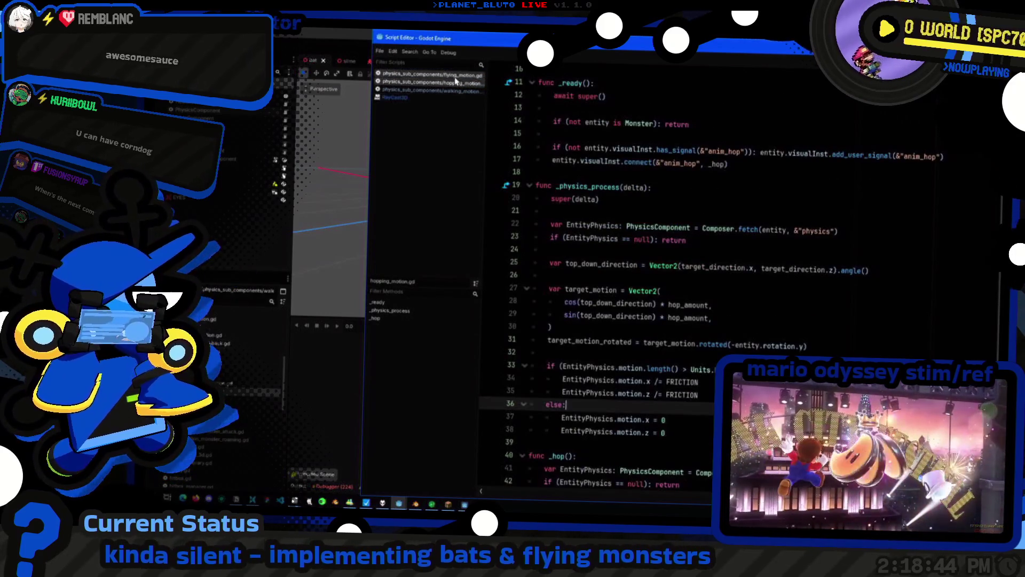
In flying_motion.gd, add a coll_point line calling flight_cast.get_collision_point() after line 28
{"action": "left_click", "coordinate": [443, 75]}
{"action": "left_click", "coordinate": [718, 281]}
{"action": "scroll", "coordinate": [662, 189], "scroll_direction": "down", "scroll_amount": 5}
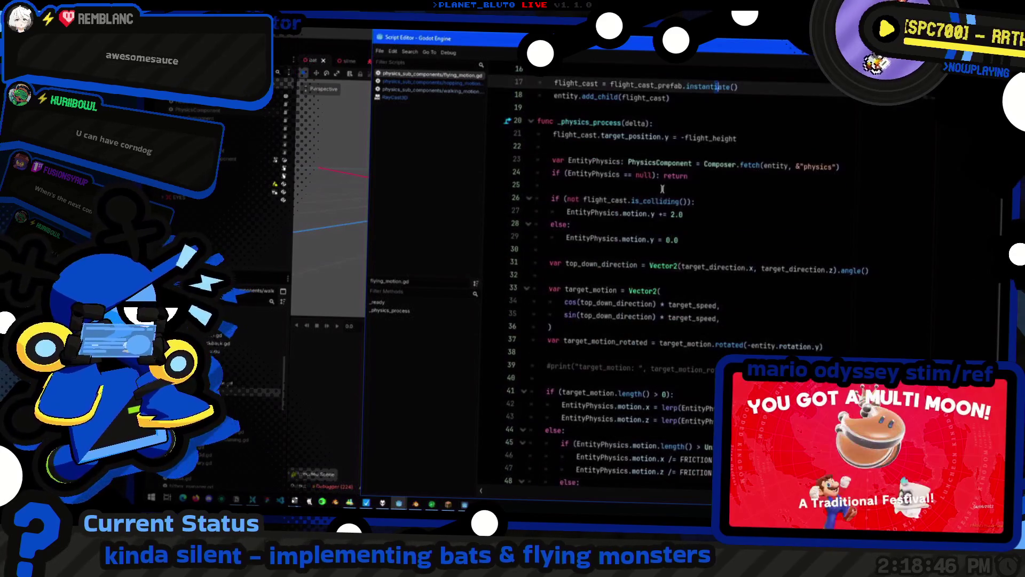
{"action": "left_click", "coordinate": [707, 201]}
{"action": "left_click", "coordinate": [716, 227]}
{"action": "key", "text": "Return"}
{"action": "type", "text": "var coll_point ="}
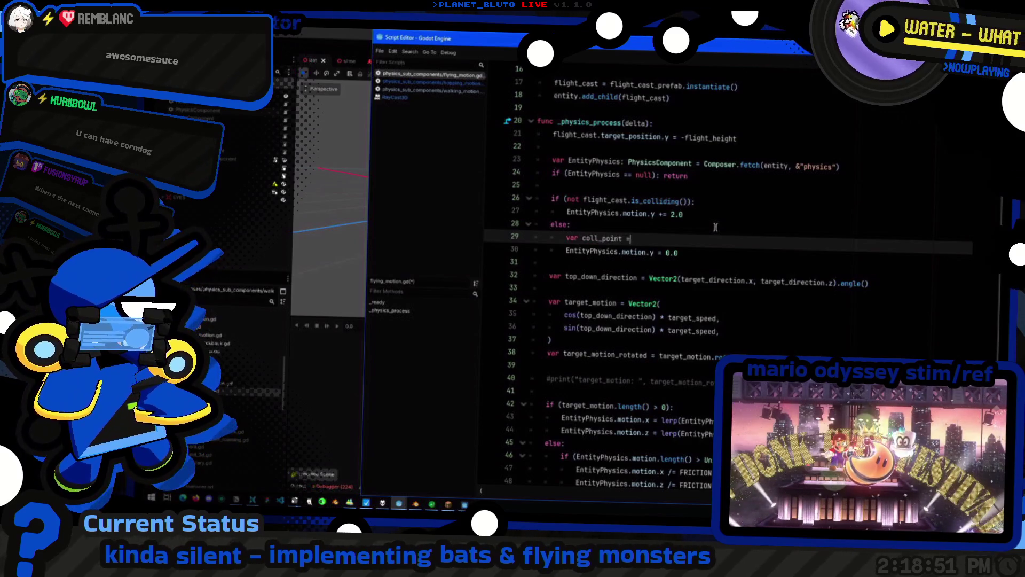
{"action": "type", "text": "flight_cast.g"}
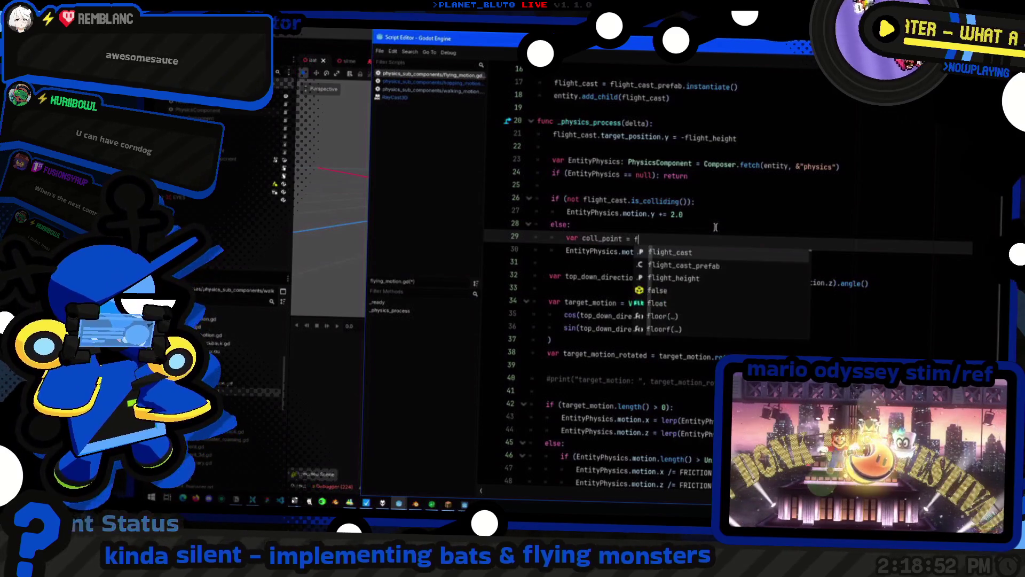
{"action": "type", "text": "et_collision_point"}
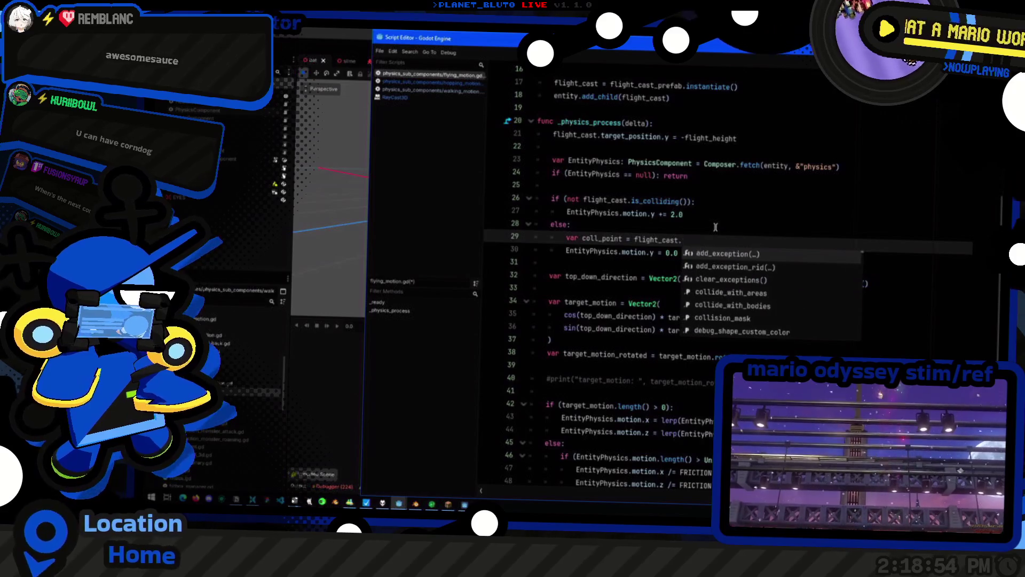
{"action": "key", "text": "Return"}
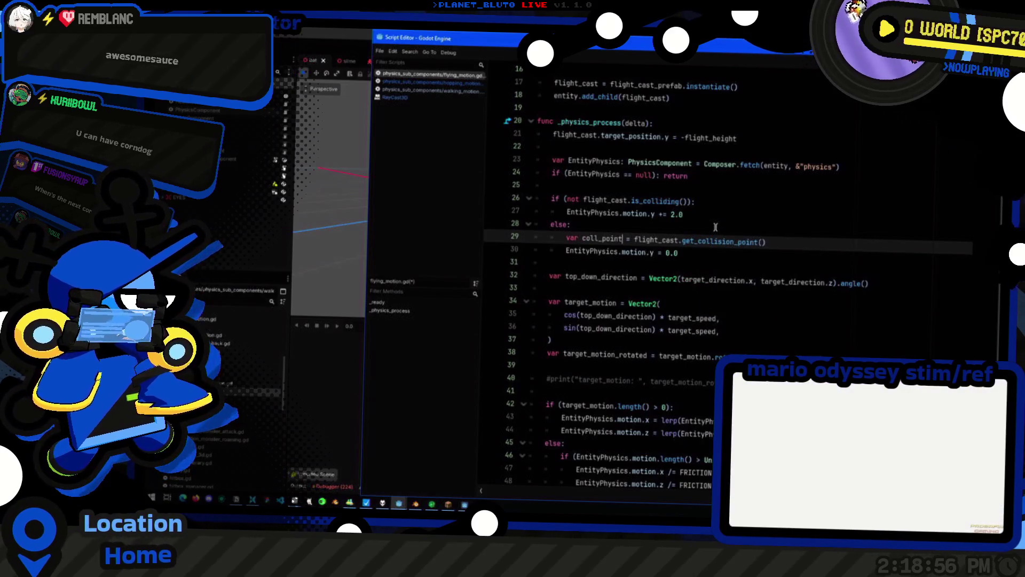
{"action": "key", "text": "ctrl+shift+Left"}
On a new line, start writing entity.global_position.y = coll_point
{"action": "key", "text": "Return"}
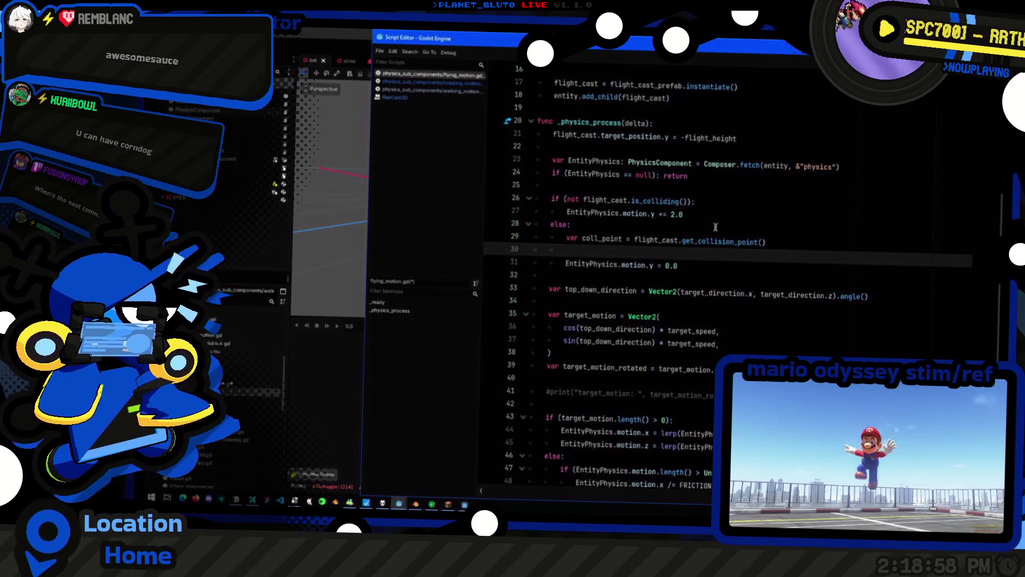
{"action": "type", "text": "entity.h"}
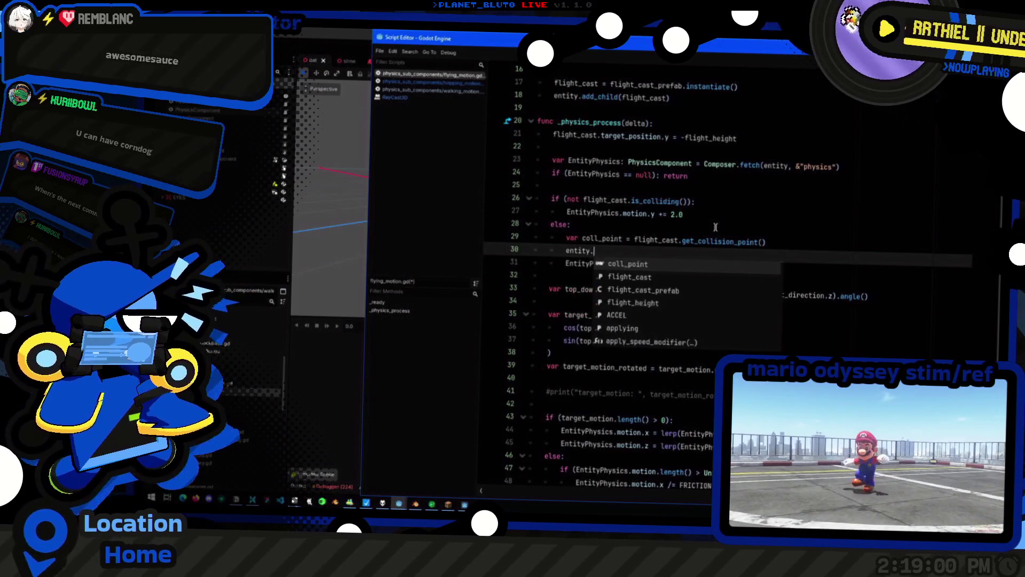
{"action": "key", "text": "BackSpace"}
{"action": "type", "text": "global_"}
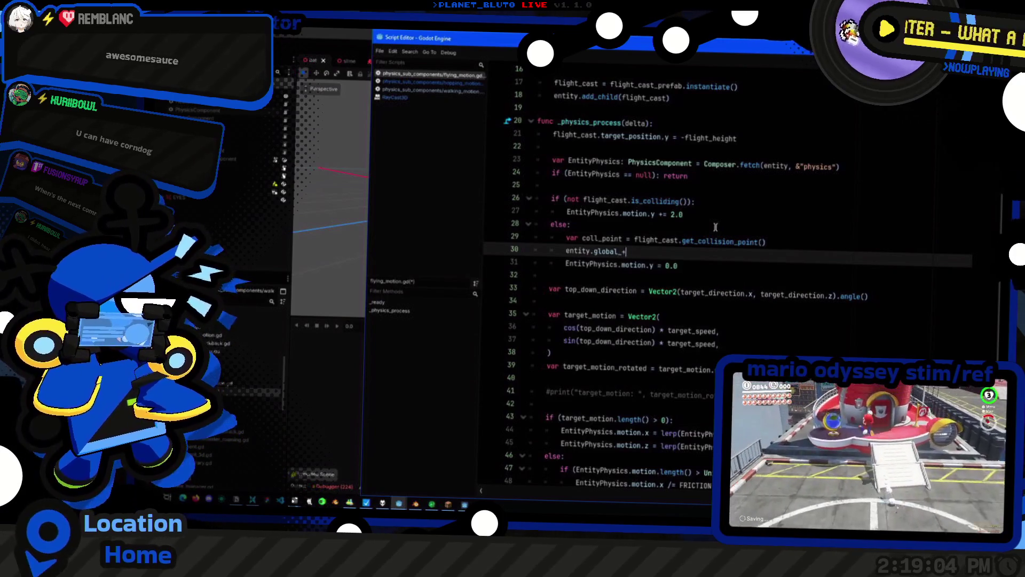
{"action": "type", "text": "po"}
{"action": "key", "text": "Return"}
{"action": "type", "text": ".y -"}
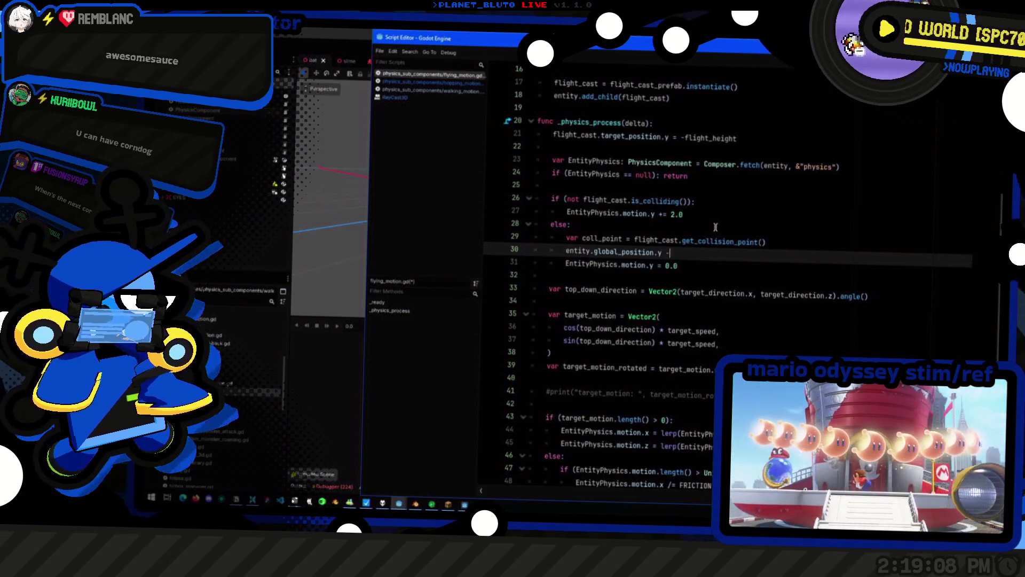
{"action": "key", "text": "BackSpace"}
{"action": "key", "text": "BackSpace"}
{"action": "type", "text": " = coll_point"}
Change that line to entity.global_position.distance_to(coll_point)
{"action": "key", "text": "BackSpace"}
{"action": "key", "text": "BackSpace"}
{"action": "key", "text": "BackSpace"}
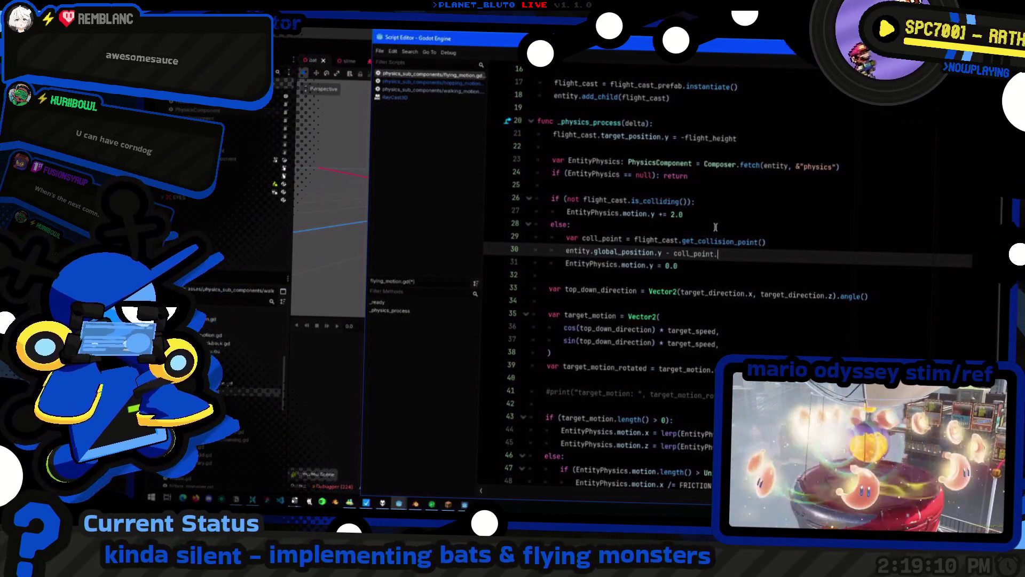
{"action": "type", "text": "."}
{"action": "type", "text": "s"}
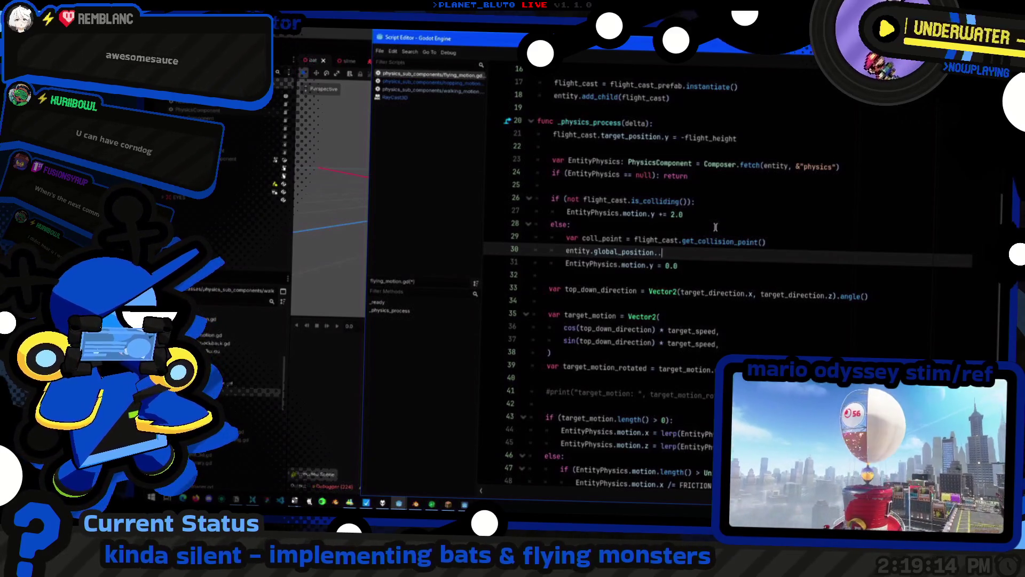
{"action": "type", "text": "."}
{"action": "key", "text": "BackSpace"}
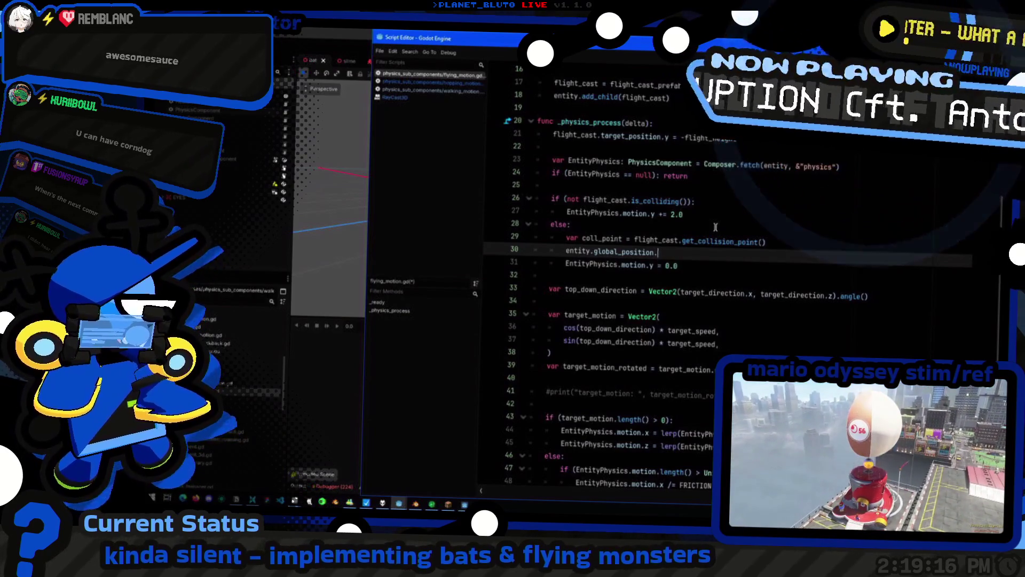
{"action": "type", "text": "stan"}
{"action": "key", "text": "Down"}
{"action": "key", "text": "Return"}
{"action": "type", "text": "coll_point"}
Assign the distance to var dist_from_ground and add two blank lines below
{"action": "key", "text": "Home"}
{"action": "type", "text": "var di"}
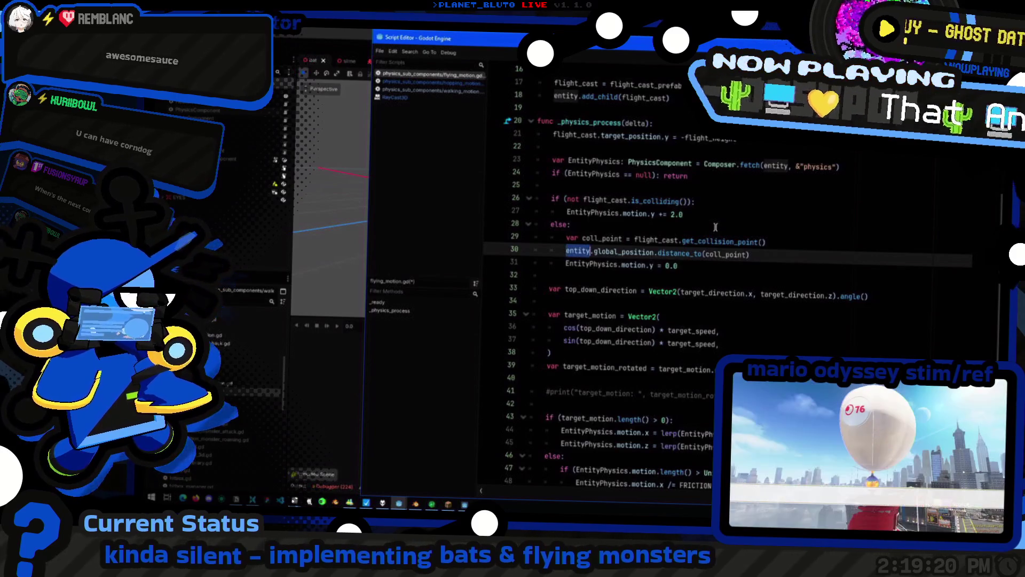
{"action": "type", "text": "st_fr ="}
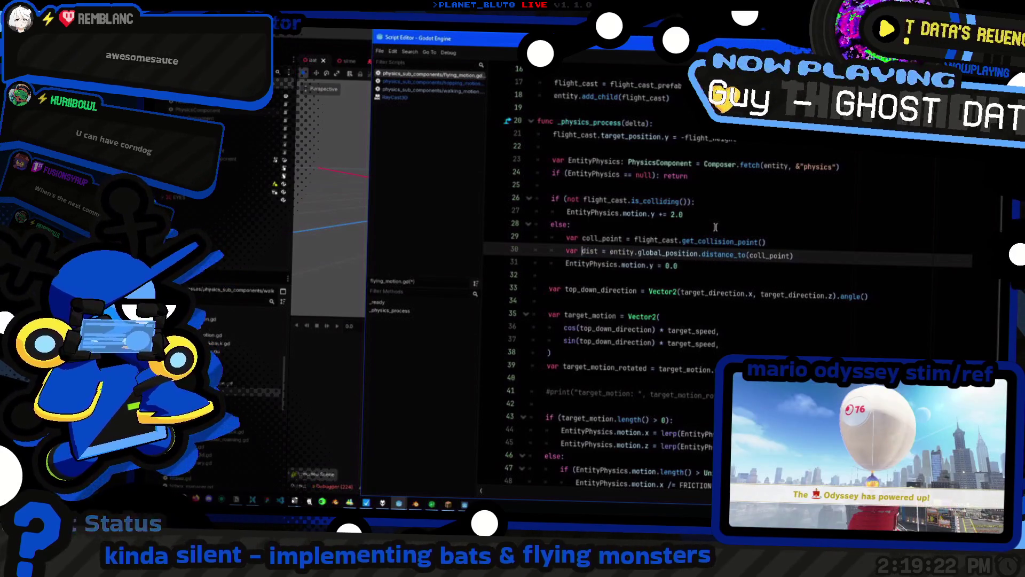
{"action": "key", "text": "Left"}
{"action": "key", "text": "Left"}
{"action": "key", "text": "Left"}
{"action": "type", "text": "_from_grou"}
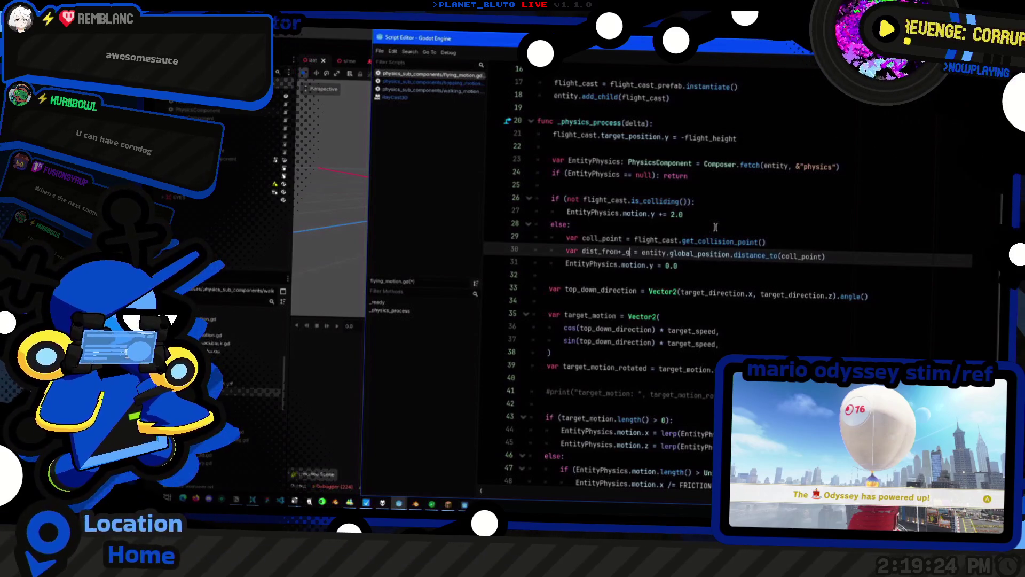
{"action": "type", "text": "nd"}
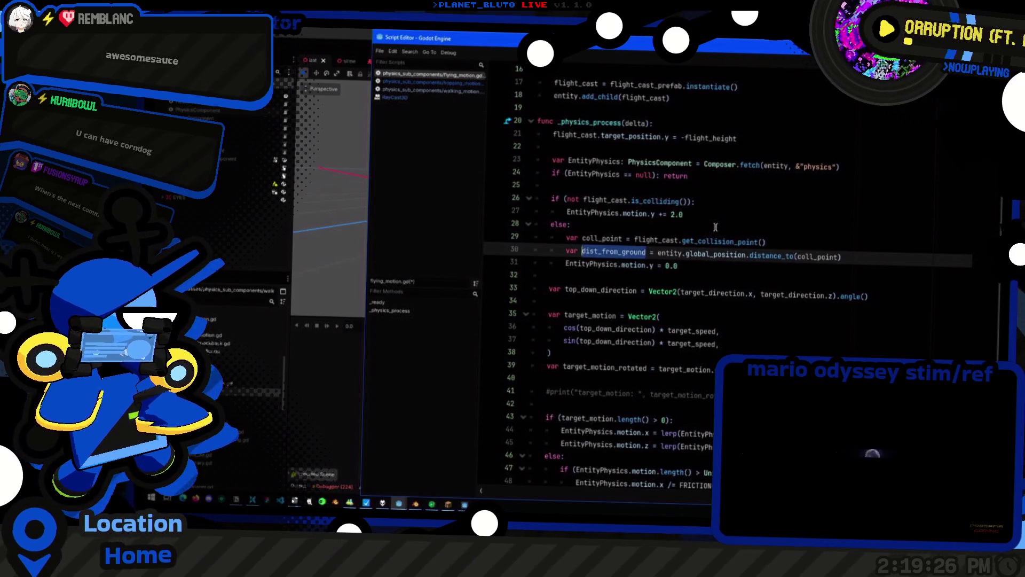
{"action": "key", "text": "Return"}
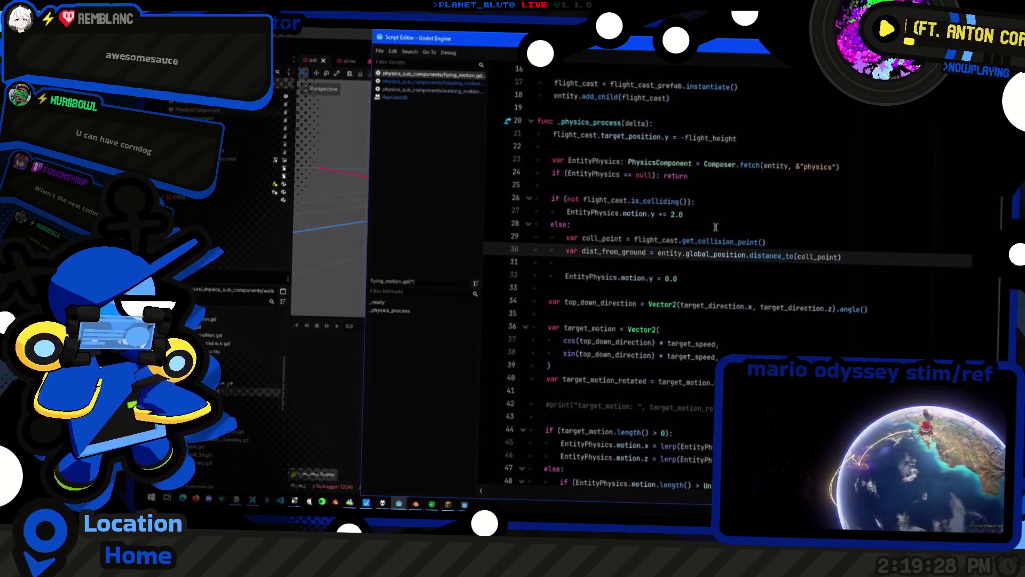
{"action": "key", "text": "Return"}
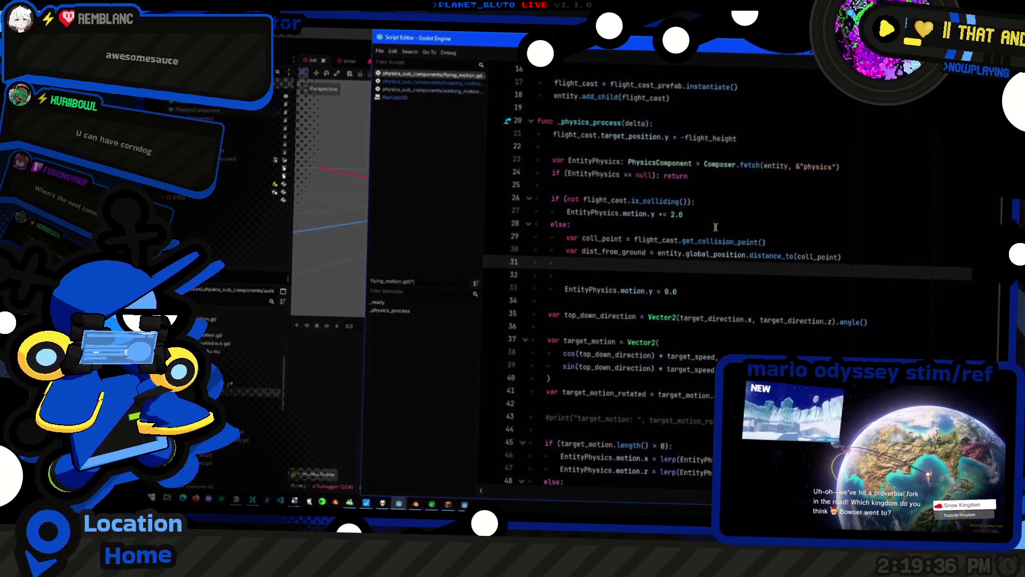
{"action": "scroll", "coordinate": [718, 230], "scroll_direction": "up", "scroll_amount": 3}
Wrap line 21's raycast target in parentheses as -(flight_height * 2)
{"action": "left_click", "coordinate": [756, 259]}
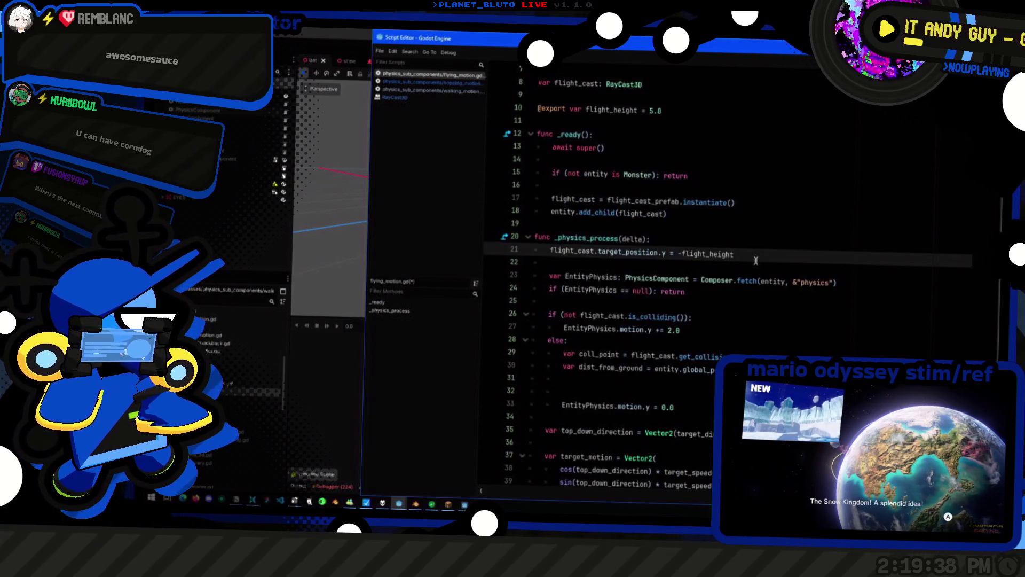
{"action": "left_click", "coordinate": [620, 252]}
{"action": "type", "text": "+"}
{"action": "key", "text": "ctrl+shift+Left"}
{"action": "key", "text": "ctrl+shift+Left"}
{"action": "key", "text": "ctrl+shift+Left"}
{"action": "type", "text": "("}
{"action": "scroll", "coordinate": [757, 265], "scroll_direction": "down", "scroll_amount": 3}
{"action": "left_click", "coordinate": [648, 274]}
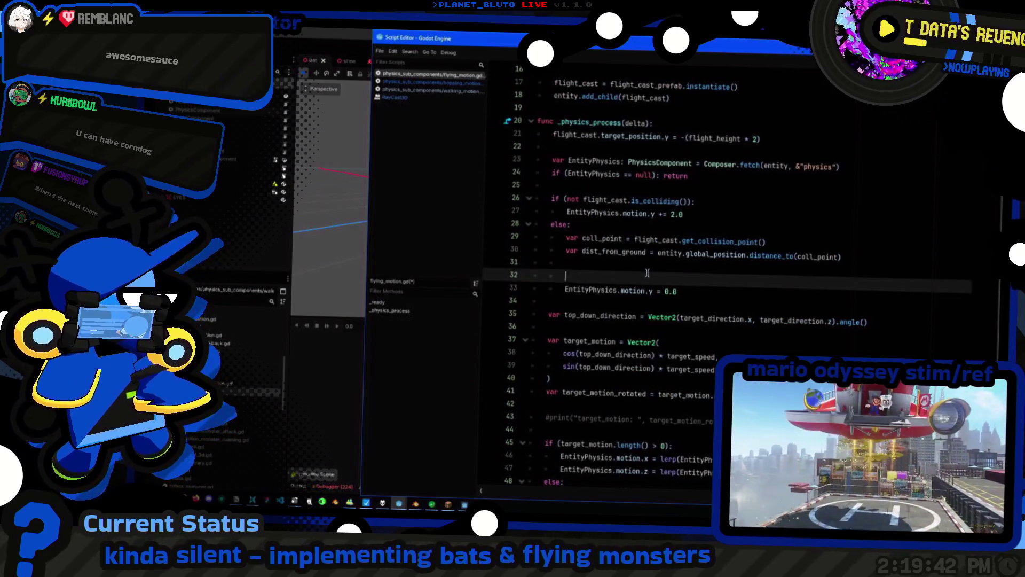
{"action": "key", "text": "Up"}
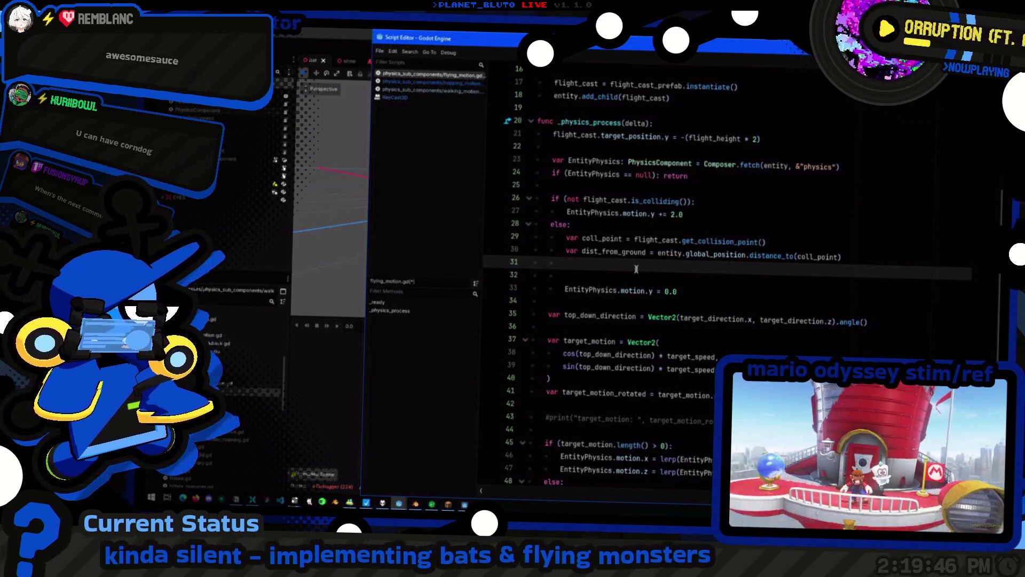
{"action": "left_click", "coordinate": [685, 214]}
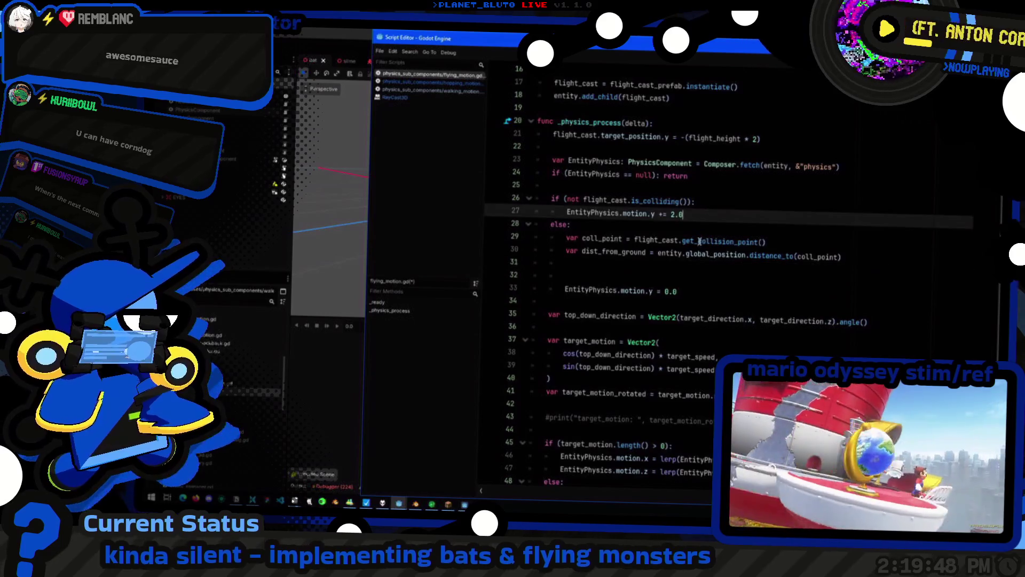
Duplicate the flight_height export and rename the copy flight_speed with value 5.0
{"action": "scroll", "coordinate": [663, 263], "scroll_direction": "up", "scroll_amount": 5}
{"action": "left_click", "coordinate": [630, 201]}
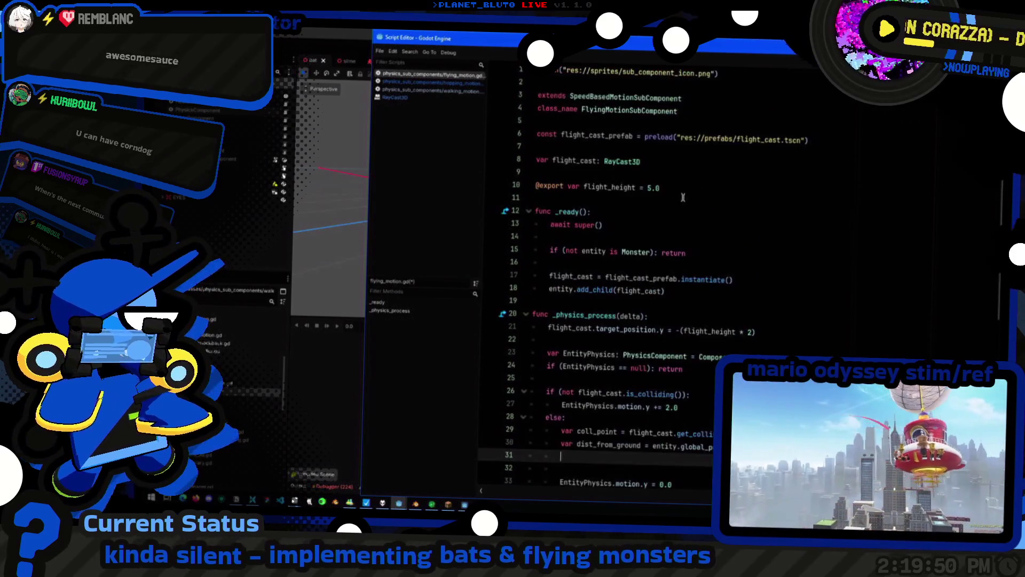
{"action": "key", "text": "ctrl+shift+d"}
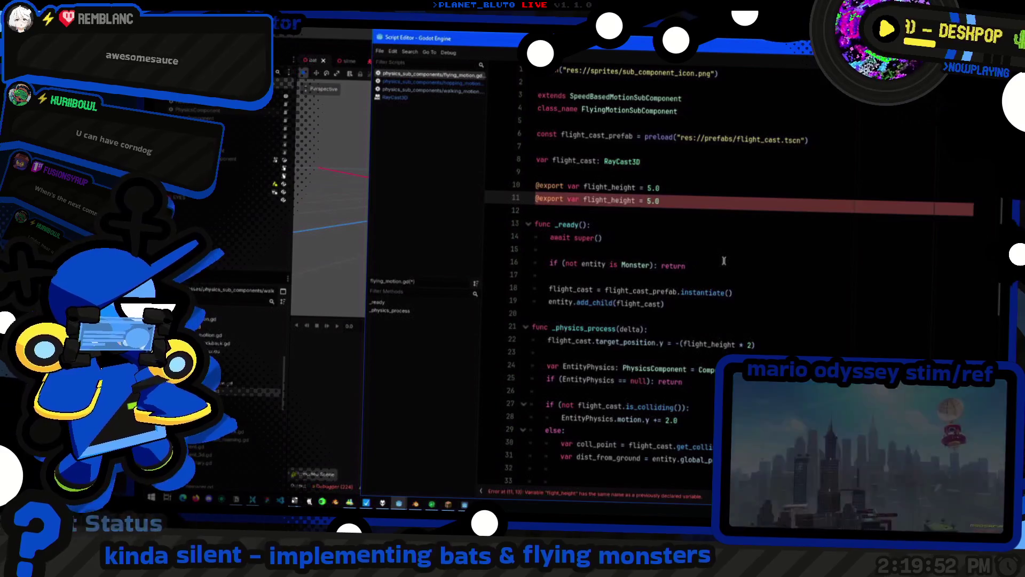
{"action": "key", "text": "ctrl+shift+Right"}
{"action": "type", "text": "verticle"}
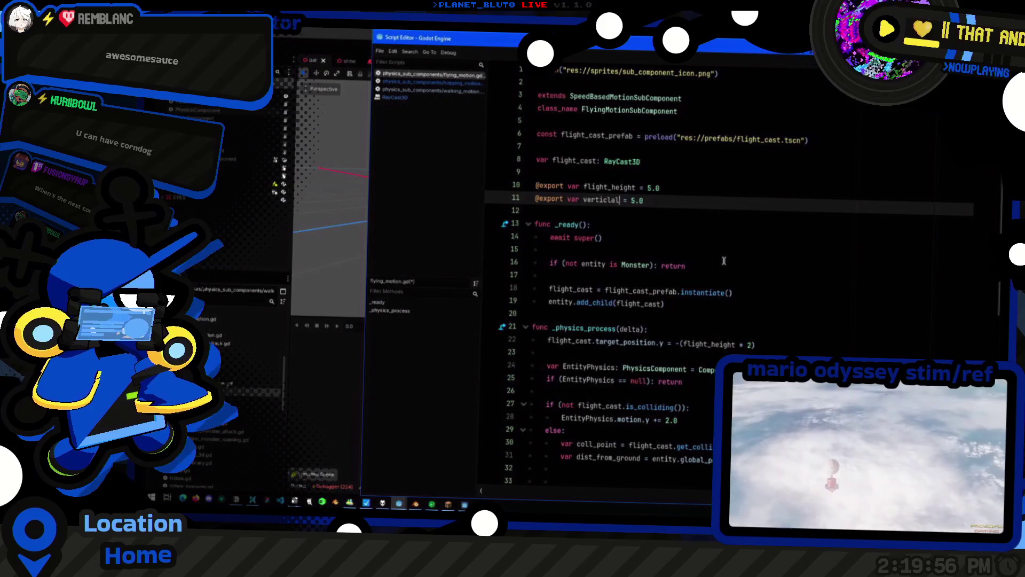
{"action": "type", "text": "e"}
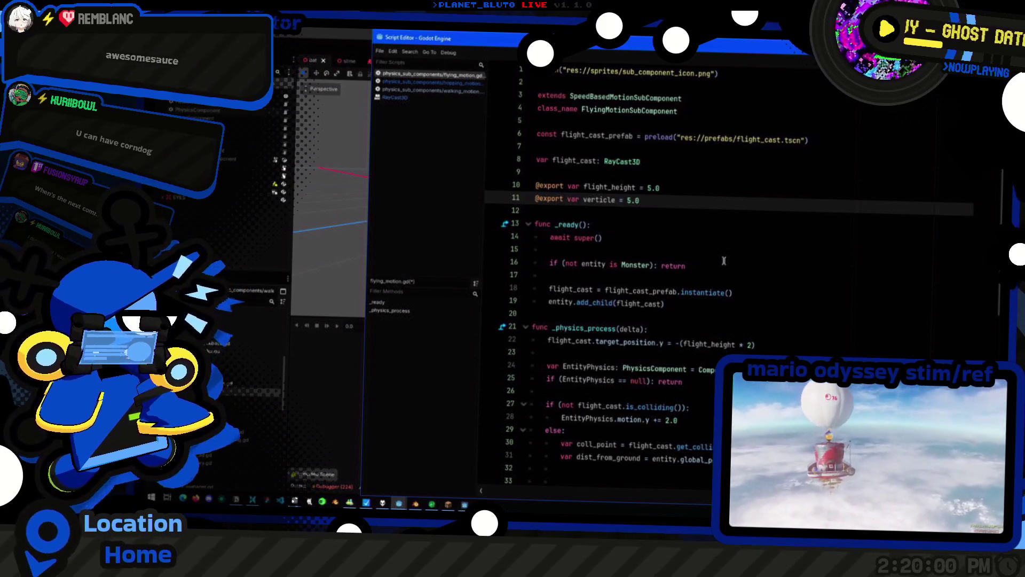
{"action": "key", "text": "BackSpace"}
{"action": "key", "text": "BackSpace"}
{"action": "type", "text": "al_"}
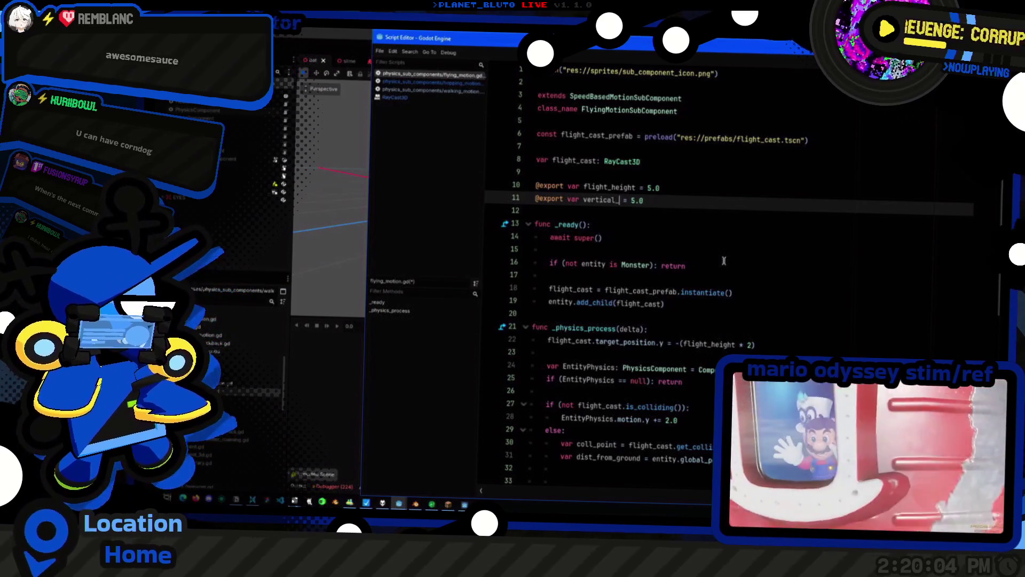
{"action": "key", "text": "BackSpace"}
{"action": "key", "text": "BackSpace"}
{"action": "key", "text": "BackSpace"}
{"action": "type", "text": "flight_s"}
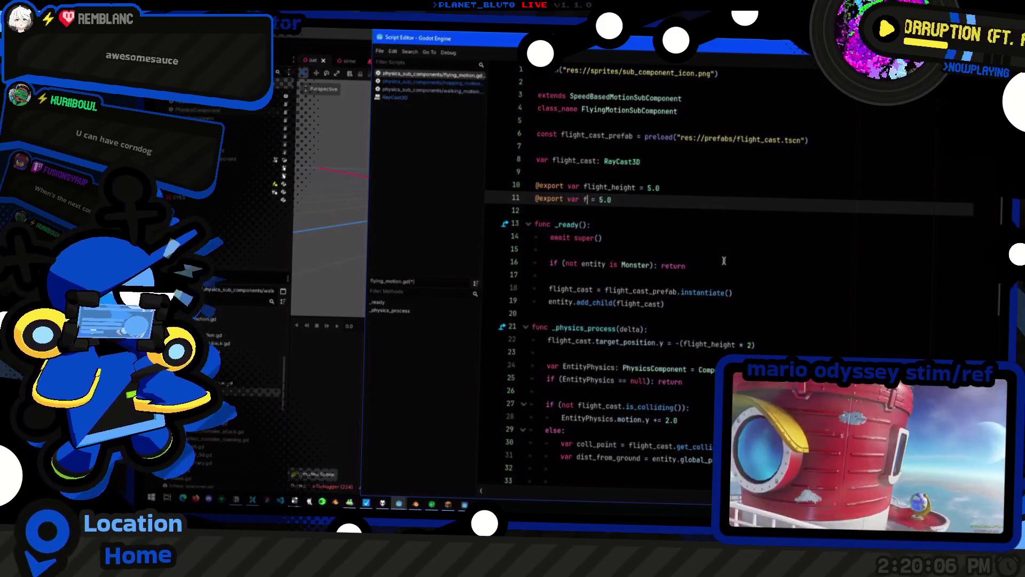
{"action": "type", "text": "peed"}
{"action": "key", "text": "ctrl+shift+Left"}
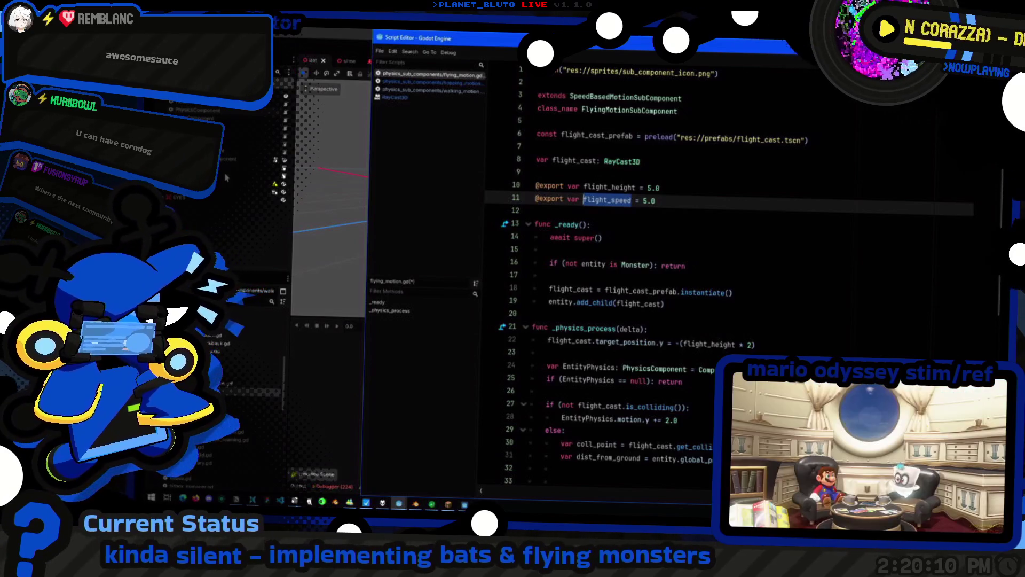
Bring walking_motion.gd up in the script editor for reference
{"action": "left_click", "coordinate": [216, 115]}
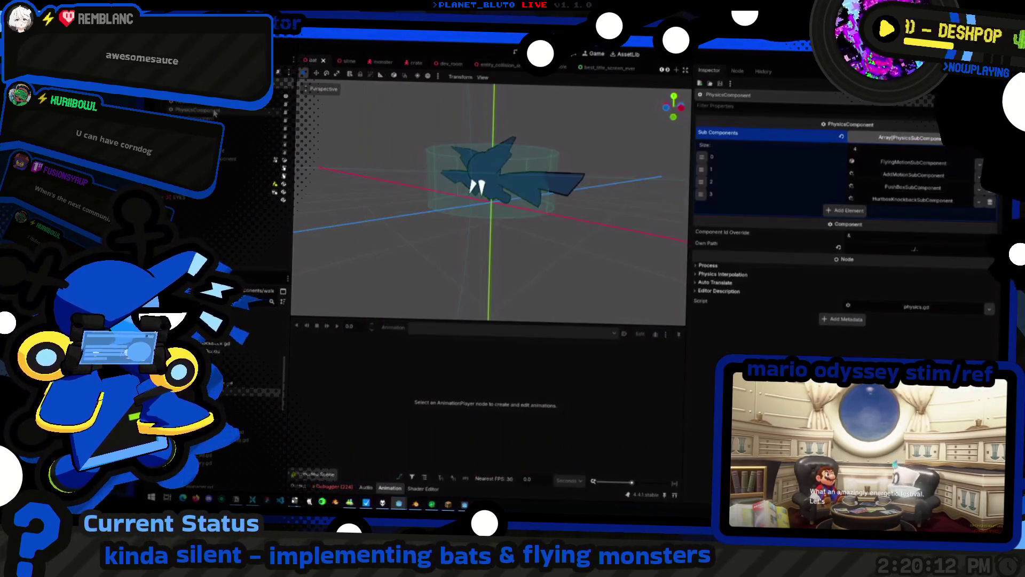
{"action": "key", "text": "alt+Tab"}
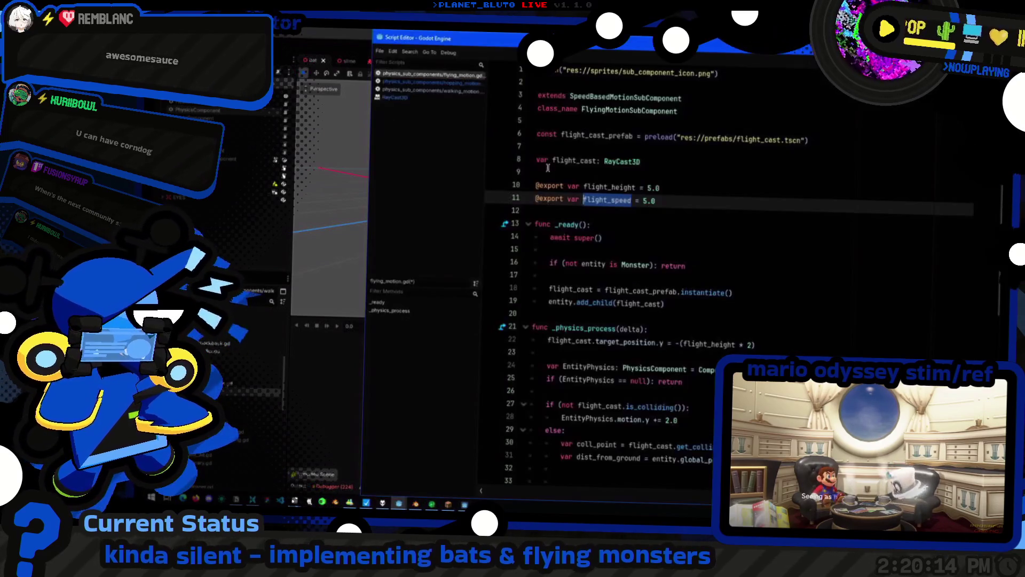
{"action": "left_click", "coordinate": [427, 91]}
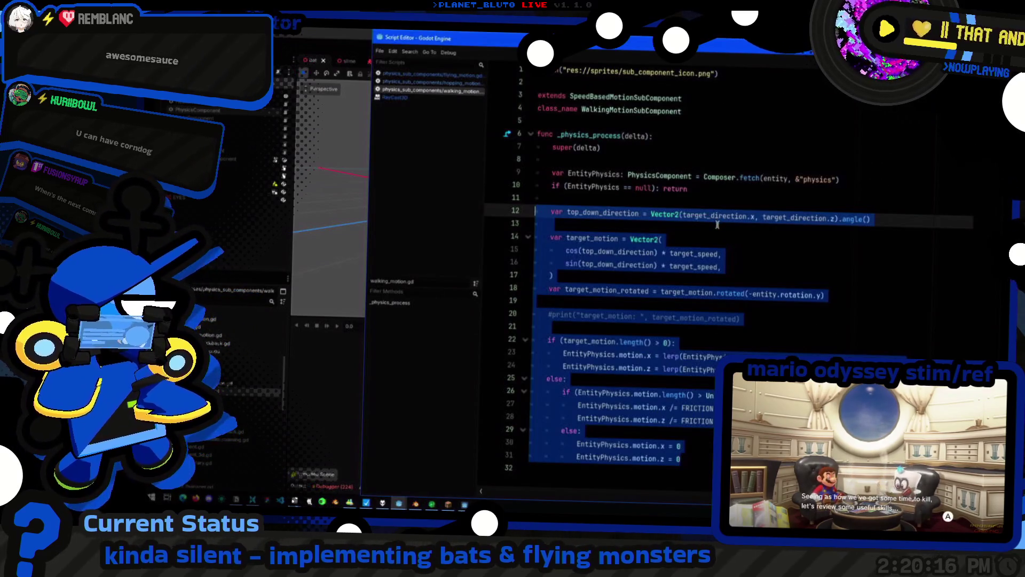
Check target_speed in walking_motion.gd, then replace line 28's 2.0 rise with target_speed
{"action": "left_click", "coordinate": [756, 343]}
{"action": "double_click", "coordinate": [698, 254]}
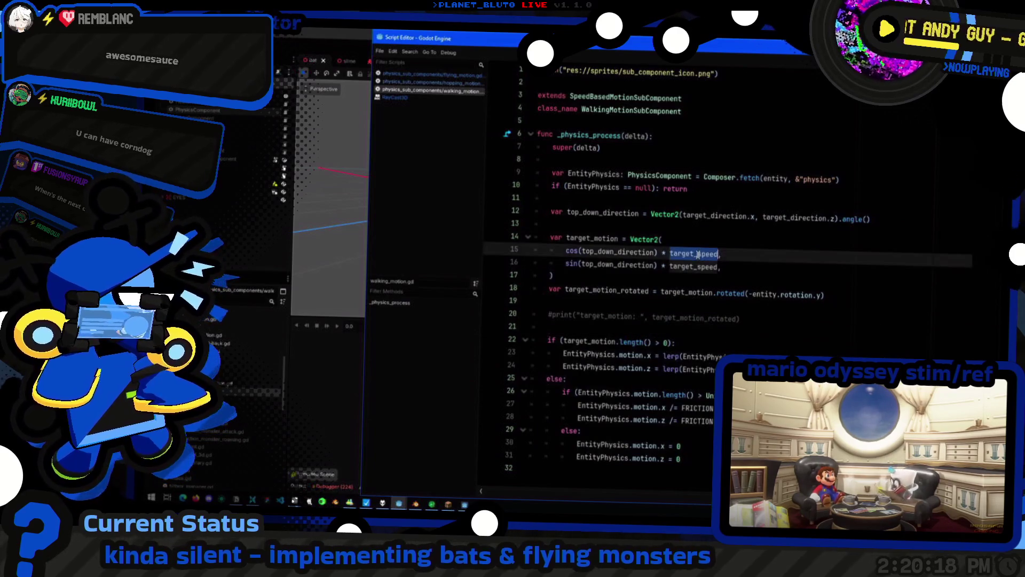
{"action": "left_click", "coordinate": [432, 74]}
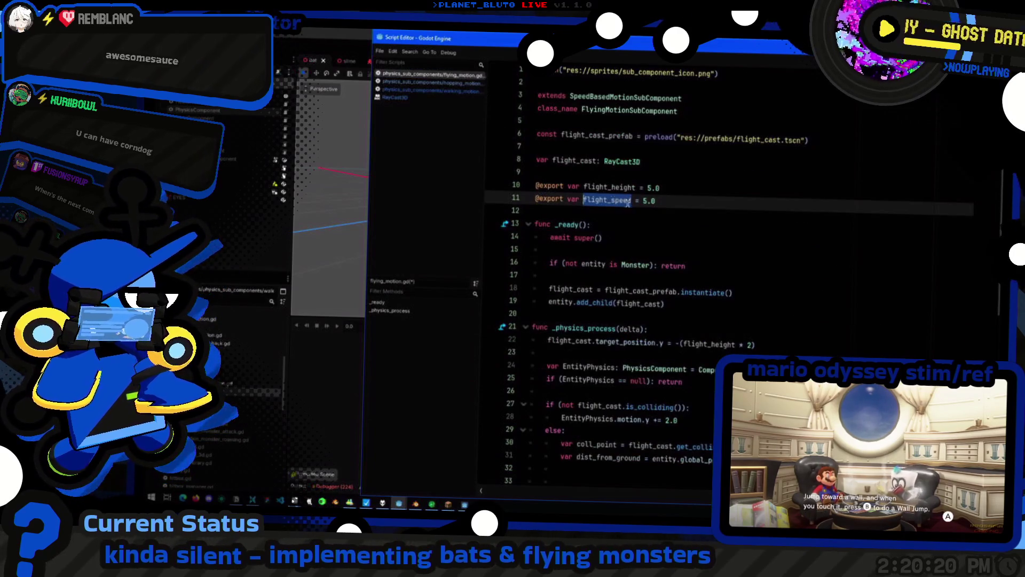
{"action": "scroll", "coordinate": [697, 235], "scroll_direction": "down", "scroll_amount": 4}
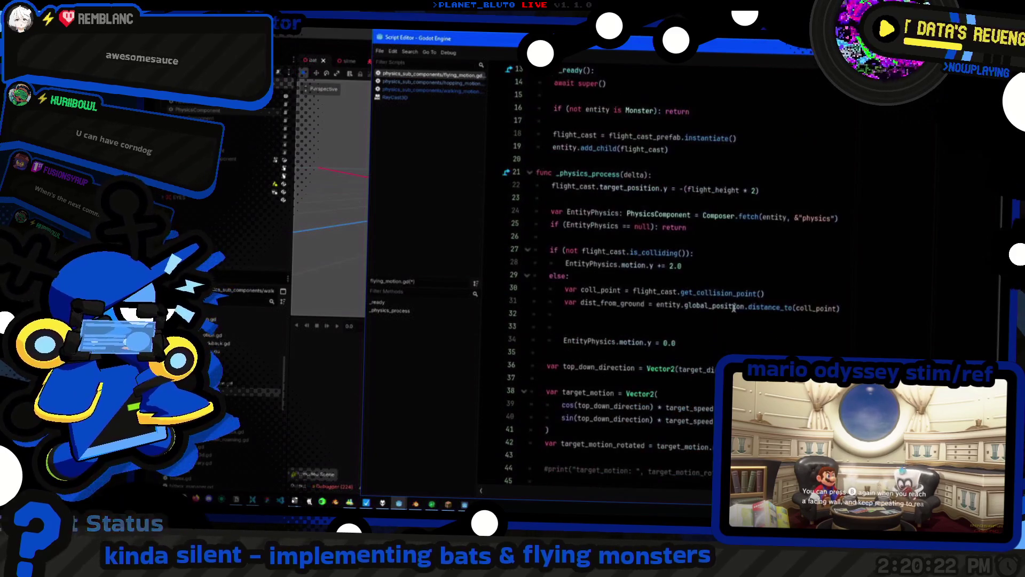
{"action": "left_click", "coordinate": [742, 305]}
{"action": "left_click", "coordinate": [780, 293]}
{"action": "left_click", "coordinate": [697, 264]}
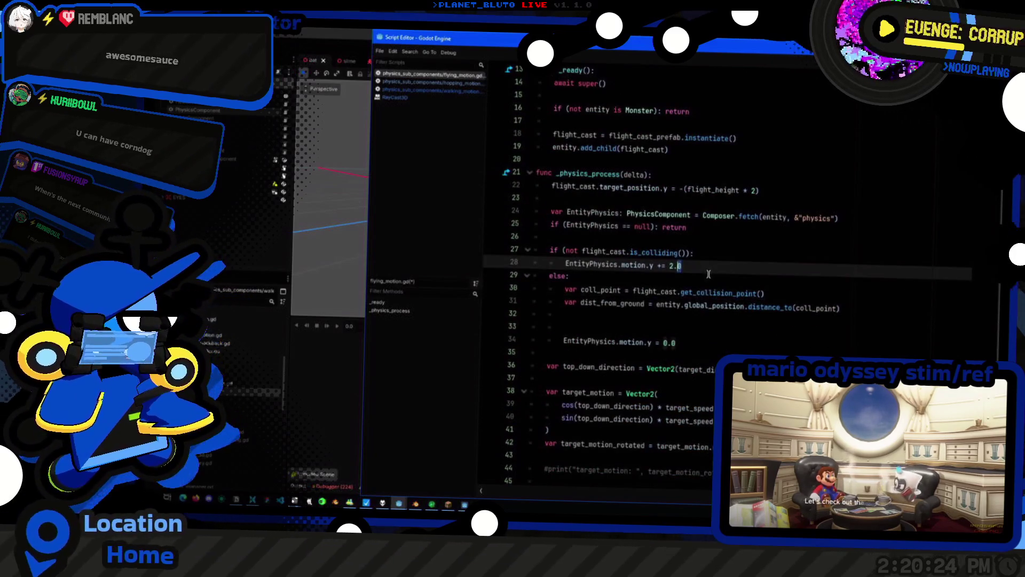
{"action": "type", "text": "target_speed"}
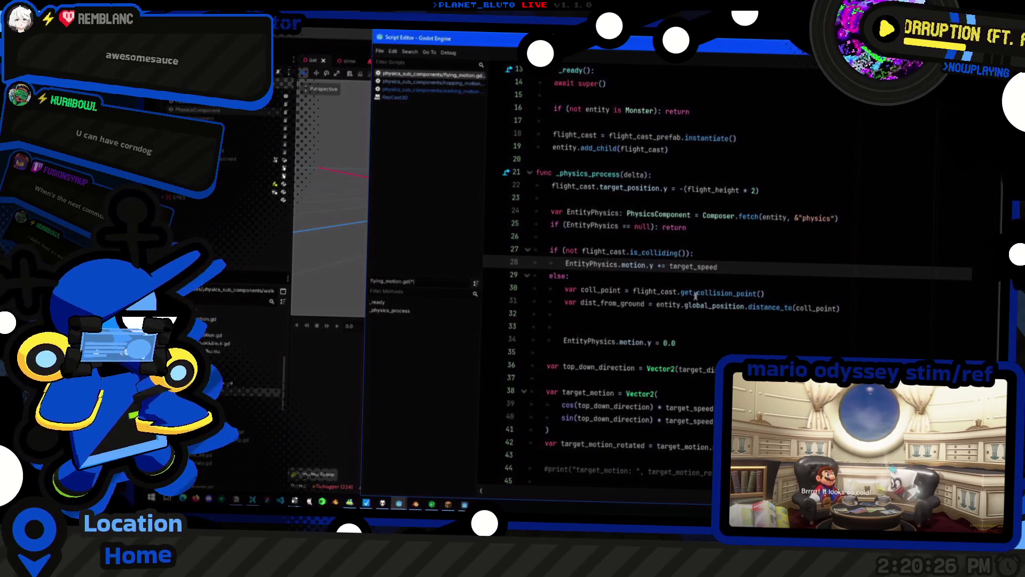
Review the edited hover logic and move to the blank lines around line 32
{"action": "scroll", "coordinate": [665, 260], "scroll_direction": "down", "scroll_amount": 5}
{"action": "scroll", "coordinate": [712, 352], "scroll_direction": "up", "scroll_amount": 5}
{"action": "scroll", "coordinate": [715, 363], "scroll_direction": "down", "scroll_amount": 2}
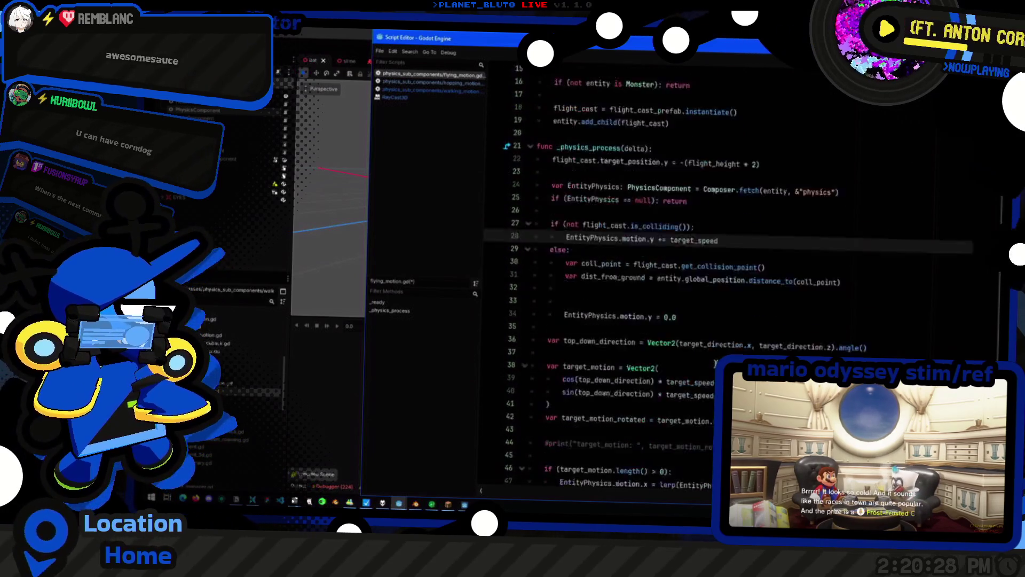
{"action": "scroll", "coordinate": [716, 363], "scroll_direction": "down", "scroll_amount": 3}
{"action": "scroll", "coordinate": [718, 299], "scroll_direction": "up", "scroll_amount": 4}
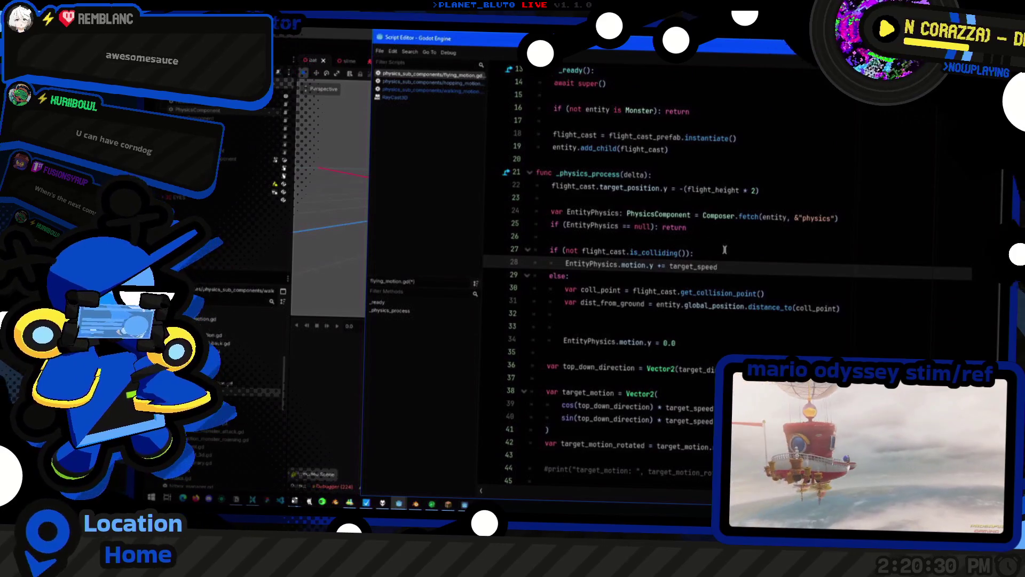
{"action": "key", "text": "Up"}
{"action": "key", "text": "Up"}
{"action": "key", "text": "Up"}
{"action": "key", "text": "End"}
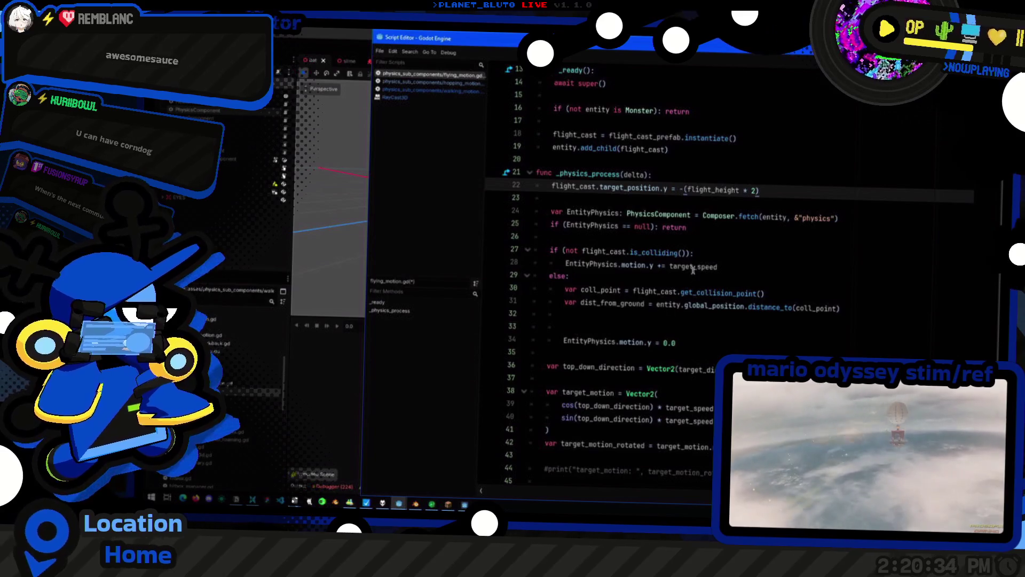
{"action": "left_click", "coordinate": [731, 270]}
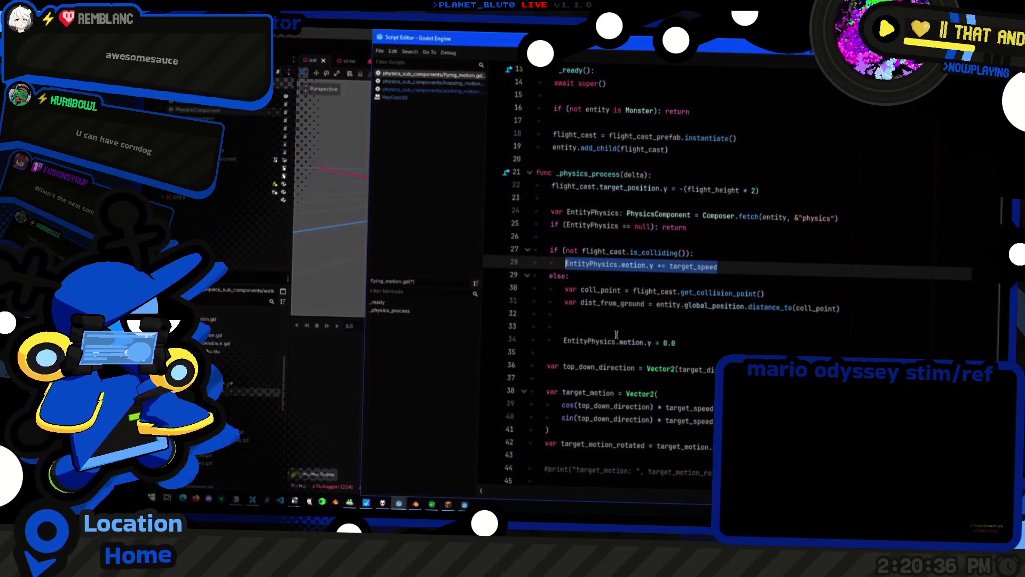
{"action": "left_click", "coordinate": [628, 317]}
{"action": "key", "text": "Down"}
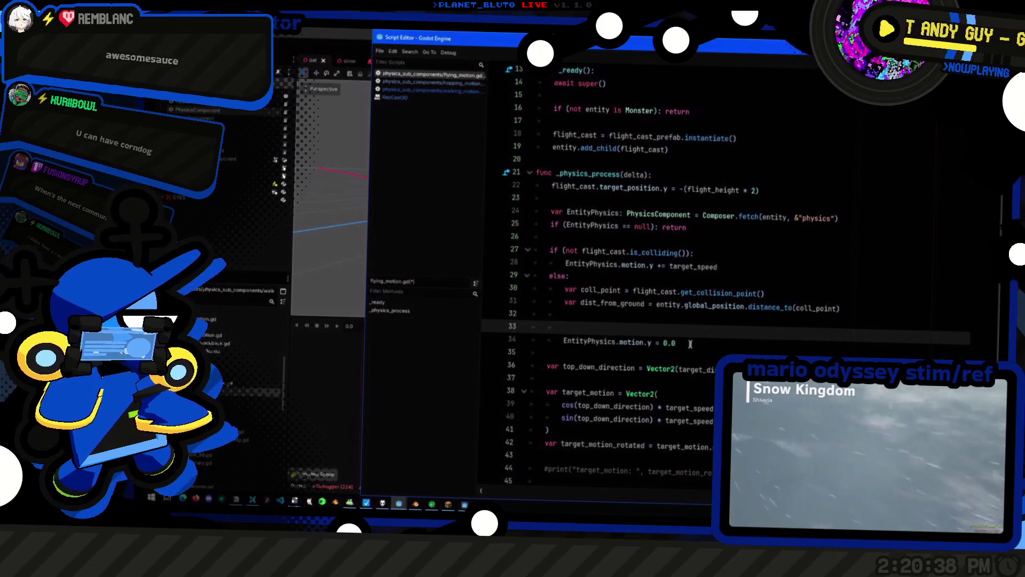
{"action": "key", "text": "Up"}
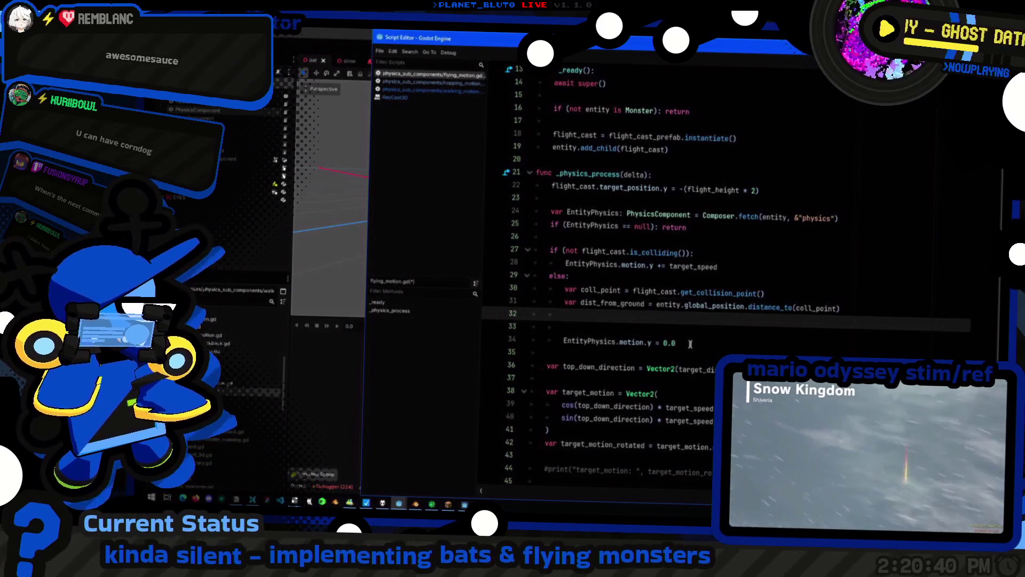
Add an if abs(dist_from_ground) > 1.0 block with a pass body and an else branch
{"action": "key", "text": "Up"}
{"action": "key", "text": "Down"}
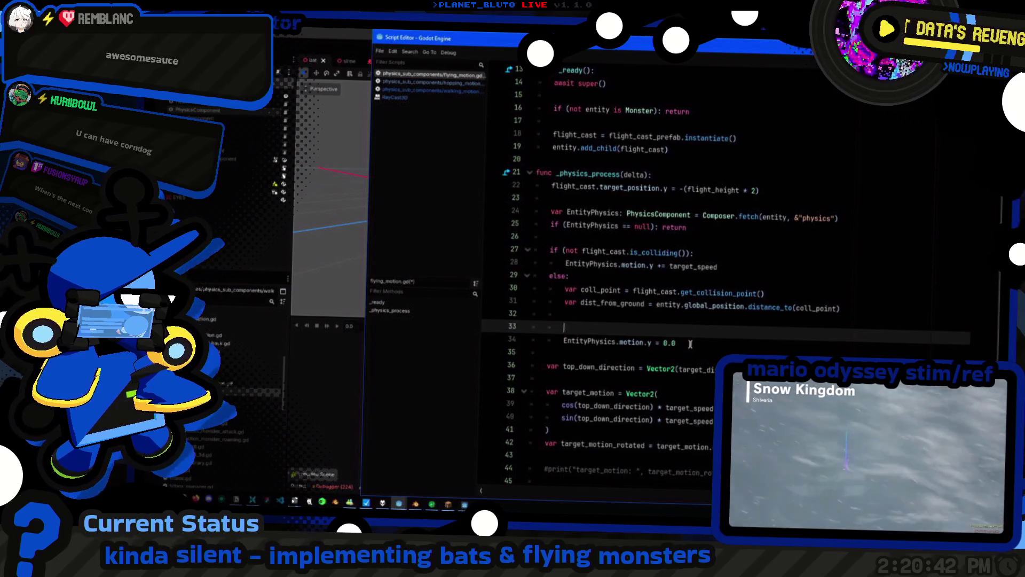
{"action": "key", "text": "Return"}
{"action": "type", "text": "if (dist_from_ground"}
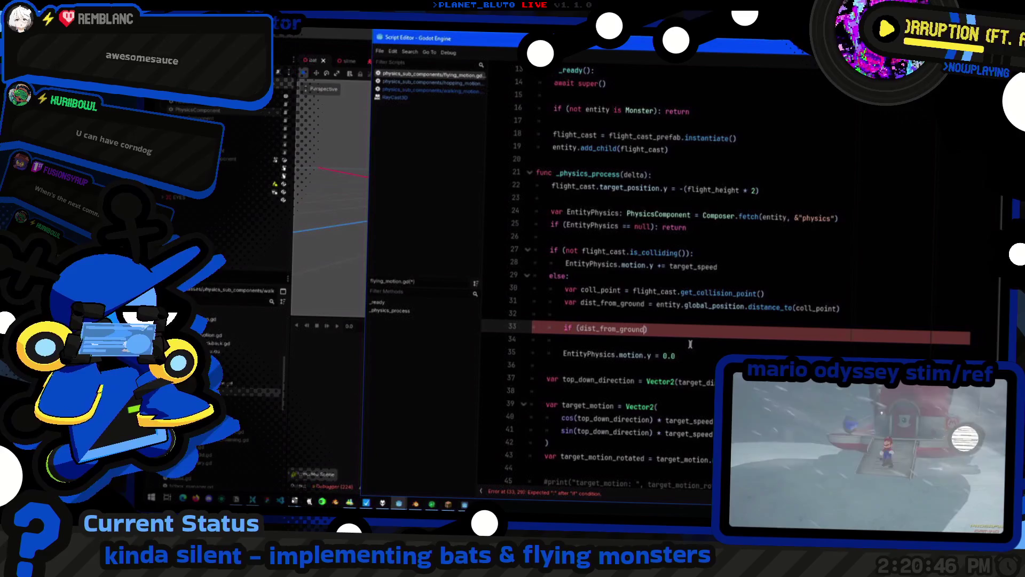
{"action": "key", "text": "ctrl+shift+Left"}
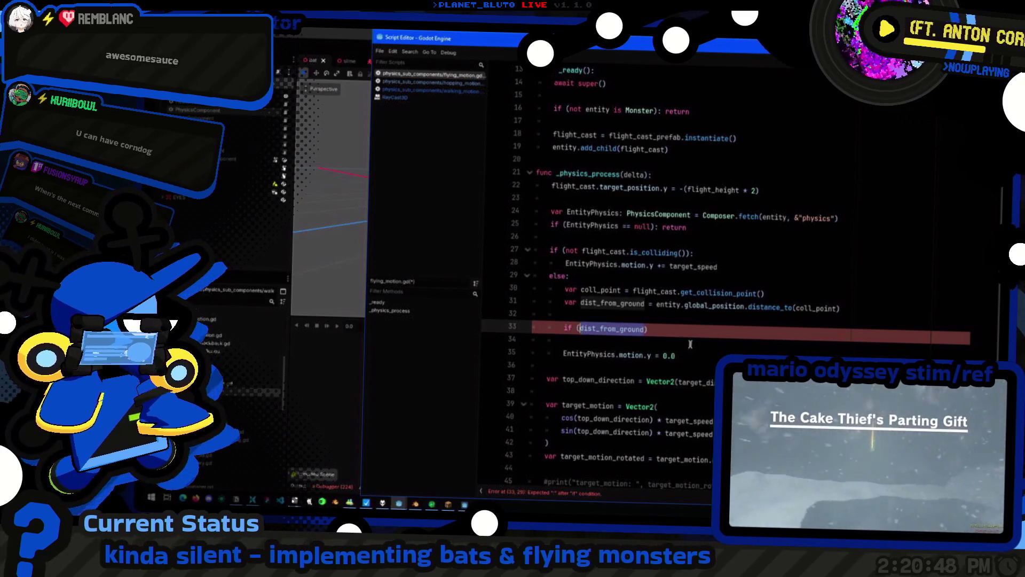
{"action": "key", "text": "Left"}
{"action": "type", "text": "abs("}
{"action": "key", "text": "ctrl+Right"}
{"action": "type", "text": ")"}
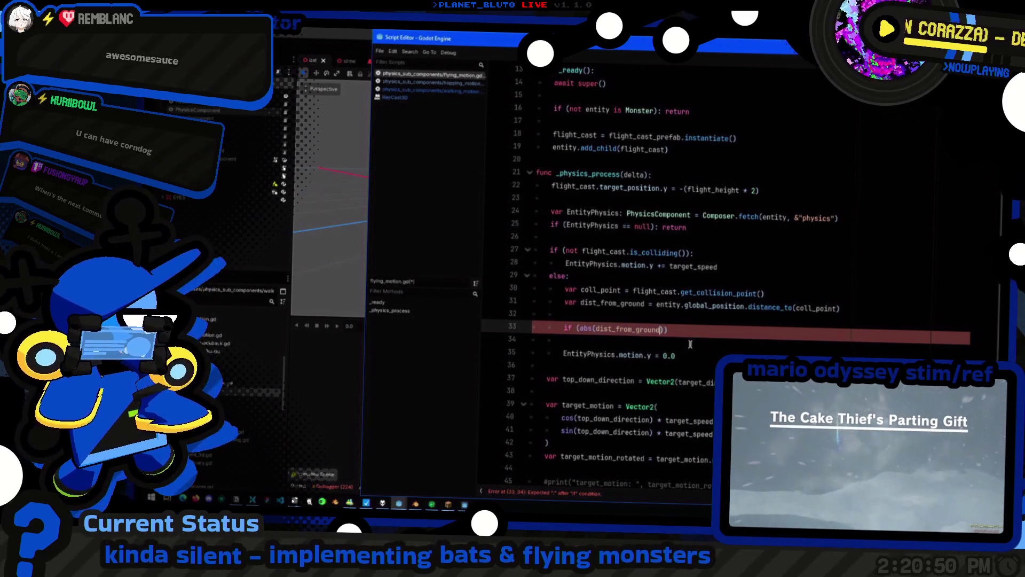
{"action": "type", "text": " > 1.0"}
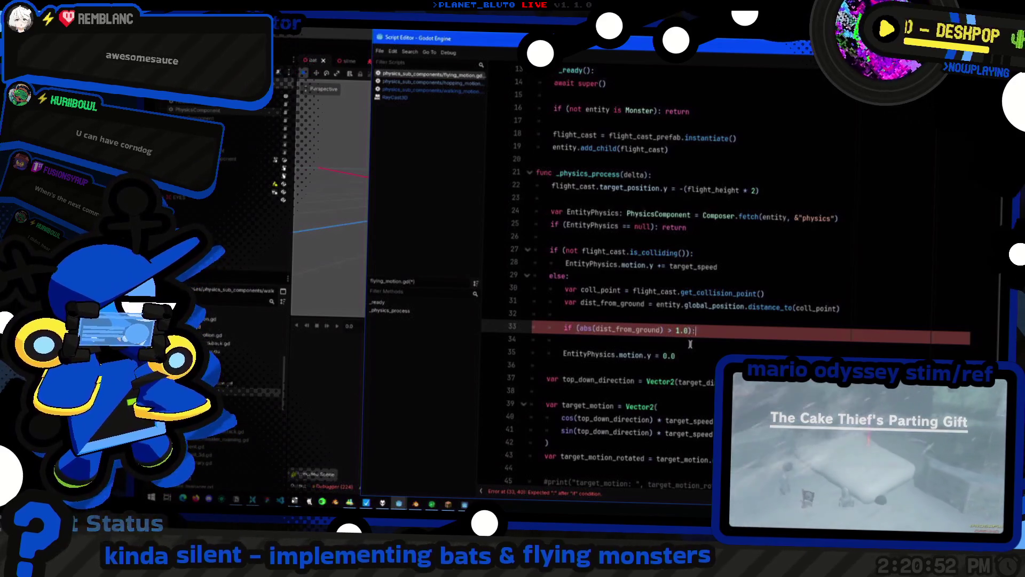
{"action": "key", "text": "Return"}
{"action": "type", "text": "pass"}
{"action": "key", "text": "Return"}
{"action": "key", "text": "BackSpace"}
{"action": "type", "text": "else"}
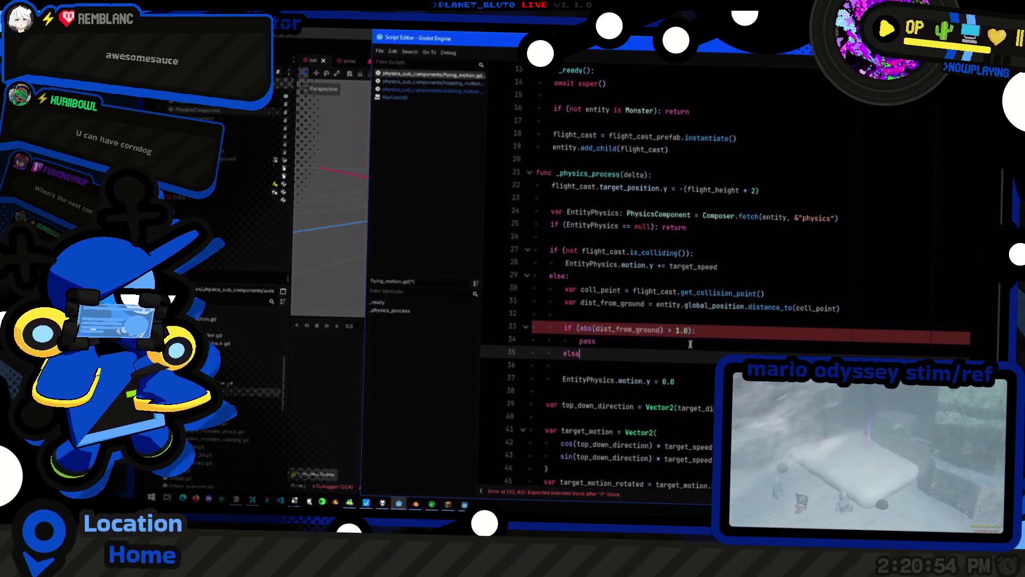
{"action": "key", "text": "Return"}
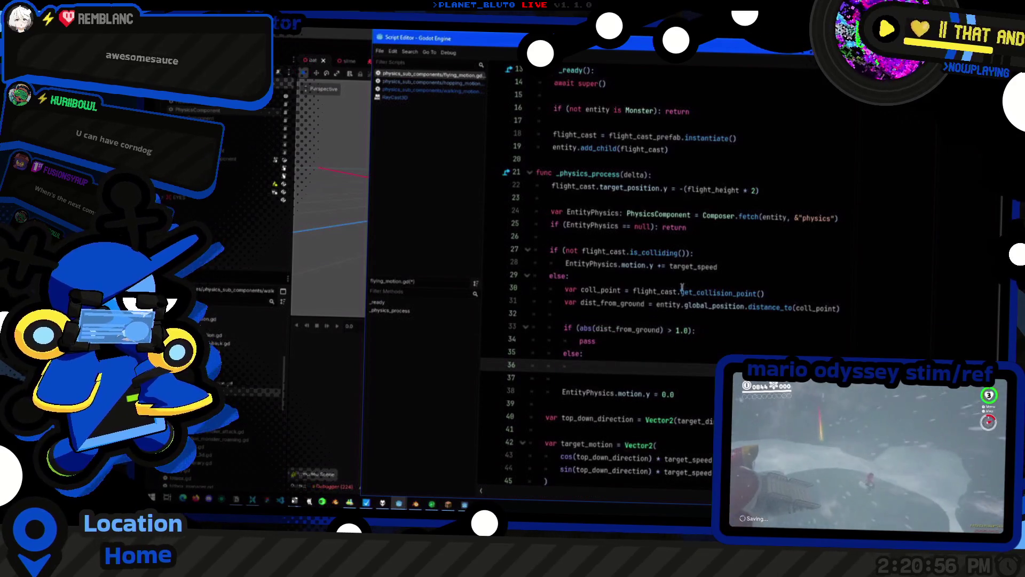
Under else, set EntityPhysics.motion.y = 0.0, removing the old reset line
{"action": "left_click", "coordinate": [653, 265]}
{"action": "key", "text": "shift+Home"}
{"action": "key", "text": "ctrl+c"}
{"action": "left_click", "coordinate": [624, 365]}
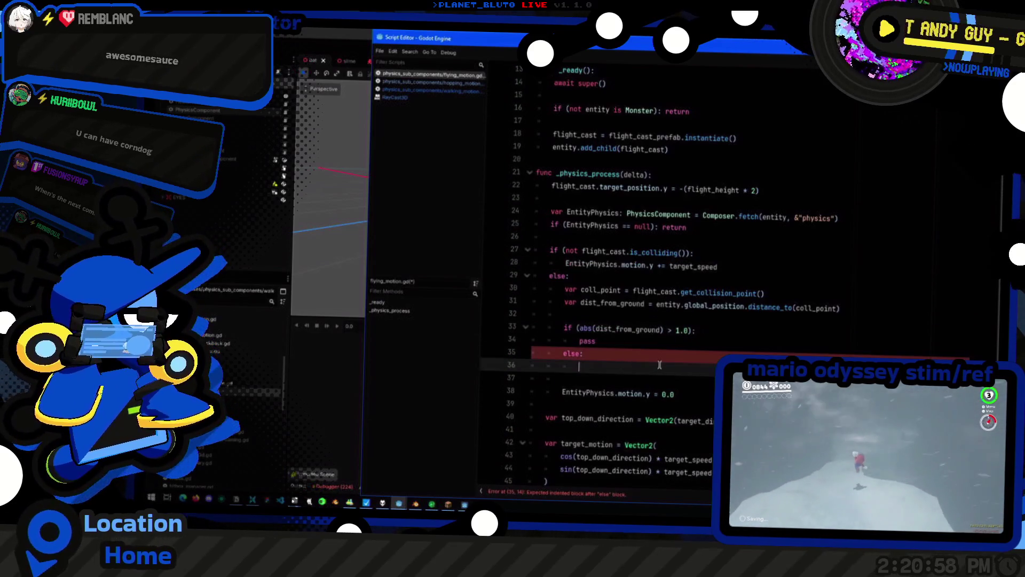
{"action": "key", "text": "ctrl+v"}
{"action": "key", "text": "Down"}
{"action": "key", "text": "Down"}
{"action": "key", "text": "shift+Home"}
{"action": "key", "text": "BackSpace"}
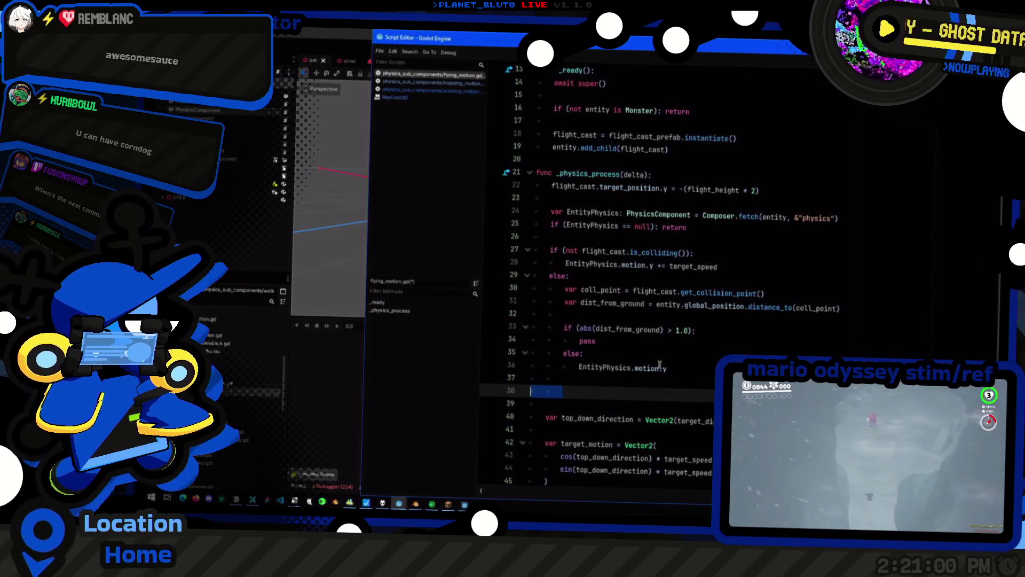
{"action": "key", "text": "BackSpace"}
{"action": "key", "text": "BackSpace"}
{"action": "key", "text": "BackSpace"}
{"action": "type", "text": "= 0.0"}
{"action": "key", "text": "Up"}
{"action": "key", "text": "Up"}
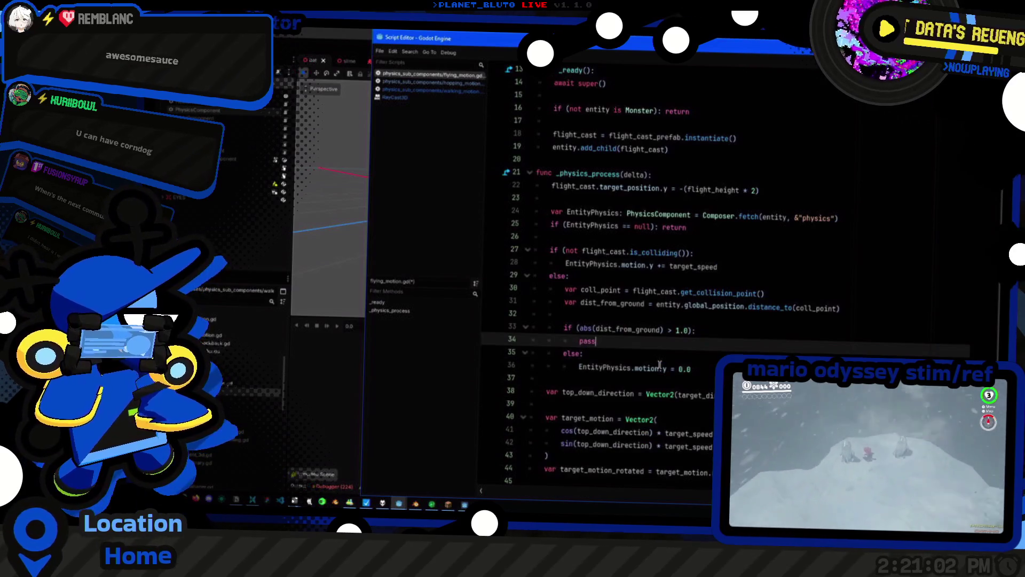
Replace pass with an EntityPhysics.motion.y assignment on line 34
{"action": "key", "text": "shift+Home"}
{"action": "key", "text": "ctrl+v"}
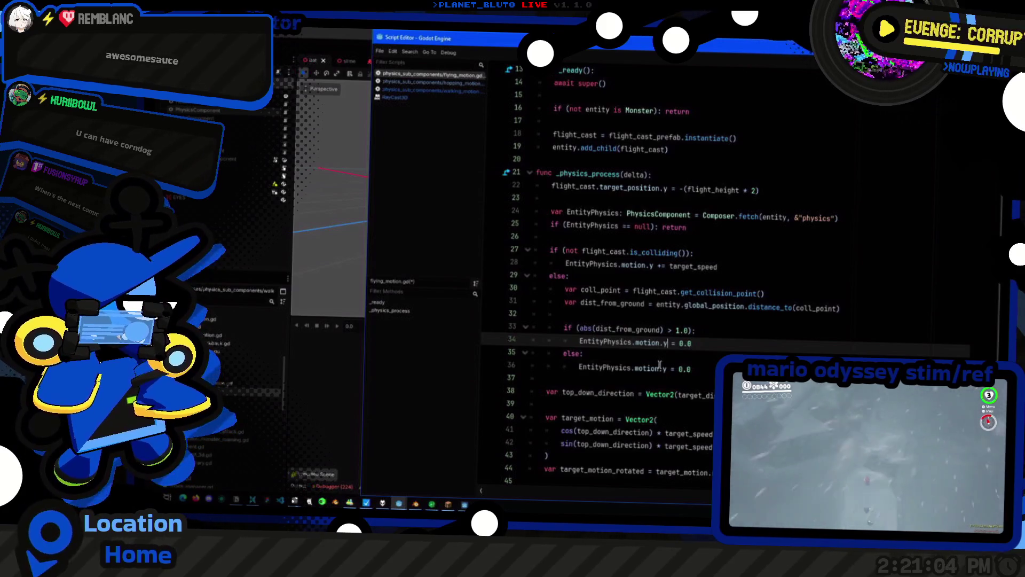
{"action": "key", "text": "BackSpace"}
{"action": "type", "text": "y"}
{"action": "scroll", "coordinate": [660, 365], "scroll_direction": "down", "scroll_amount": 4}
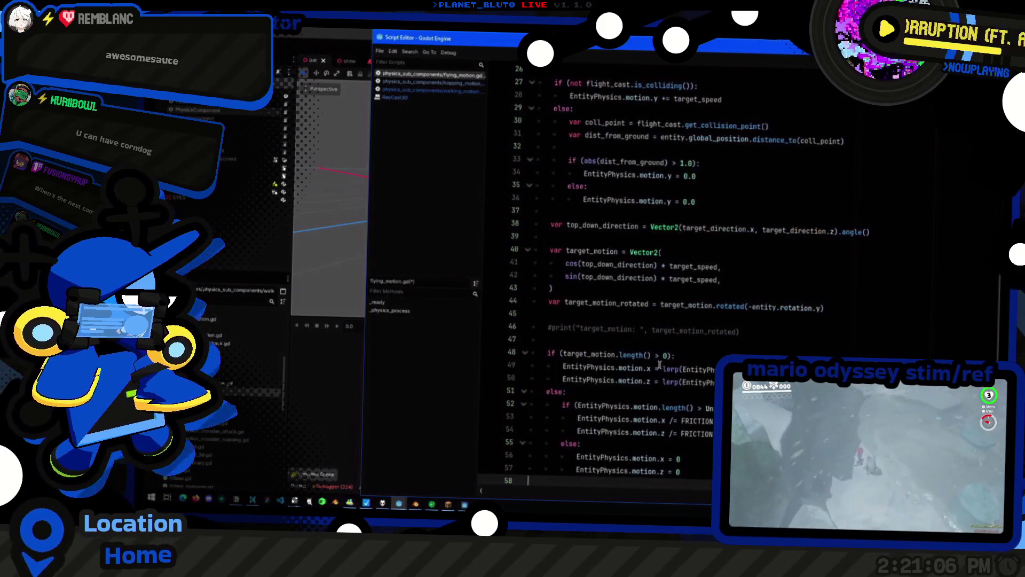
{"action": "key", "text": "Up"}
{"action": "key", "text": "Up"}
{"action": "key", "text": "Up"}
{"action": "key", "text": "Down"}
{"action": "key", "text": "Down"}
{"action": "key", "text": "Down"}
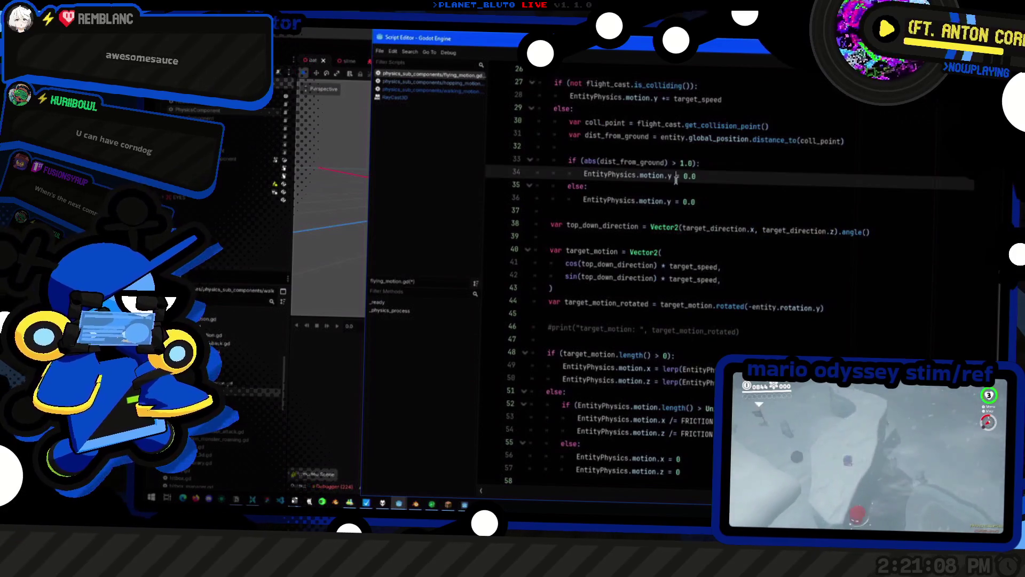
{"action": "type", "text": "="}
Lower the distance threshold on line 33 from 1.0 to 0.25
{"action": "key", "text": "Up"}
{"action": "key", "text": "BackSpace"}
{"action": "key", "text": "Delete"}
{"action": "key", "text": "Delete"}
{"action": "type", "text": "0.25"}
{"action": "key", "text": "Down"}
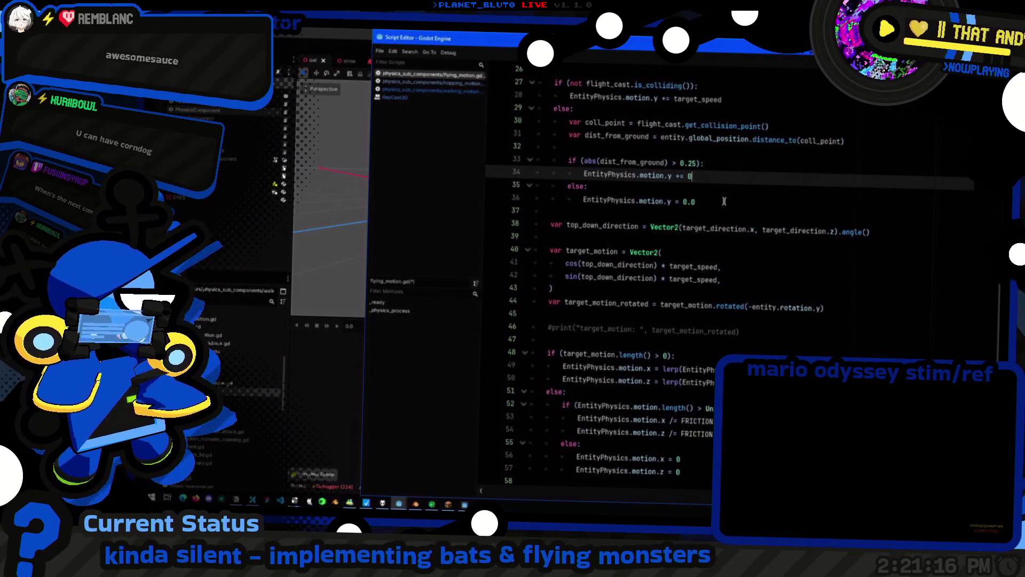
Autocomplete target_speed as the value added to motion.y on line 34
{"action": "type", "text": "arg"}
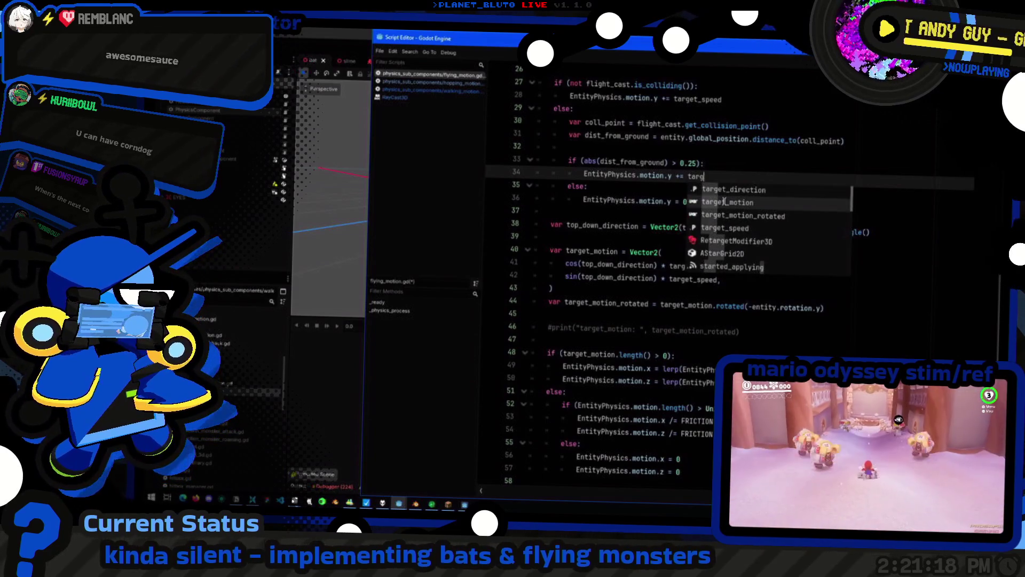
{"action": "key", "text": "Down"}
{"action": "key", "text": "Down"}
{"action": "key", "text": "Return"}
{"action": "key", "text": "shift+Home"}
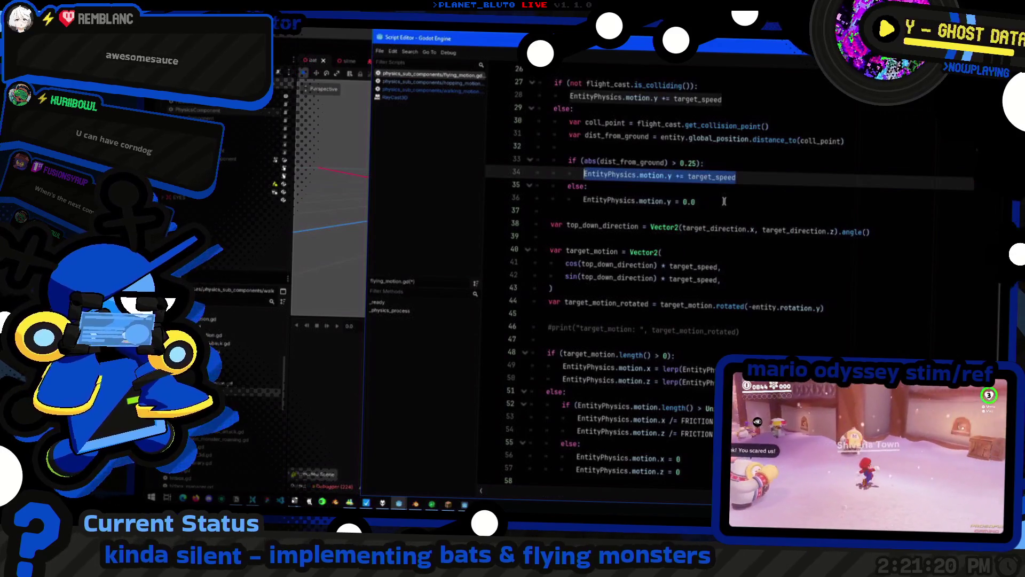
Wrap it as (target_speed if sign(dist_from_ground) == …)
{"action": "key", "text": "Up"}
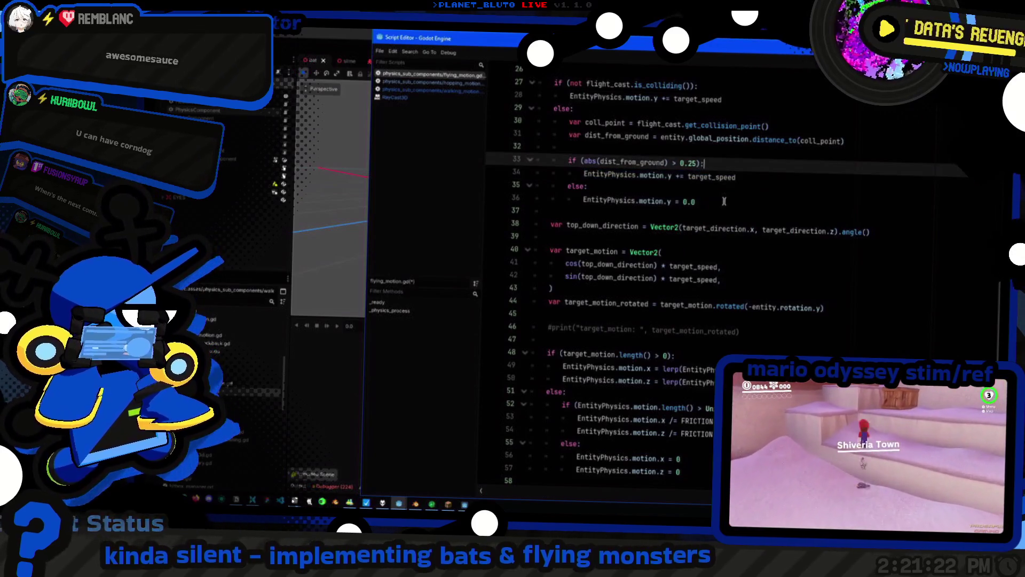
{"action": "key", "text": "End"}
{"action": "key", "text": "Return"}
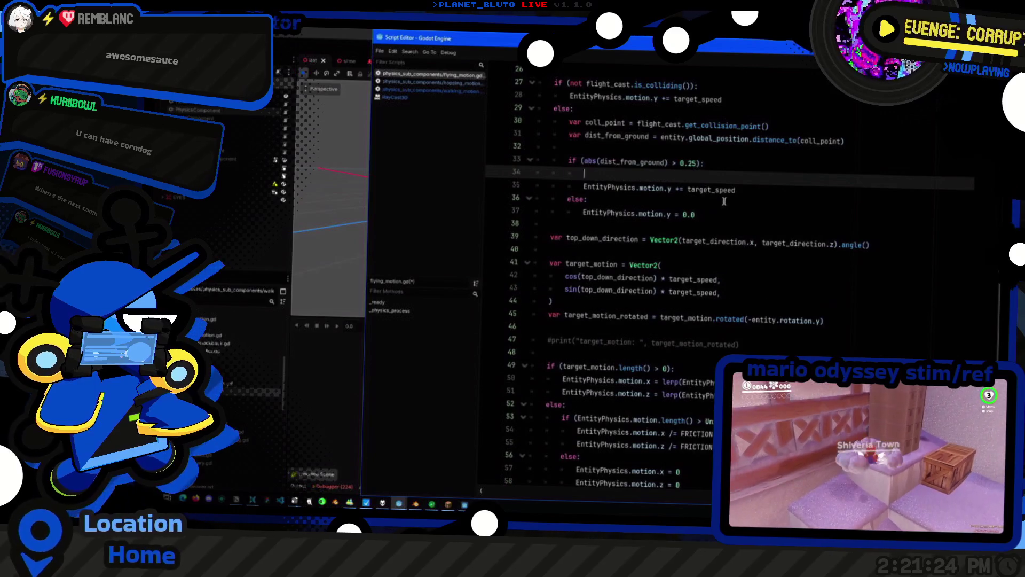
{"action": "key", "text": "ctrl+z"}
{"action": "key", "text": "Down"}
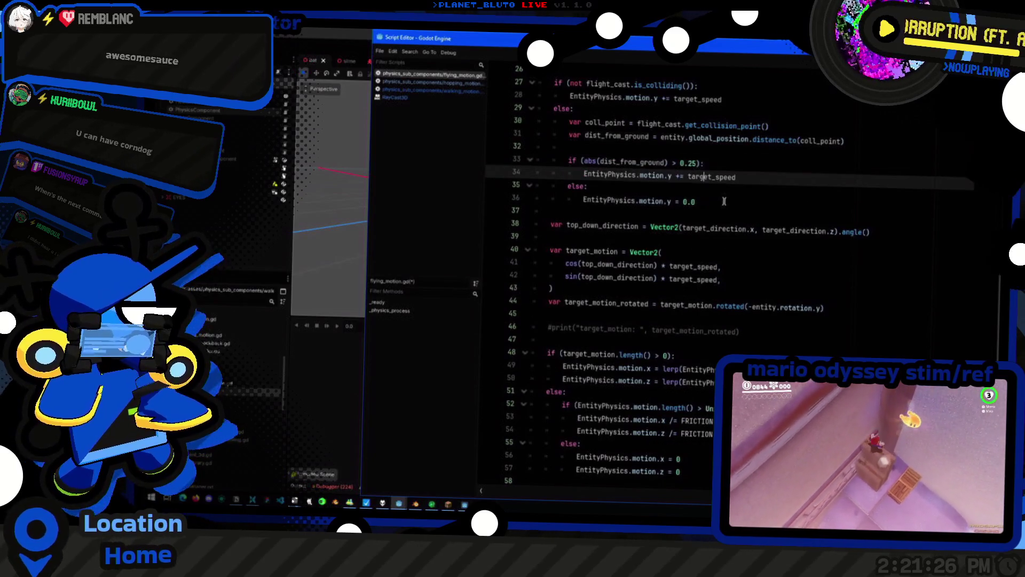
{"action": "key", "text": "ctrl+shift+Left"}
{"action": "type", "text": "(target_speed "}
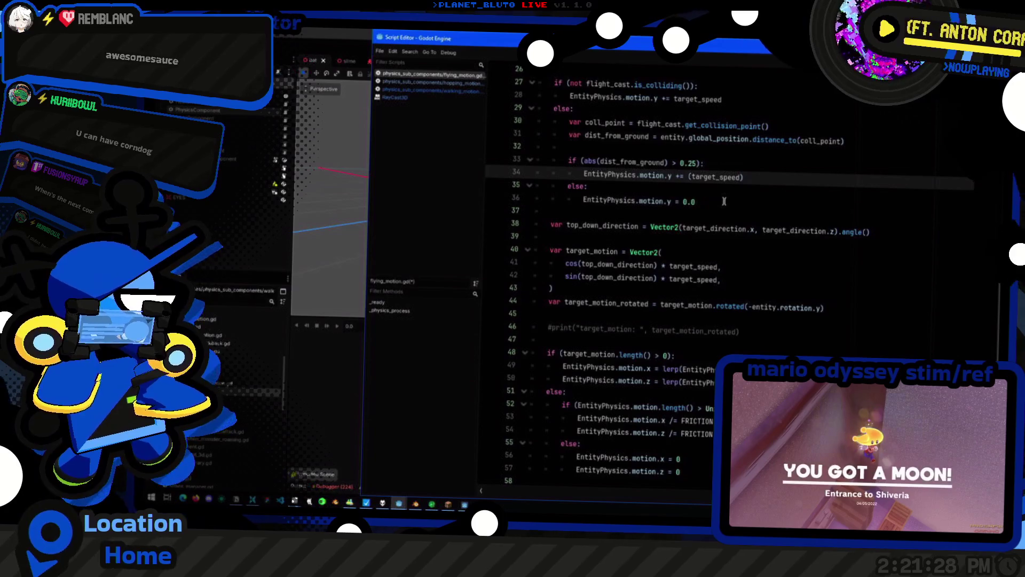
{"action": "type", "text": "if sign(dist_from_ground)"}
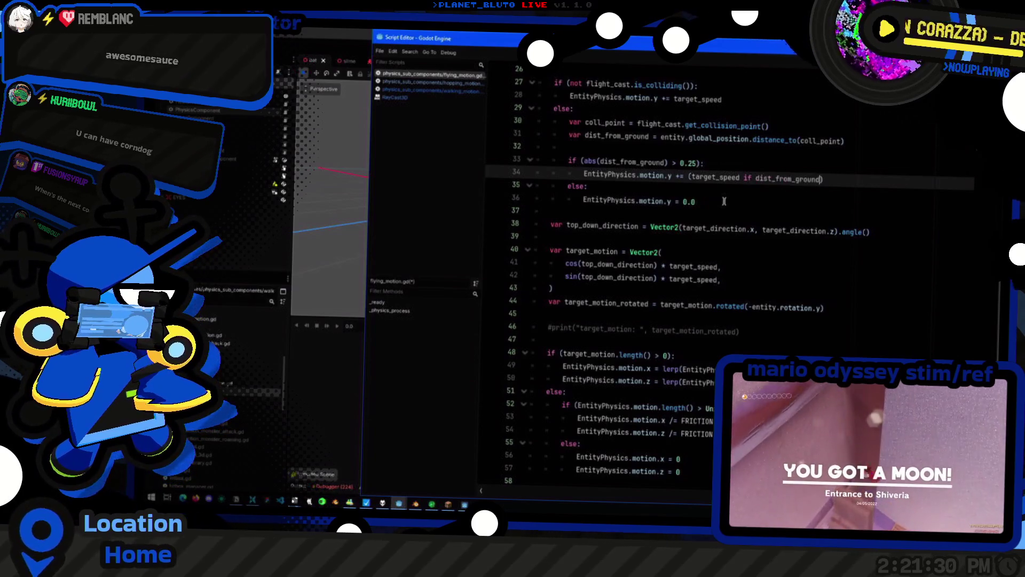
{"action": "type", "text": " =="}
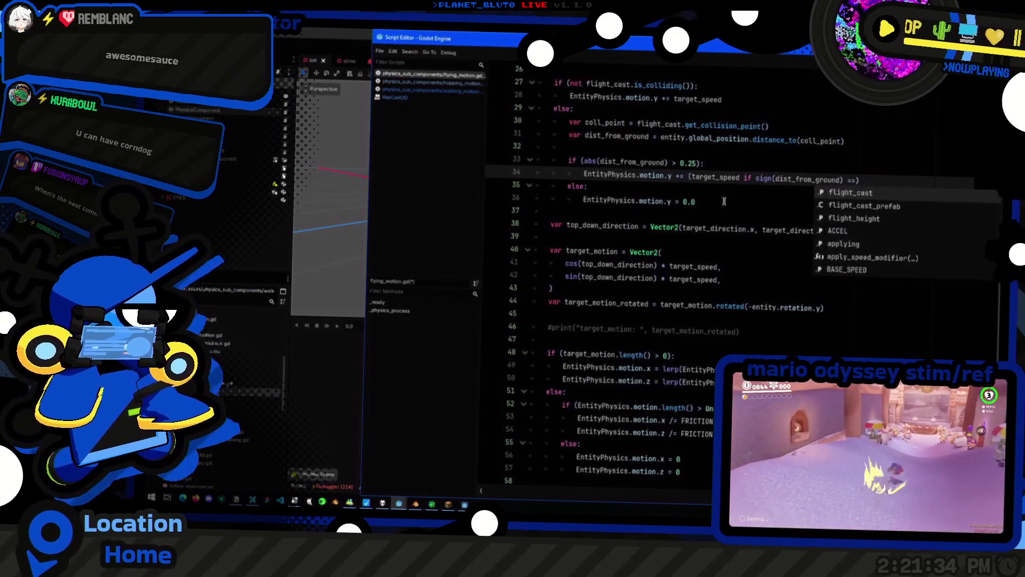
{"action": "key", "text": "Escape"}
{"action": "left_click", "coordinate": [765, 180], "text": "ctrl"}
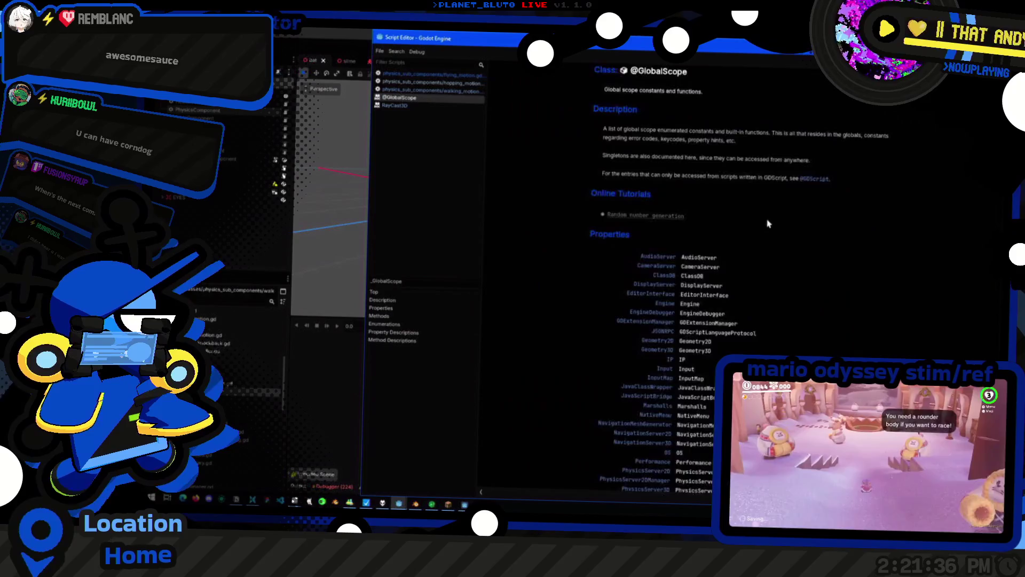
{"action": "key", "text": "alt+Left"}
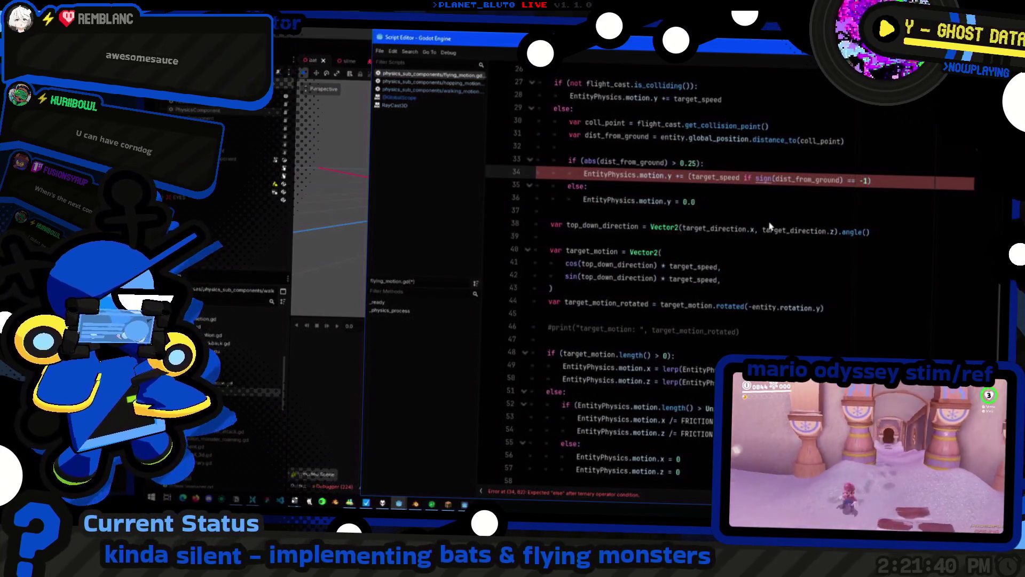
{"action": "key", "text": "BackSpace"}
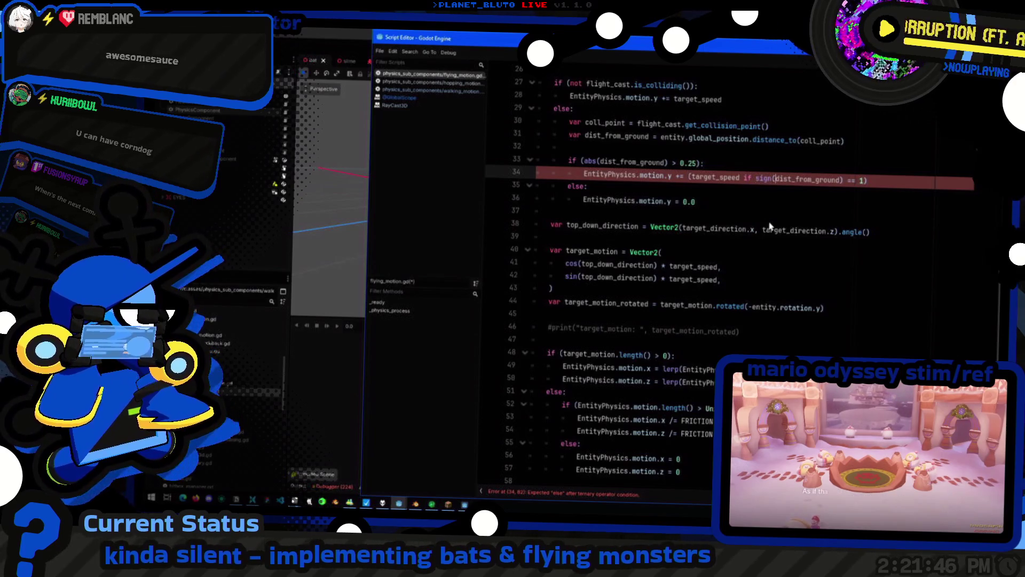
{"action": "scroll", "coordinate": [769, 226], "scroll_direction": "up", "scroll_amount": 4}
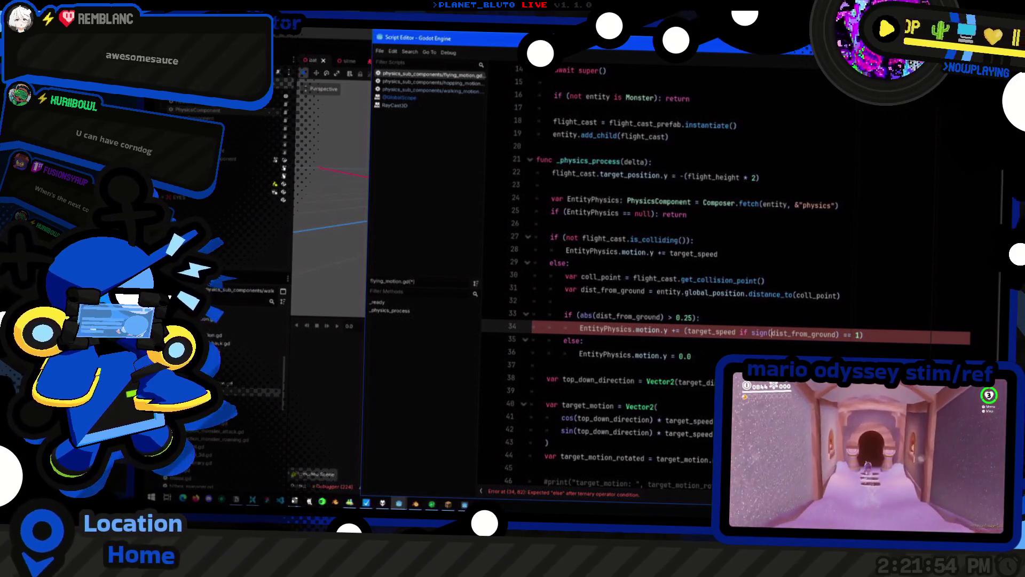
Change the sign argument to dist_from_ground - flight_height and begin an else branch
{"action": "double_click", "coordinate": [716, 175]}
{"action": "key", "text": "ctrl+c"}
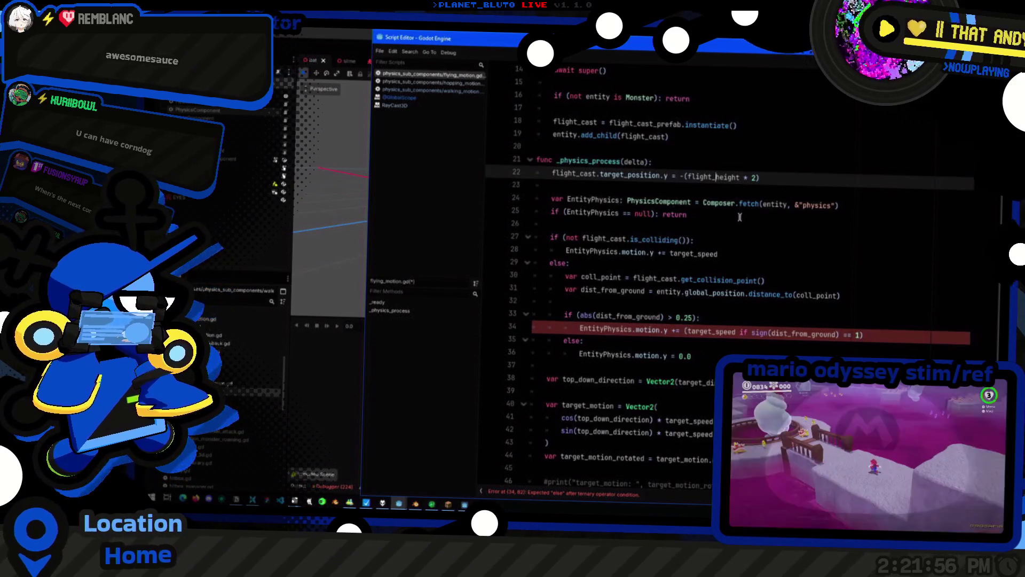
{"action": "double_click", "coordinate": [804, 332]}
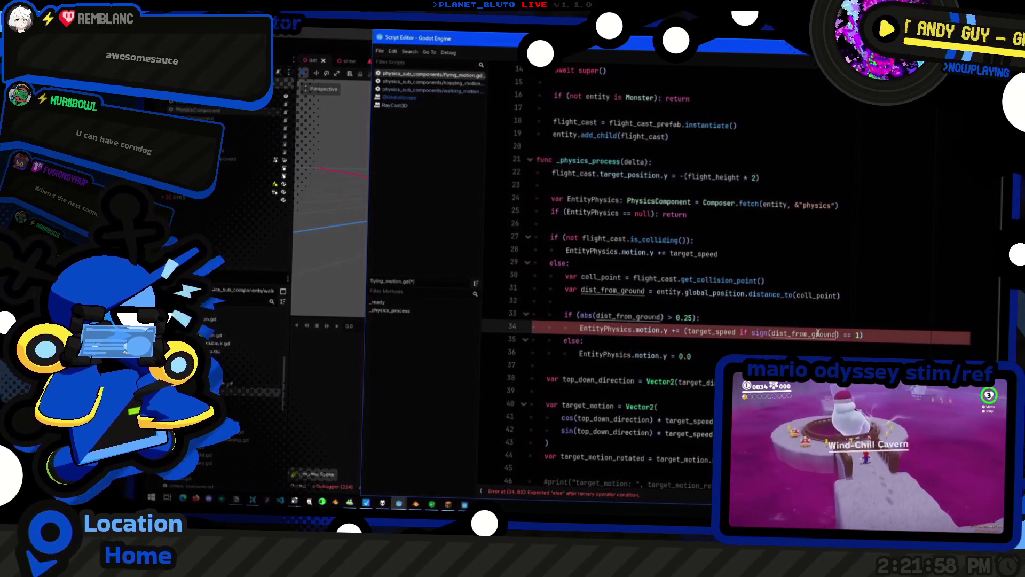
{"action": "key", "text": "Right"}
{"action": "type", "text": "-"}
{"action": "key", "text": "ctrl+v"}
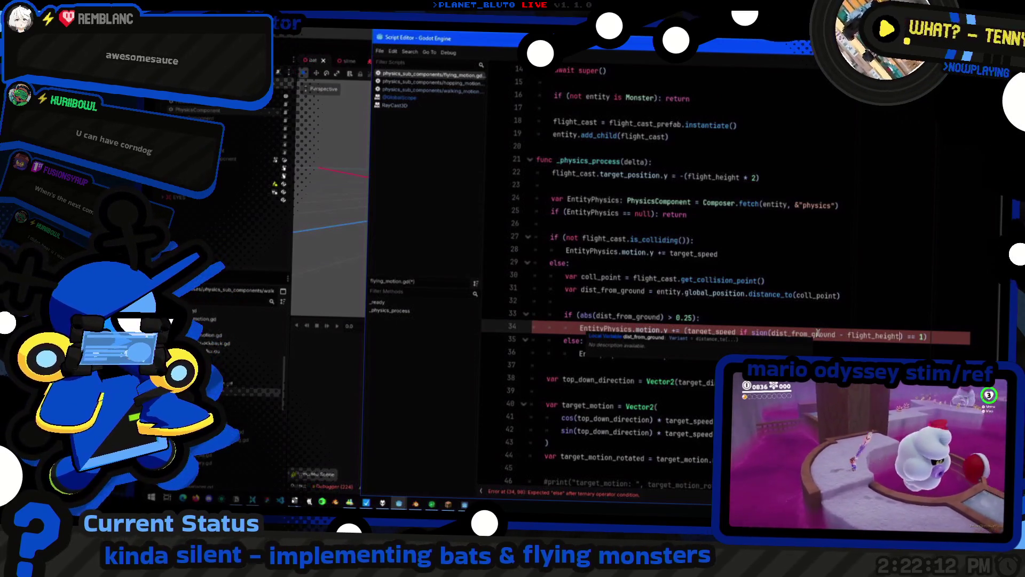
{"action": "type", "text": "-1 e"}
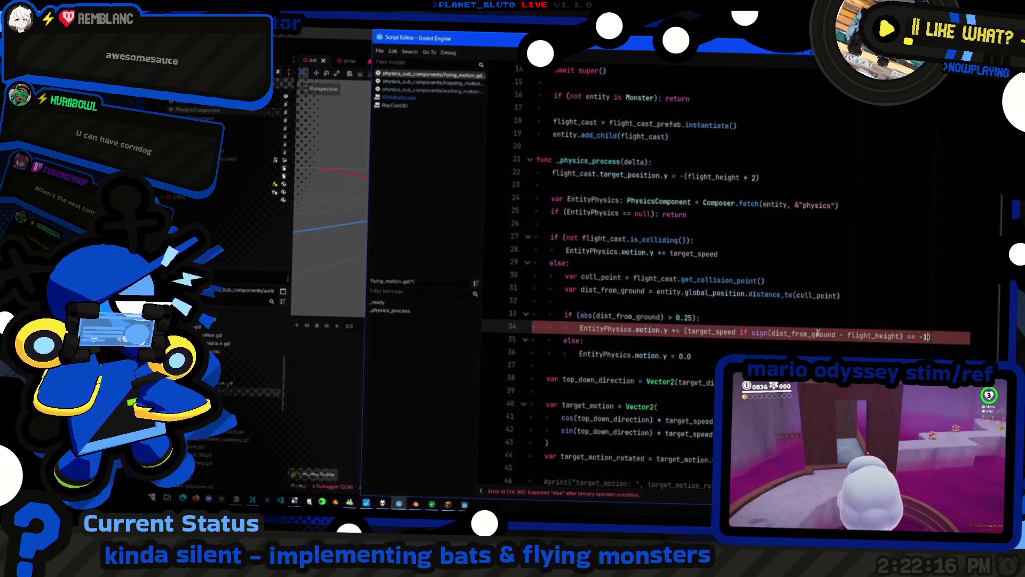
{"action": "type", "text": "lse"}
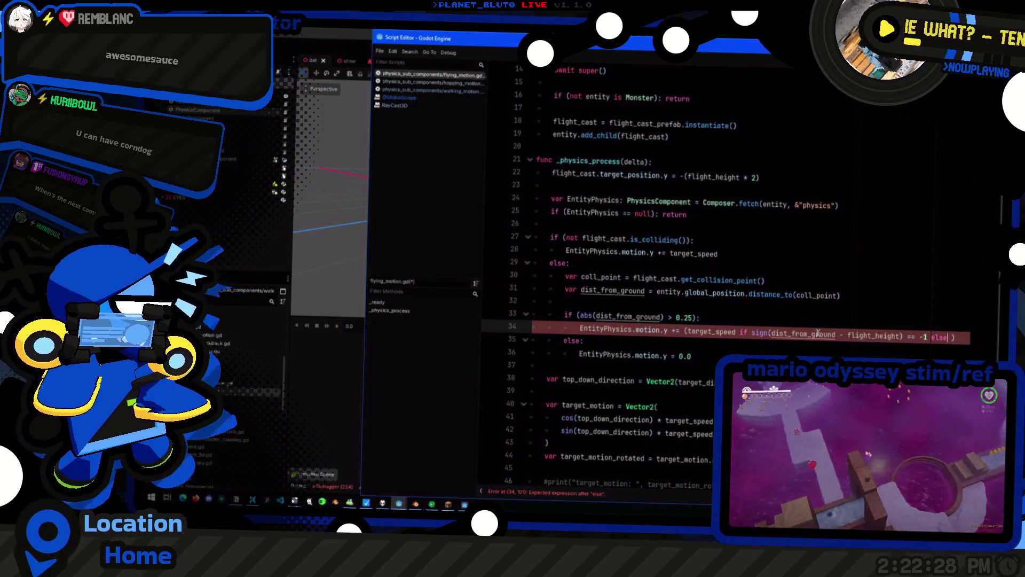
{"action": "key", "text": "Left"}
{"action": "key", "text": "Left"}
{"action": "key", "text": "Left"}
{"action": "key", "text": "BackSpace"}
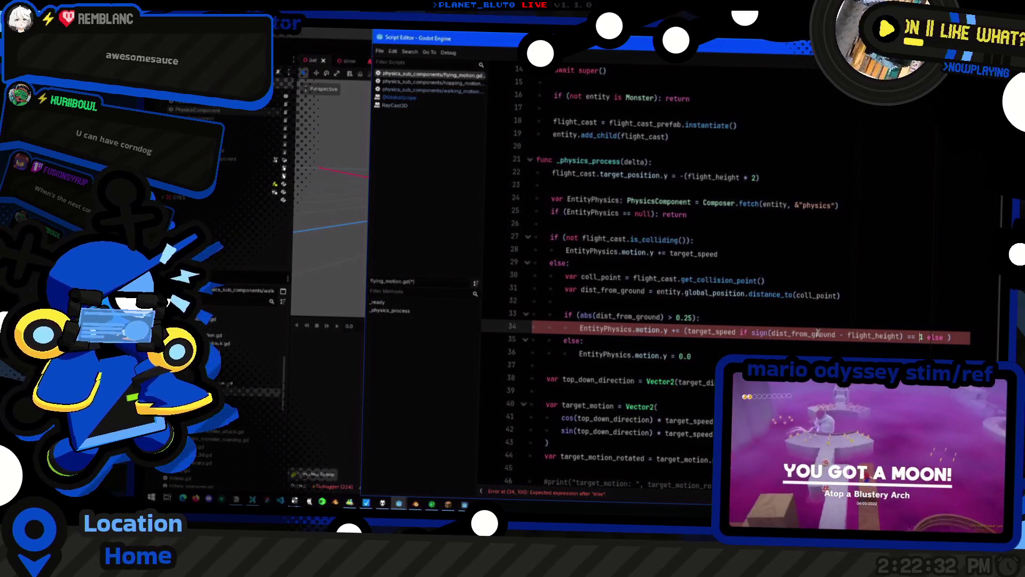
Add target_speed inside the closing parenthesis of the conditional
{"action": "key", "text": "Left"}
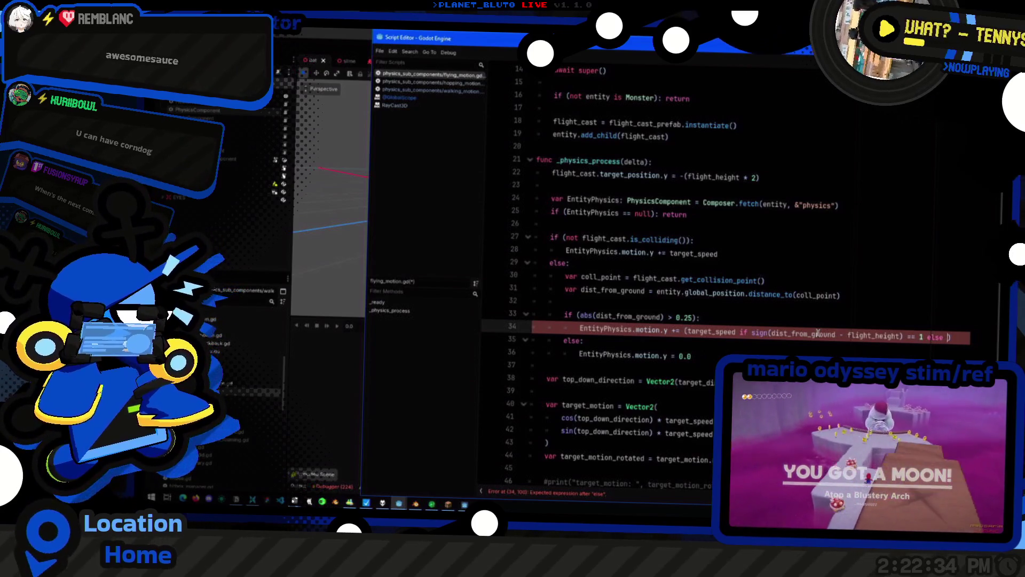
{"action": "type", "text": "target"}
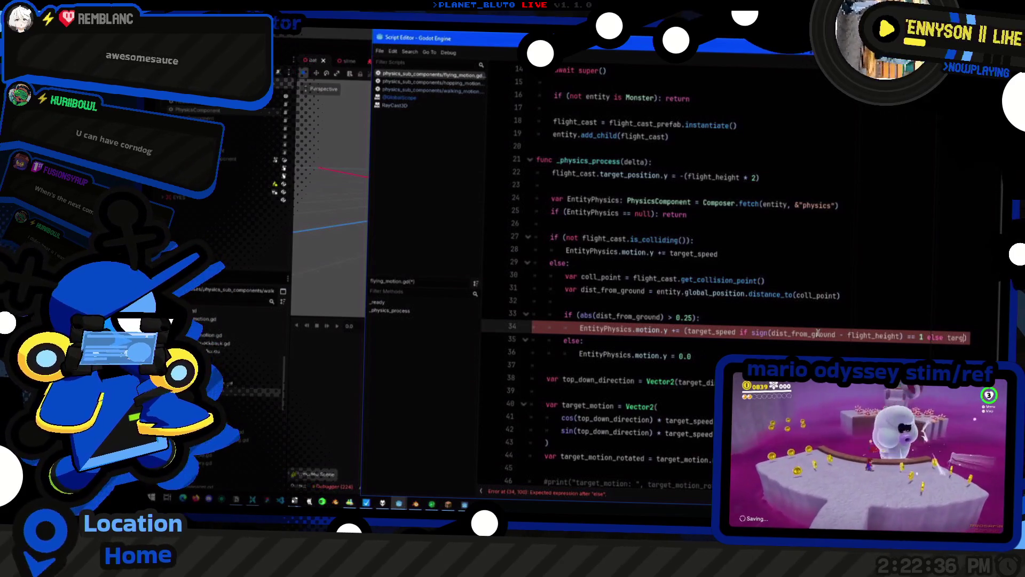
{"action": "type", "text": "_speed"}
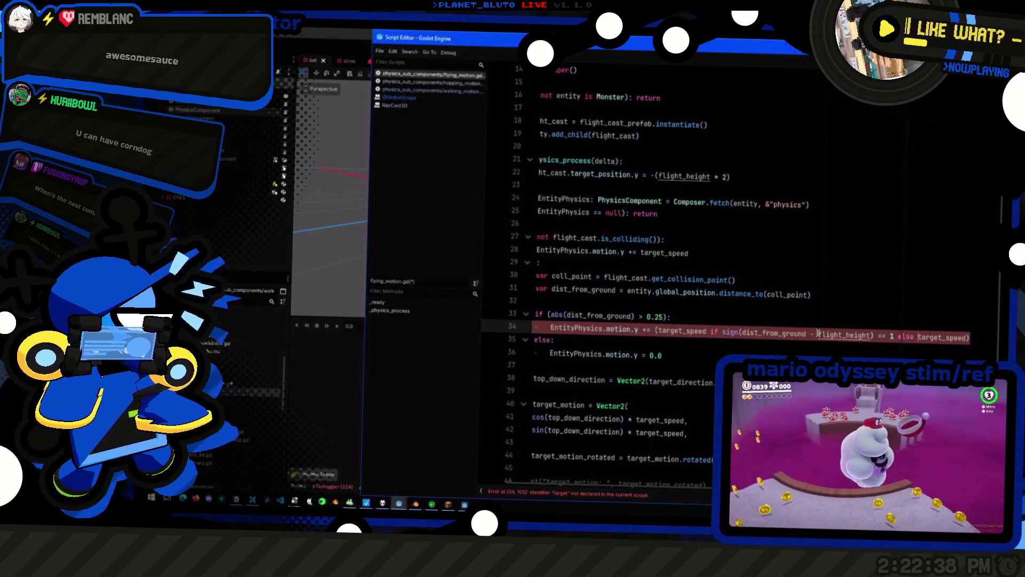
{"action": "key", "text": "ctrl+Left"}
{"action": "type", "text": "-"}
{"action": "type", "text": ")"}
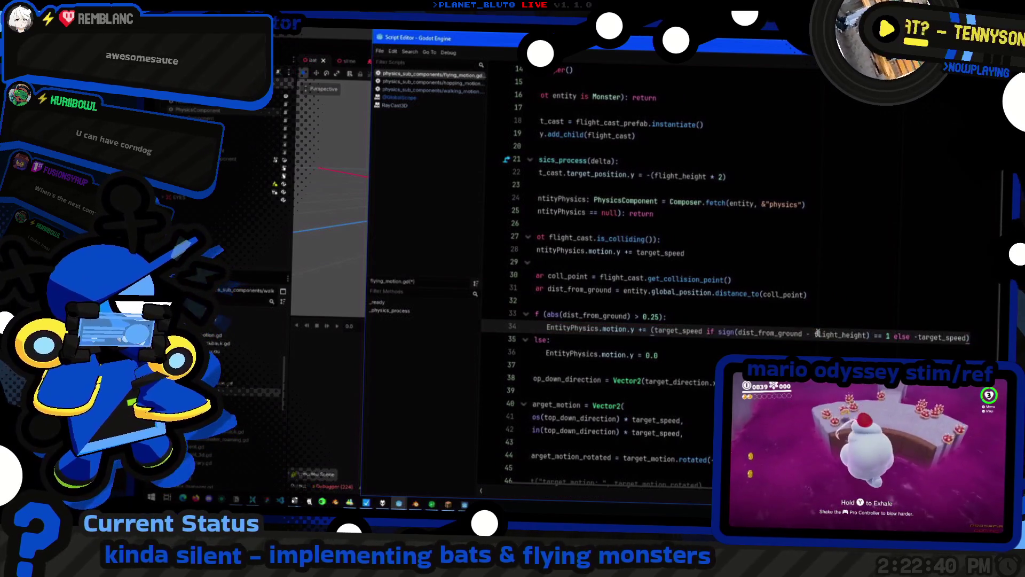
{"action": "key", "text": "Left"}
{"action": "key", "text": "ctrl+shift+Left"}
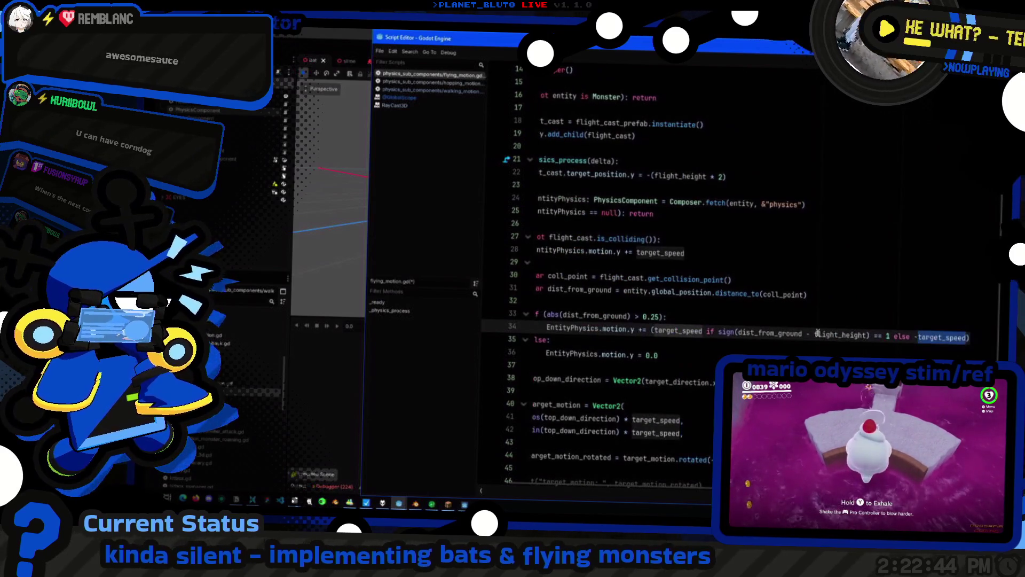
Replace the if with *, removing the leftover comparison, else part and parentheses
{"action": "left_click", "coordinate": [711, 331]}
{"action": "key", "text": "BackSpace"}
{"action": "key", "text": "BackSpace"}
{"action": "type", "text": "*"}
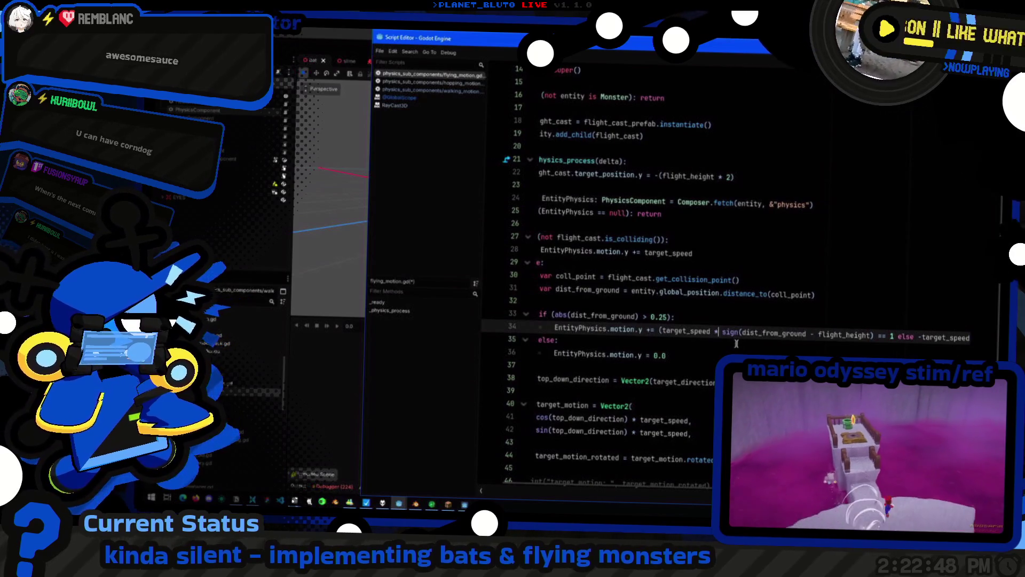
{"action": "key", "text": "ctrl+shift+Right"}
{"action": "key", "text": "ctrl+shift+Right"}
{"action": "key", "text": "ctrl+shift+Right"}
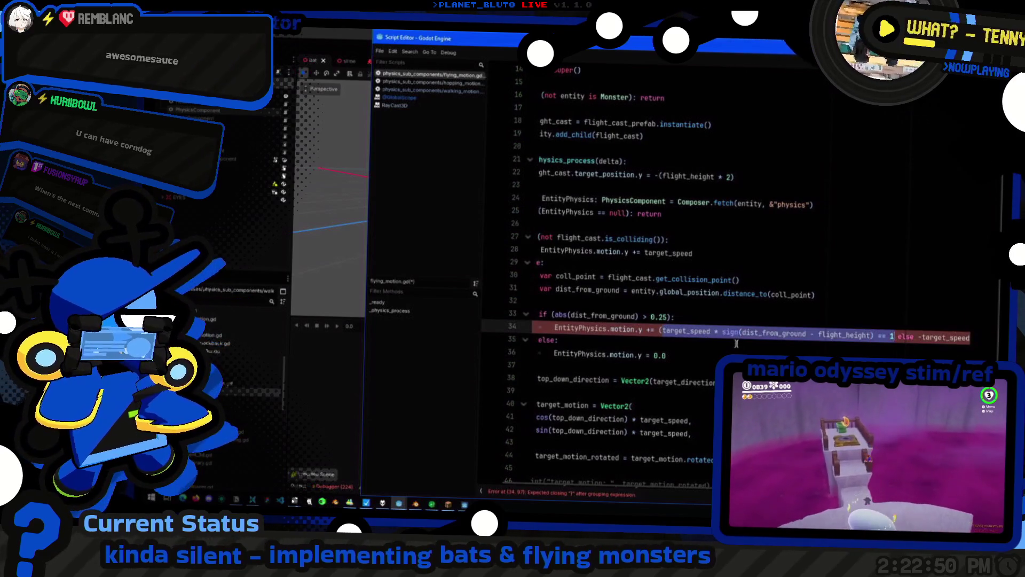
{"action": "key", "text": "ctrl+shift+Left"}
{"action": "key", "text": "ctrl+shift+Left"}
{"action": "key", "text": "ctrl+shift+Left"}
{"action": "key", "text": "ctrl+c"}
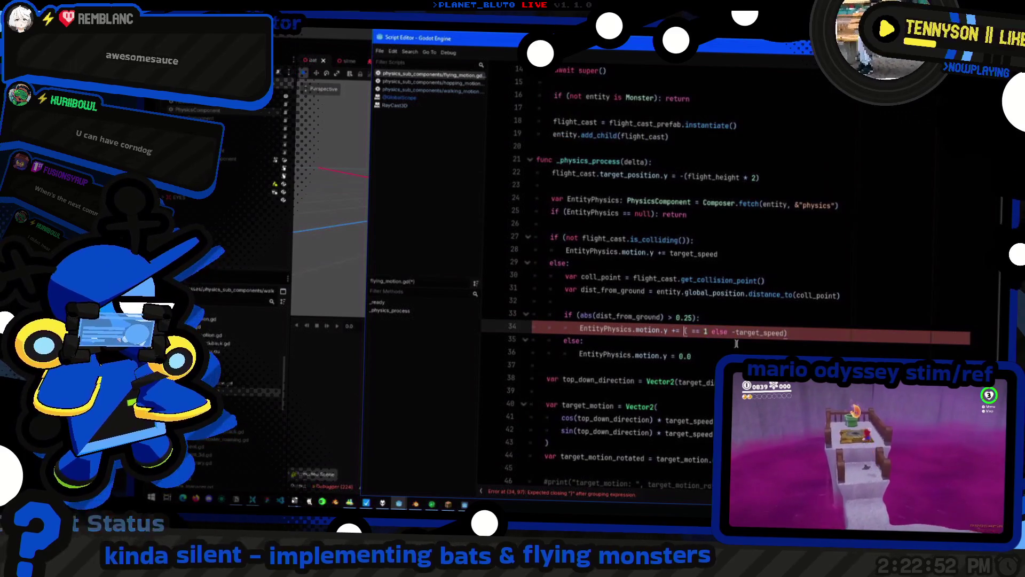
{"action": "key", "text": "shift+End"}
{"action": "key", "text": "ctrl+v"}
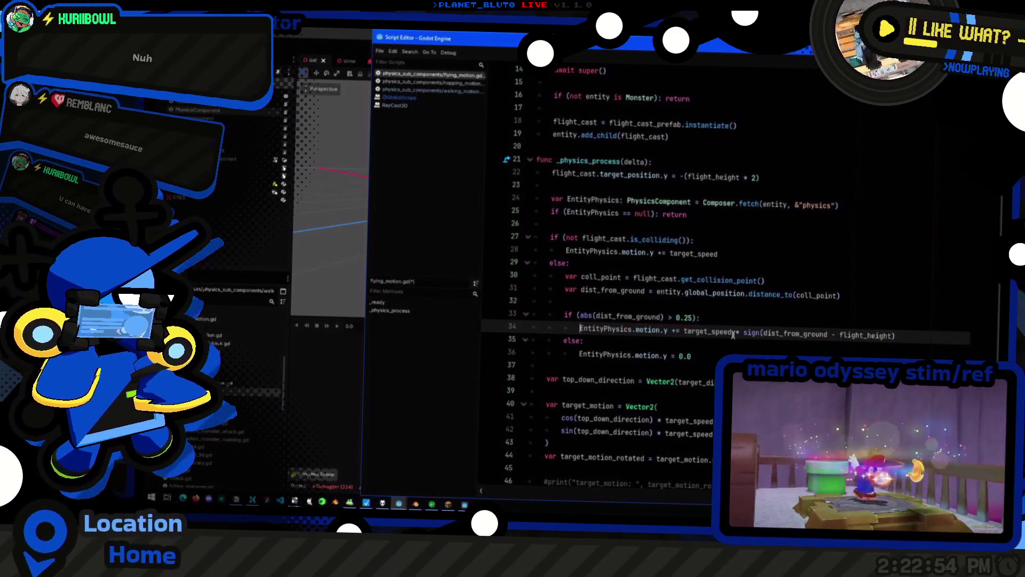
{"action": "left_click", "coordinate": [741, 320]}
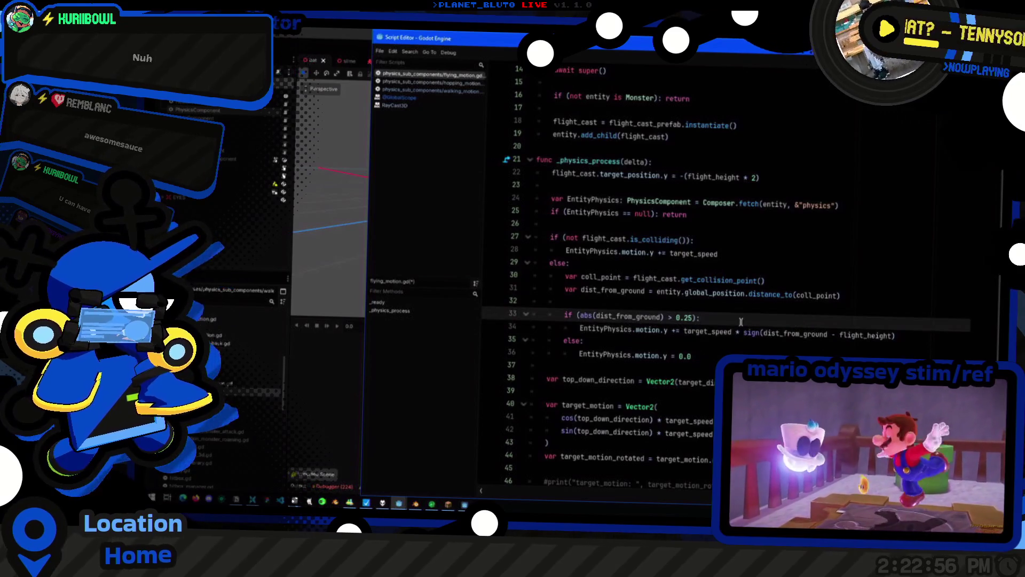
{"action": "key", "text": "alt+Tab"}
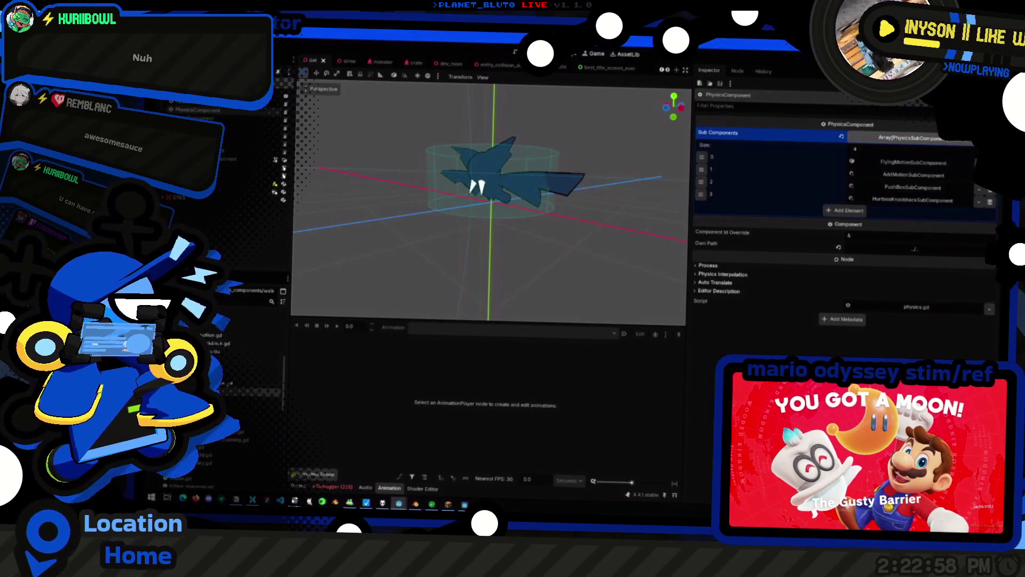
{"action": "key", "text": "alt+Tab"}
{"action": "key", "text": "alt+Tab"}
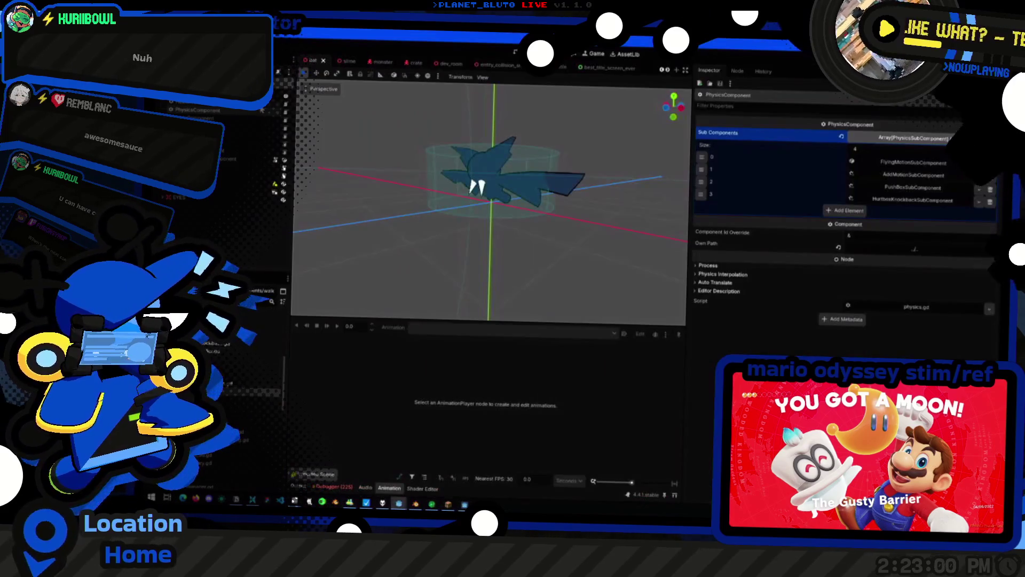
{"action": "left_click", "coordinate": [900, 162]}
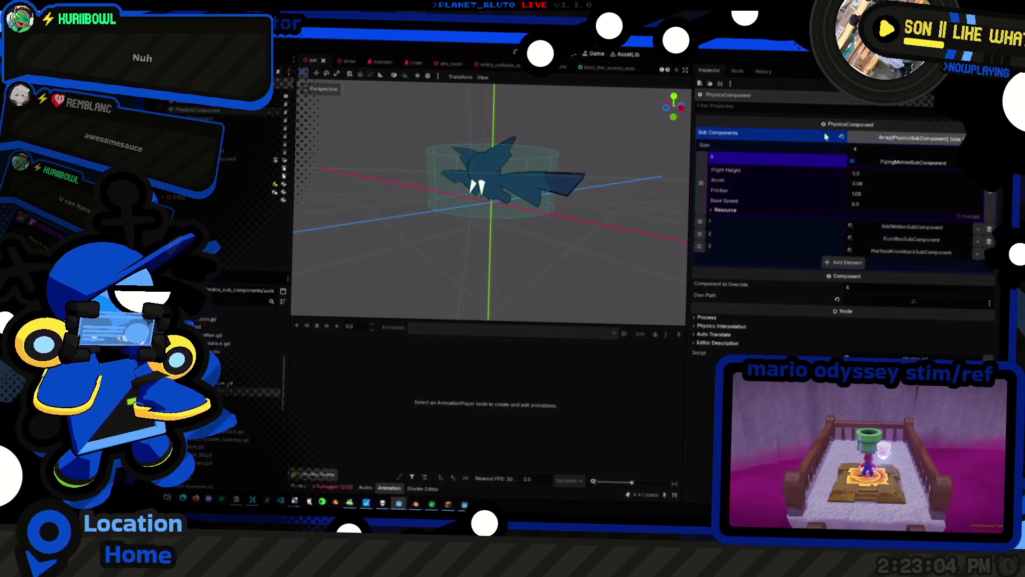
{"action": "key", "text": "alt+Tab"}
{"action": "scroll", "coordinate": [844, 234], "scroll_direction": "down", "scroll_amount": 5}
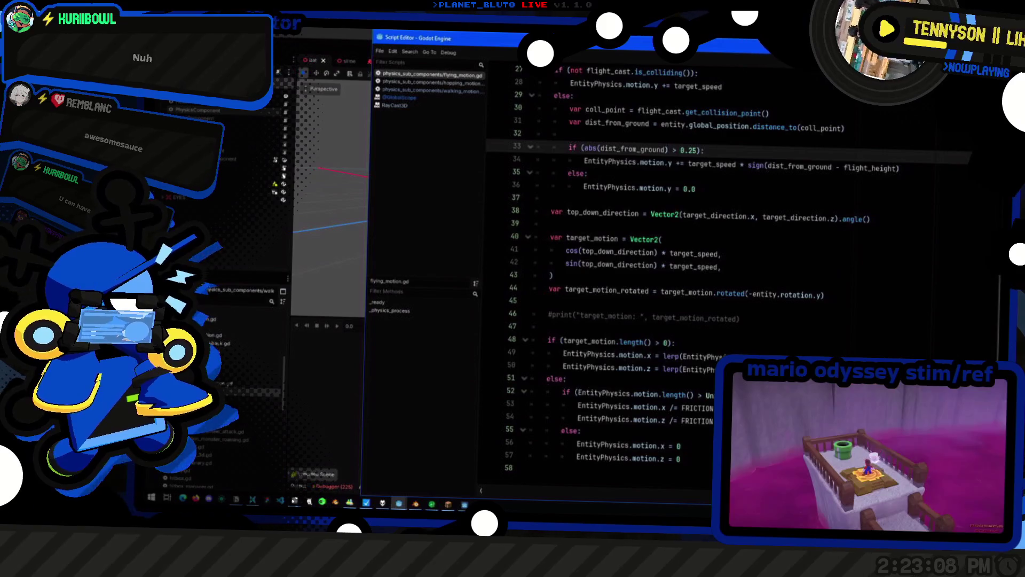
Add 'var target_y_mot = 0.0' on a new line after the null check on line 25
{"action": "left_click", "coordinate": [836, 368]}
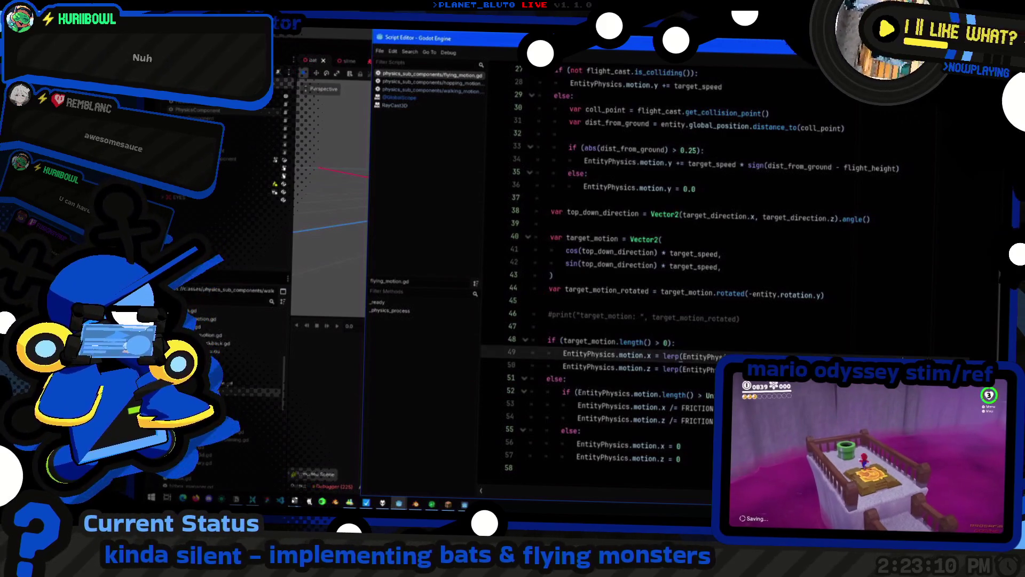
{"action": "left_click", "coordinate": [882, 260]}
{"action": "left_click", "coordinate": [882, 268]}
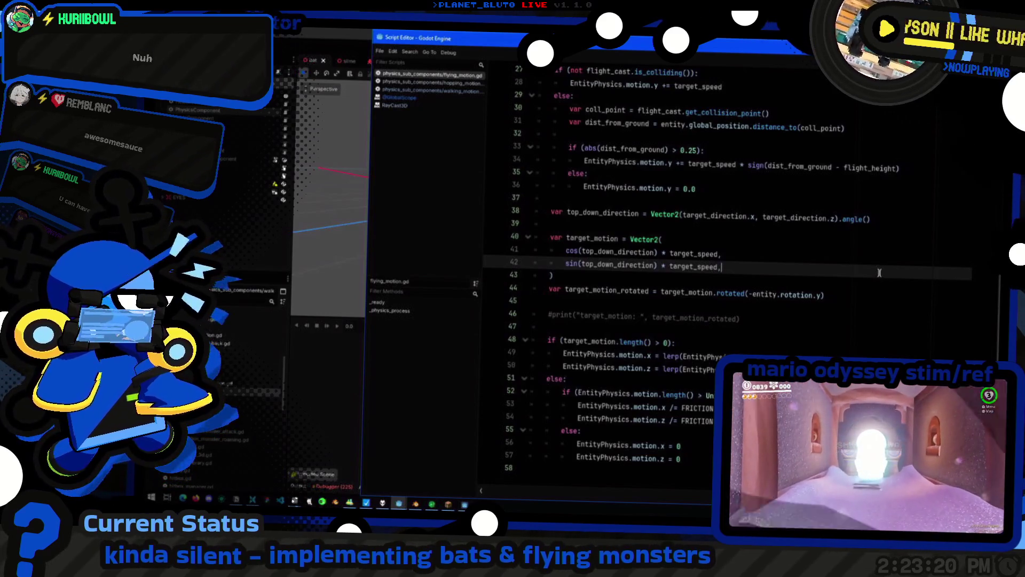
{"action": "scroll", "coordinate": [879, 273], "scroll_direction": "up", "scroll_amount": 4}
{"action": "left_click", "coordinate": [757, 212]}
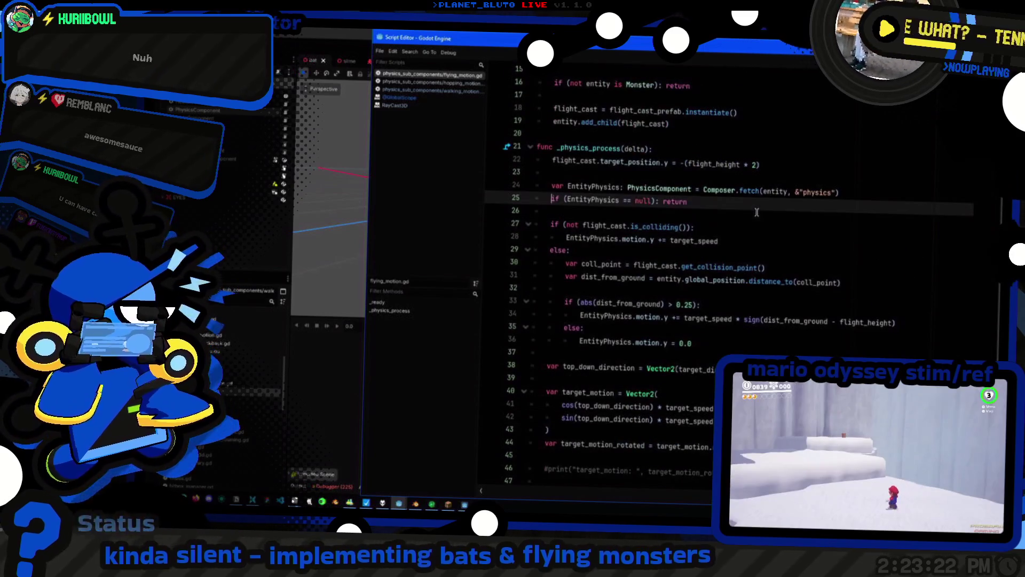
{"action": "key", "text": "End"}
{"action": "key", "text": "Up"}
{"action": "key", "text": "Up"}
{"action": "key", "text": "Up"}
{"action": "key", "text": "Down"}
{"action": "key", "text": "Down"}
{"action": "key", "text": "Down"}
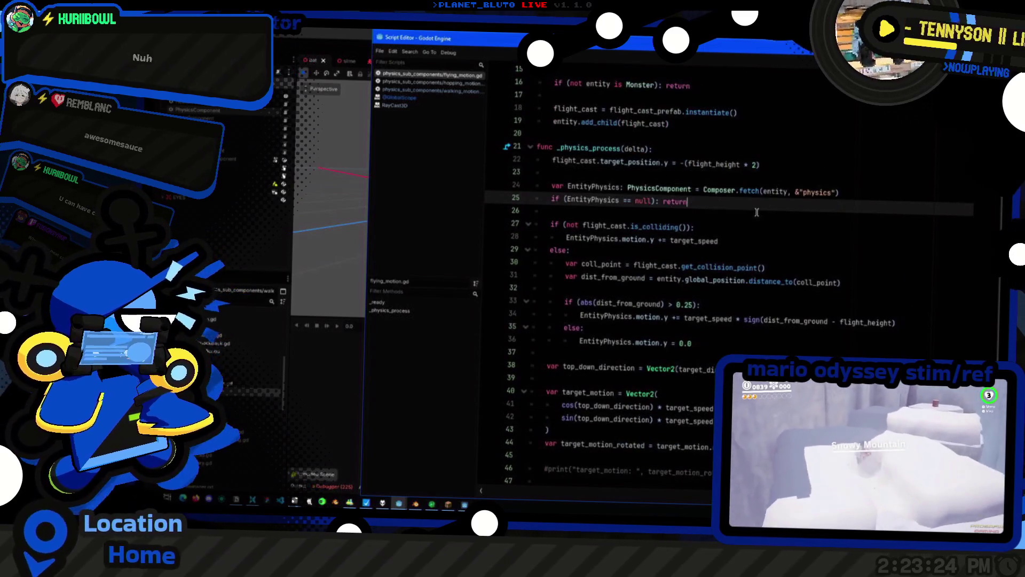
{"action": "key", "text": "Return"}
{"action": "key", "text": "Return"}
{"action": "type", "text": "var "}
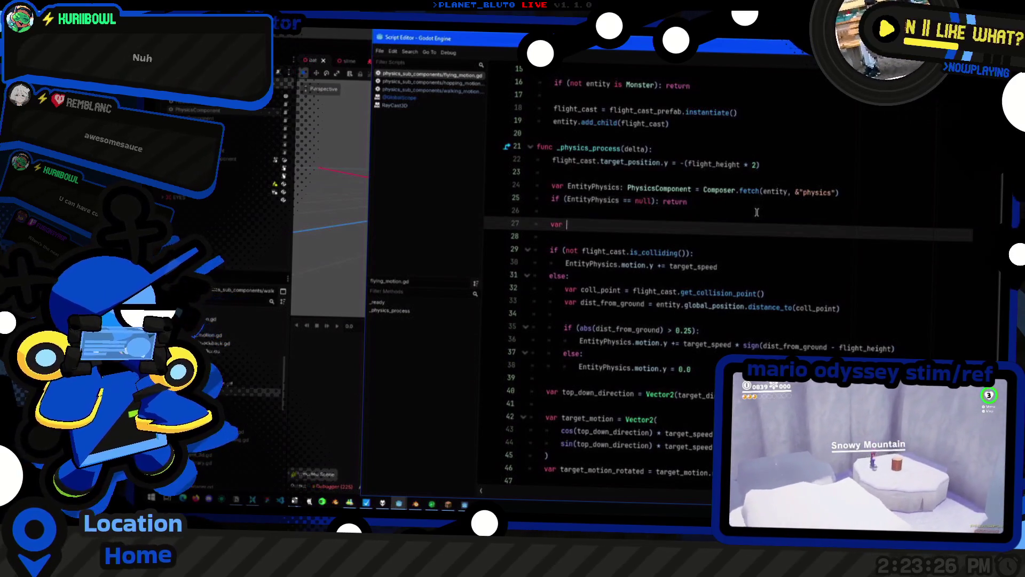
{"action": "type", "text": "target_"}
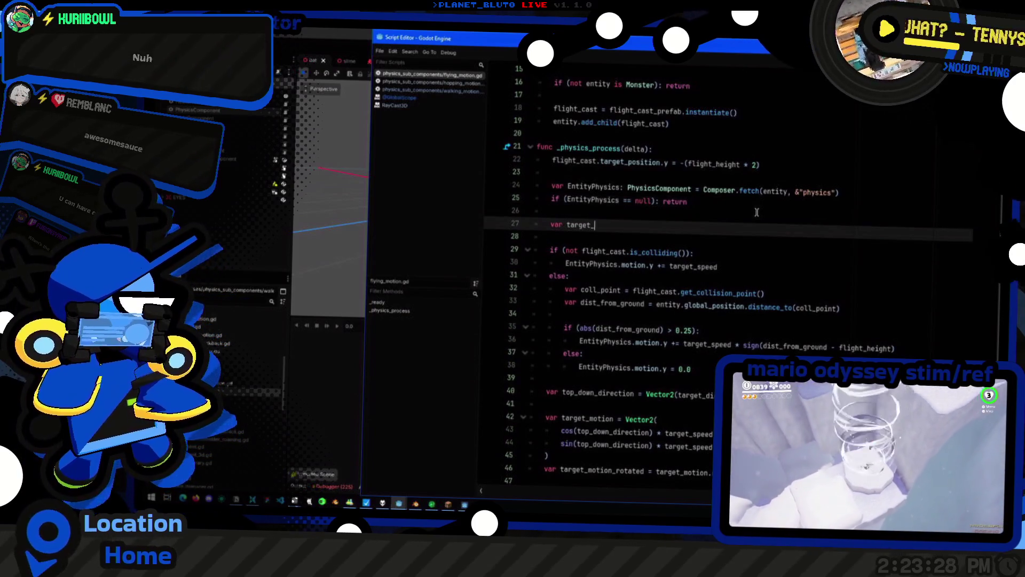
{"action": "type", "text": "y_mot = "}
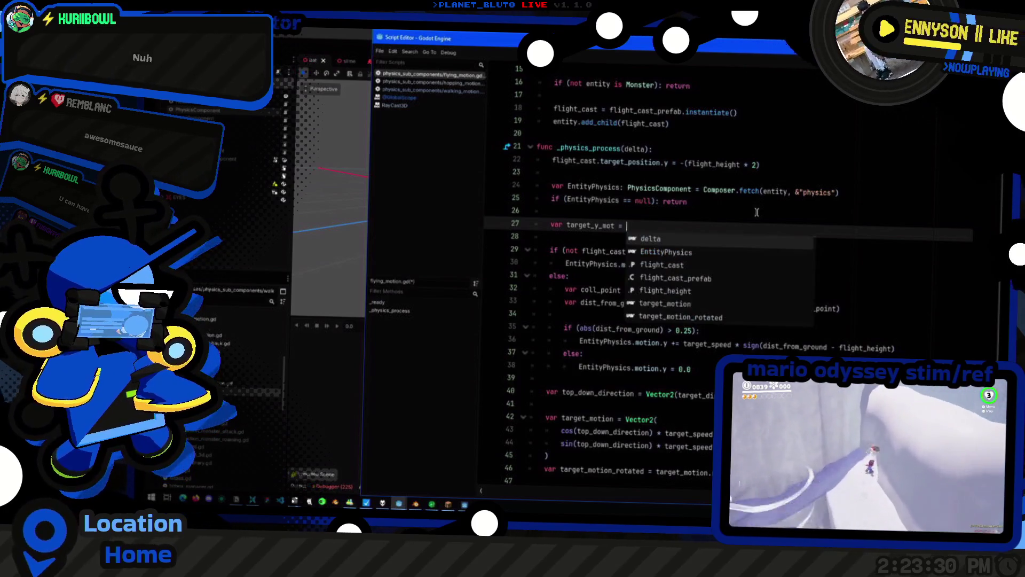
{"action": "type", "text": "0.0"}
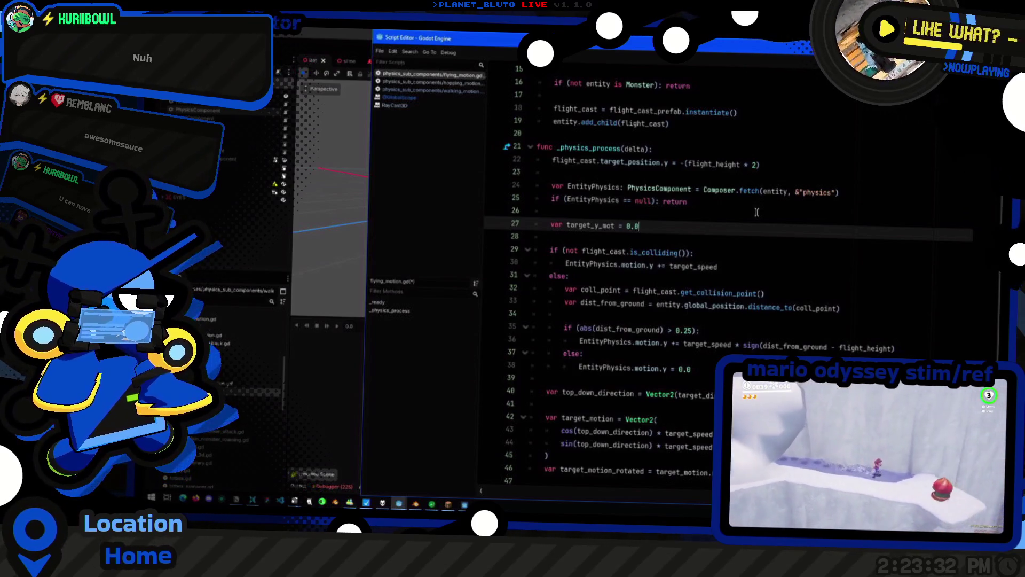
Delete the else branch that sets motion.y to 0.0
{"action": "left_click", "coordinate": [756, 267]}
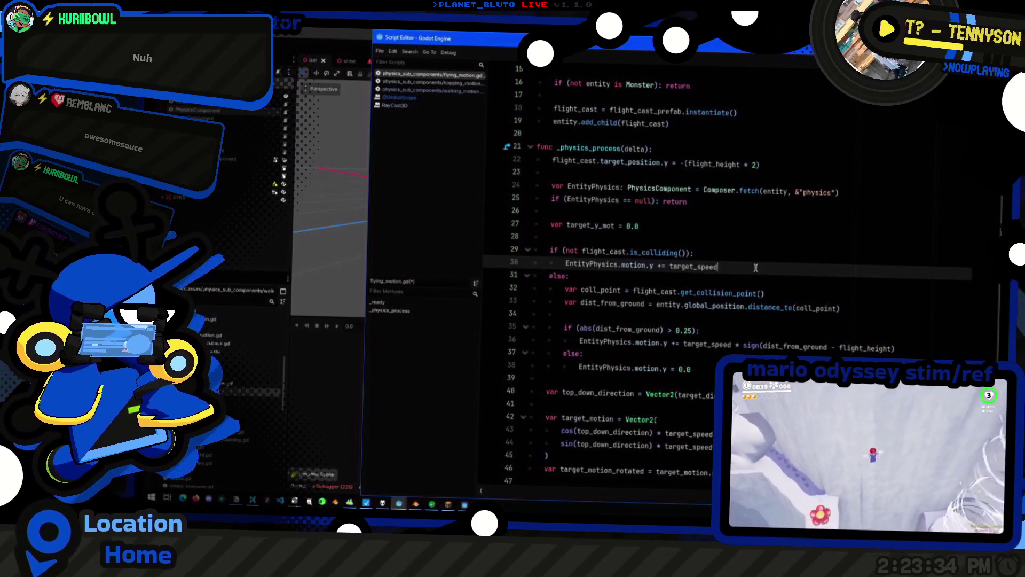
{"action": "left_click_drag", "start_coordinate": [692, 368], "coordinate": [489, 355]}
{"action": "key", "text": "BackSpace"}
{"action": "key", "text": "BackSpace"}
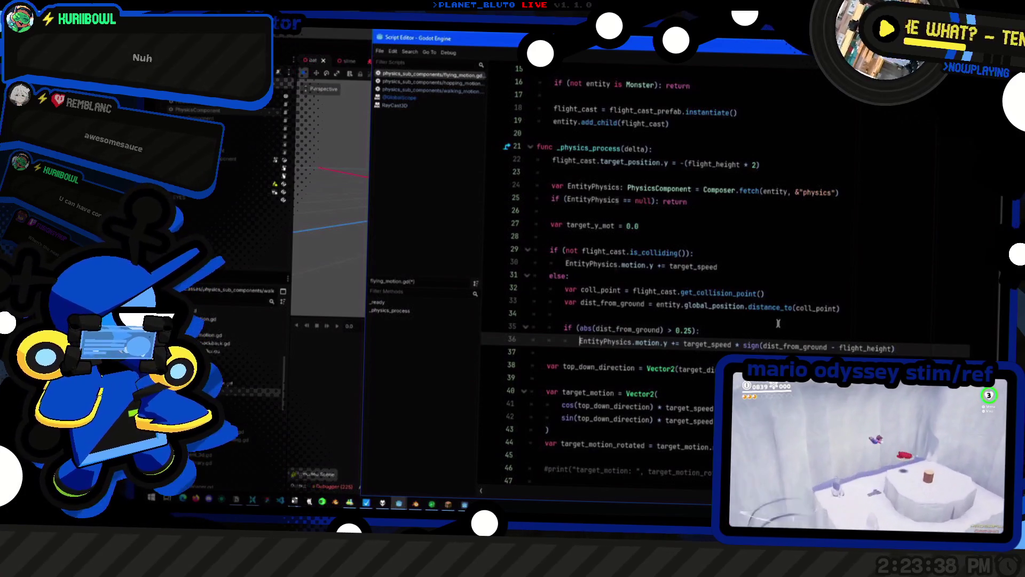
{"action": "key", "text": "ctrl+shift+Right"}
{"action": "key", "text": "ctrl+shift+Right"}
{"action": "key", "text": "ctrl+shift+Right"}
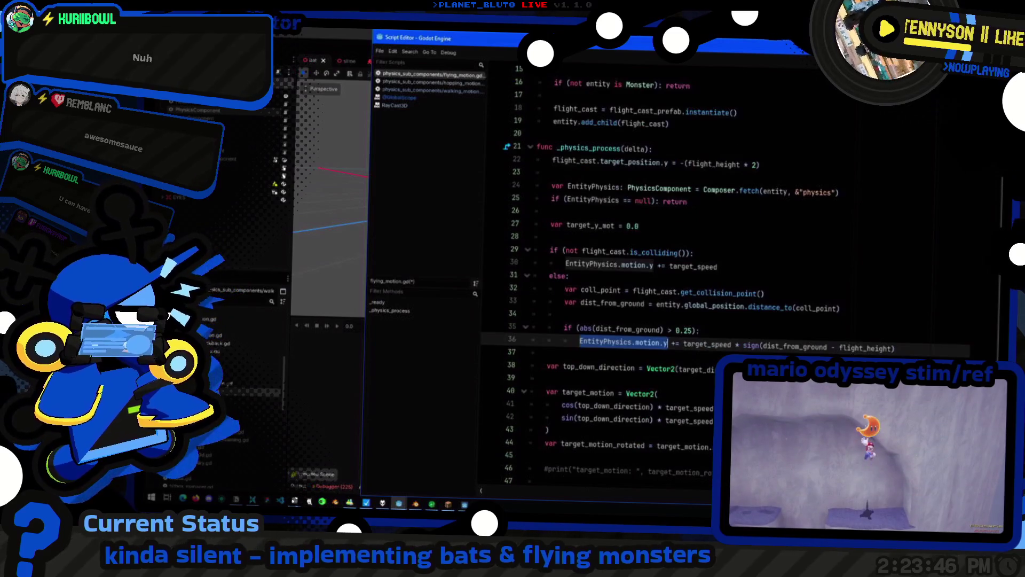
Replace 'EntityPhysics.motion.y +=' with target_y_mot on lines 36 and 30
{"action": "scroll", "coordinate": [850, 354], "scroll_direction": "down", "scroll_amount": 3}
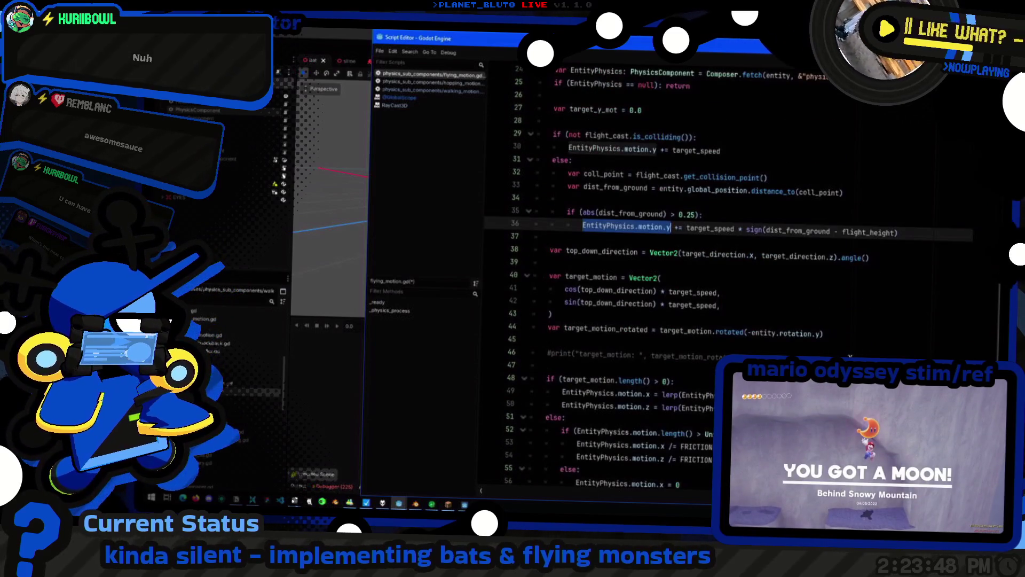
{"action": "scroll", "coordinate": [850, 354], "scroll_direction": "down", "scroll_amount": 1}
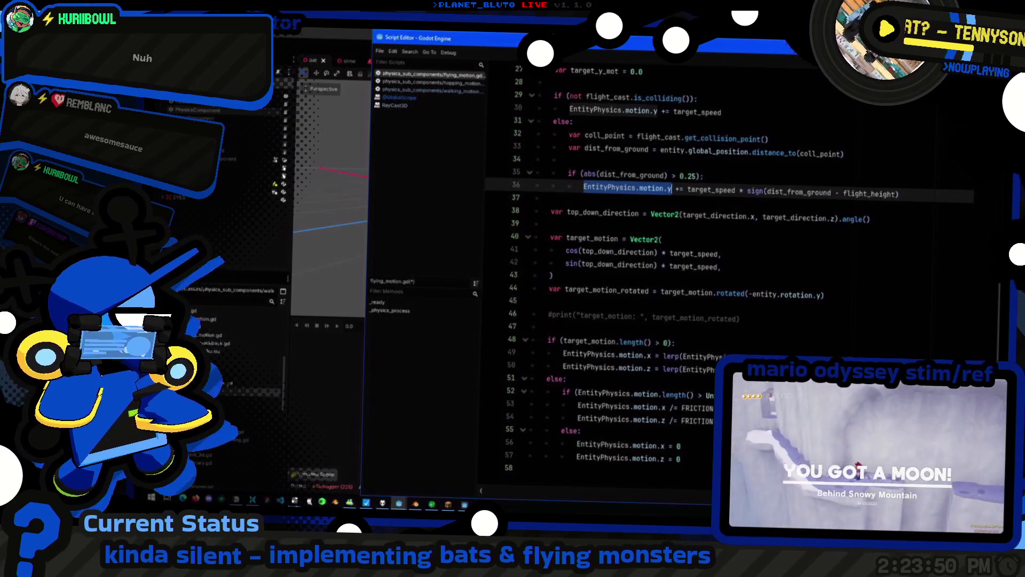
{"action": "scroll", "coordinate": [726, 266], "scroll_direction": "up", "scroll_amount": 2}
{"action": "mouse_move", "coordinate": [670, 265]}
{"action": "left_mouse_down"}
{"action": "mouse_move", "coordinate": [735, 266]}
{"action": "mouse_move", "coordinate": [684, 265]}
{"action": "left_mouse_up"}
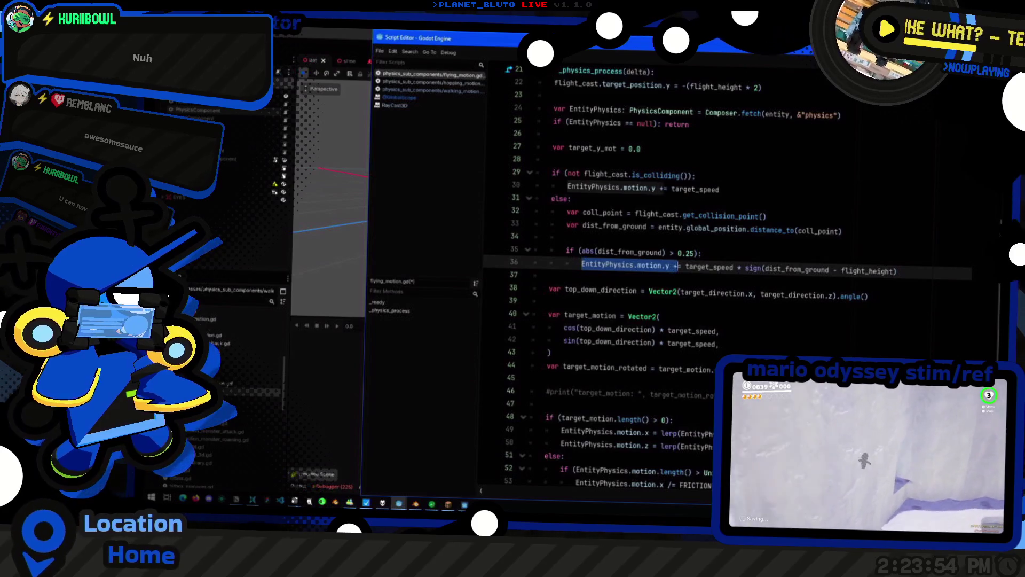
{"action": "type", "text": "target_y_mot"}
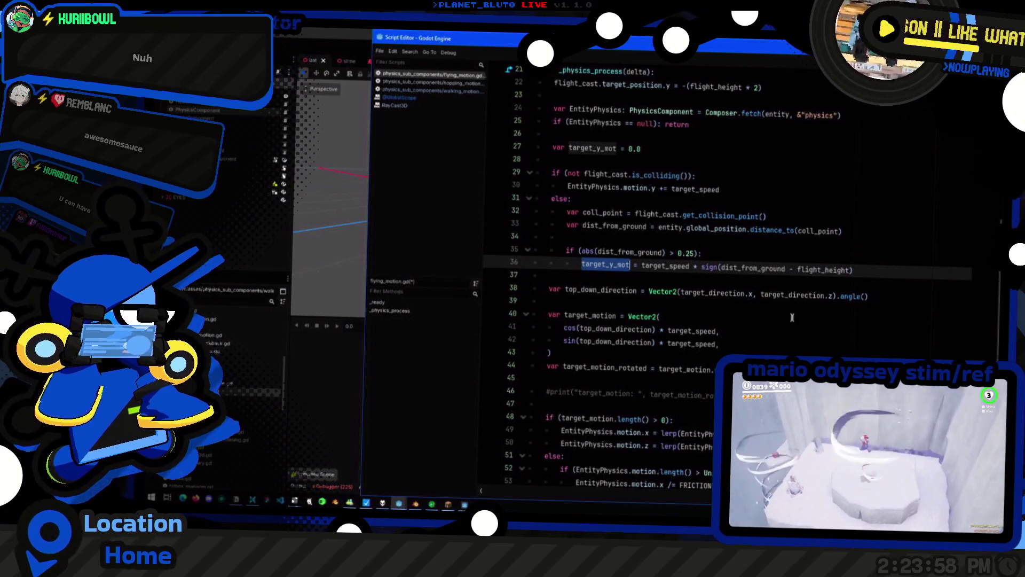
{"action": "left_click", "coordinate": [664, 188]}
{"action": "key", "text": "shift+Home"}
{"action": "type", "text": "target_y_mot"}
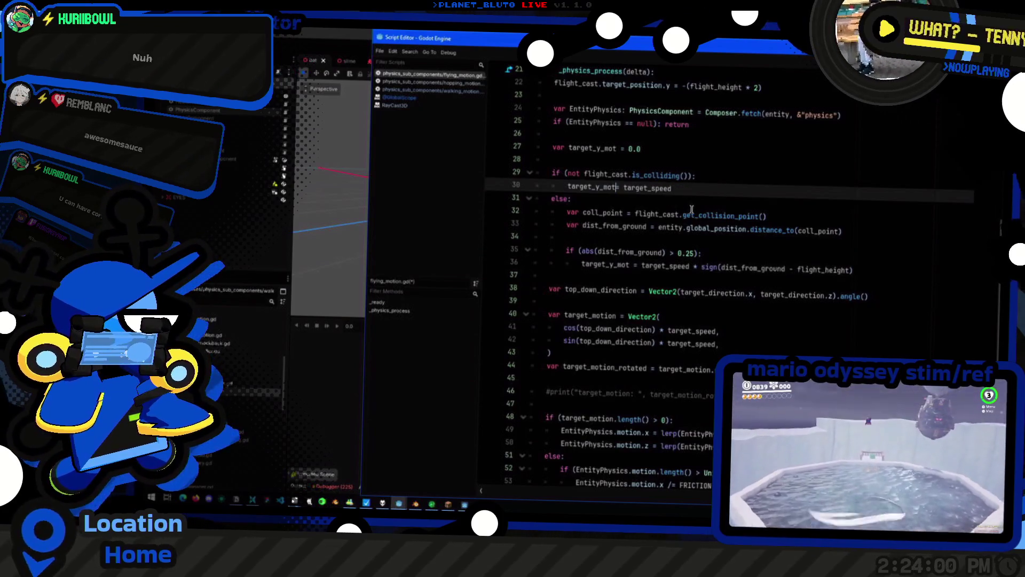
{"action": "type", "text": "="}
Copy target_y_mot and add new blank lines below the hover branch
{"action": "key", "text": "ctrl+shift+Right"}
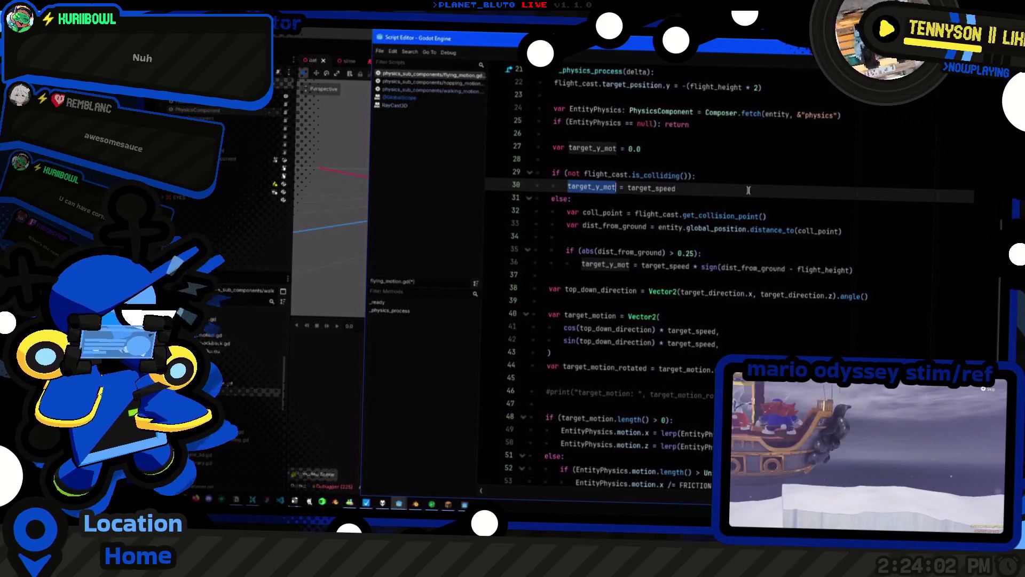
{"action": "left_click", "coordinate": [855, 281]}
{"action": "key", "text": "Return"}
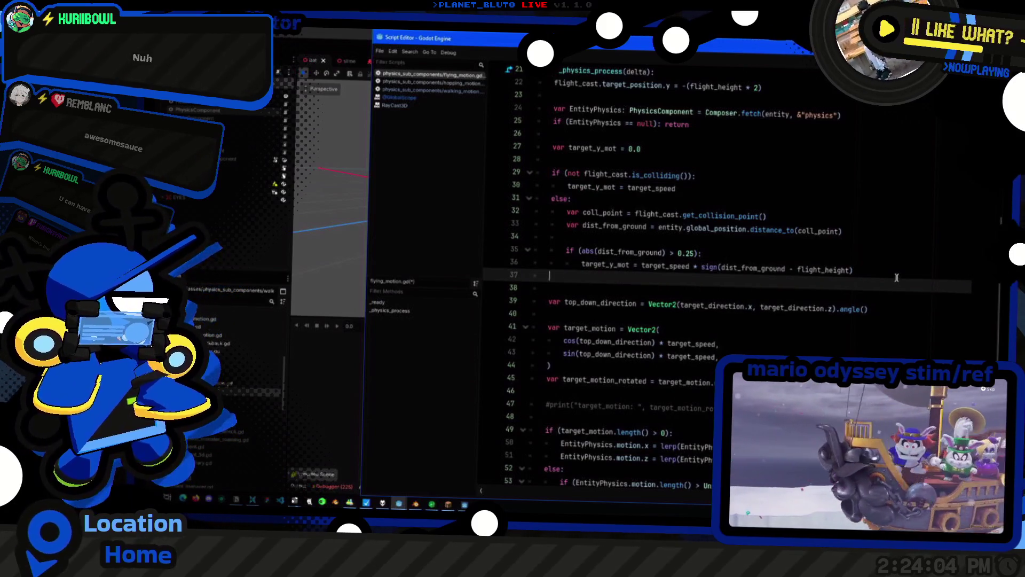
{"action": "key", "text": "Return"}
{"action": "scroll", "coordinate": [879, 272], "scroll_direction": "down", "scroll_amount": 3}
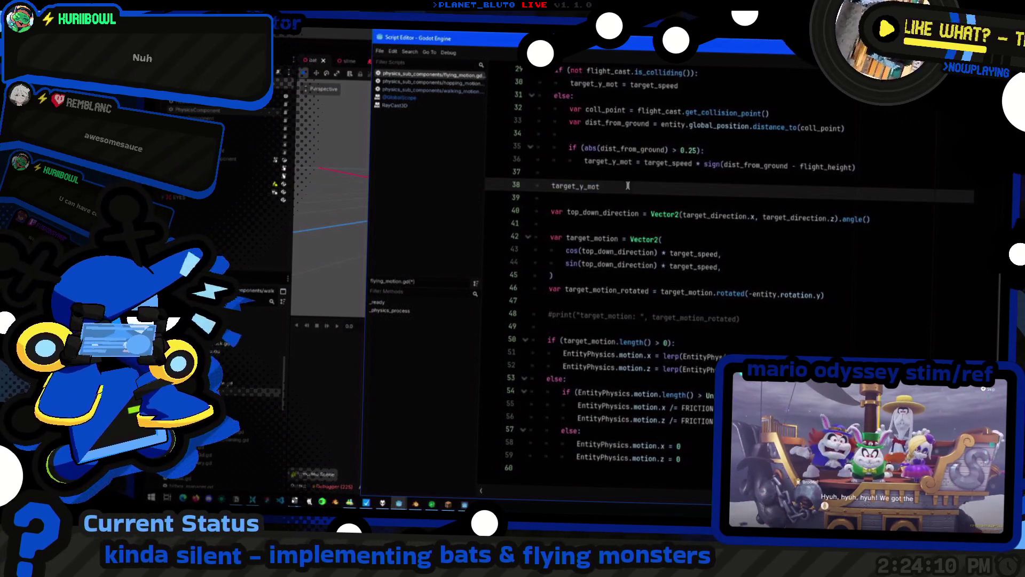
Move the old horizontal motion block from lines 50–59 onto line 38
{"action": "mouse_move", "coordinate": [689, 459]}
{"action": "left_mouse_down"}
{"action": "mouse_move", "coordinate": [475, 443]}
{"action": "mouse_move", "coordinate": [465, 343]}
{"action": "left_mouse_up"}
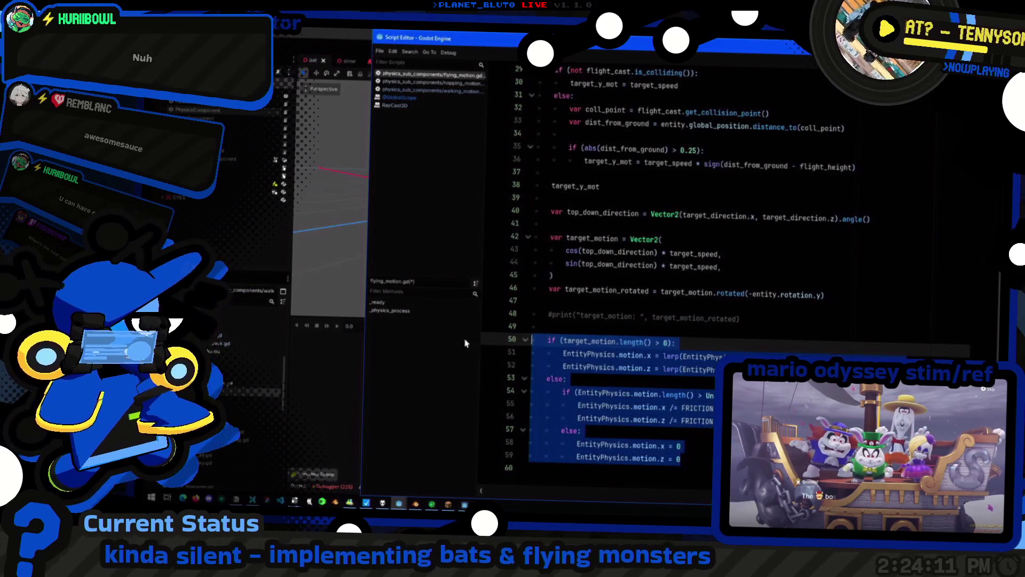
{"action": "key", "text": "ctrl+x"}
{"action": "left_click", "coordinate": [611, 181]}
{"action": "key", "text": "shift+Home"}
{"action": "key", "text": "shift+Home"}
{"action": "key", "text": "ctrl+v"}
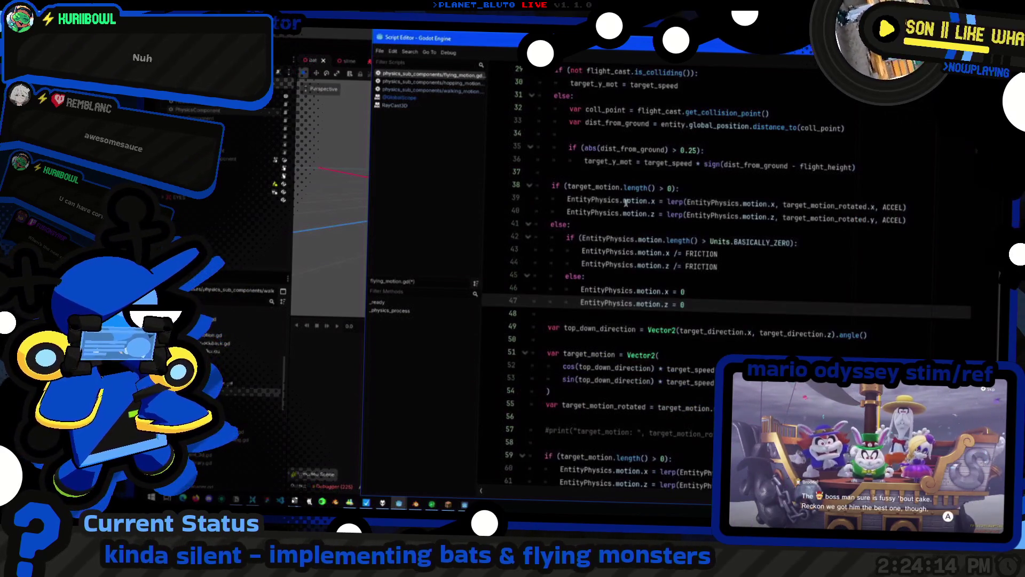
Change the line 38 condition to check target_y_mot > 0 without .length()
{"action": "double_click", "coordinate": [606, 187]}
{"action": "type", "text": "target_y_mot"}
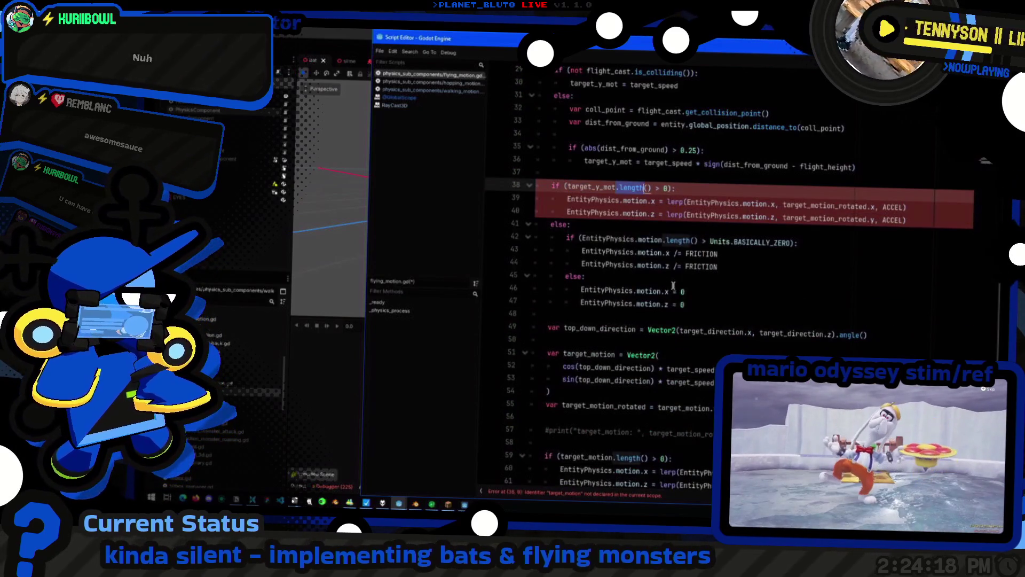
{"action": "key", "text": "shift+Right"}
{"action": "key", "text": "shift+Right"}
{"action": "key", "text": "shift+Right"}
{"action": "key", "text": "shift+Right"}
{"action": "key", "text": "shift+Right"}
{"action": "key", "text": "BackSpace"}
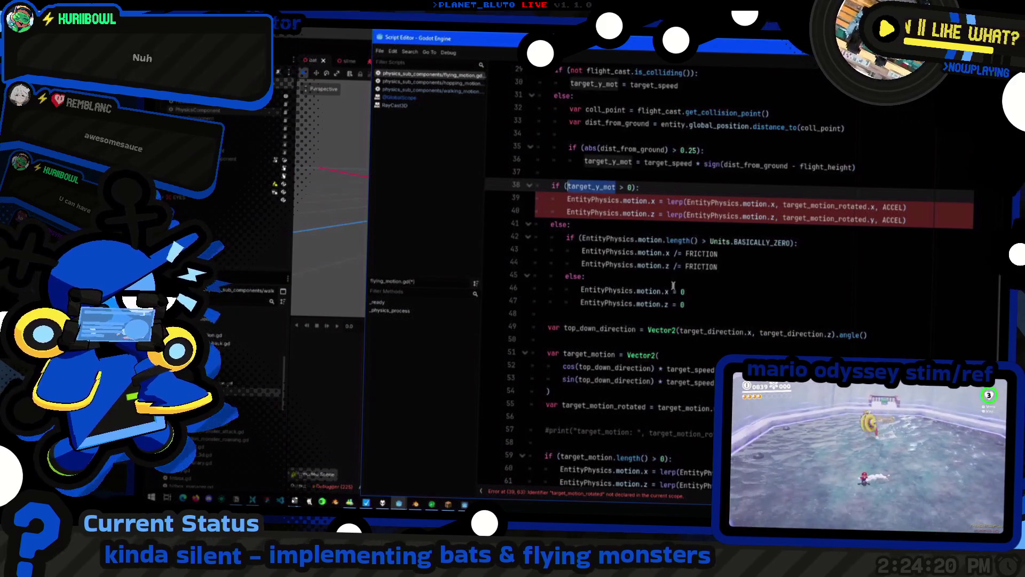
Rewrite line 39 to lerp EntityPhysics.motion.y toward target_y_mot and delete the motion.z lerp line
{"action": "key", "text": "Down"}
{"action": "key", "text": "Home"}
{"action": "key", "text": "shift+End"}
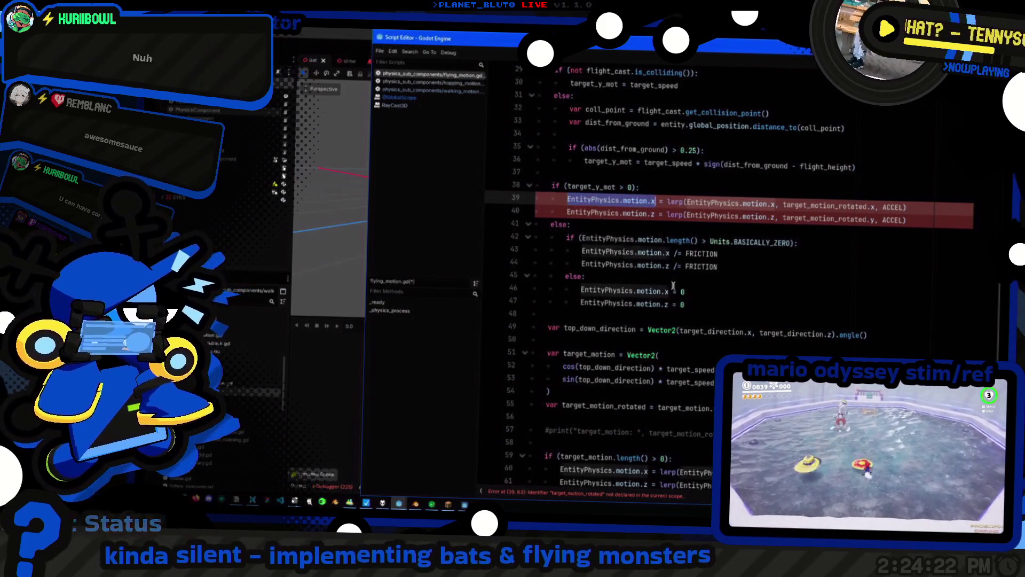
{"action": "type", "text": "target_y_mot"}
{"action": "key", "text": "ctrl+shift+Right"}
{"action": "key", "text": "ctrl+shift+Right"}
{"action": "key", "text": "ctrl+shift+Right"}
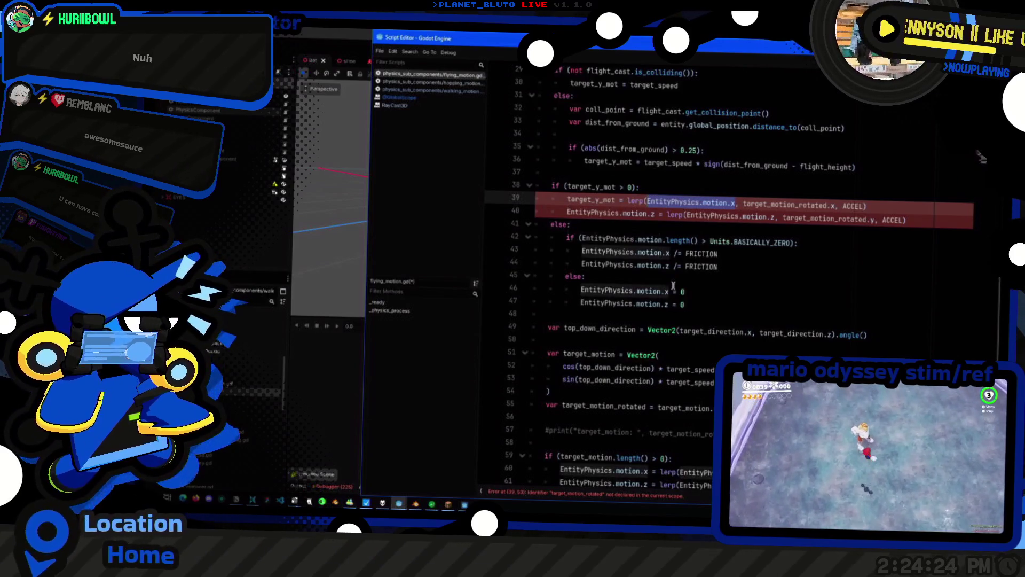
{"action": "key", "text": "Right"}
{"action": "key", "text": "BackSpace"}
{"action": "type", "text": "y"}
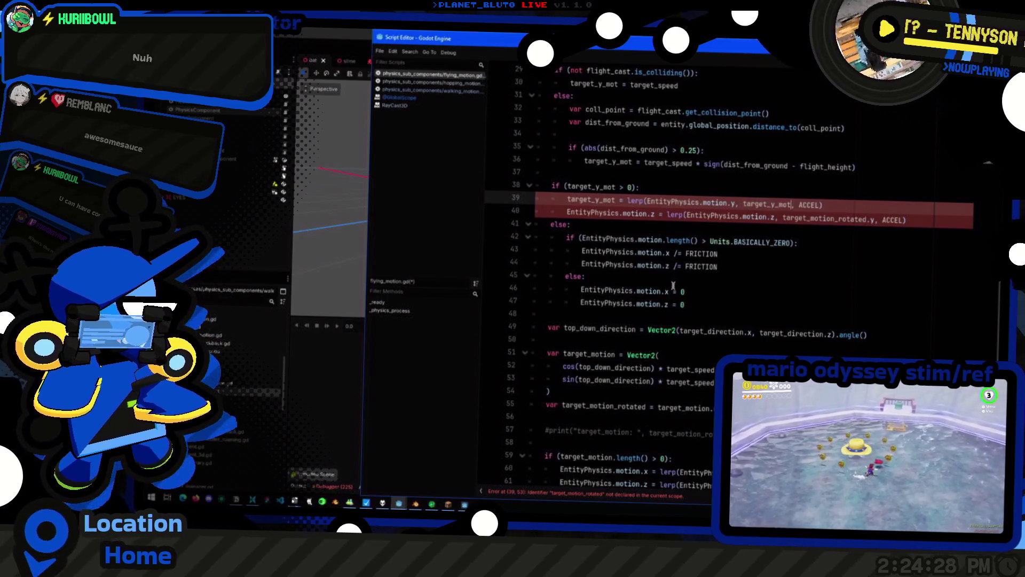
{"action": "key", "text": "ctrl+Left"}
{"action": "key", "text": "ctrl+shift+Right"}
{"action": "key", "text": "ctrl+shift+Right"}
{"action": "key", "text": "ctrl+shift+Right"}
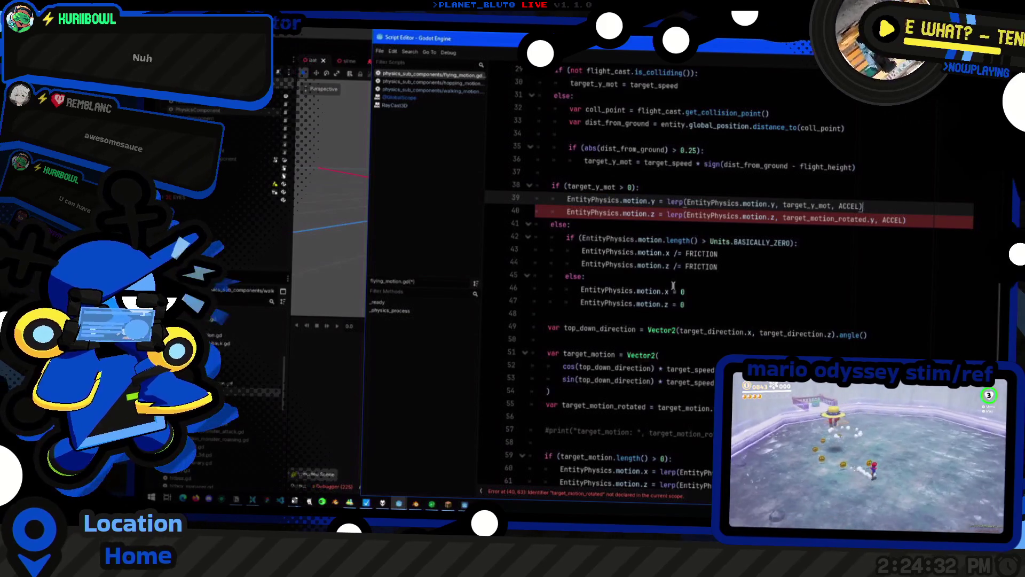
{"action": "key", "text": "Down"}
{"action": "key", "text": "shift+Home"}
{"action": "key", "text": "shift+Home"}
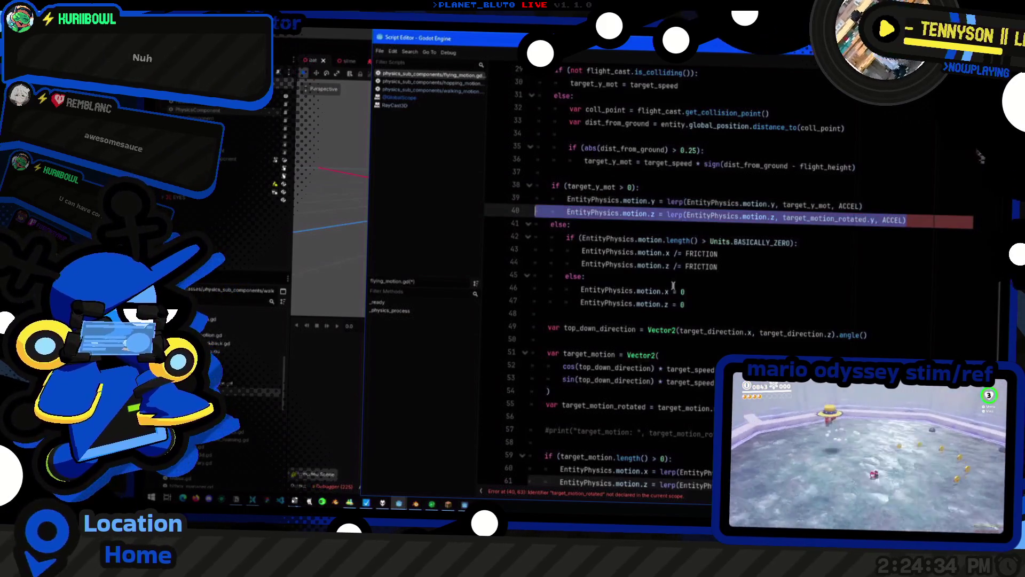
{"action": "key", "text": "BackSpace"}
{"action": "key", "text": "BackSpace"}
{"action": "key", "text": "Down"}
Make the friction branch divide motion.y by FRICTION, deleting the motion.x and motion.z friction lines
{"action": "key", "text": "Up"}
{"action": "key", "text": "shift+Home"}
{"action": "key", "text": "Down"}
{"action": "key", "text": "Down"}
{"action": "key", "text": "Down"}
{"action": "key", "text": "End"}
{"action": "key", "text": "Return"}
{"action": "key", "text": "ctrl+v"}
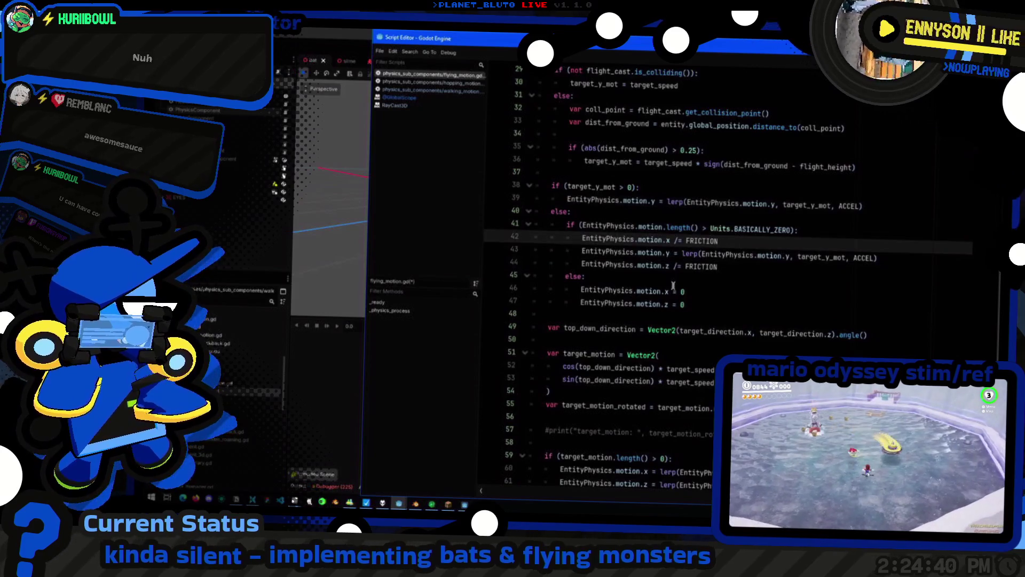
{"action": "key", "text": "ctrl+c"}
{"action": "key", "text": "Down"}
{"action": "key", "text": "shift+End"}
{"action": "key", "text": "ctrl+v"}
{"action": "key", "text": "Down"}
{"action": "key", "text": "shift+Up"}
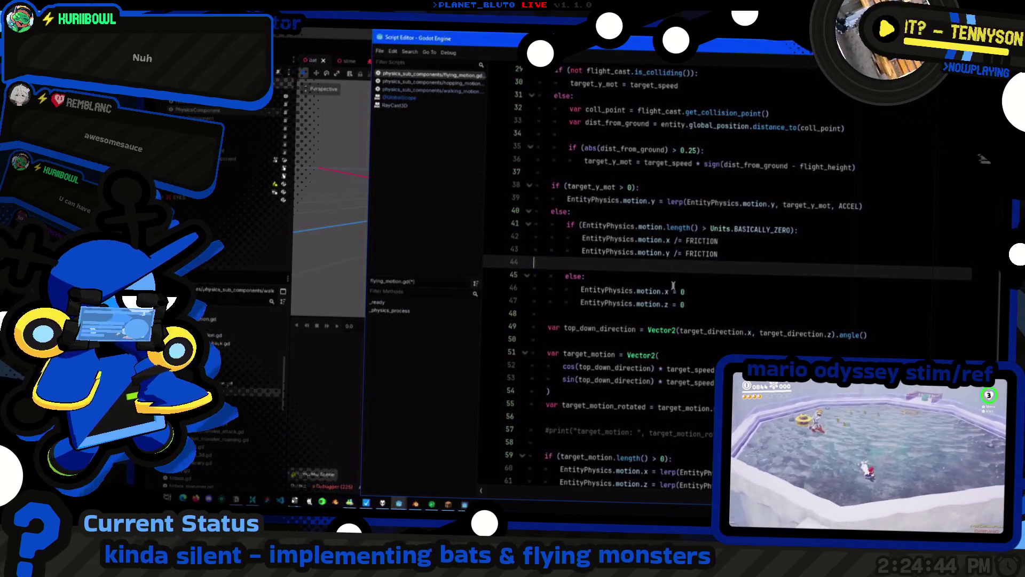
{"action": "key", "text": "BackSpace"}
{"action": "key", "text": "Up"}
{"action": "key", "text": "shift+Up"}
{"action": "key", "text": "BackSpace"}
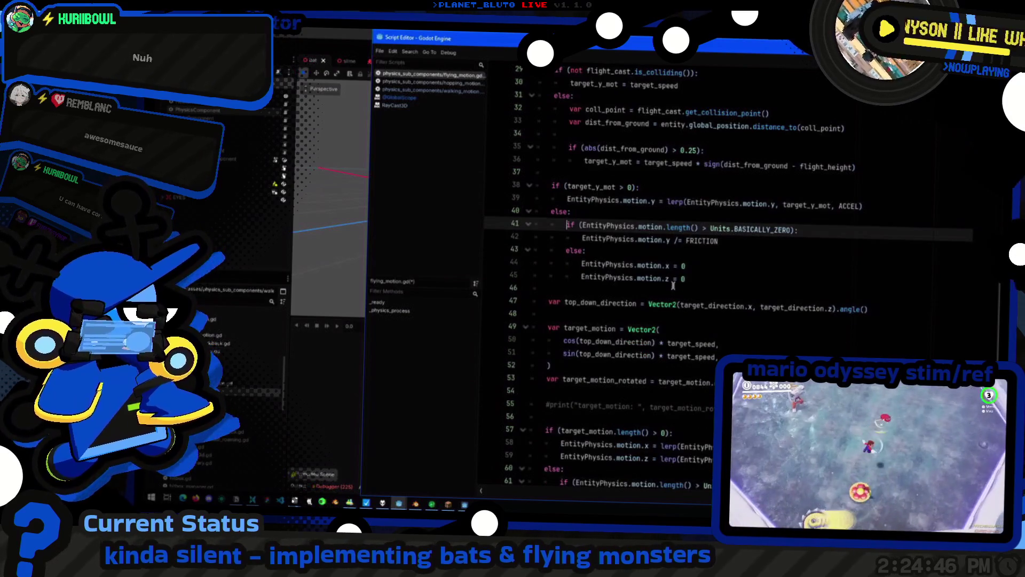
Replace the length check in the line 41 condition with EntityPhysics.motion.y
{"action": "double_click", "coordinate": [601, 184]}
{"action": "left_click_drag", "start_coordinate": [582, 226], "coordinate": [662, 228]}
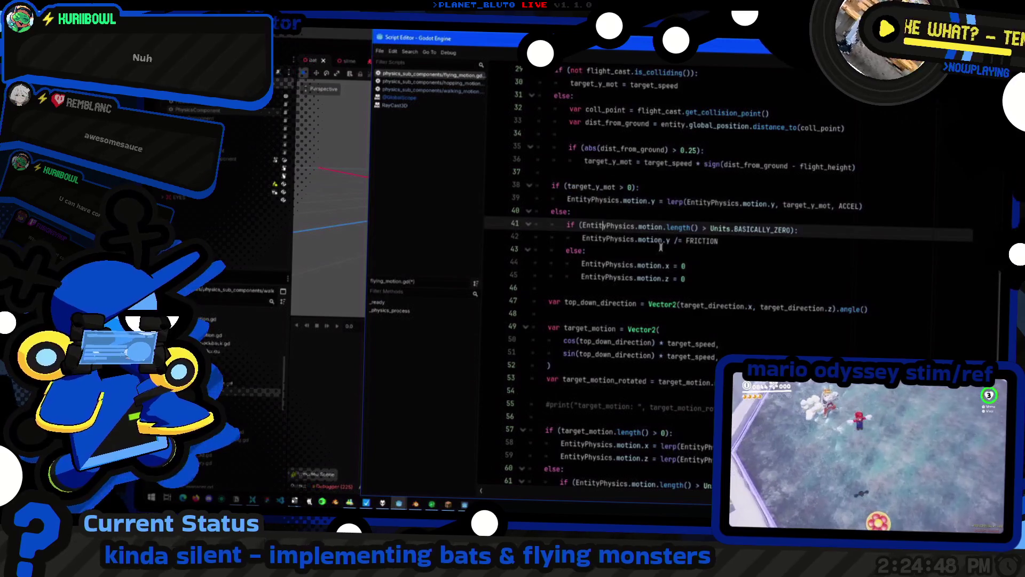
{"action": "key", "text": "ctrl+shift+Right"}
{"action": "key", "text": "ctrl+shift+Right"}
{"action": "key", "text": "ctrl+v"}
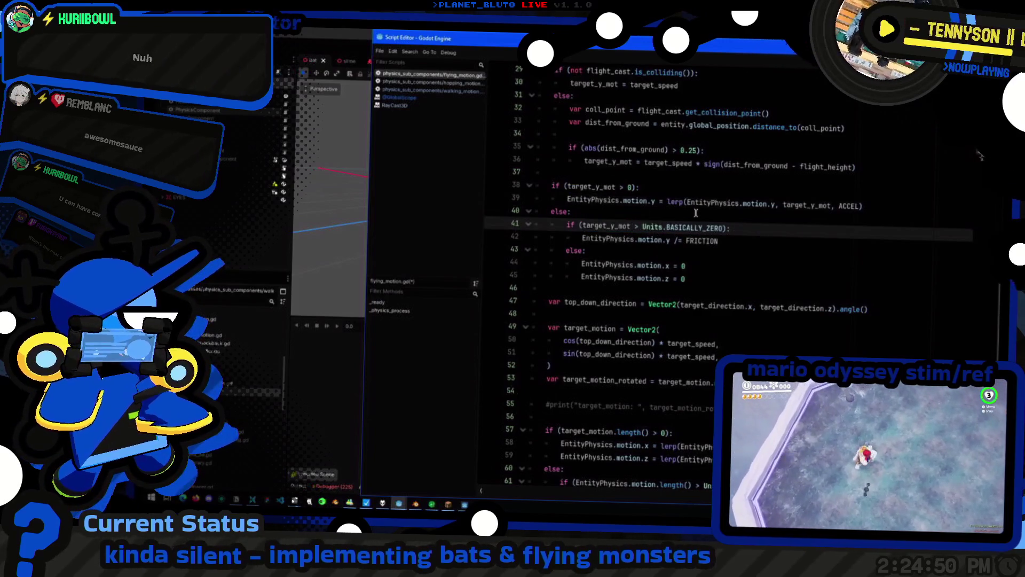
{"action": "key", "text": "ctrl+z"}
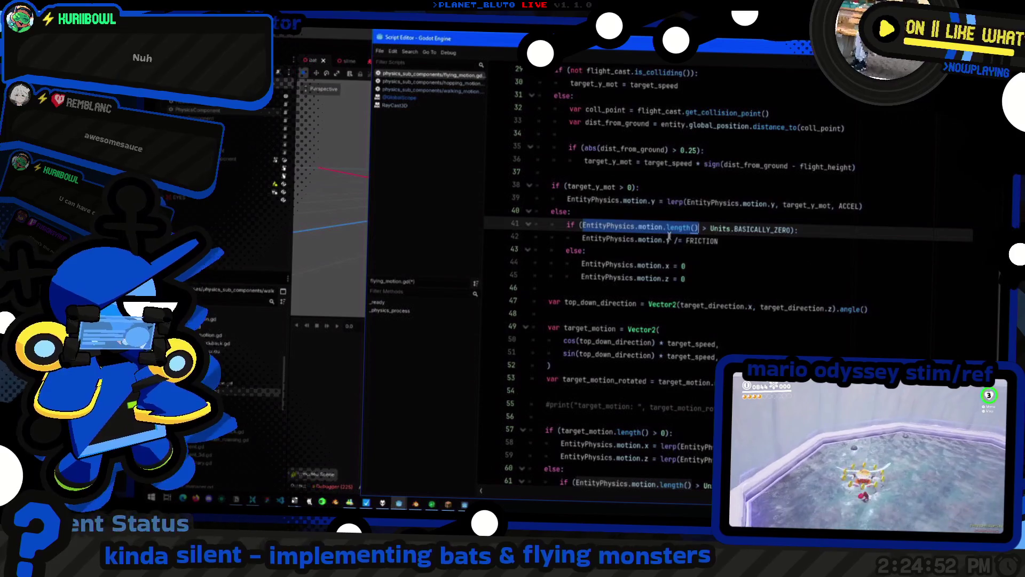
{"action": "left_click", "coordinate": [669, 237]}
{"action": "key", "text": "ctrl+shift+Left"}
{"action": "key", "text": "ctrl+shift+Left"}
{"action": "key", "text": "ctrl+shift+Left"}
{"action": "key", "text": "Up"}
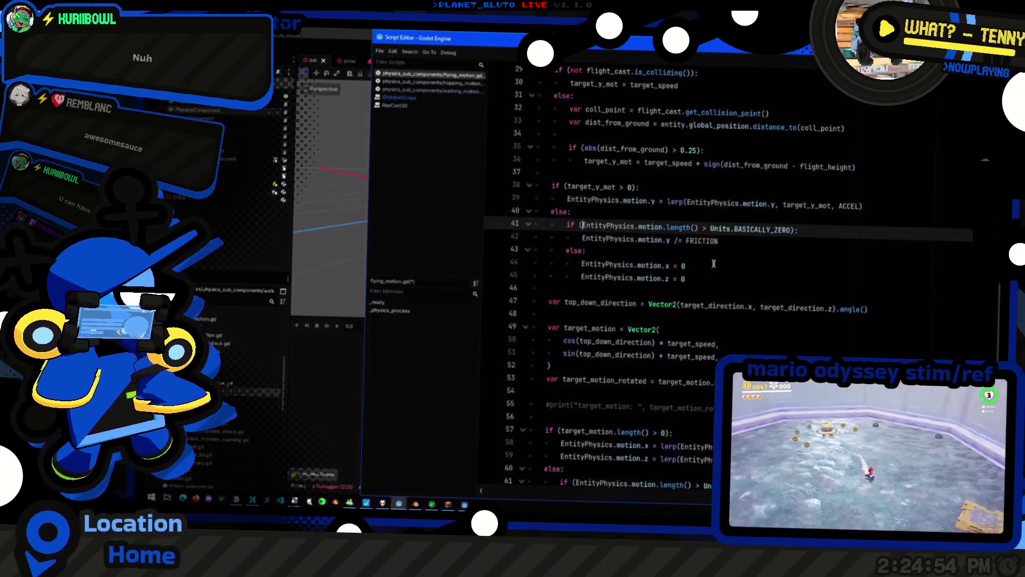
{"action": "key", "text": "ctrl+shift+Right"}
{"action": "key", "text": "ctrl+shift+Right"}
{"action": "key", "text": "ctrl+shift+Right"}
{"action": "key", "text": "ctrl+v"}
Remove the motion.z = 0 line so only motion.y is zeroed
{"action": "left_click", "coordinate": [740, 241]}
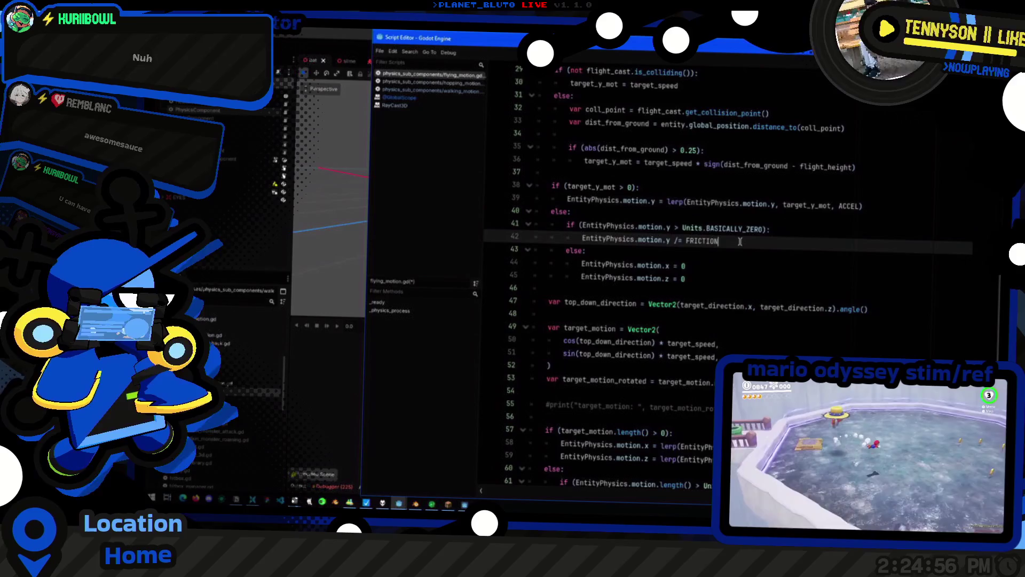
{"action": "key", "text": "shift+Home"}
{"action": "key", "text": "Down"}
{"action": "key", "text": "Down"}
{"action": "key", "text": "Down"}
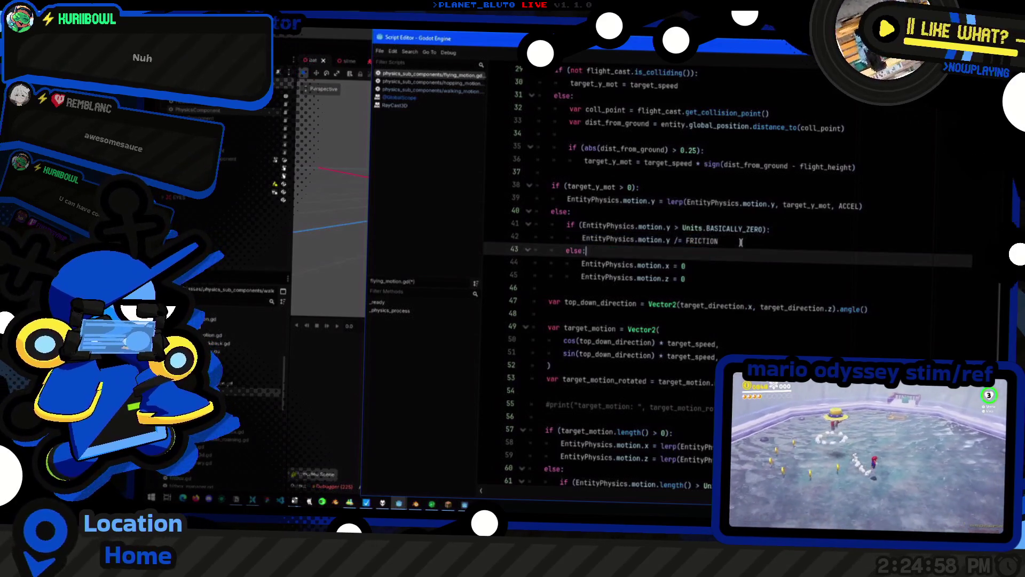
{"action": "key", "text": "End"}
{"action": "key", "text": "BackSpace"}
{"action": "key", "text": "BackSpace"}
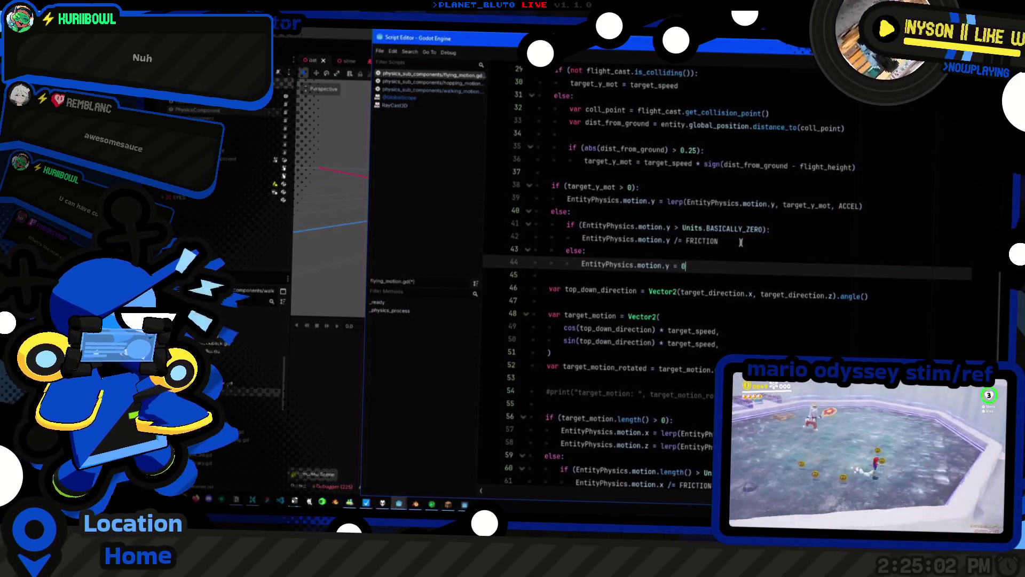
{"action": "scroll", "coordinate": [784, 223], "scroll_direction": "up", "scroll_amount": 2}
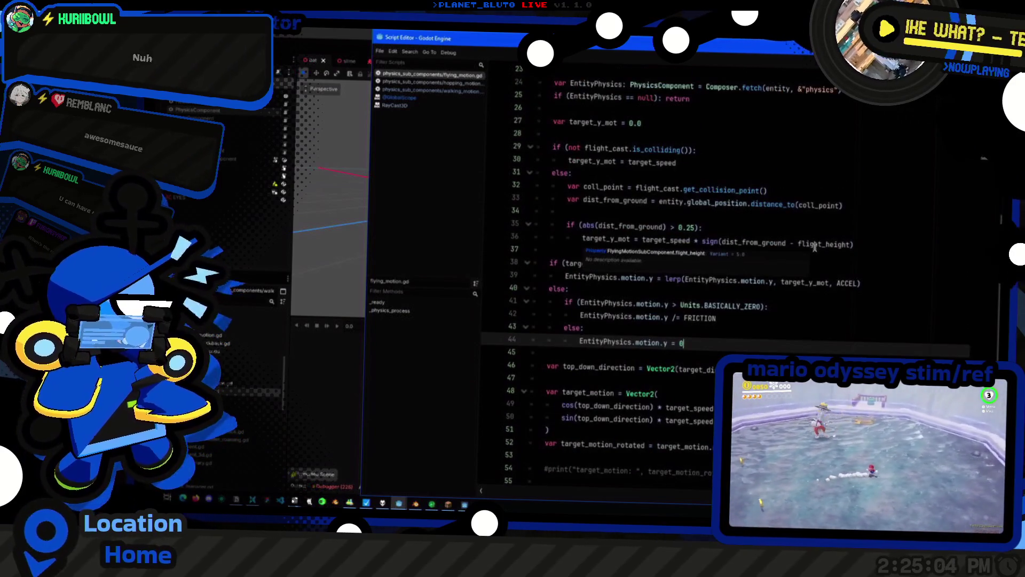
{"action": "left_click", "coordinate": [525, 316]}
Save, run the game, and host a session as the Knight class
{"action": "key", "text": "alt+Tab"}
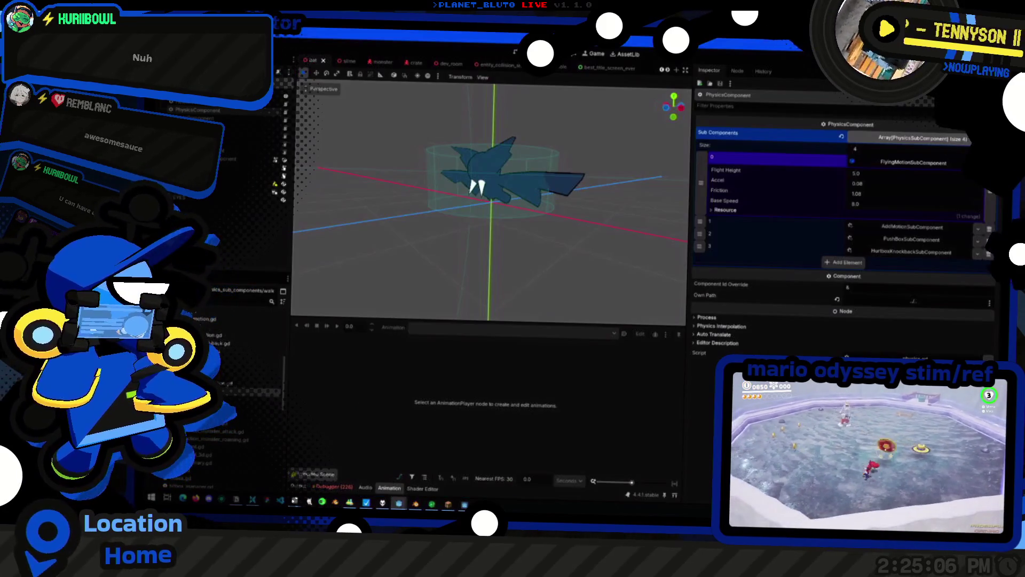
{"action": "key", "text": "ctrl+s"}
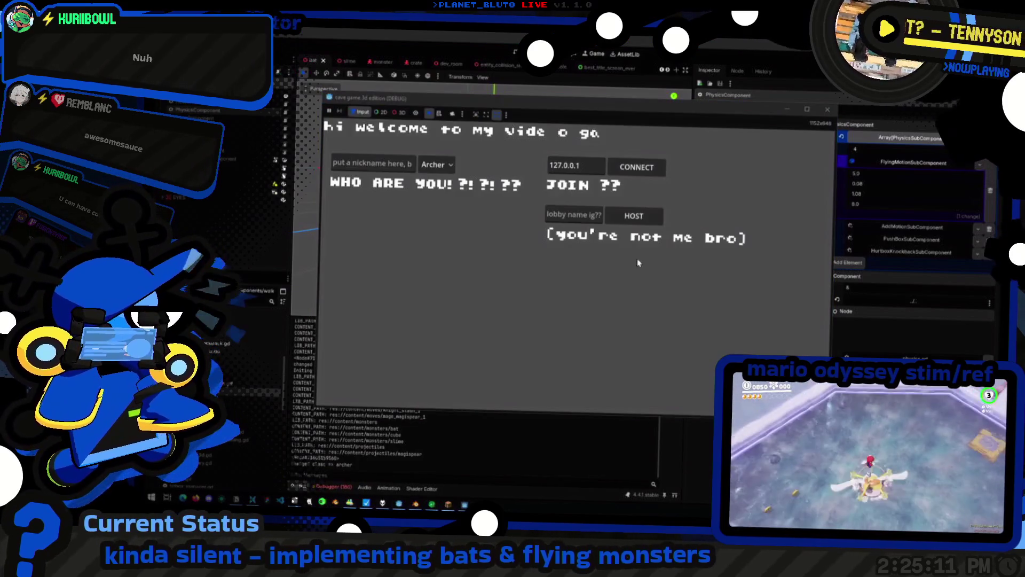
{"action": "left_click", "coordinate": [450, 167]}
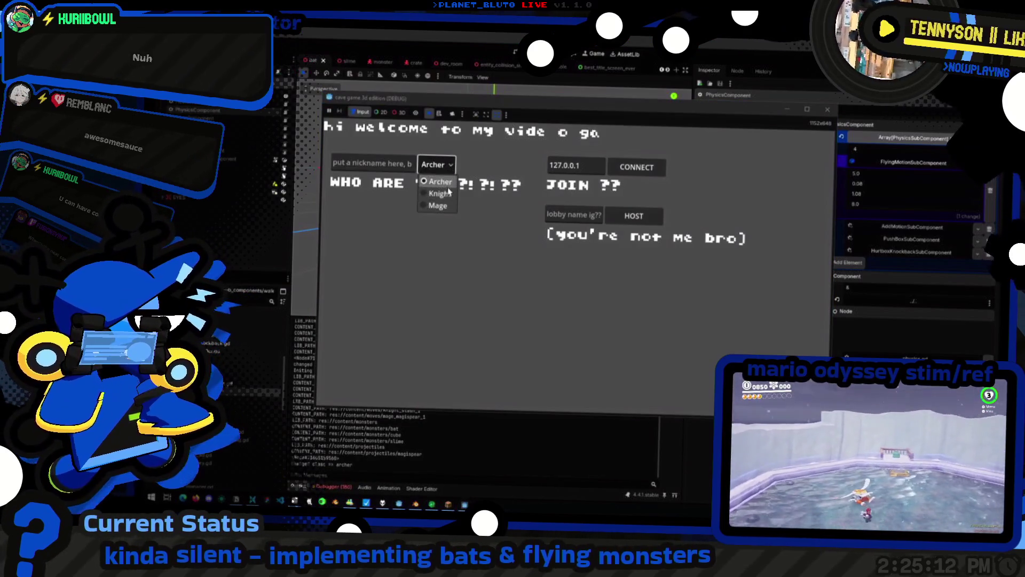
{"action": "left_click", "coordinate": [439, 193]}
{"action": "left_click", "coordinate": [633, 217]}
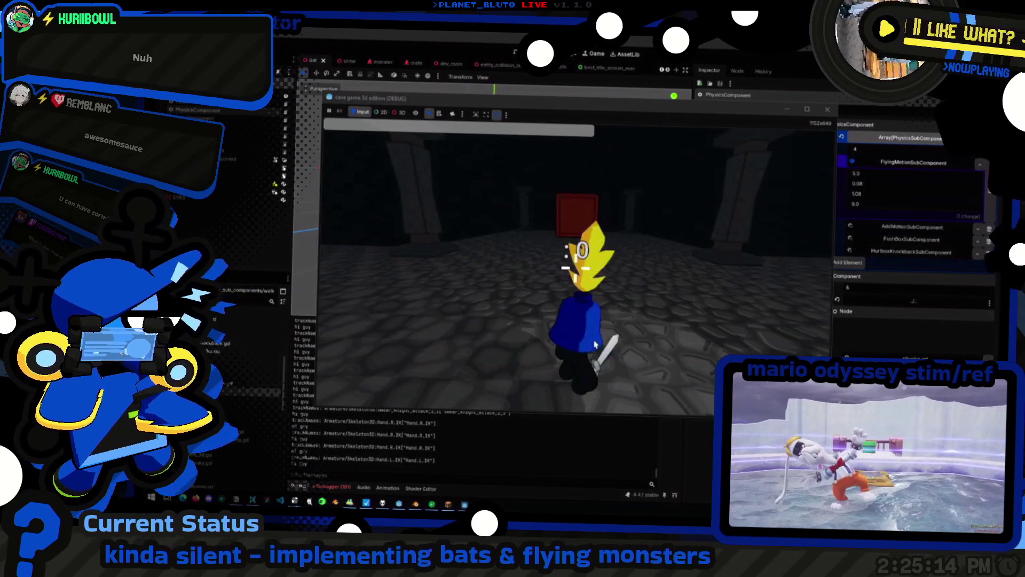
Summon monsters with the mon console command and walk into the room to find the hovering bat
{"action": "key", "text": "grave"}
{"action": "type", "text": "mon"}
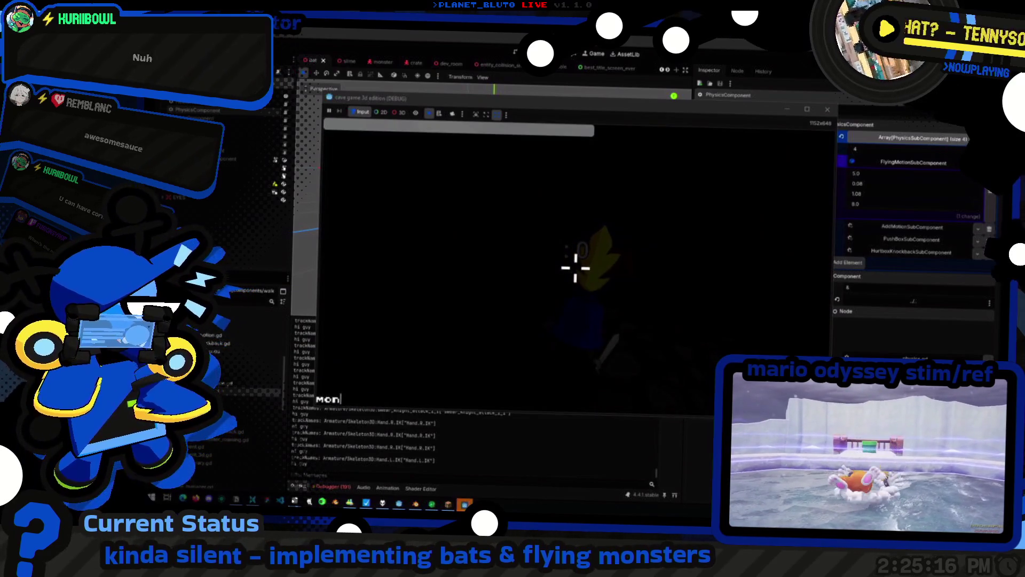
{"action": "key", "text": "Return"}
{"action": "key", "text": "grave"}
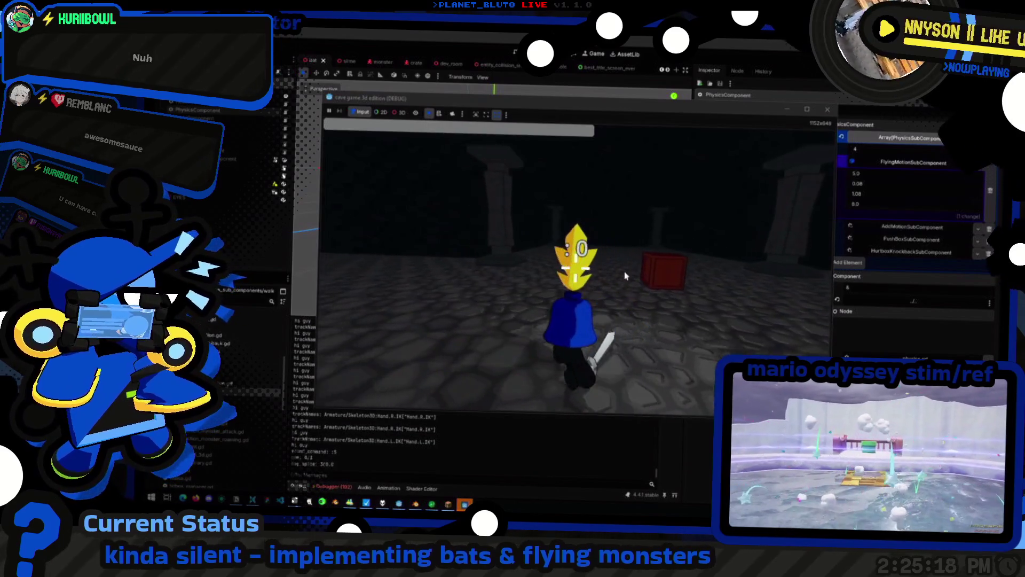
{"action": "key", "text": "w"}
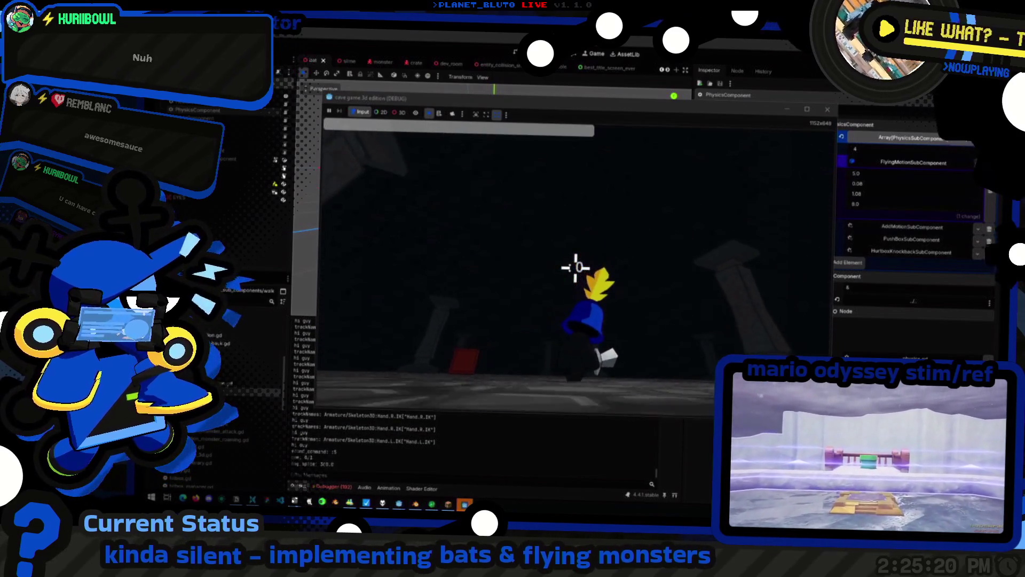
{"action": "key", "text": "w"}
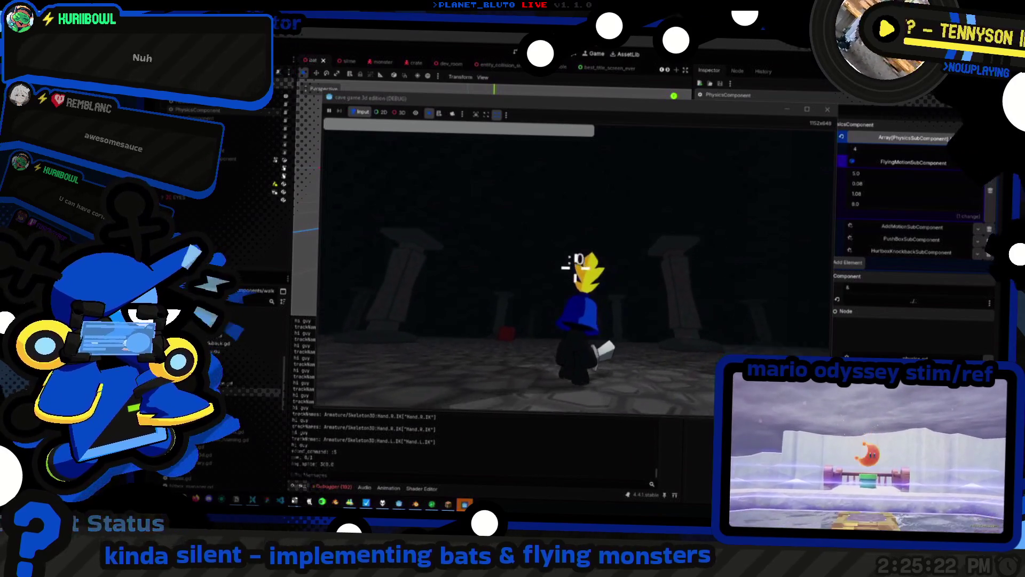
{"action": "key", "text": "w"}
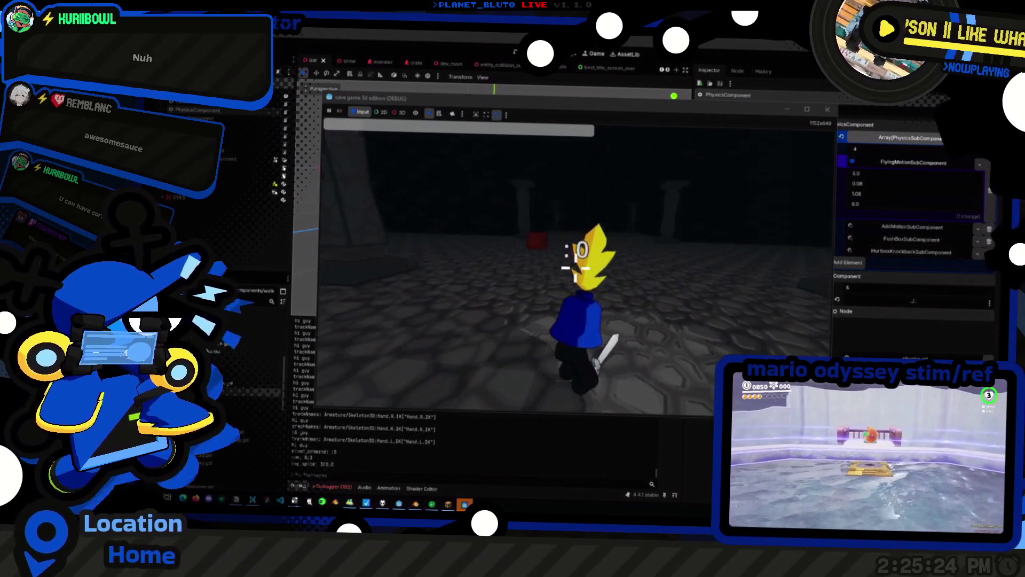
{"action": "left_click", "coordinate": [400, 112]}
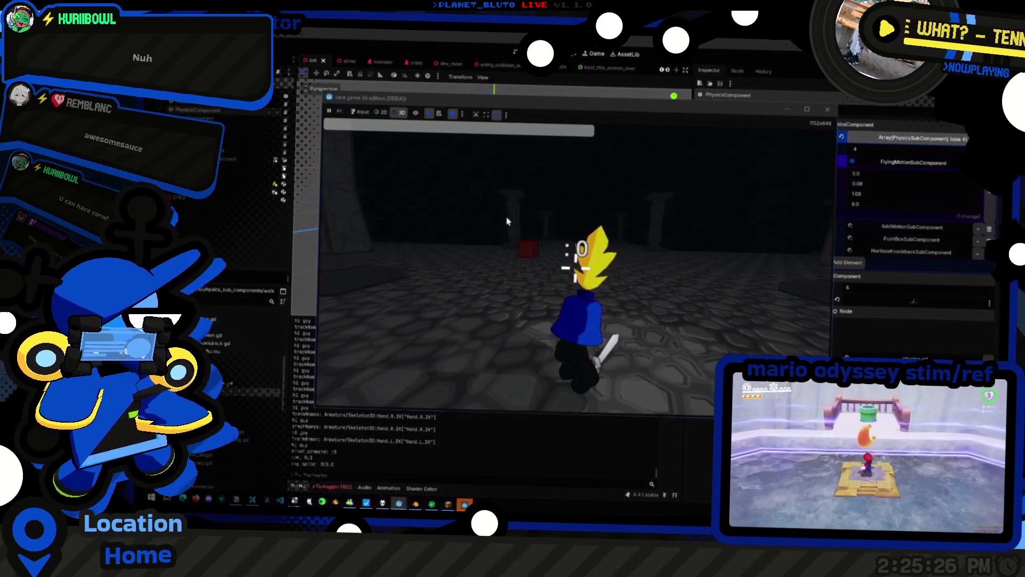
{"action": "left_click", "coordinate": [458, 125]}
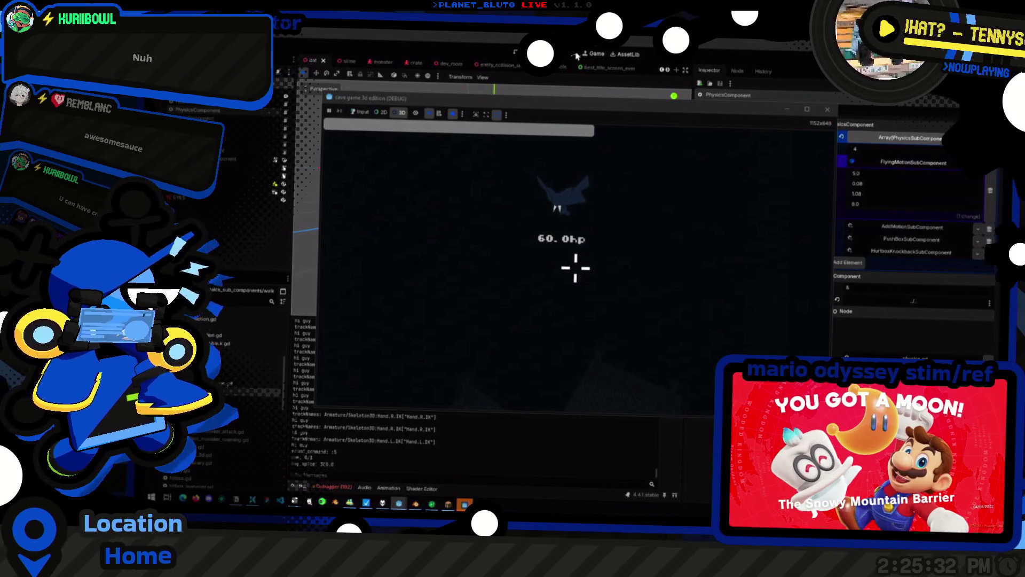
{"action": "key", "text": "alt+Tab"}
{"action": "key", "text": "alt+Tab"}
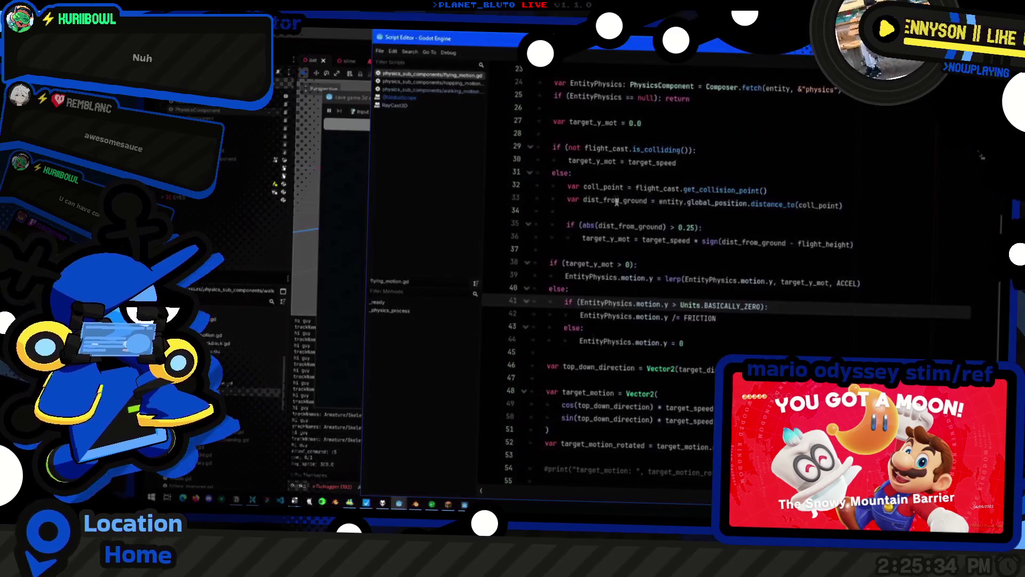
Review the flight_cast and target_y_mot lines (29–30) in flying_motion.gd
{"action": "scroll", "coordinate": [630, 211], "scroll_direction": "up", "scroll_amount": 3}
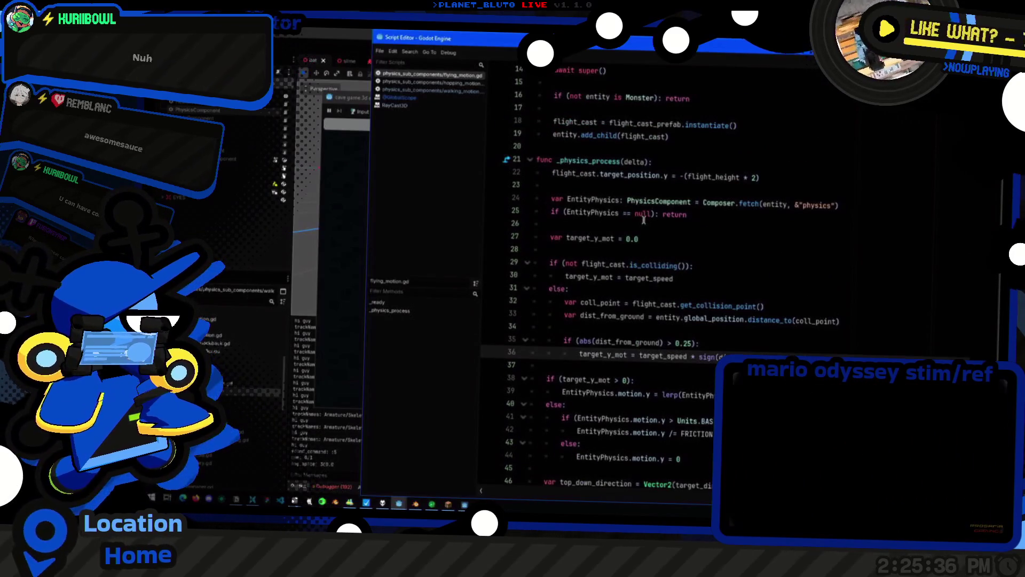
{"action": "scroll", "coordinate": [612, 231], "scroll_direction": "down", "scroll_amount": 1}
{"action": "double_click", "coordinate": [604, 225]}
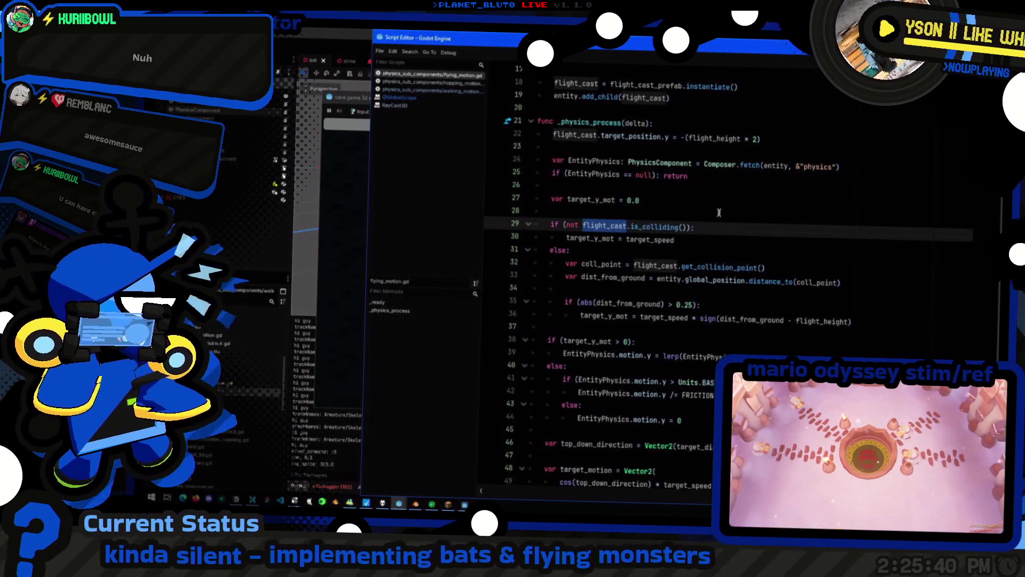
{"action": "left_click", "coordinate": [706, 236]}
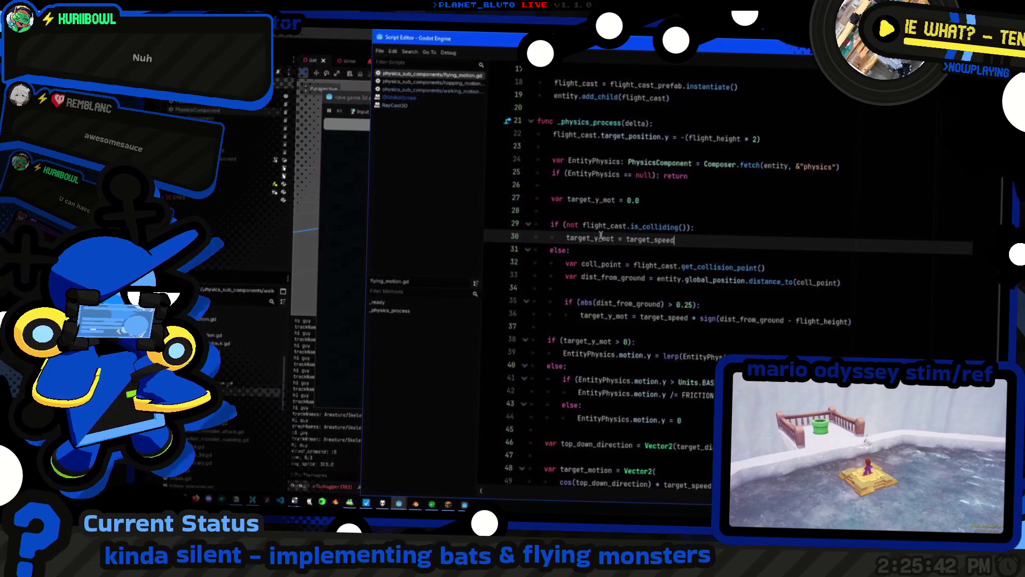
{"action": "left_click_drag", "start_coordinate": [586, 231], "coordinate": [567, 238]}
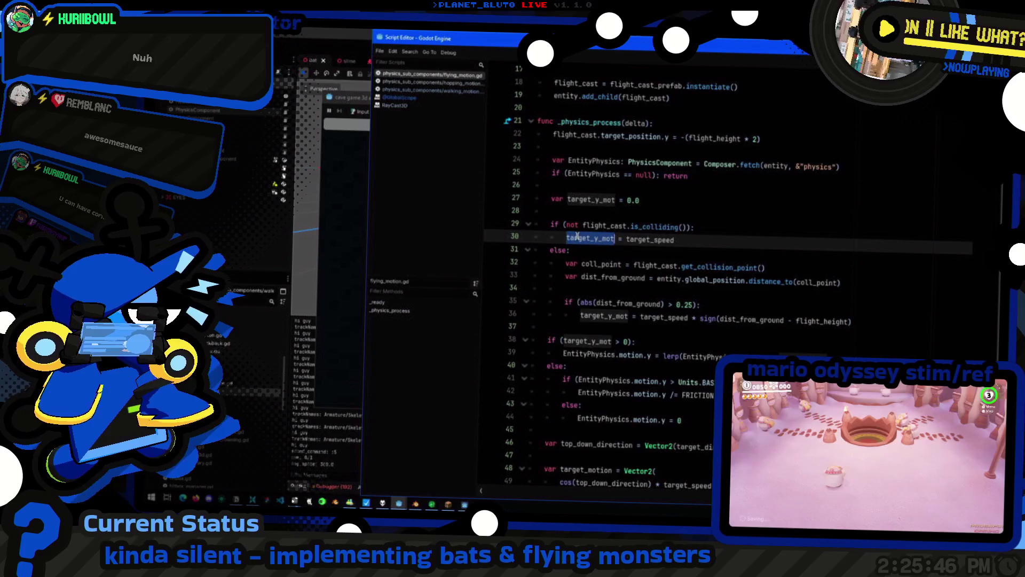
{"action": "scroll", "coordinate": [651, 222], "scroll_direction": "up", "scroll_amount": 2}
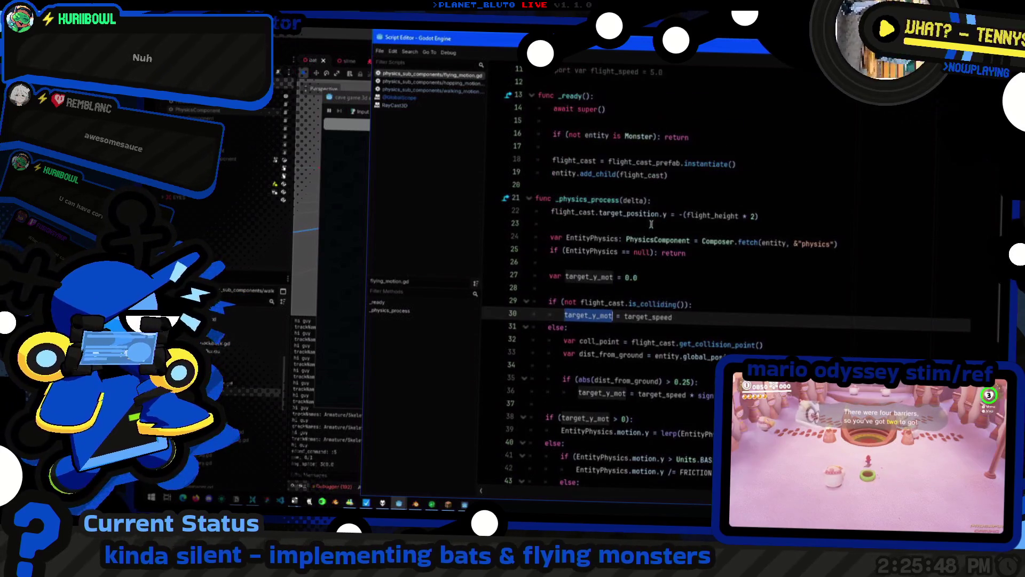
{"action": "scroll", "coordinate": [646, 228], "scroll_direction": "up", "scroll_amount": 3}
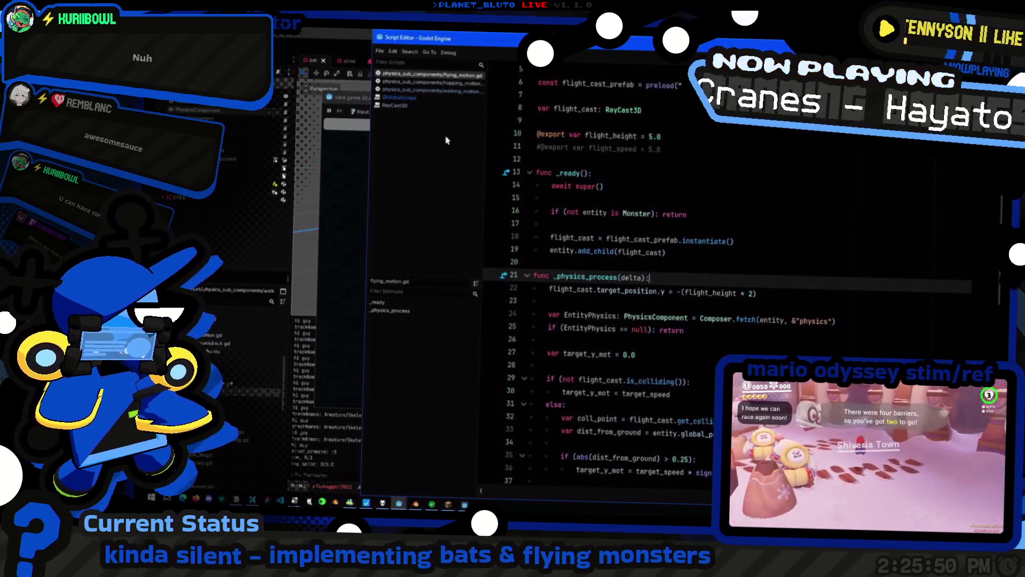
Copy super(delta) from walking_motion.gd into flying_motion.gd's _physics_process, then return to the game
{"action": "left_click", "coordinate": [442, 93]}
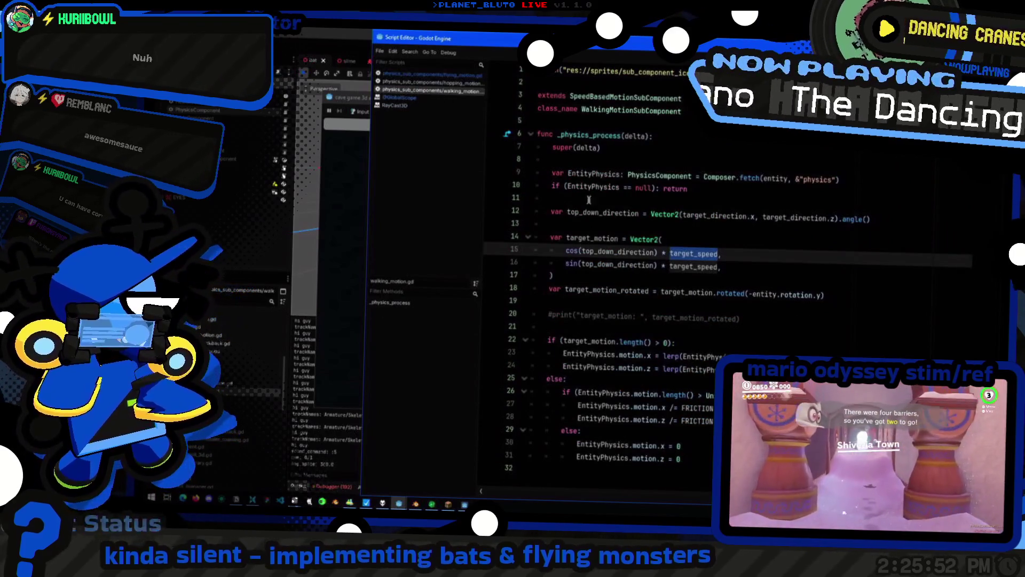
{"action": "left_click", "coordinate": [610, 149]}
{"action": "left_click_drag", "start_coordinate": [610, 149], "coordinate": [552, 149]}
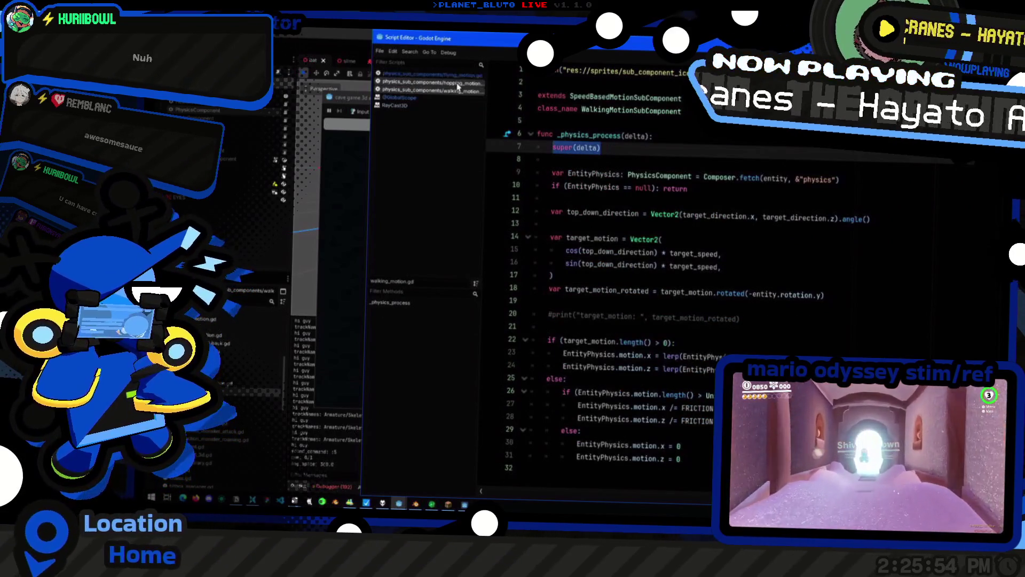
{"action": "left_click", "coordinate": [435, 75]}
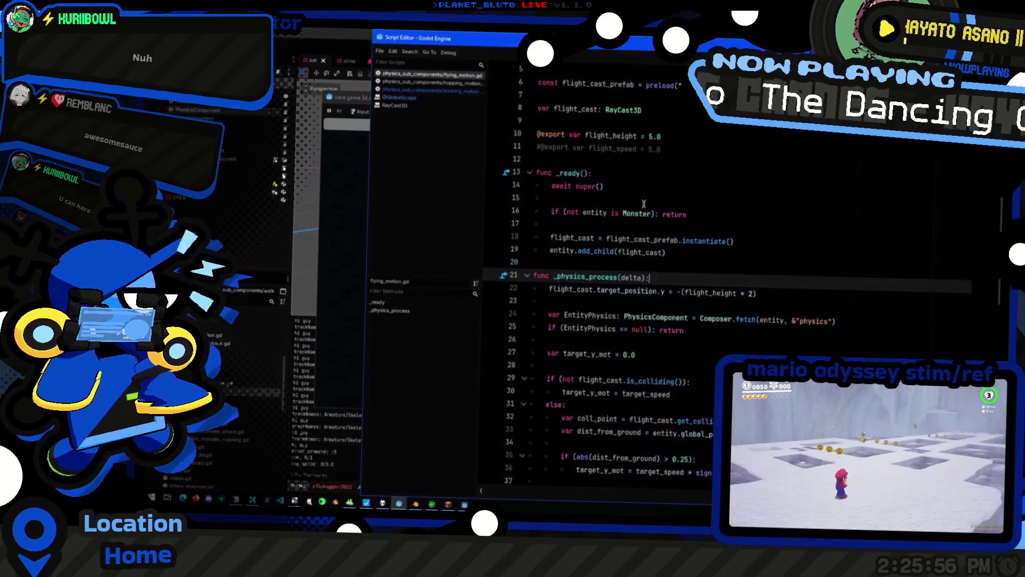
{"action": "key", "text": "Return"}
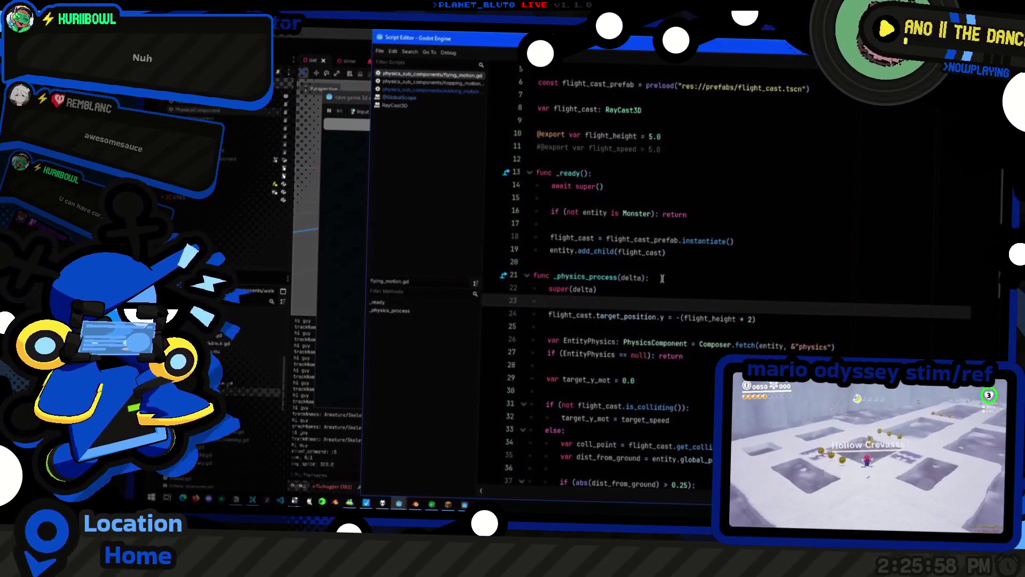
{"action": "key", "text": "super+Tab"}
{"action": "left_click", "coordinate": [459, 136]}
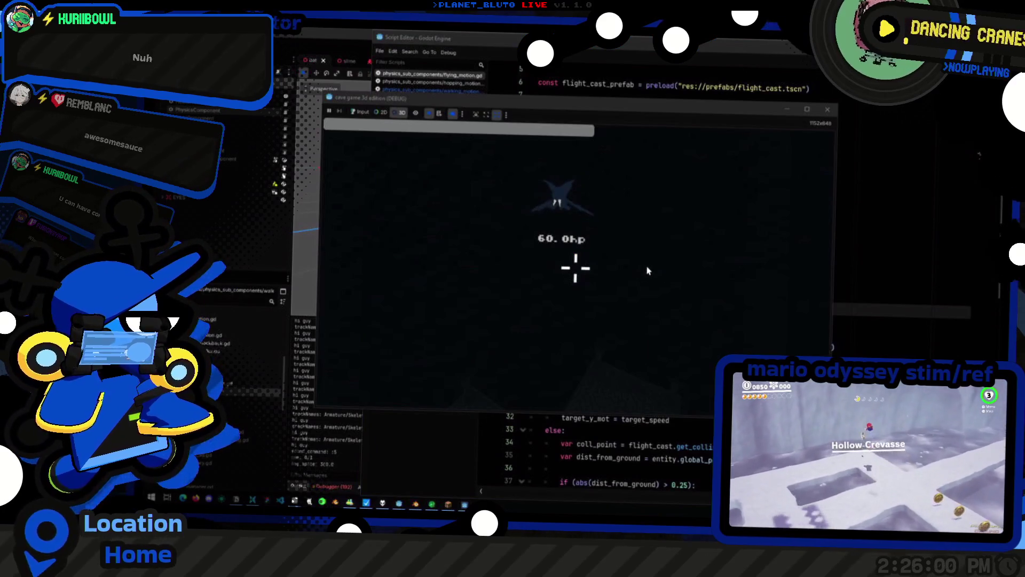
Save the scene, relaunch the game to its title screen, then stop it with F8
{"action": "key", "text": "alt+Tab"}
{"action": "key", "text": "alt+Tab"}
{"action": "key", "text": "alt+Tab"}
{"action": "key", "text": "alt+Tab"}
{"action": "key", "text": "alt+Tab"}
{"action": "scroll", "coordinate": [773, 200], "scroll_direction": "up", "scroll_amount": 2}
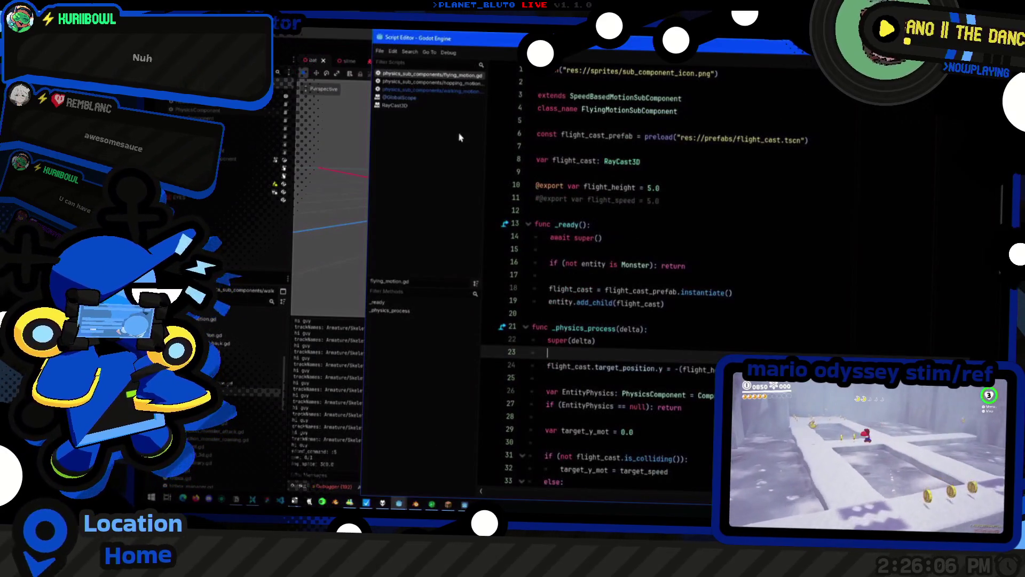
{"action": "key", "text": "alt+Tab"}
{"action": "key", "text": "ctrl+s"}
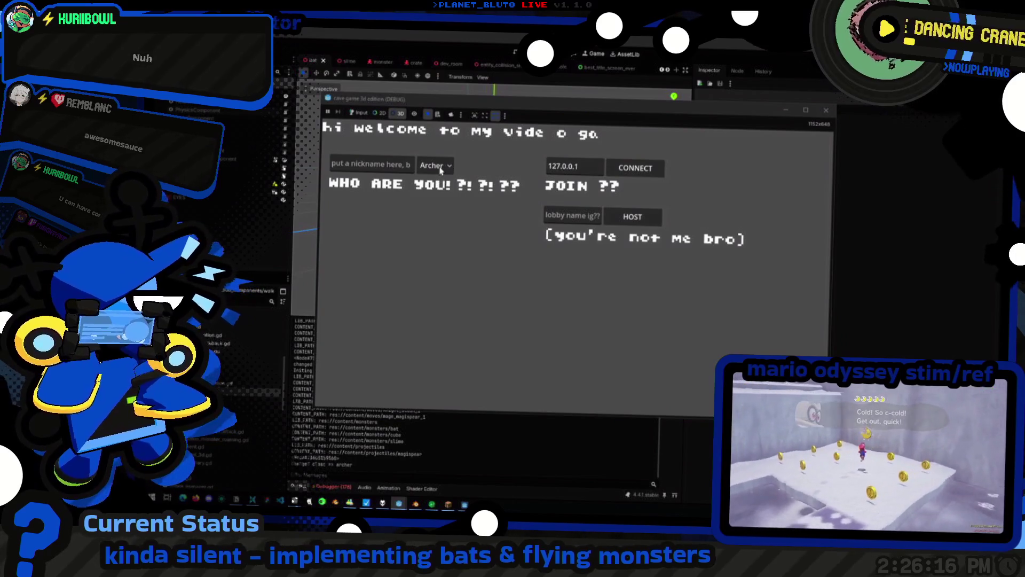
{"action": "key", "text": "F8"}
Rerun the game, choose the Knight class and host a game
{"action": "left_click", "coordinate": [221, 121]}
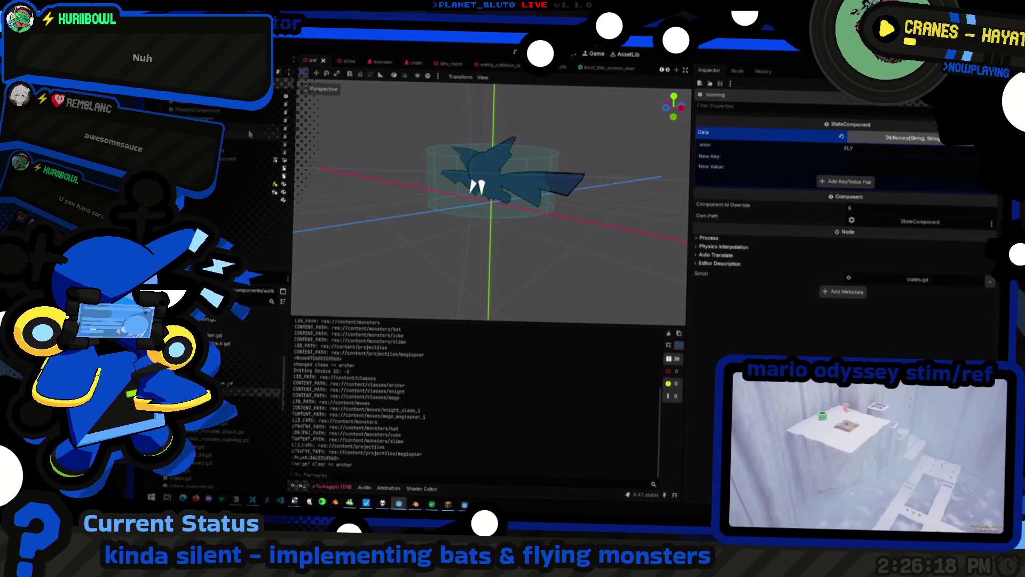
{"action": "key", "text": "F5"}
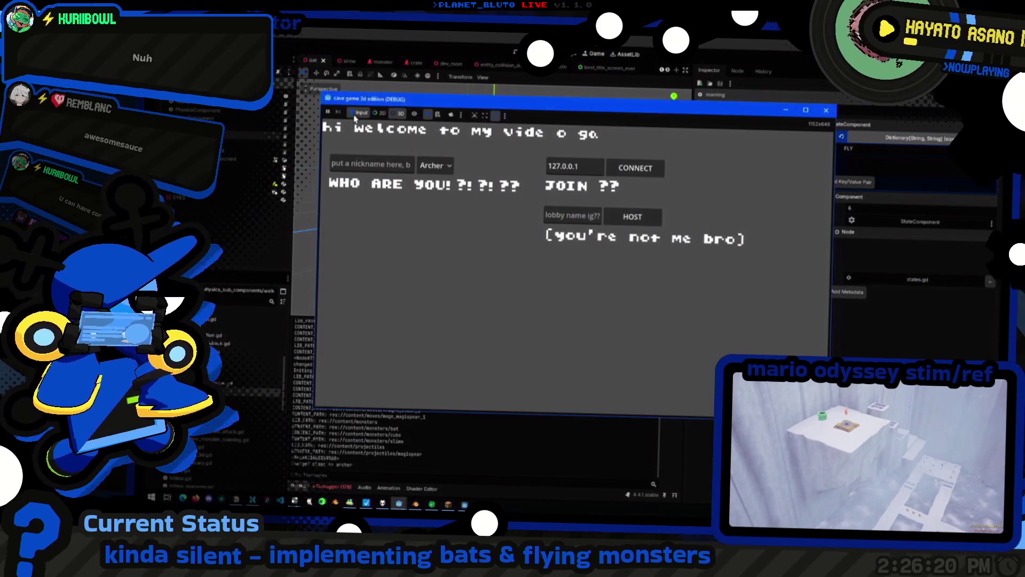
{"action": "left_click", "coordinate": [442, 167]}
{"action": "left_click", "coordinate": [429, 197]}
{"action": "left_click", "coordinate": [632, 217]}
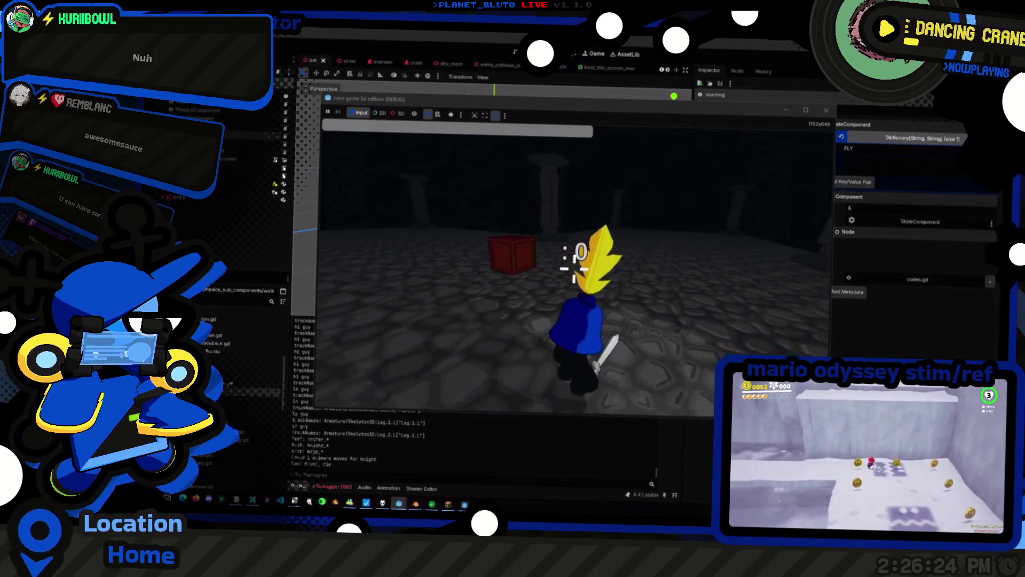
Enter 'mon bat' in the console, view the console.gd error, and relaunch the game
{"action": "key", "text": "Return"}
{"action": "type", "text": "monbat"}
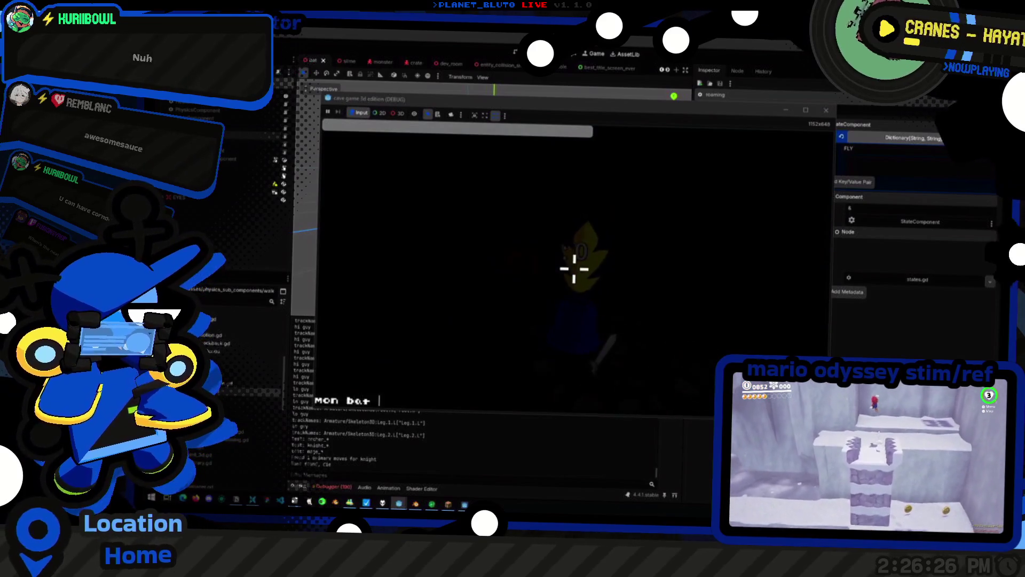
{"action": "key", "text": "Return"}
{"action": "scroll", "coordinate": [786, 213], "scroll_direction": "up", "scroll_amount": 5}
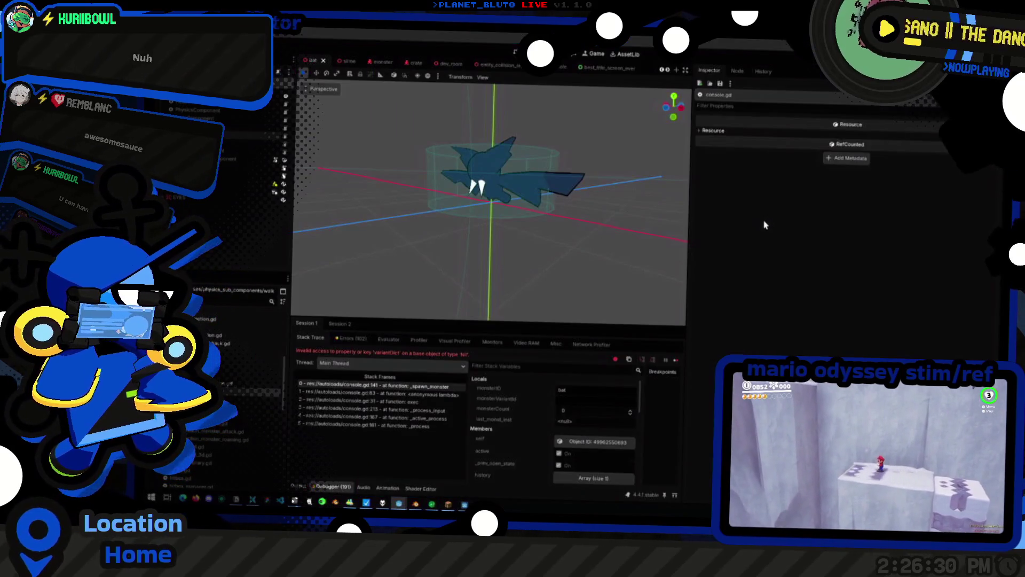
{"action": "key", "text": "alt+Tab"}
{"action": "key", "text": "super+Tab"}
{"action": "key", "text": "Escape"}
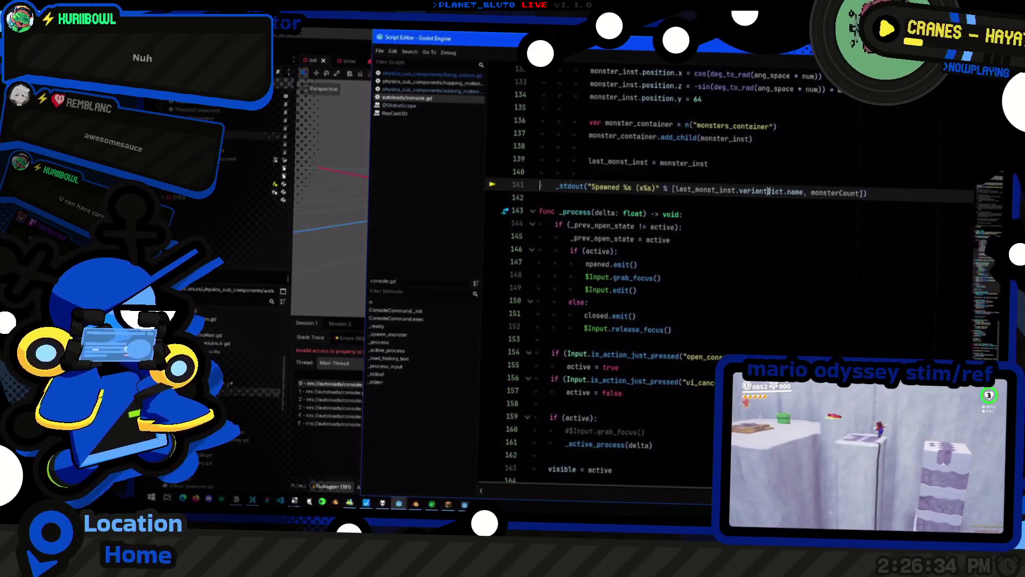
{"action": "key", "text": "alt+Tab"}
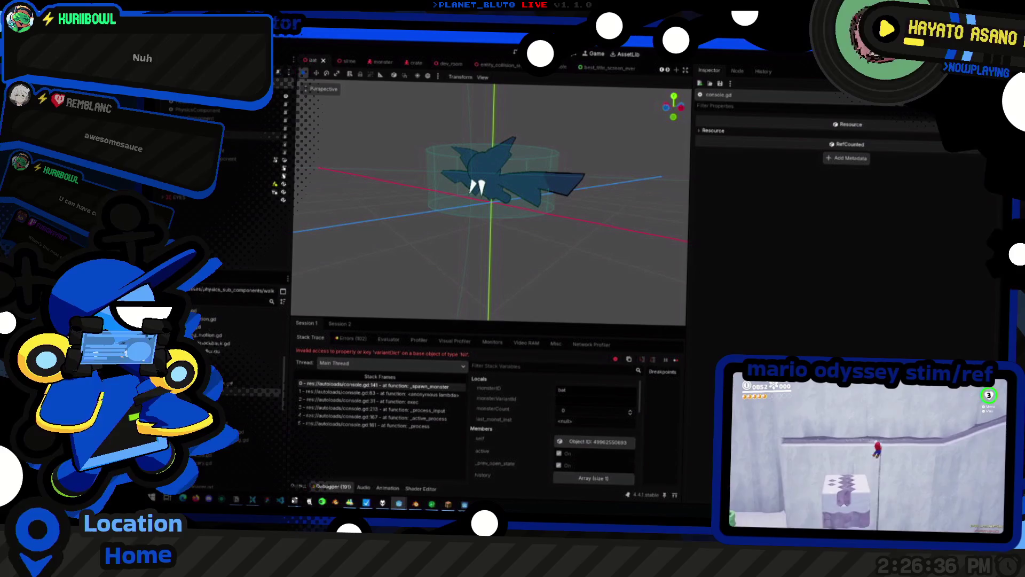
{"action": "key", "text": "F5"}
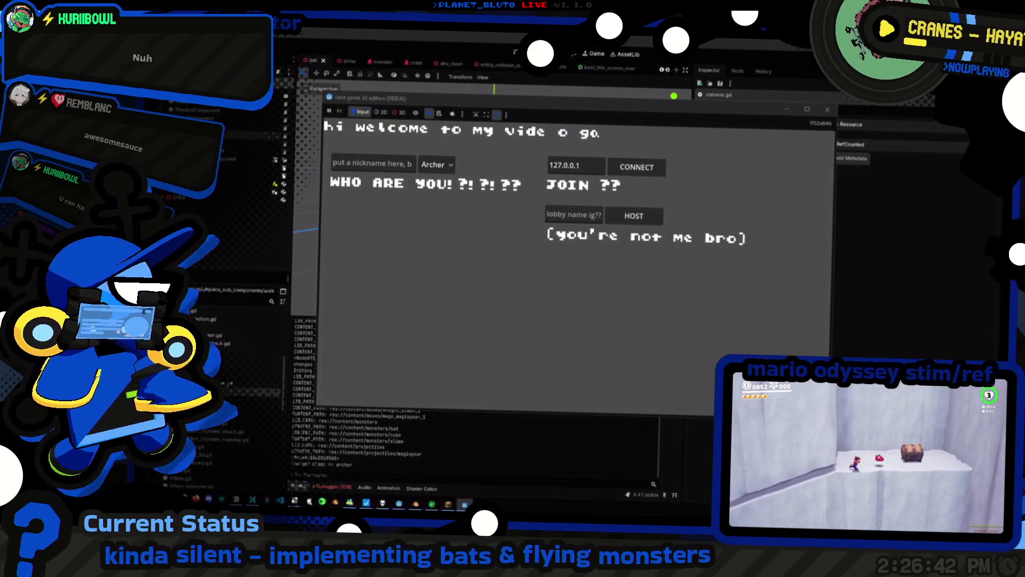
Host as Knight, spawn a bat with 'mon bat', and walk to find it
{"action": "left_click", "coordinate": [437, 164]}
{"action": "left_click", "coordinate": [444, 177]}
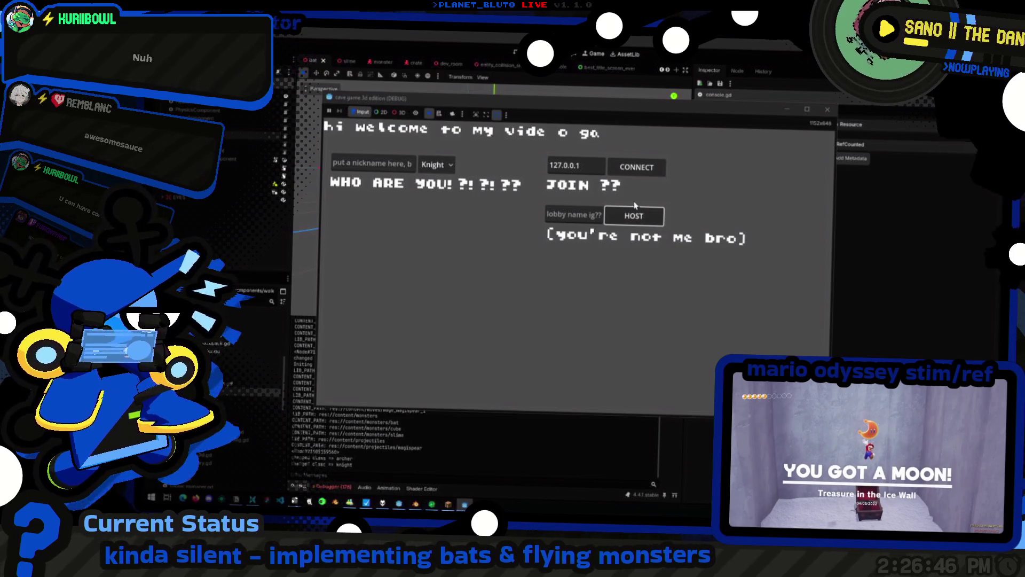
{"action": "left_click", "coordinate": [626, 216]}
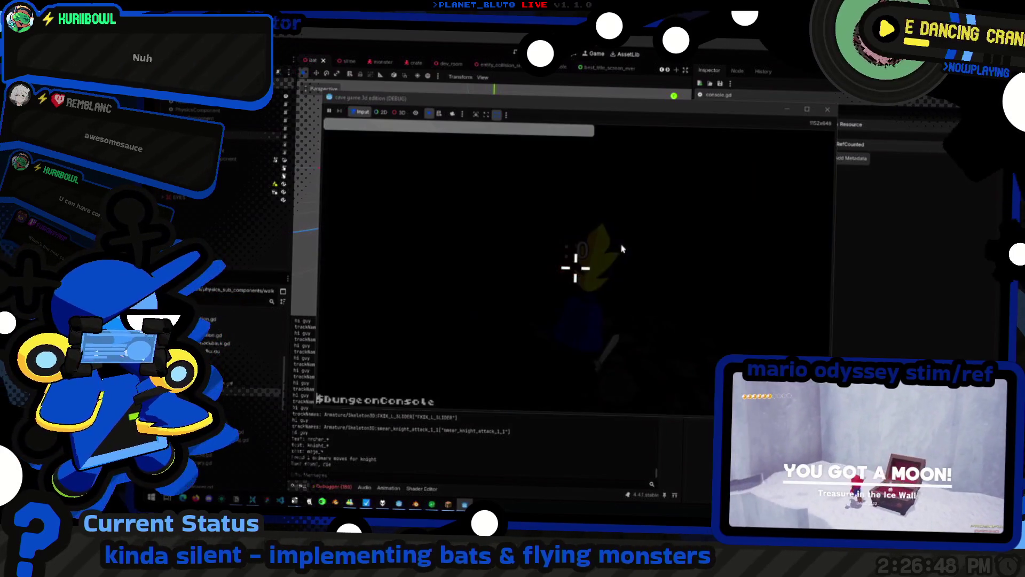
{"action": "type", "text": "mon bat"}
{"action": "key", "text": "Return"}
{"action": "key", "text": "Escape"}
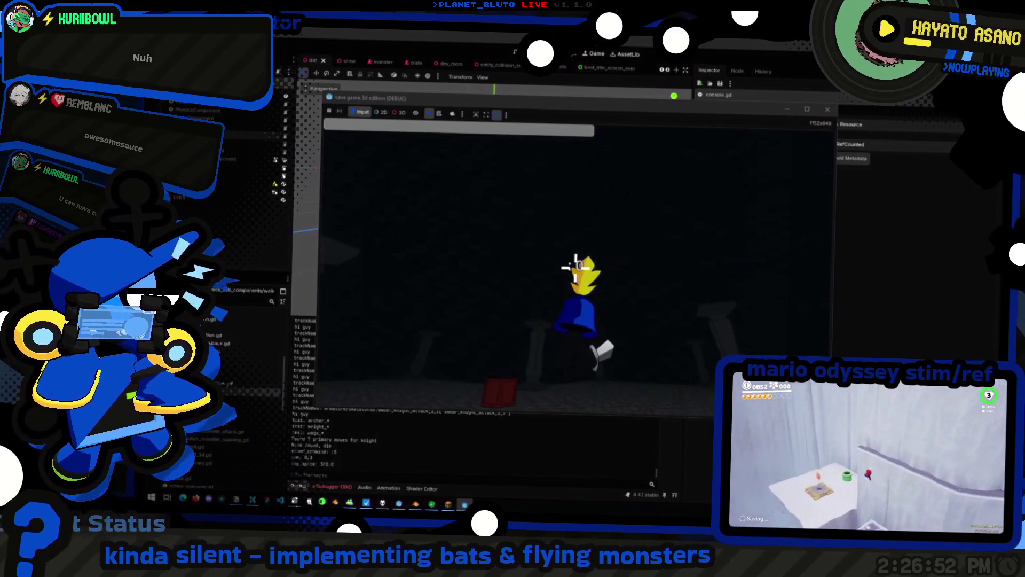
{"action": "key", "text": "w"}
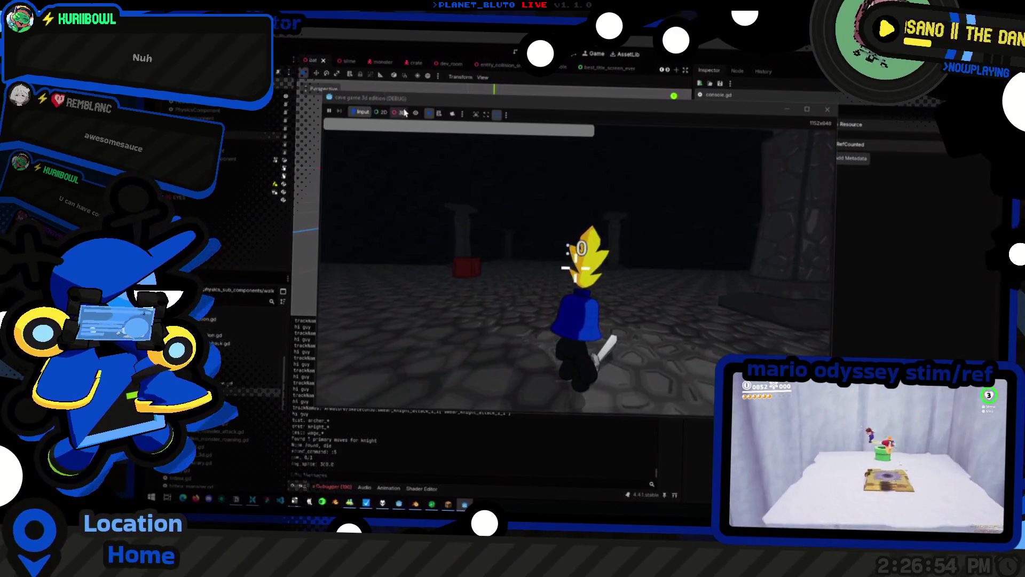
Switch the game view to 3D with the camera override, then go back to the script editor
{"action": "left_click", "coordinate": [401, 112]}
{"action": "left_click", "coordinate": [453, 114]}
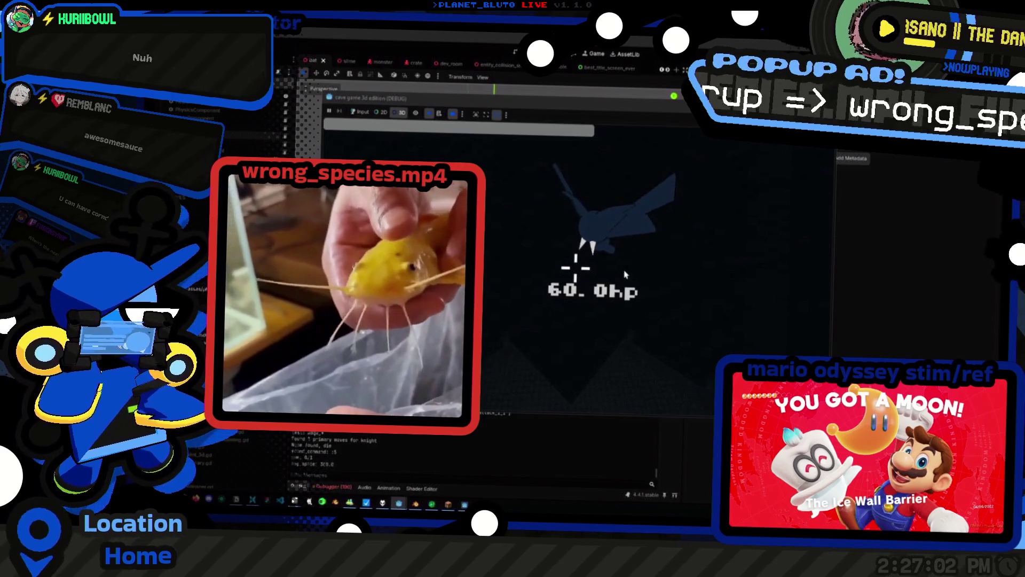
{"action": "key", "text": "alt+Tab"}
{"action": "left_click", "coordinate": [443, 229]}
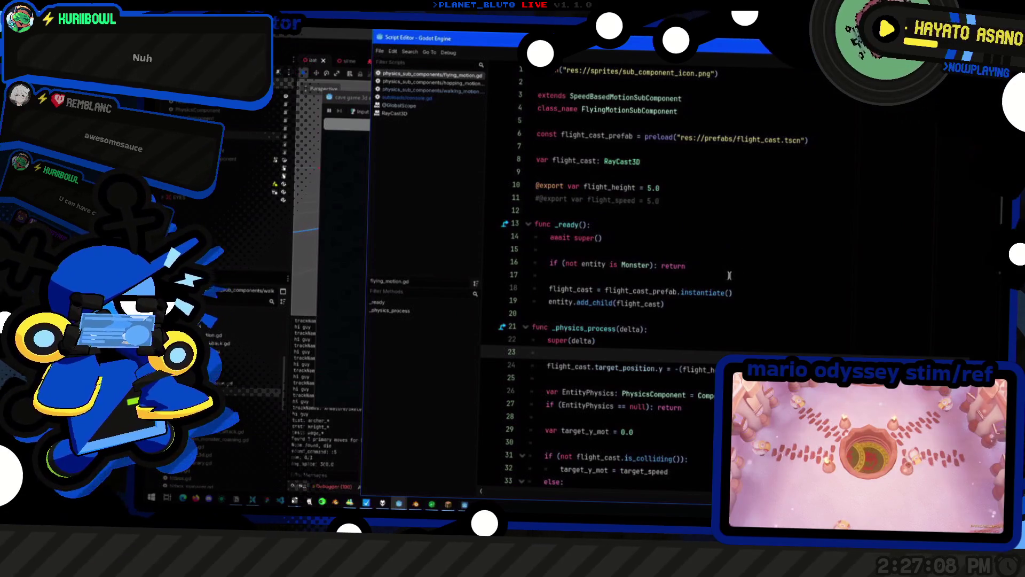
Add a flight_cast debug print below line 24, save, and check the output
{"action": "scroll", "coordinate": [729, 275], "scroll_direction": "down", "scroll_amount": 2}
{"action": "scroll", "coordinate": [732, 272], "scroll_direction": "down", "scroll_amount": 2}
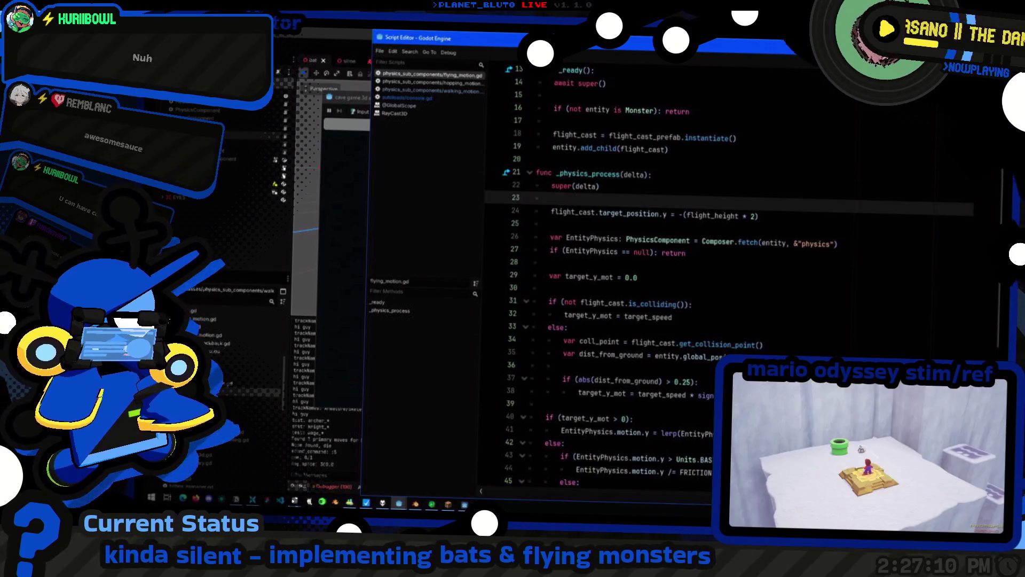
{"action": "double_click", "coordinate": [572, 212]}
{"action": "left_click", "coordinate": [739, 215]}
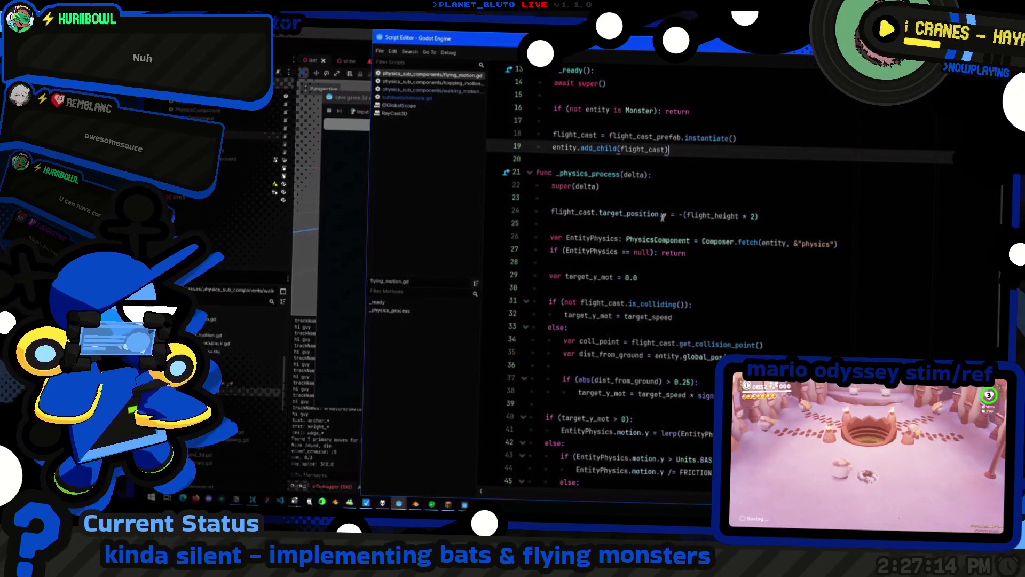
{"action": "key", "text": "Return"}
{"action": "type", "text": "print("}
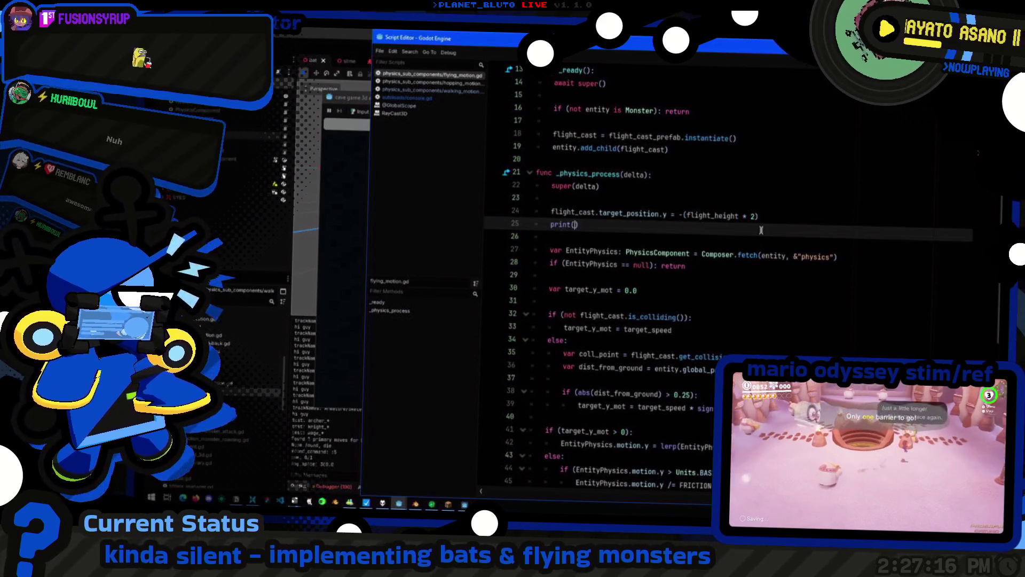
{"action": "type", "text": "int(\"flight_cast: \","}
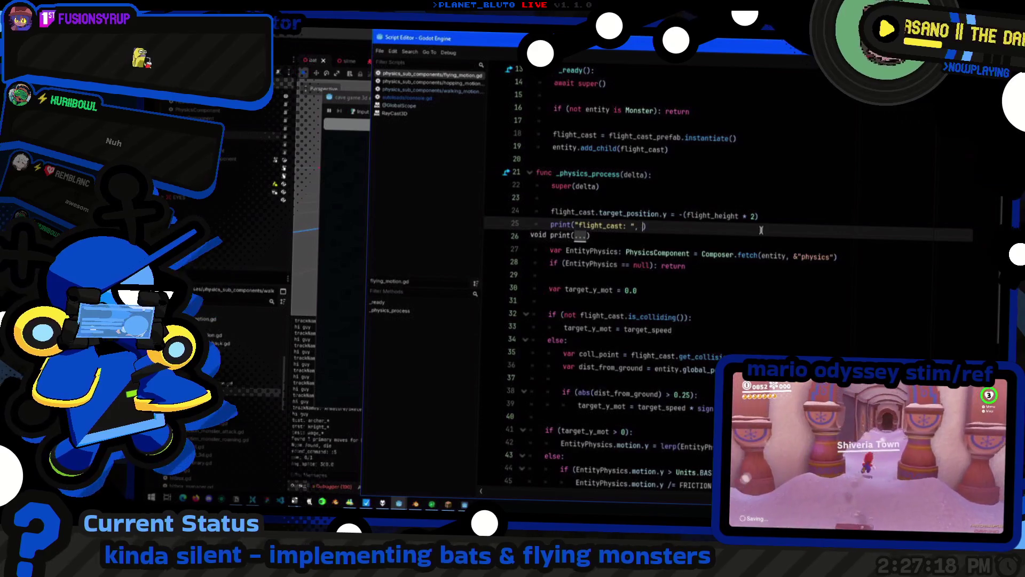
{"action": "type", "text": "flight_cast"}
{"action": "key", "text": "ctrl+s"}
{"action": "left_click", "coordinate": [426, 378]}
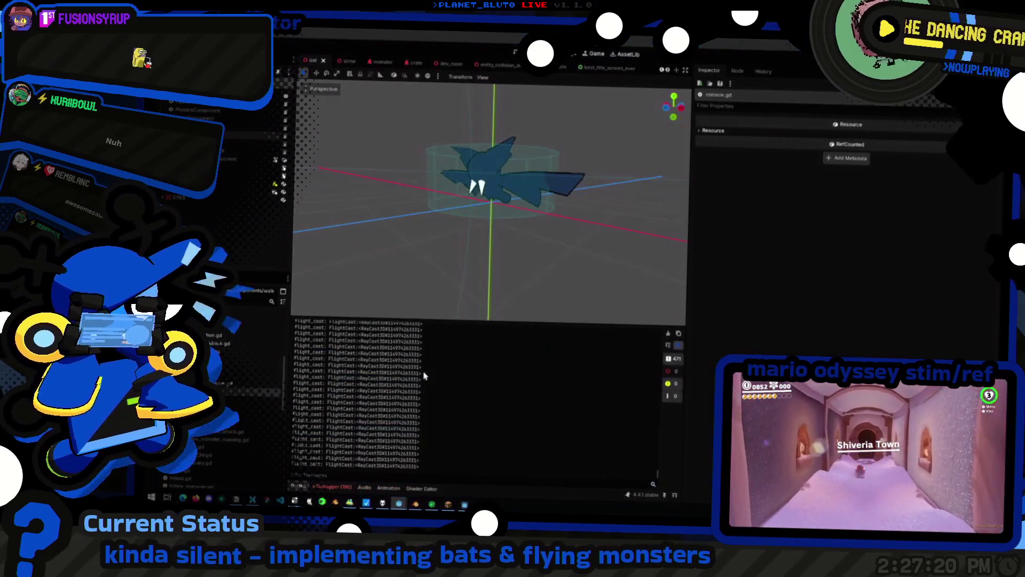
{"action": "key", "text": "alt+Tab"}
Replace it with print("flight_cast.is_colliding()", flight_cast.is_colliding()) above line 31, run, and clear output
{"action": "key", "text": "shift+Home"}
{"action": "key", "text": "shift+Home"}
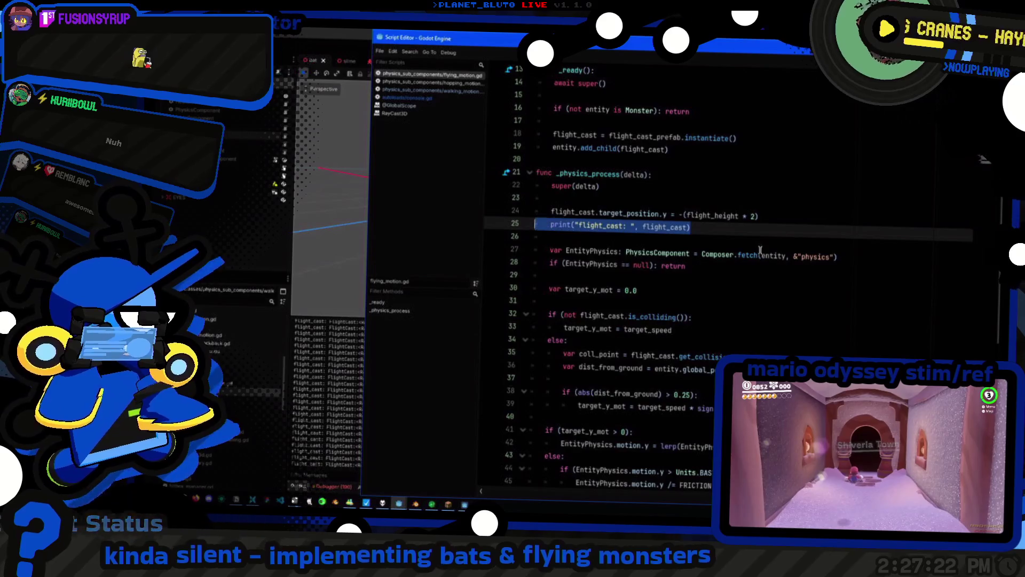
{"action": "key", "text": "BackSpace"}
{"action": "key", "text": "BackSpace"}
{"action": "left_click", "coordinate": [581, 302]}
{"action": "key", "text": "shift+End"}
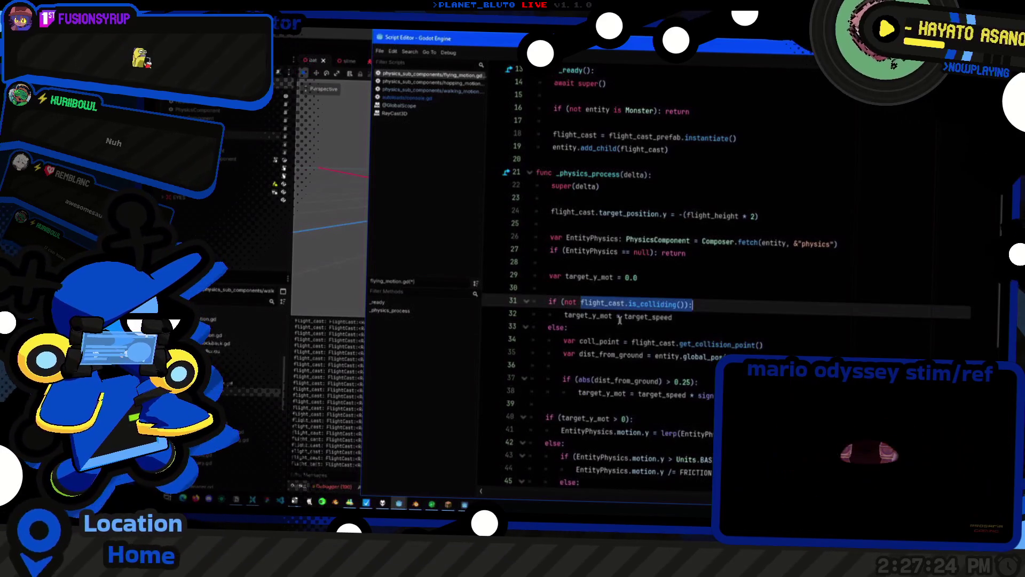
{"action": "key", "text": "ctrl+shift+Return"}
{"action": "key", "text": "ctrl+shift+Return"}
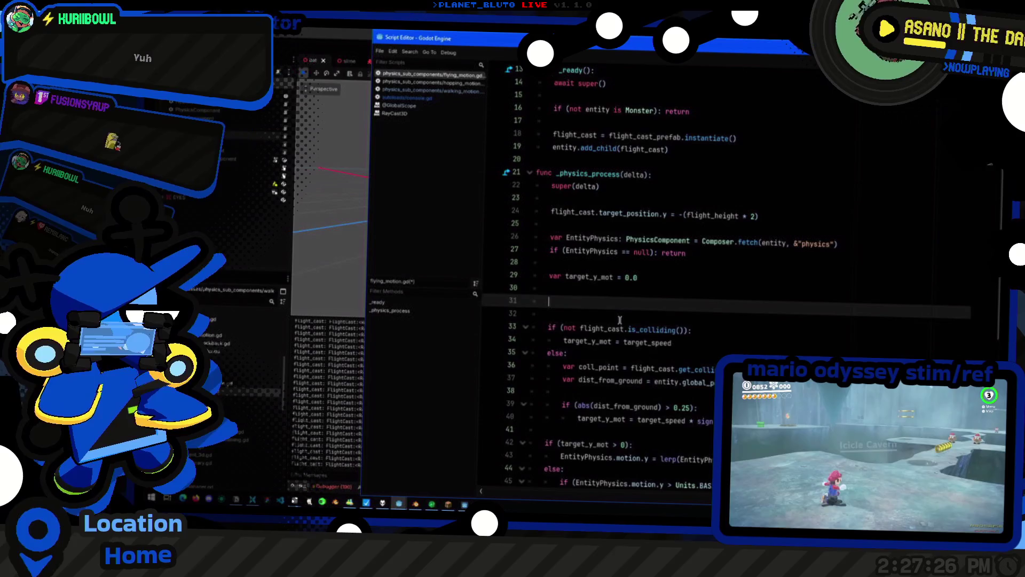
{"action": "type", "text": "pprint("}
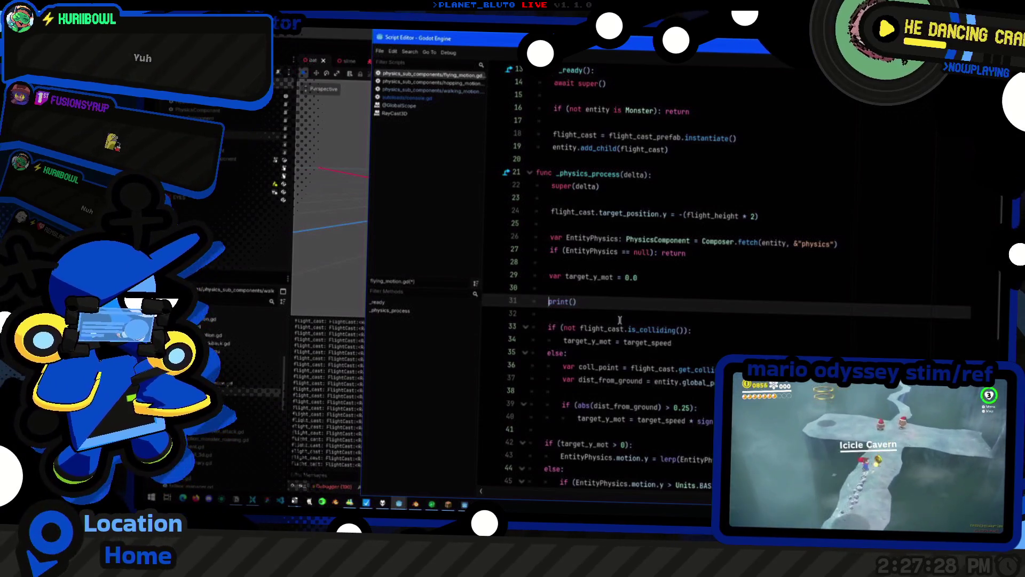
{"action": "type", "text": "\"flight_cast.is_colliding()"}
{"action": "type", "text": ": \", flight_cast.is_colliding()"}
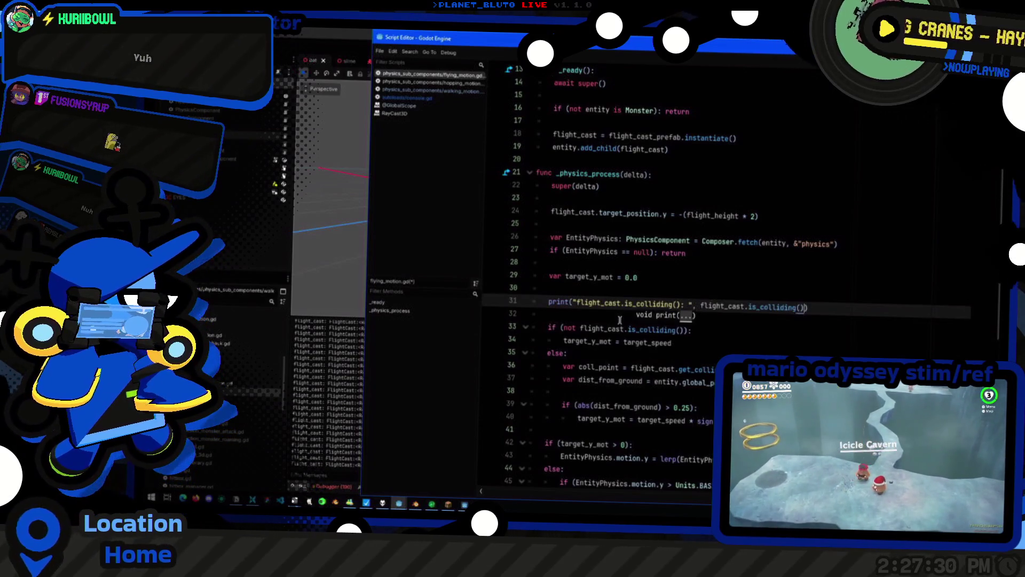
{"action": "key", "text": "F5"}
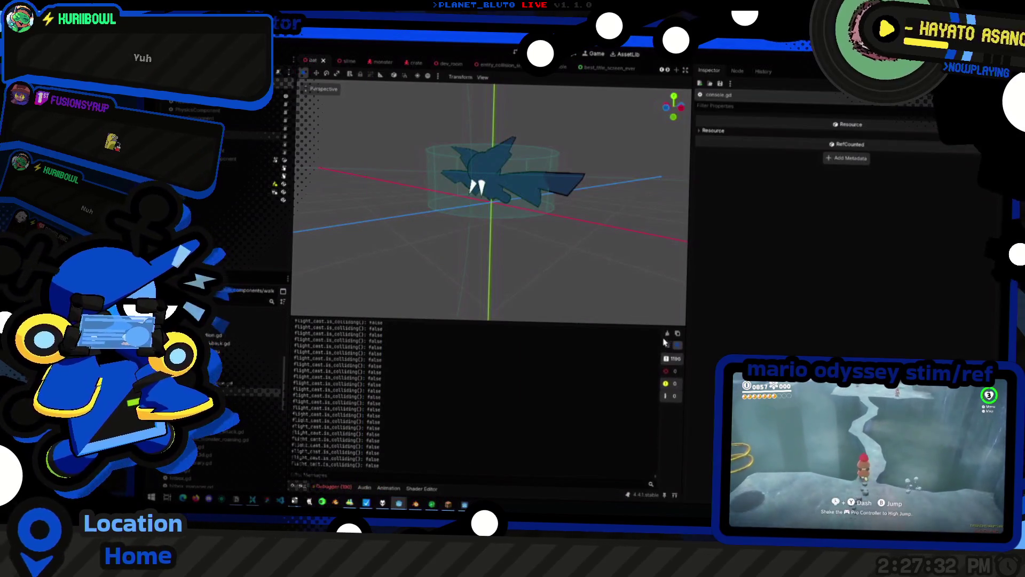
{"action": "left_click", "coordinate": [667, 333]}
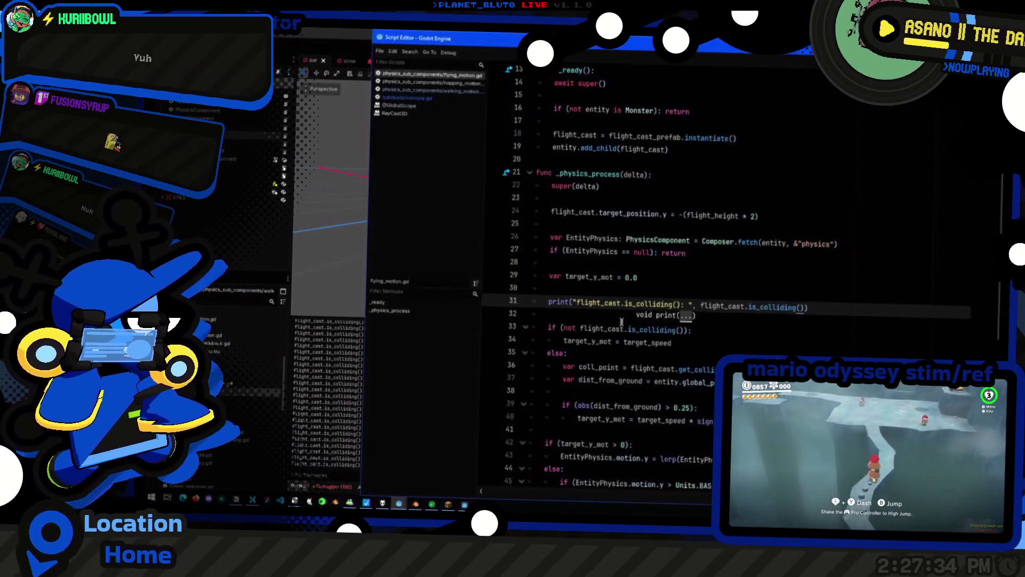
Paste the target_y_mot name onto a new line below the distance-check branch
{"action": "double_click", "coordinate": [597, 342]}
{"action": "key", "text": "ctrl+c"}
{"action": "scroll", "coordinate": [668, 387], "scroll_direction": "down", "scroll_amount": 2}
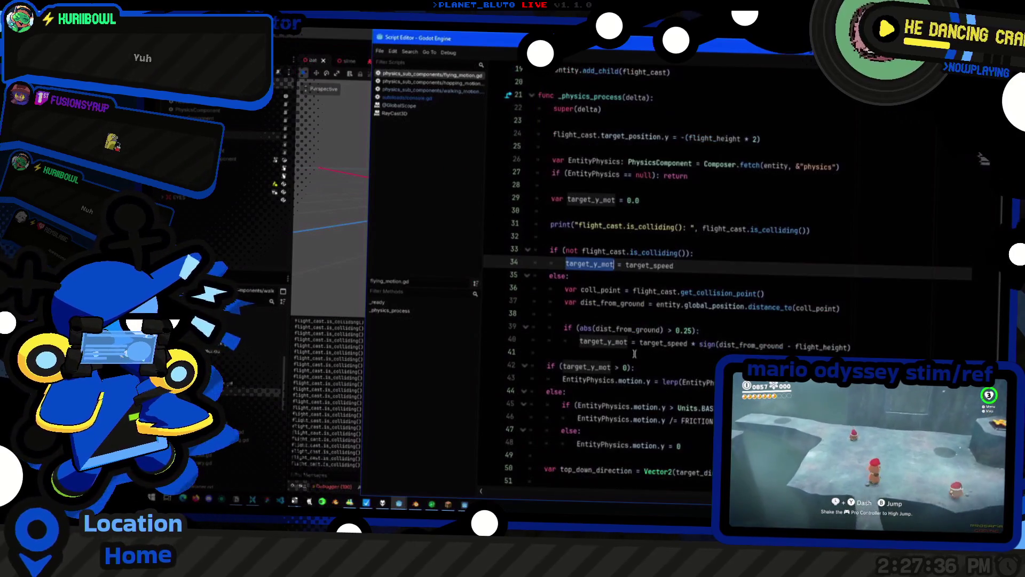
{"action": "left_click", "coordinate": [642, 357]}
{"action": "key", "text": "Return"}
{"action": "key", "text": "Return"}
{"action": "key", "text": "Up"}
{"action": "key", "text": "ctrl+v"}
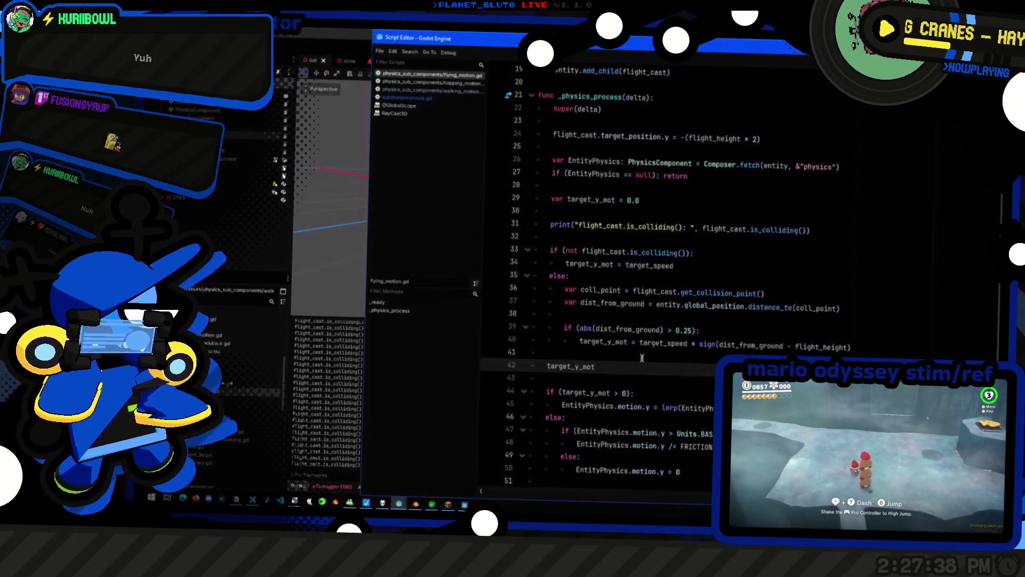
{"action": "scroll", "coordinate": [642, 358], "scroll_direction": "down", "scroll_amount": 7}
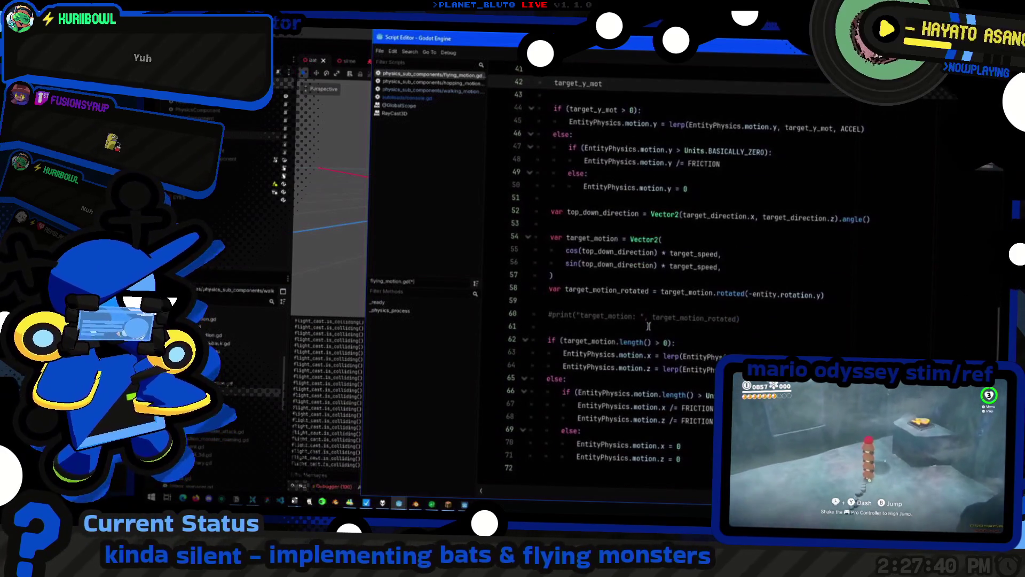
{"action": "scroll", "coordinate": [651, 326], "scroll_direction": "up", "scroll_amount": 3}
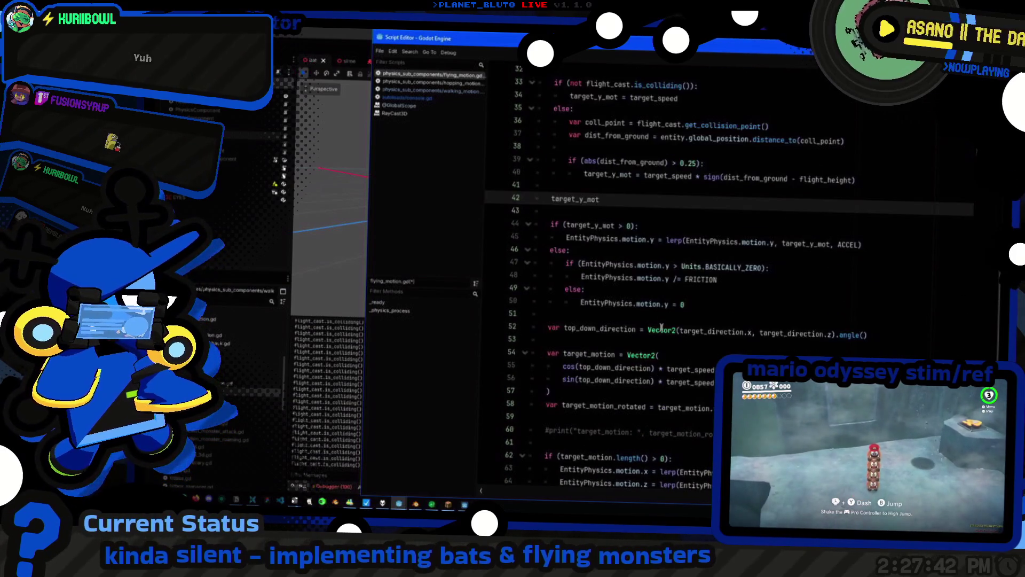
Turn line 42 into print("target_y_mot: ", target_y_mot)
{"action": "key", "text": "shift+Home"}
{"action": "type", "text": "("}
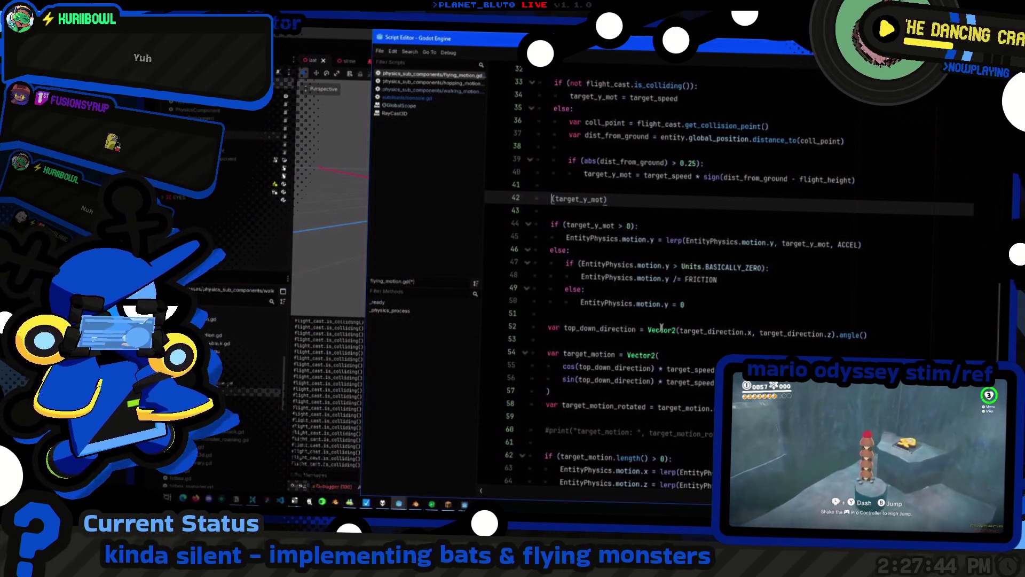
{"action": "scroll", "coordinate": [661, 327], "scroll_direction": "up", "scroll_amount": 3}
{"action": "type", "text": "print"}
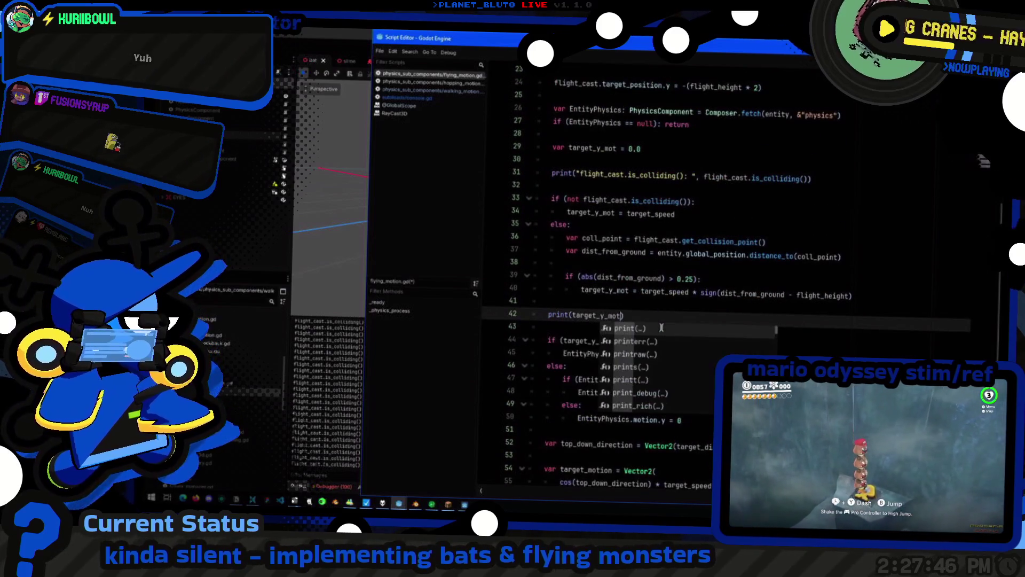
{"action": "key", "text": "ctrl+Left"}
{"action": "type", "text": "\""}
{"action": "key", "text": "ctrl+Right"}
{"action": "type", "text": ": \""}
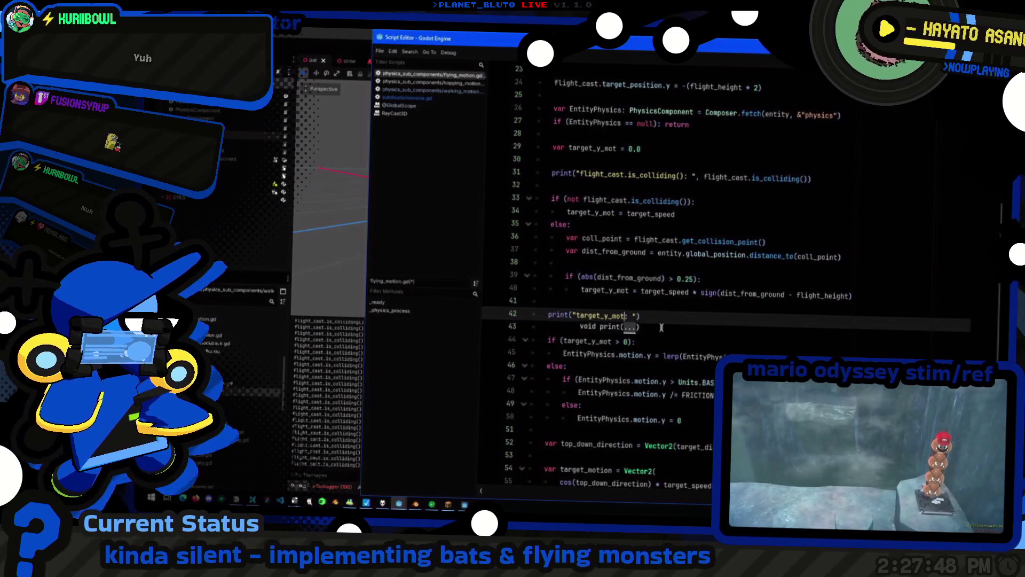
{"action": "key", "text": "ctrl+End"}
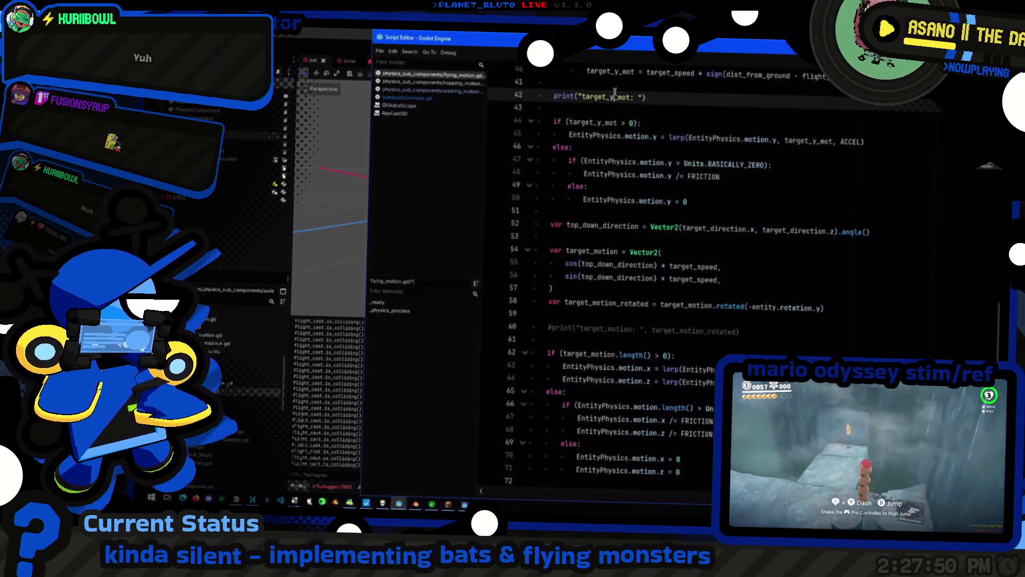
{"action": "double_click", "coordinate": [614, 96]}
{"action": "left_click", "coordinate": [618, 96]}
{"action": "type", "text": ", target_y_mot"}
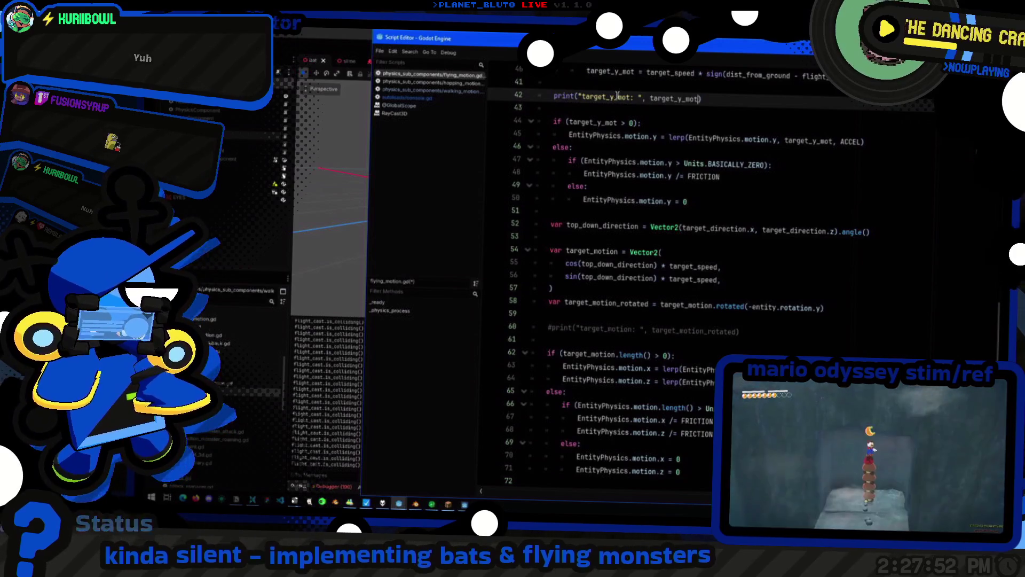
{"action": "scroll", "coordinate": [613, 242], "scroll_direction": "up", "scroll_amount": 2}
{"action": "scroll", "coordinate": [613, 242], "scroll_direction": "up", "scroll_amount": 4}
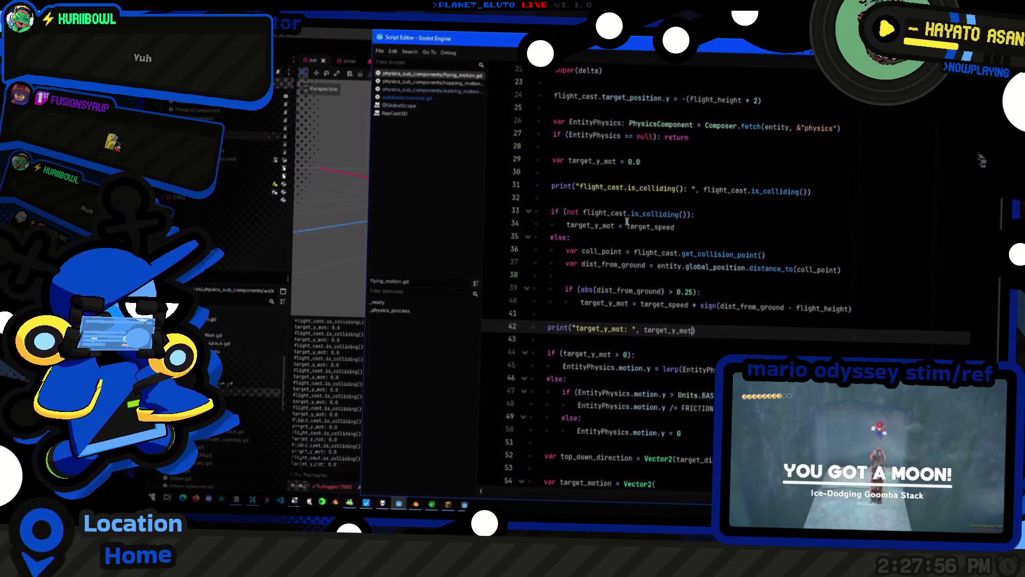
Change the line-42 print to label and print target_speed instead
{"action": "left_click", "coordinate": [746, 230]}
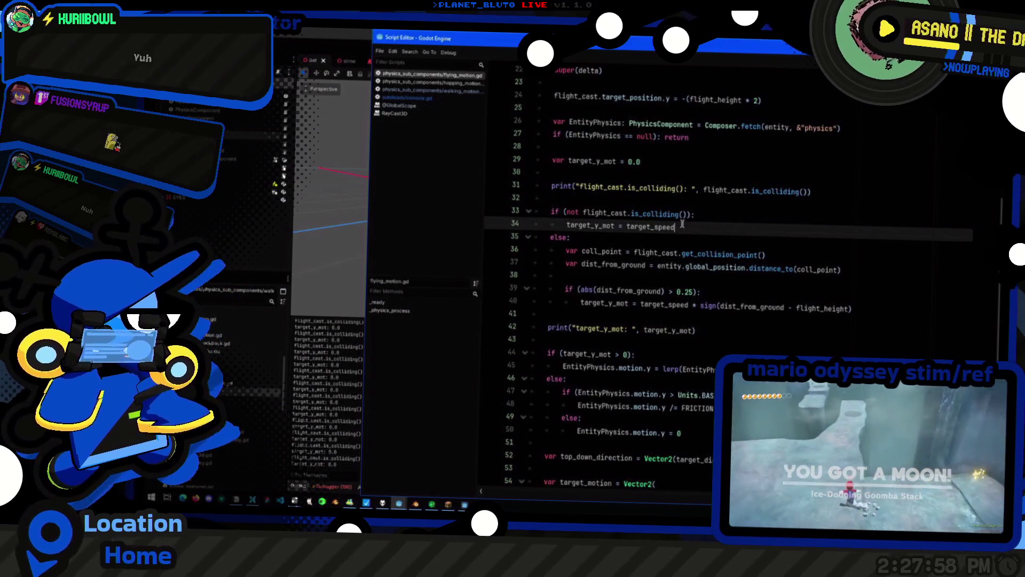
{"action": "double_click", "coordinate": [651, 227]}
{"action": "key", "text": "ctrl+c"}
{"action": "left_click", "coordinate": [600, 328]}
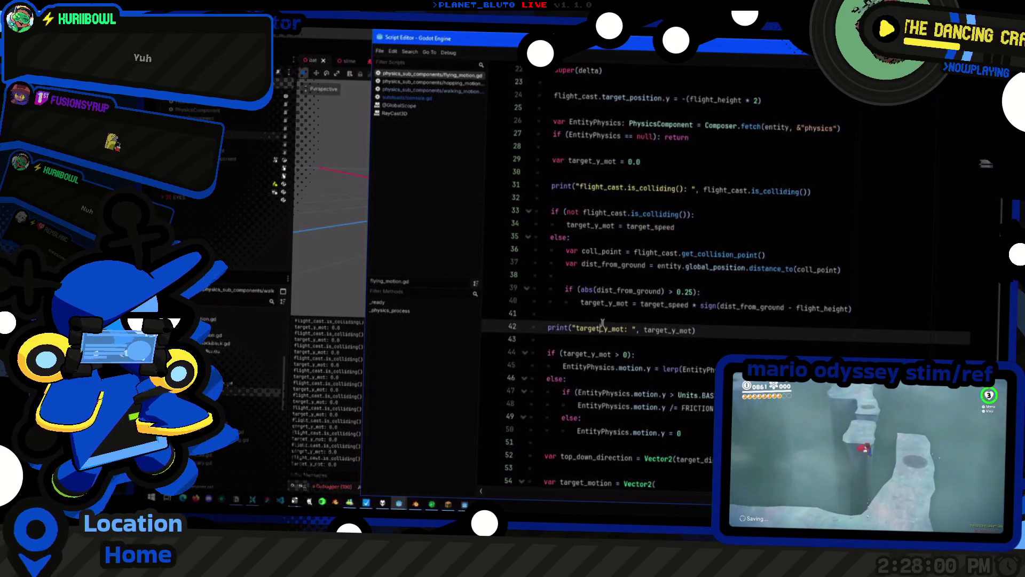
{"action": "double_click", "coordinate": [600, 328]}
{"action": "key", "text": "ctrl+v"}
{"action": "double_click", "coordinate": [668, 332]}
{"action": "key", "text": "ctrl+v"}
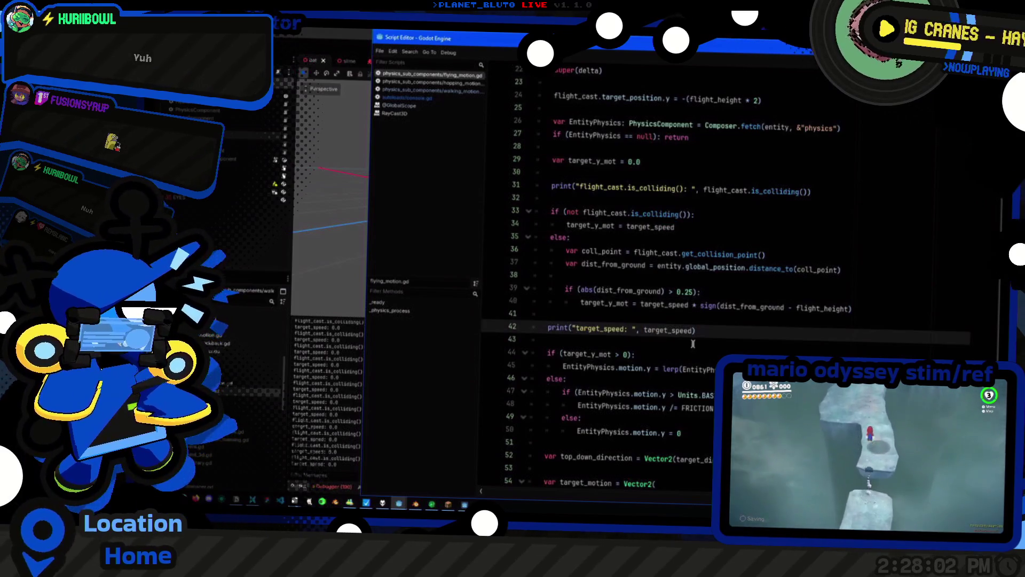
{"action": "scroll", "coordinate": [688, 332], "scroll_direction": "down", "scroll_amount": 5}
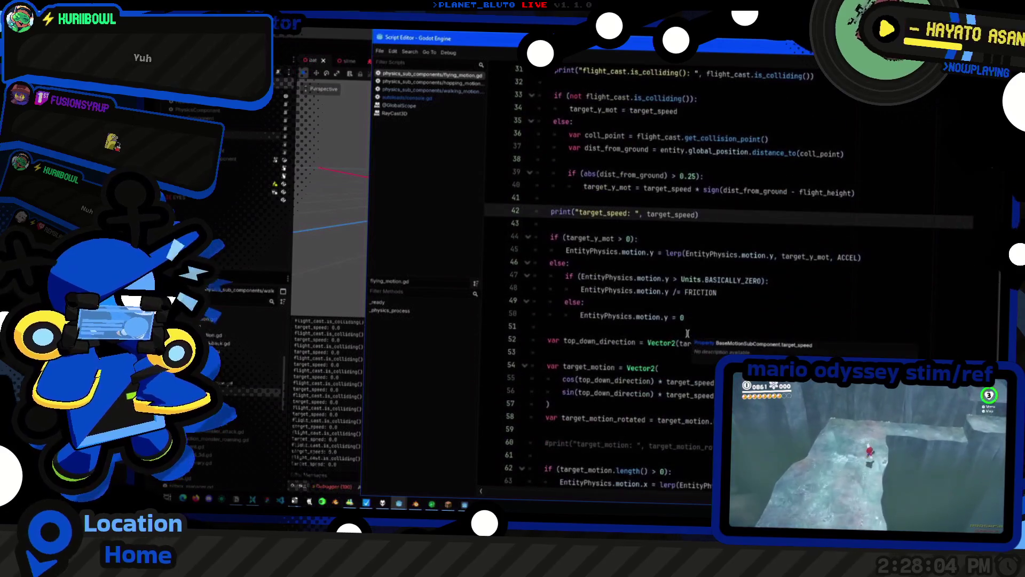
{"action": "scroll", "coordinate": [687, 333], "scroll_direction": "down", "scroll_amount": 3}
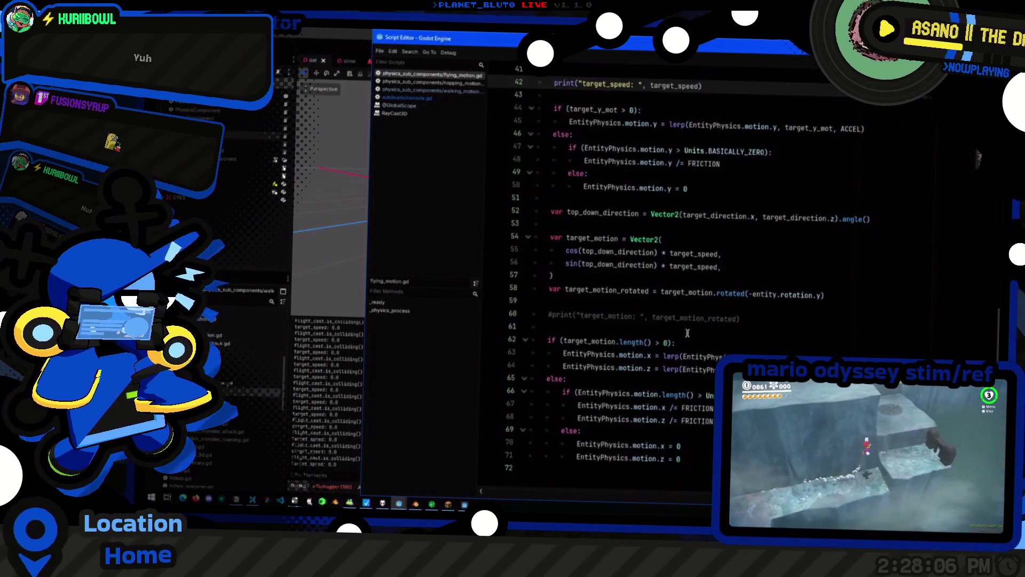
{"action": "scroll", "coordinate": [687, 332], "scroll_direction": "up", "scroll_amount": 11}
{"action": "scroll", "coordinate": [686, 332], "scroll_direction": "up", "scroll_amount": 3}
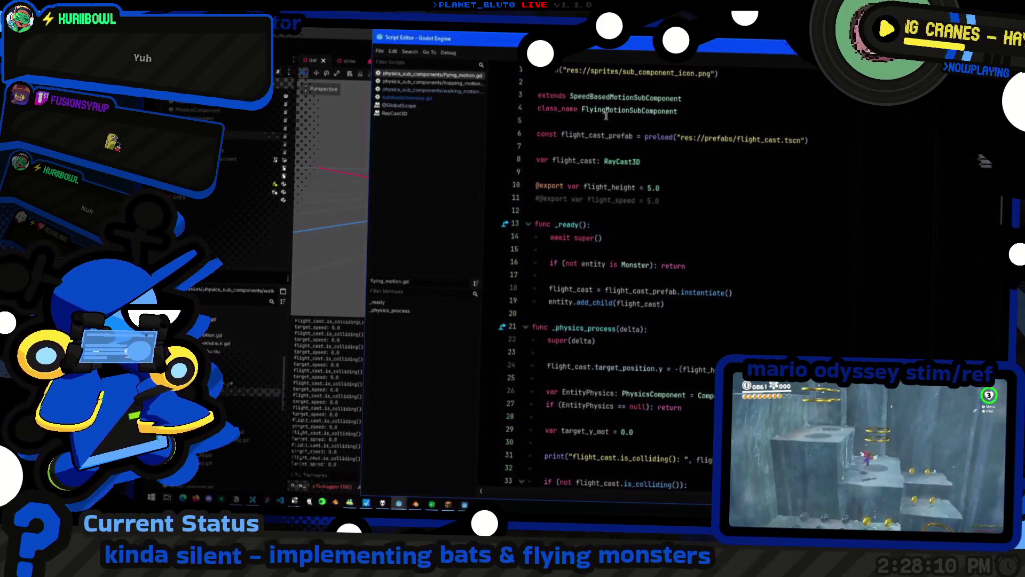
Look up BASE_SPEED in SpeedBasedMotionSubComponent, then return to flying_motion.gd
{"action": "left_click", "coordinate": [619, 98], "text": "ctrl"}
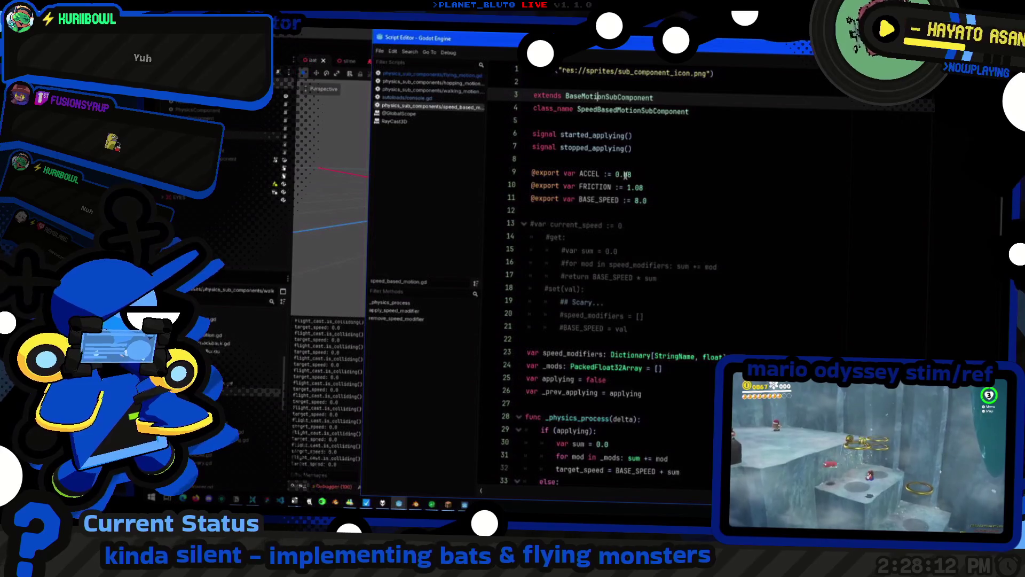
{"action": "double_click", "coordinate": [602, 200]}
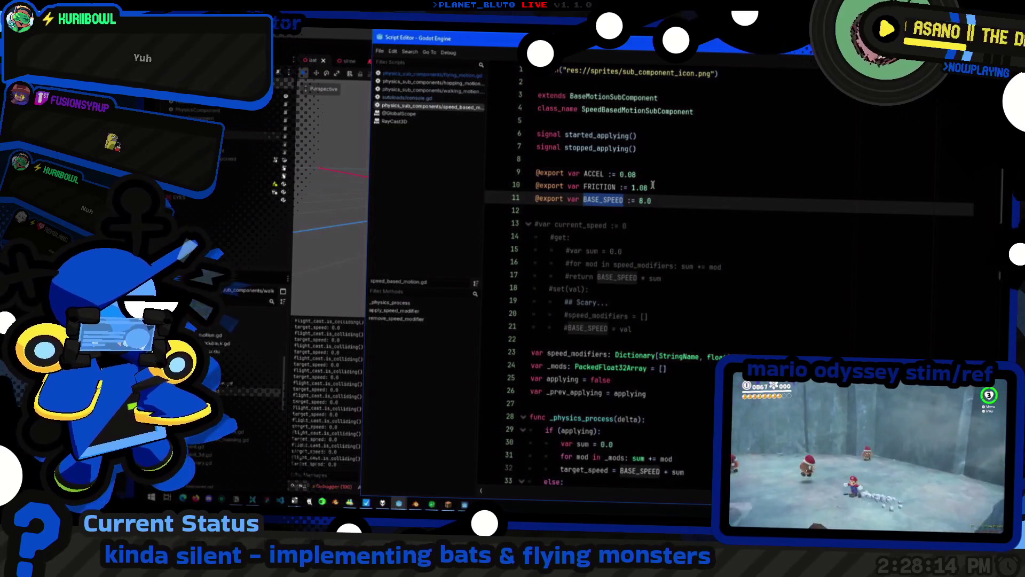
{"action": "scroll", "coordinate": [701, 215], "scroll_direction": "down", "scroll_amount": 4}
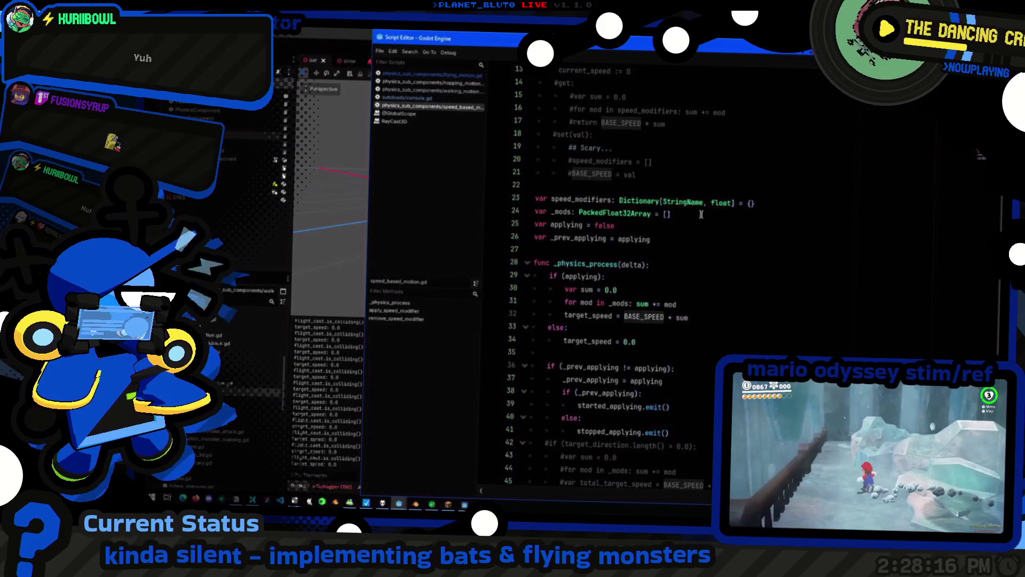
{"action": "key", "text": "alt+Left"}
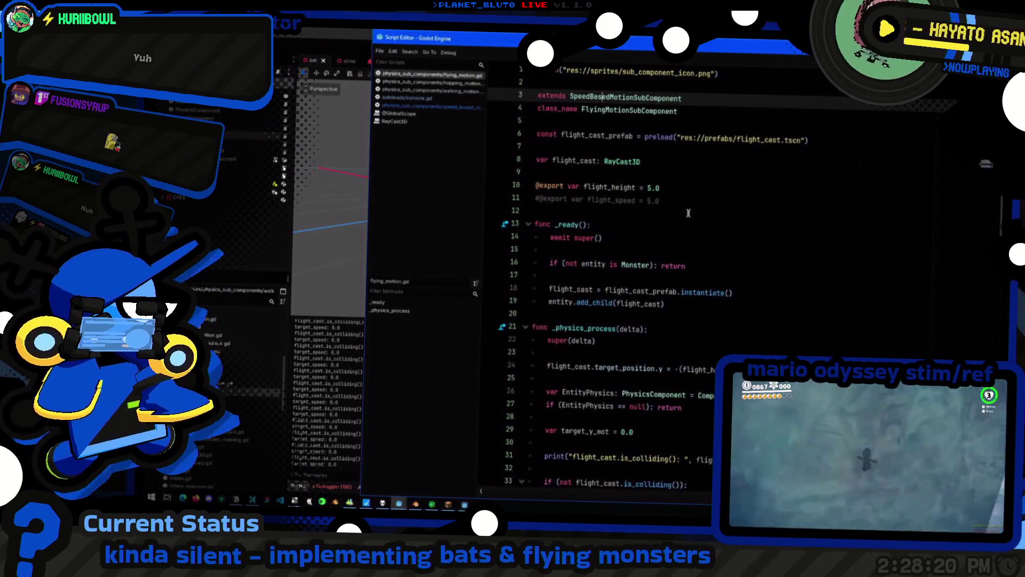
{"action": "scroll", "coordinate": [686, 240], "scroll_direction": "down", "scroll_amount": 8}
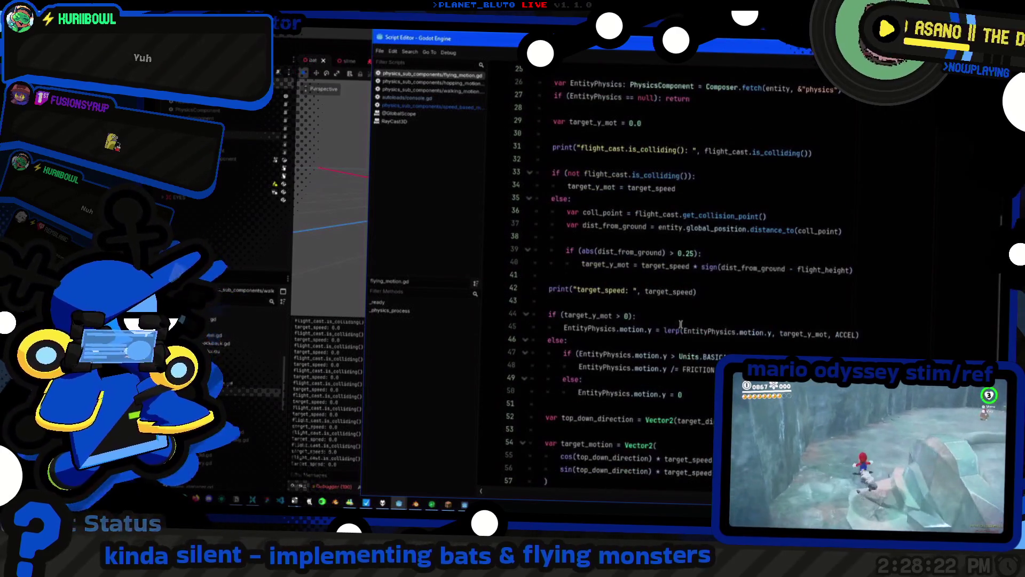
{"action": "scroll", "coordinate": [682, 316], "scroll_direction": "down", "scroll_amount": 3}
Comment out the target_speed print on line 42 and the is_colliding print
{"action": "double_click", "coordinate": [687, 357]}
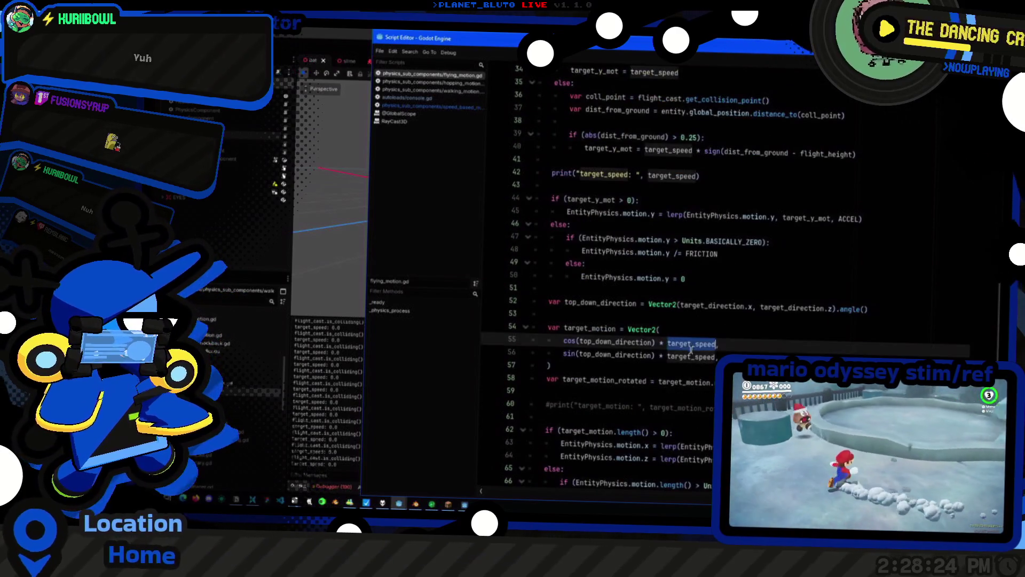
{"action": "scroll", "coordinate": [689, 352], "scroll_direction": "up", "scroll_amount": 4}
{"action": "left_click", "coordinate": [665, 332]}
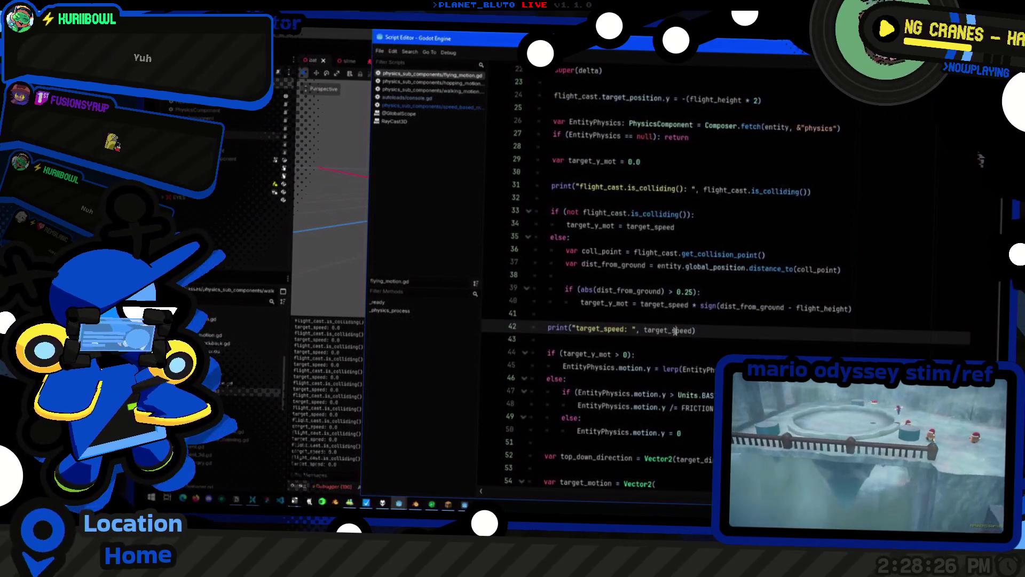
{"action": "key", "text": "ctrl+k"}
{"action": "left_click", "coordinate": [684, 228]}
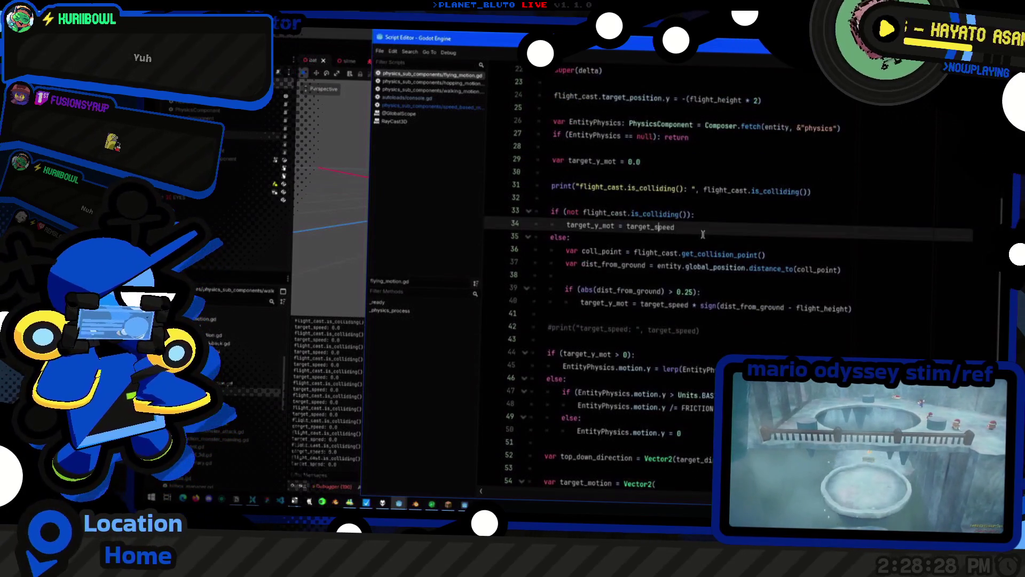
{"action": "left_click", "coordinate": [688, 190]}
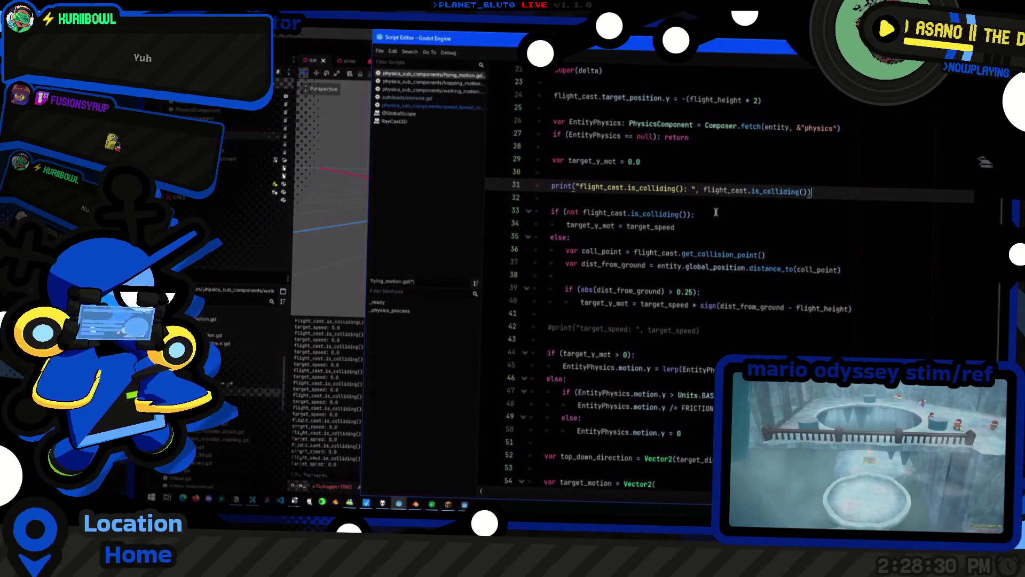
{"action": "key", "text": "ctrl+k"}
Replace target_speed with BASE_SPEED on lines 34 and 40, then switch to the game
{"action": "double_click", "coordinate": [648, 227]}
{"action": "type", "text": "BASE_SPEED"}
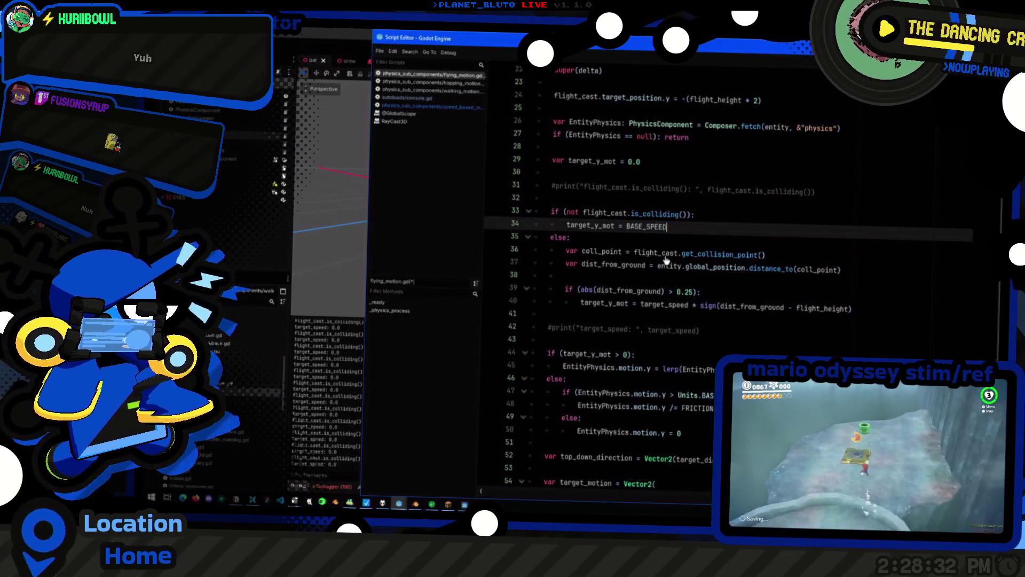
{"action": "left_click", "coordinate": [853, 267]}
{"action": "left_click", "coordinate": [853, 292]}
{"action": "left_click", "coordinate": [620, 300]}
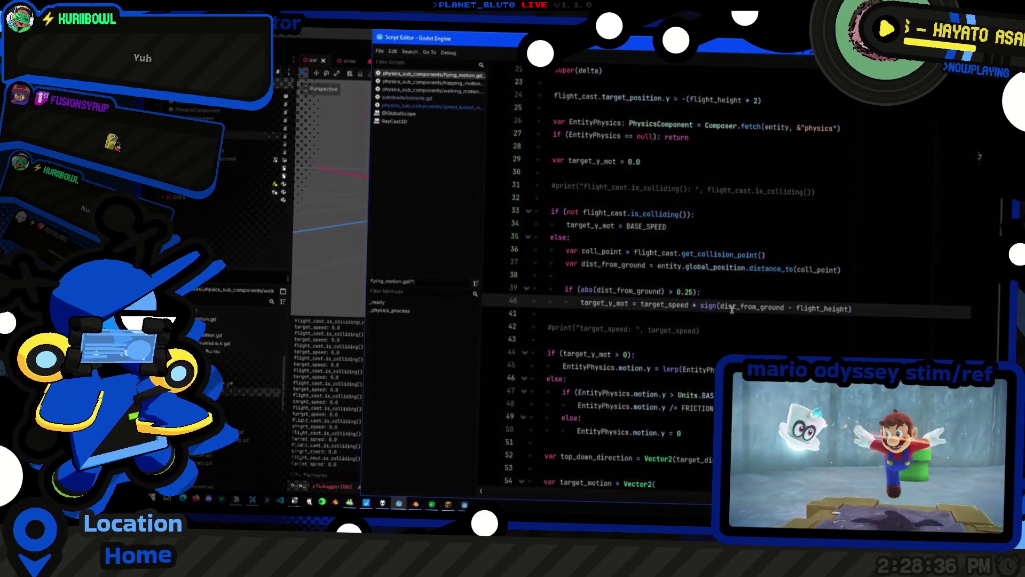
{"action": "left_click", "coordinate": [745, 297]}
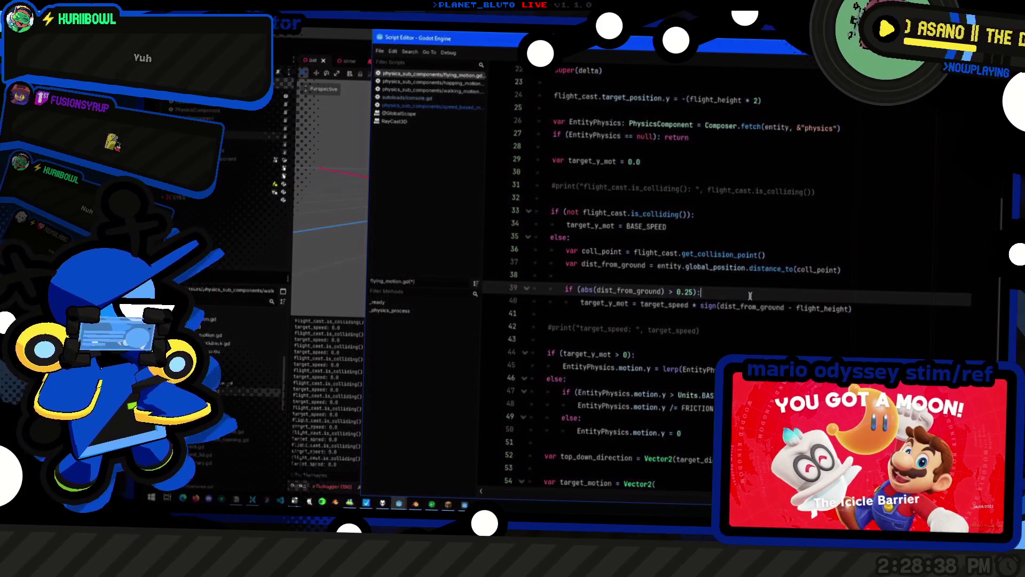
{"action": "double_click", "coordinate": [688, 308]}
{"action": "type", "text": "BASE_SPEED"}
{"action": "key", "text": "alt+Tab"}
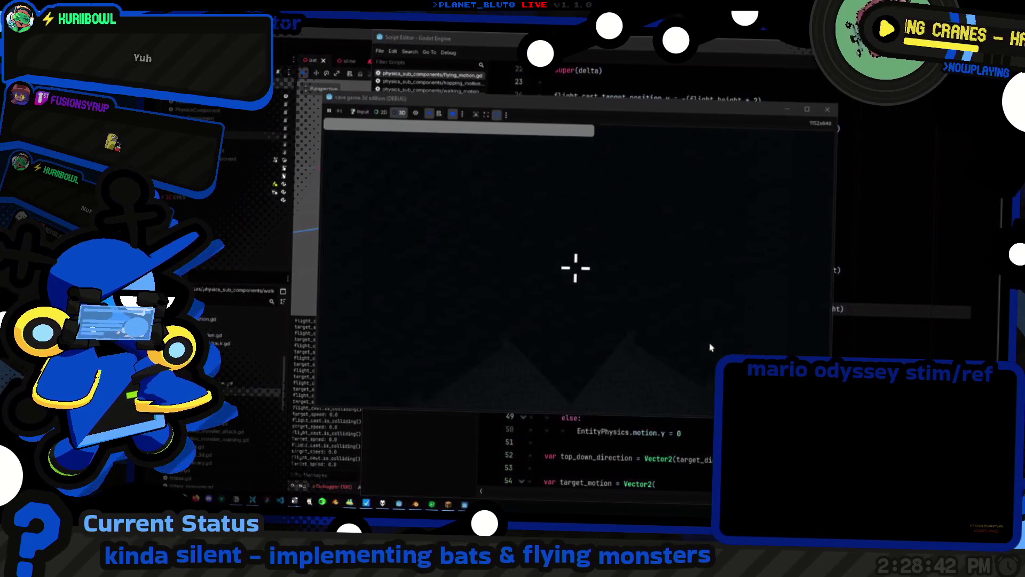
Go back to the script and uncomment the debug print on line 42
{"action": "left_click", "coordinate": [651, 225]}
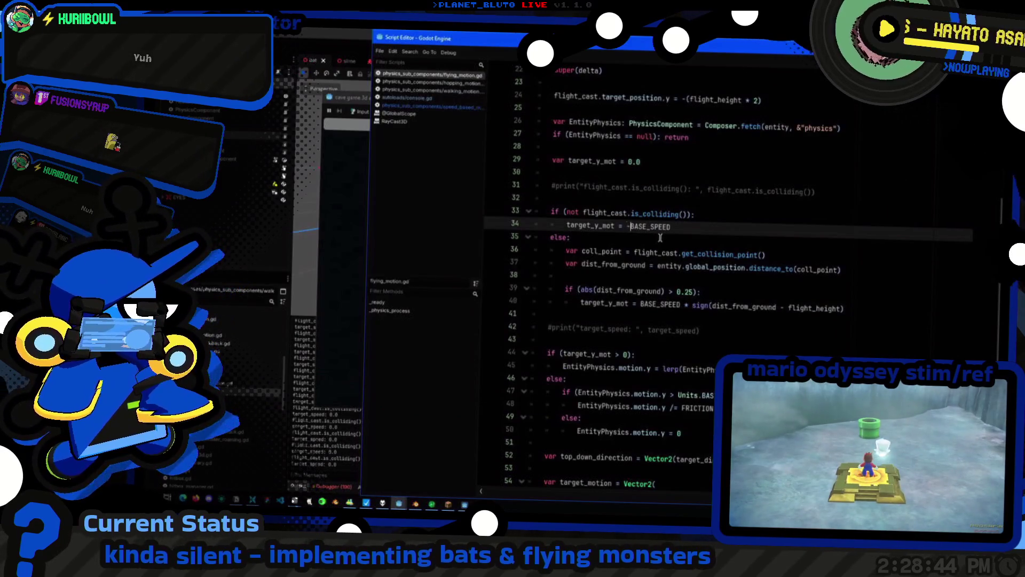
{"action": "key", "text": "alt+Tab"}
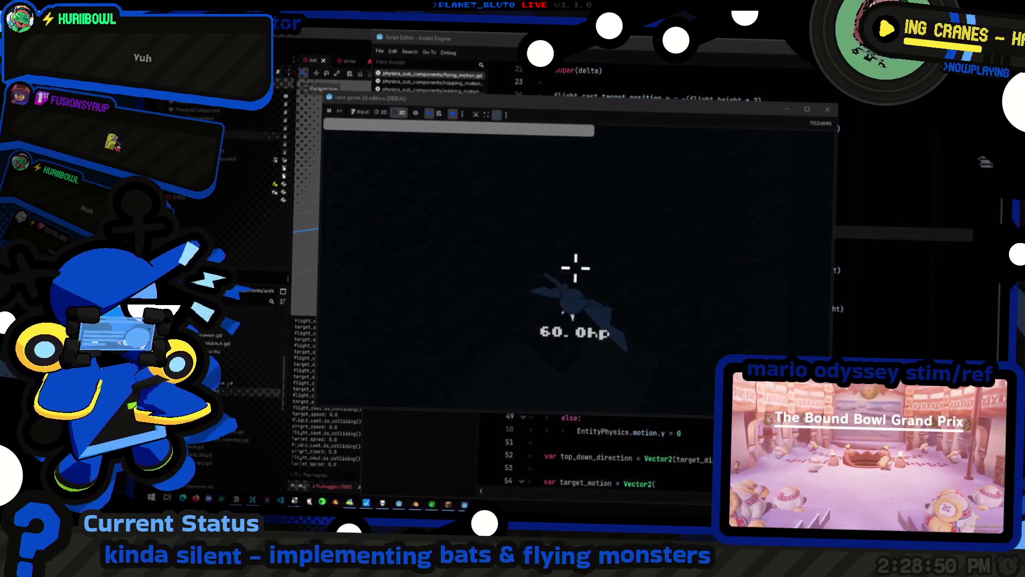
{"action": "key", "text": "alt+Tab"}
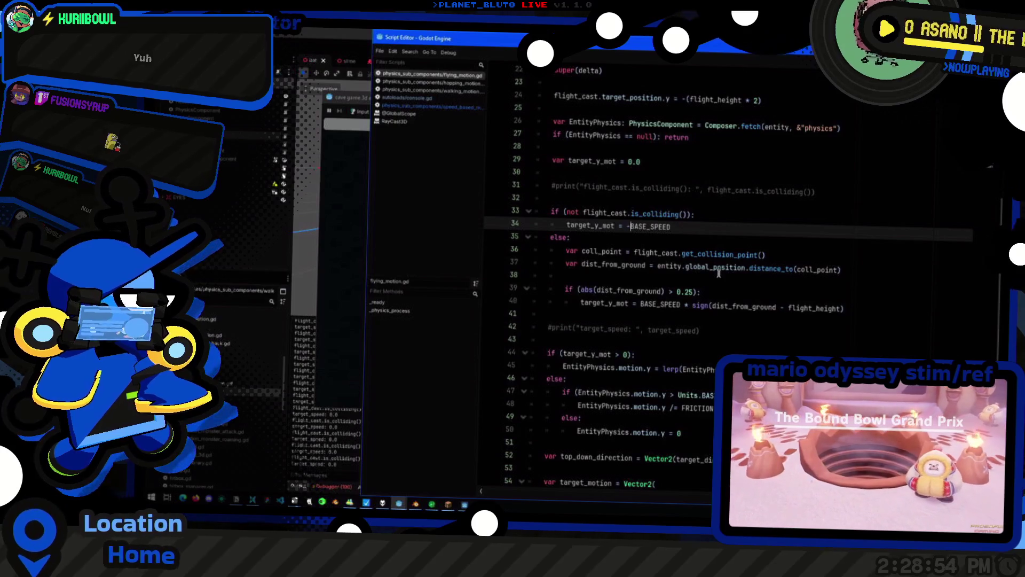
{"action": "left_click", "coordinate": [643, 325]}
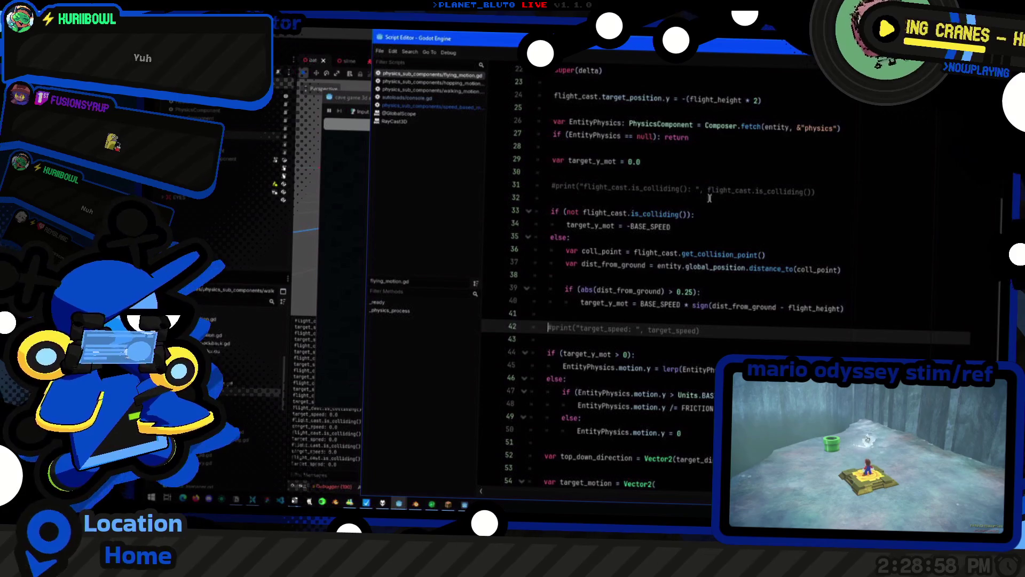
{"action": "left_click", "coordinate": [605, 227]}
{"action": "left_click", "coordinate": [609, 328]}
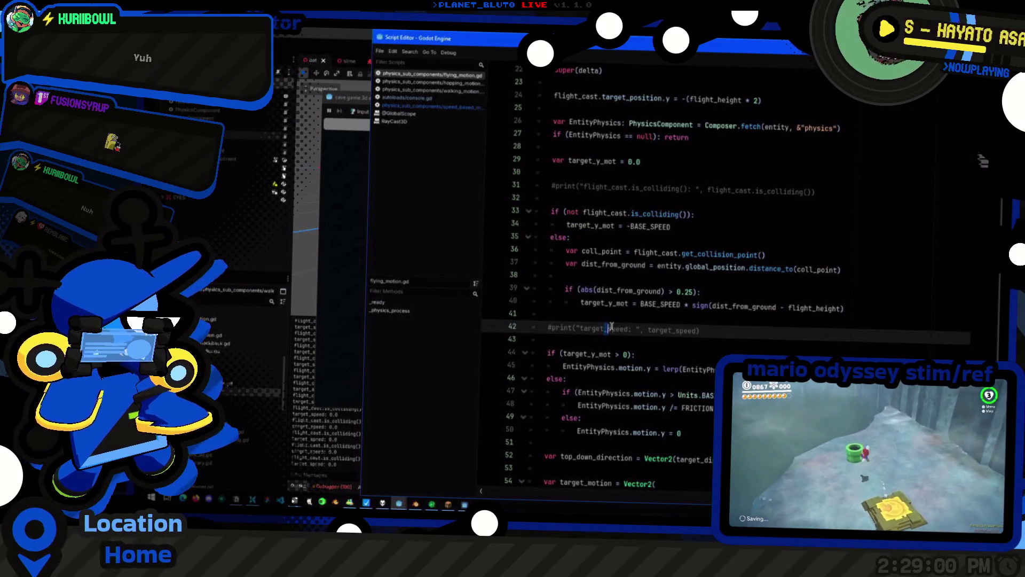
{"action": "key", "text": "ctrl+k"}
Make the line 42 print output target_y_mot, correcting both names, and save the script
{"action": "key", "text": "ctrl+shift+Right"}
{"action": "type", "text": "y_m"}
{"action": "key", "text": "End"}
{"action": "key", "text": "Left"}
{"action": "key", "text": "ctrl+shift+Left"}
{"action": "type", "text": "target_y_m"}
{"action": "key", "text": "End"}
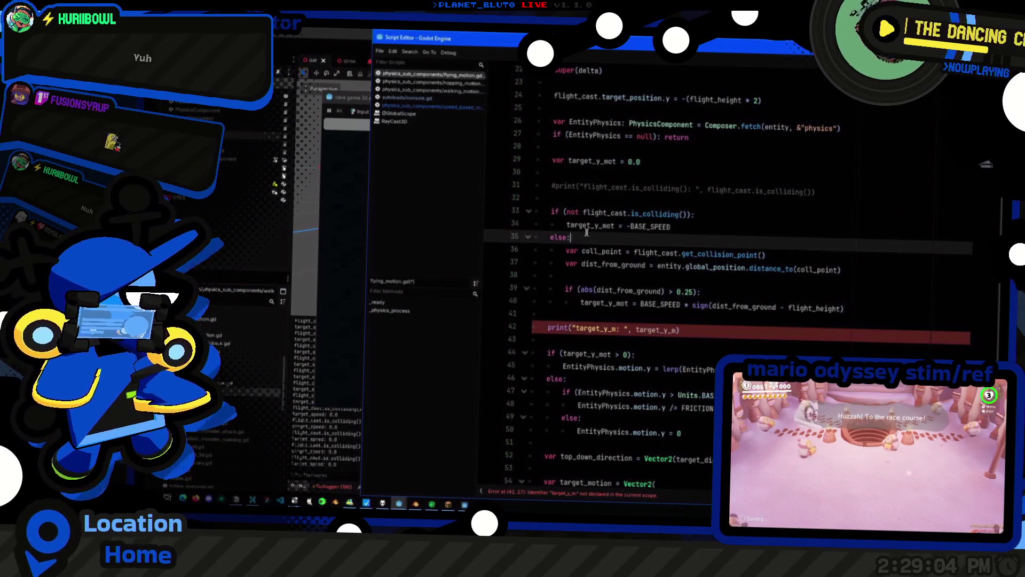
{"action": "double_click", "coordinate": [593, 227]}
{"action": "key", "text": "ctrl+c"}
{"action": "double_click", "coordinate": [614, 331]}
{"action": "key", "text": "ctrl+v"}
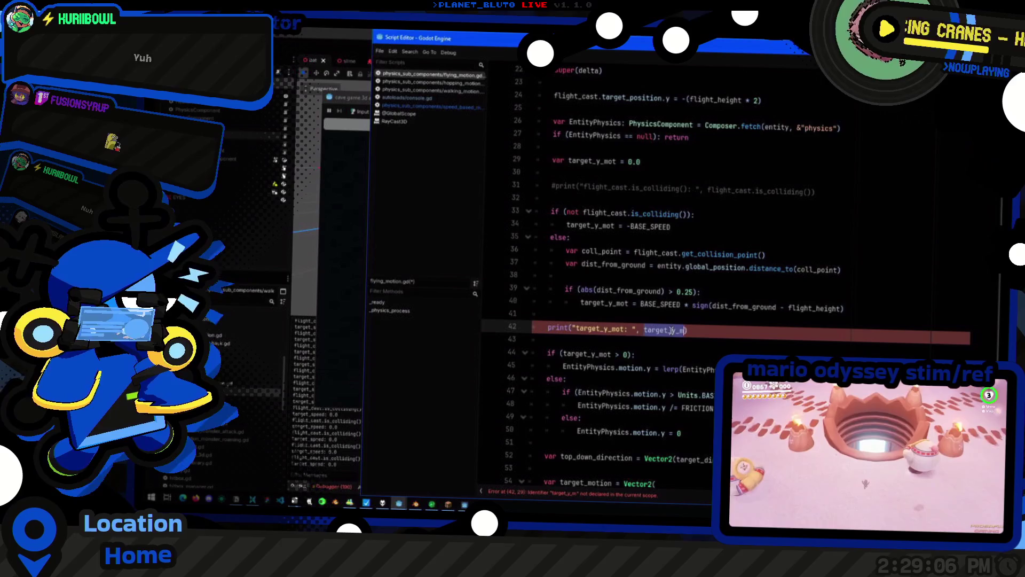
{"action": "double_click", "coordinate": [668, 330]}
{"action": "key", "text": "ctrl+v"}
{"action": "key", "text": "ctrl+s"}
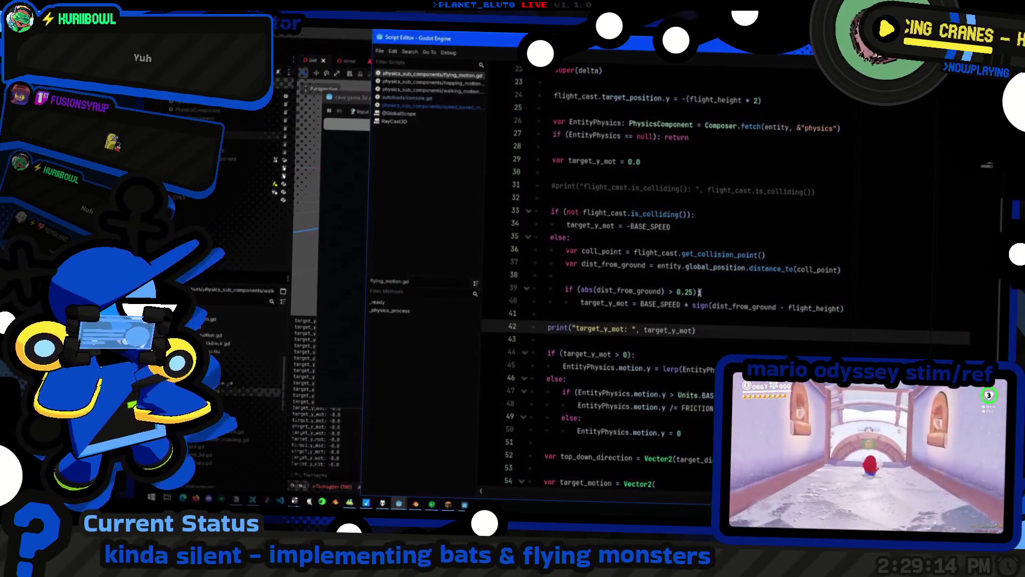
Wrap target_y_mot in abs() in the line 44 comparison against 0
{"action": "double_click", "coordinate": [661, 304]}
{"action": "left_click", "coordinate": [720, 327]}
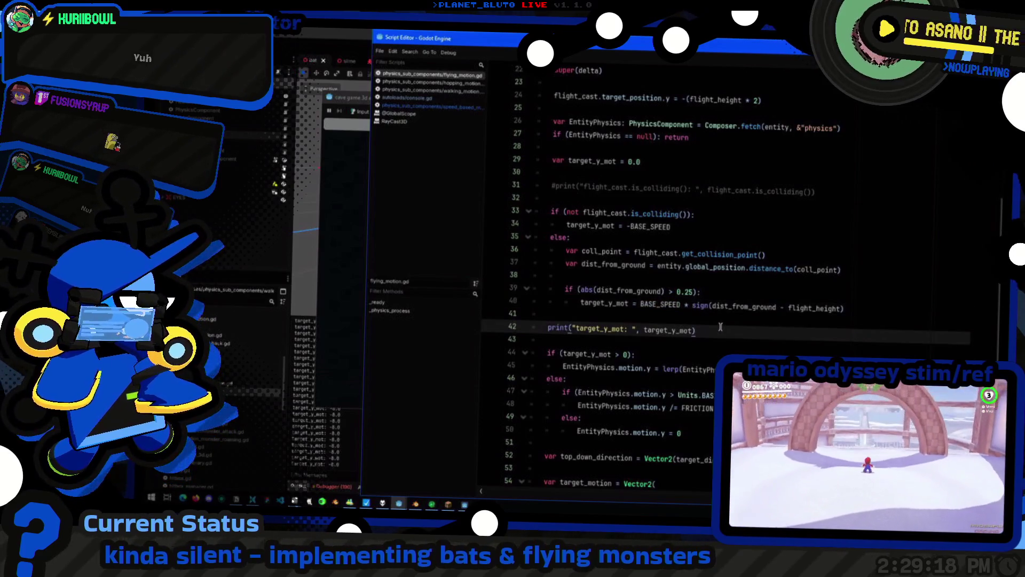
{"action": "left_click", "coordinate": [616, 354]}
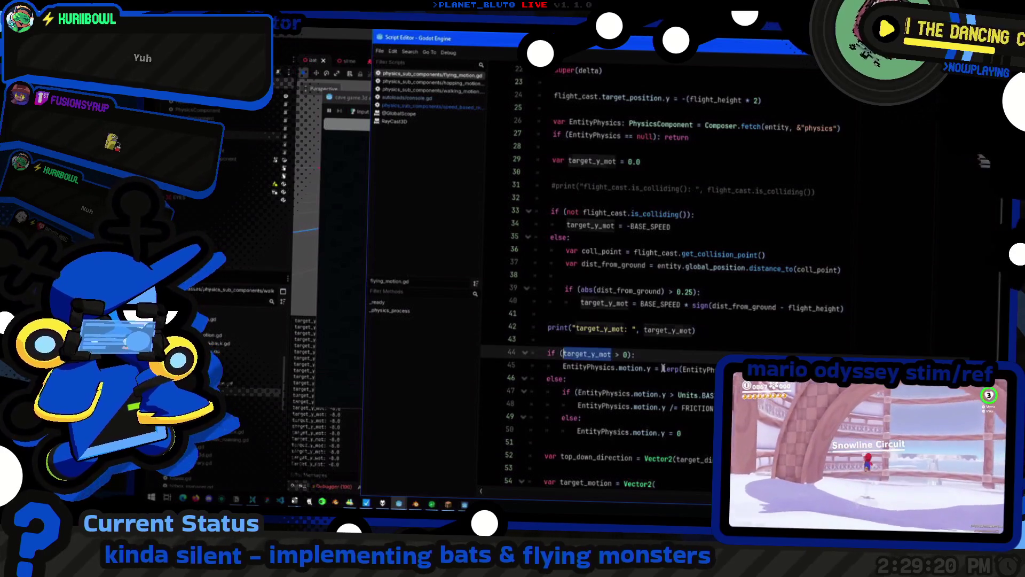
{"action": "type", "text": ")"}
{"action": "key", "text": "Home"}
{"action": "key", "text": "Right"}
{"action": "key", "text": "Right"}
{"action": "key", "text": "Right"}
{"action": "type", "text": "(abs"}
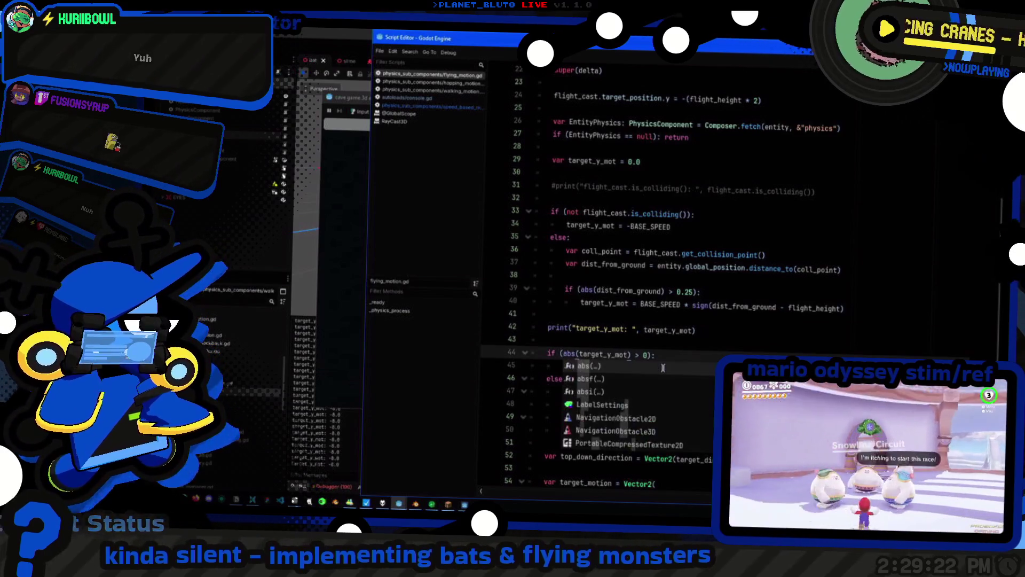
Run the game to test the change, then close it
{"action": "key", "text": "F5"}
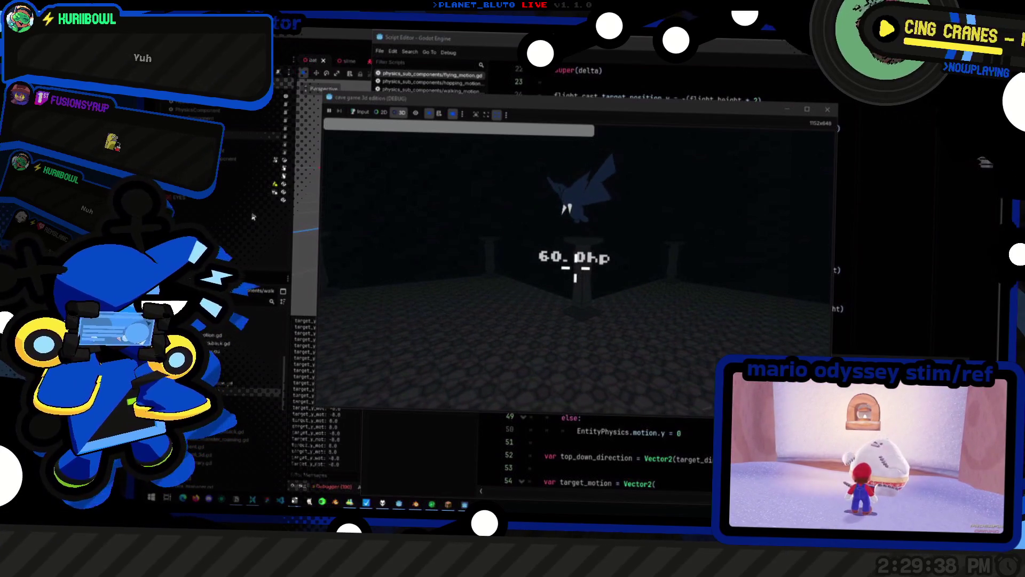
{"action": "key", "text": "F8"}
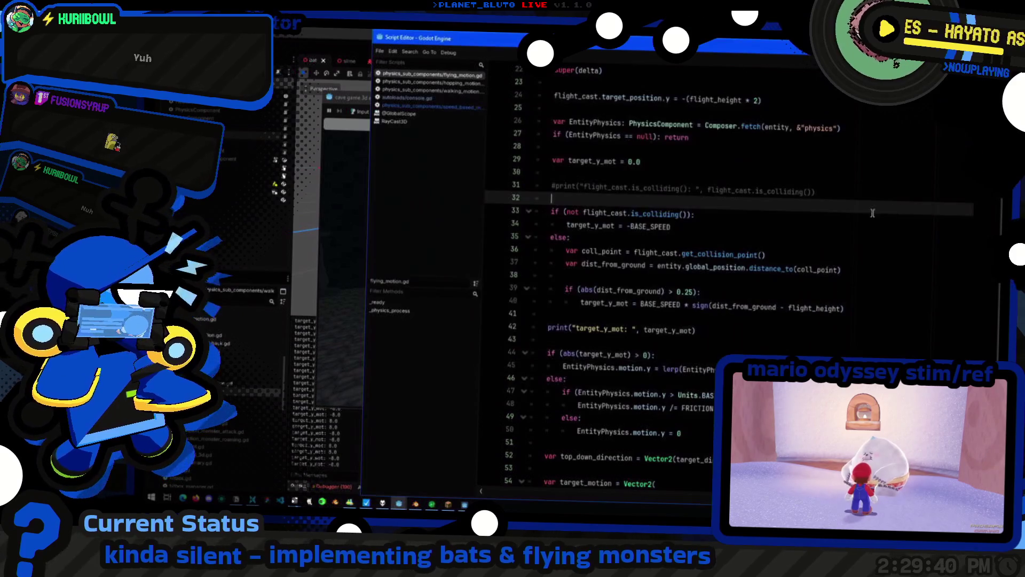
{"action": "scroll", "coordinate": [872, 212], "scroll_direction": "up", "scroll_amount": 3}
Change the dist_from_ground threshold on line 39 from 0.25 to 5.0
{"action": "left_click", "coordinate": [689, 406]}
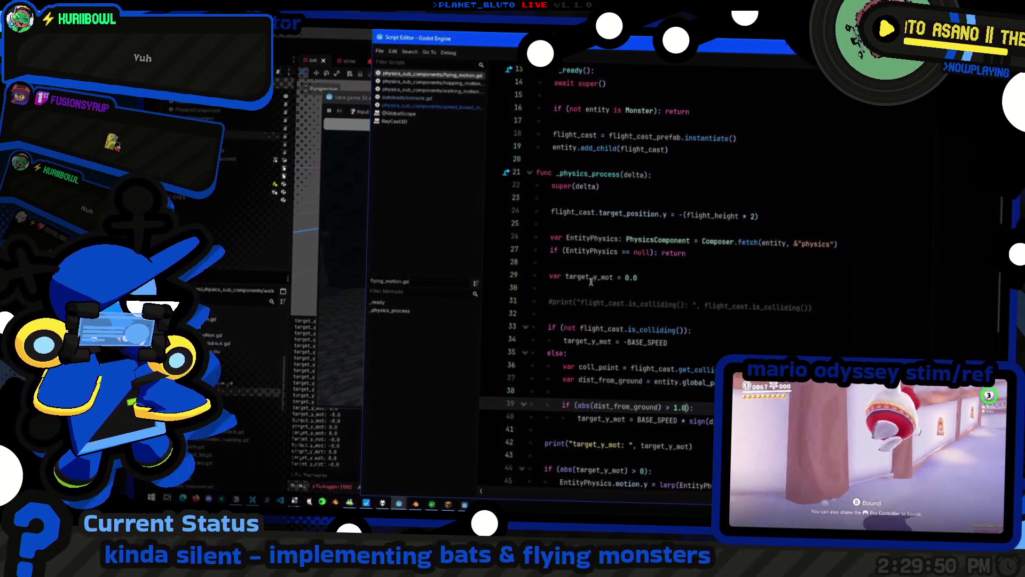
{"action": "scroll", "coordinate": [642, 319], "scroll_direction": "down", "scroll_amount": 1}
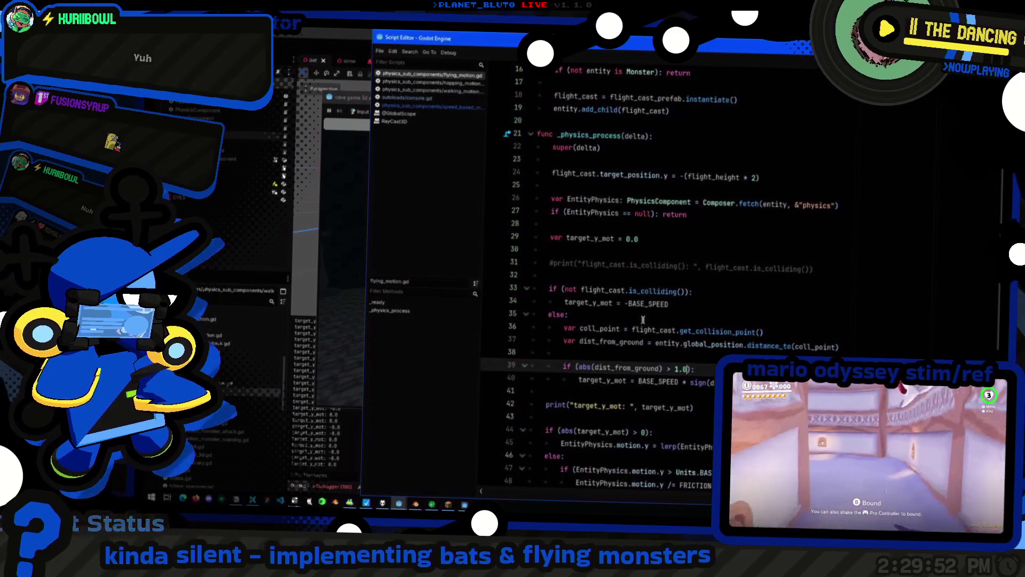
{"action": "scroll", "coordinate": [628, 384], "scroll_direction": "down", "scroll_amount": 2}
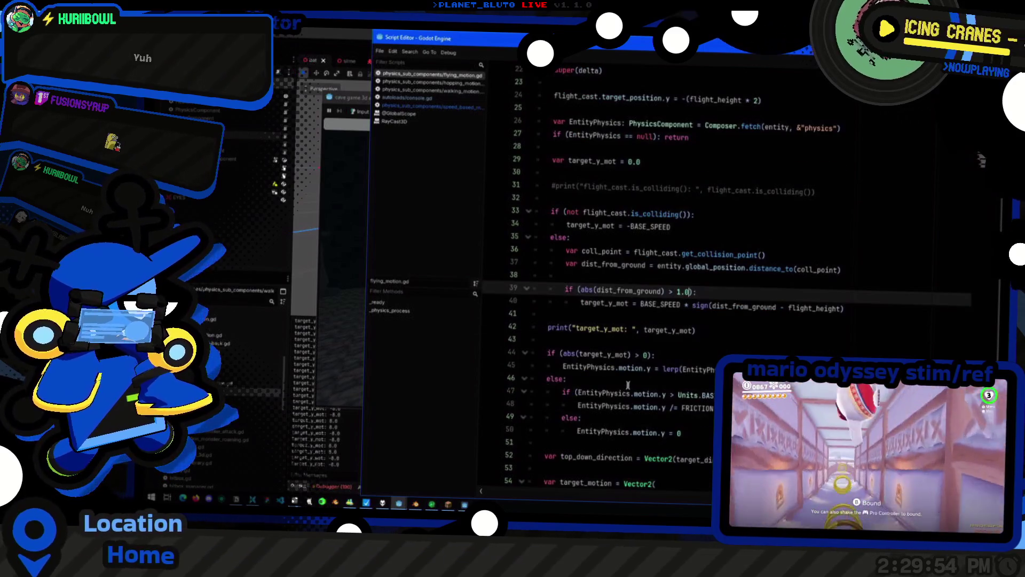
{"action": "left_click", "coordinate": [679, 299]}
{"action": "type", "text": "3"}
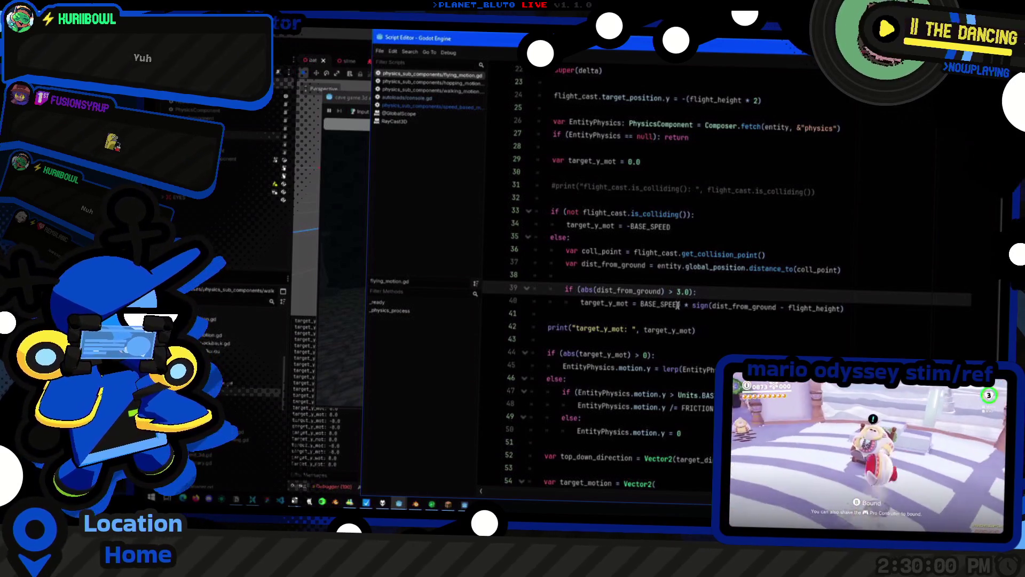
Comment out the target_y_mot print and bring the bat scene forward
{"action": "left_click", "coordinate": [704, 331]}
{"action": "key", "text": "ctrl+k"}
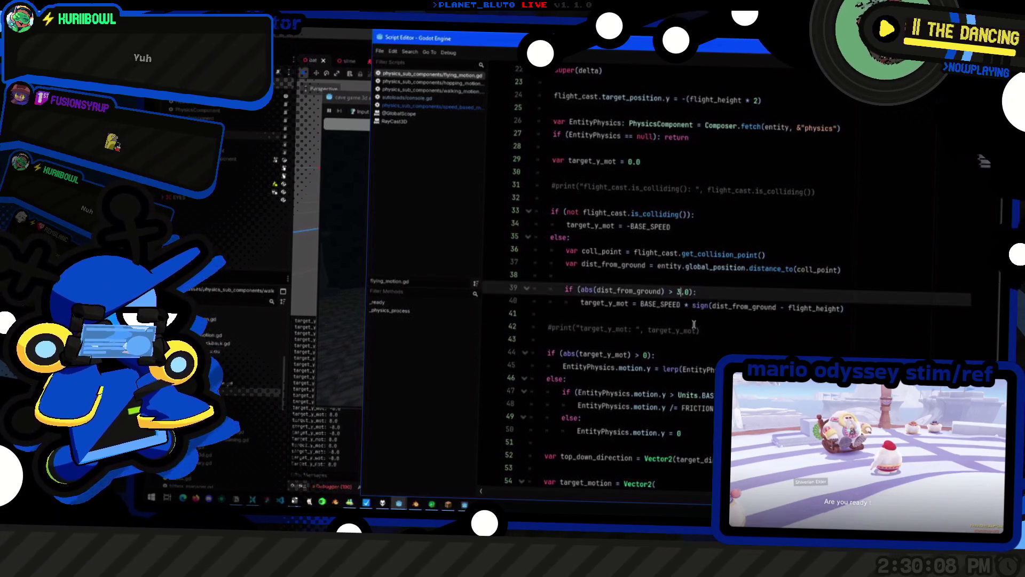
{"action": "key", "text": "Up"}
{"action": "key", "text": "Up"}
{"action": "key", "text": "Up"}
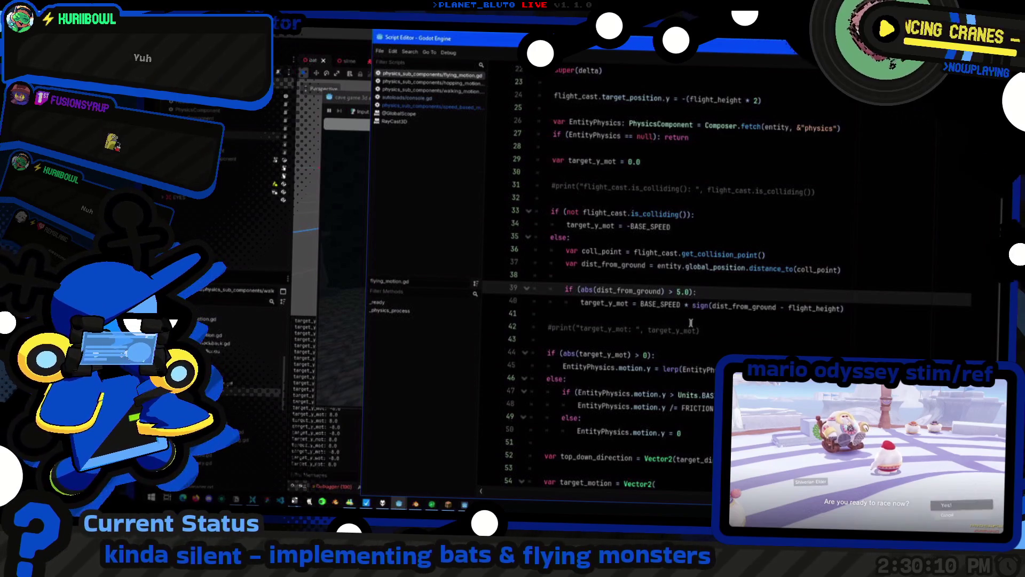
{"action": "left_click", "coordinate": [300, 461]}
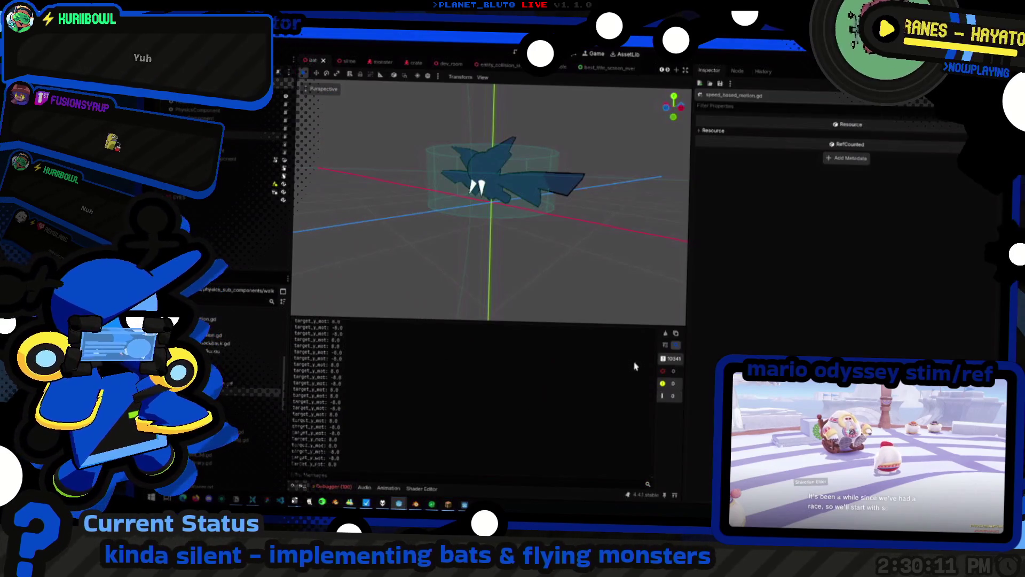
Clear the output log and return to the script editor
{"action": "left_click", "coordinate": [667, 336]}
{"action": "key", "text": "alt+Tab"}
{"action": "left_click", "coordinate": [723, 332]}
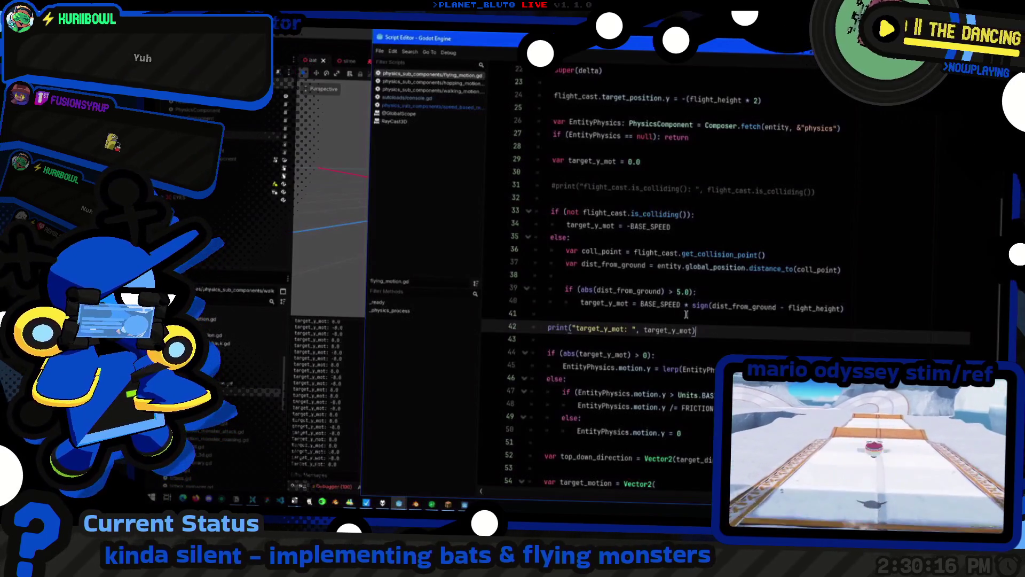
{"action": "key", "text": "alt+Tab"}
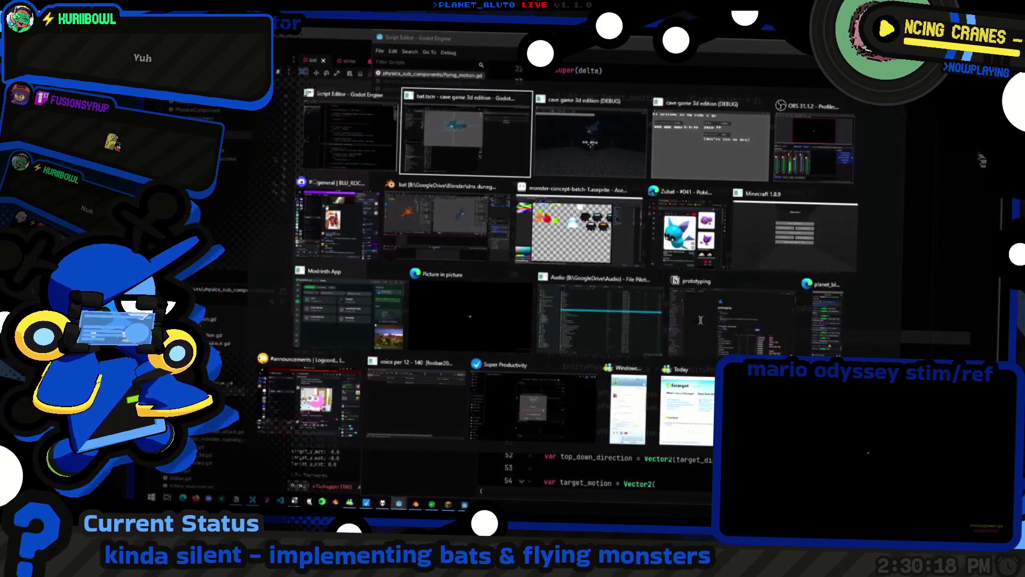
{"action": "key", "text": "alt+Tab"}
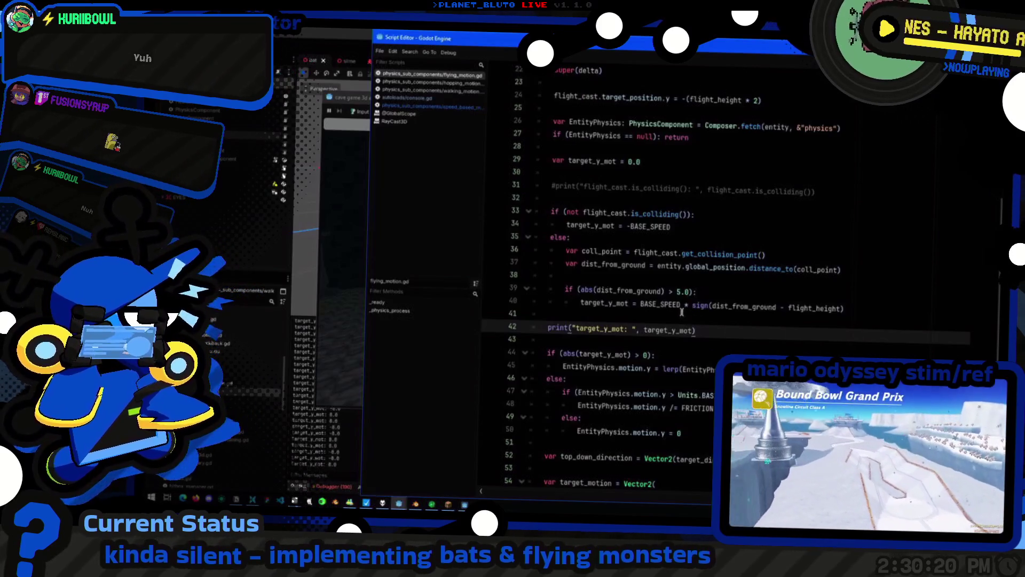
Insert print("abs(dist_from_ground): ", abs(dist_from_ground)) above the threshold check and view the output
{"action": "left_click", "coordinate": [629, 289]}
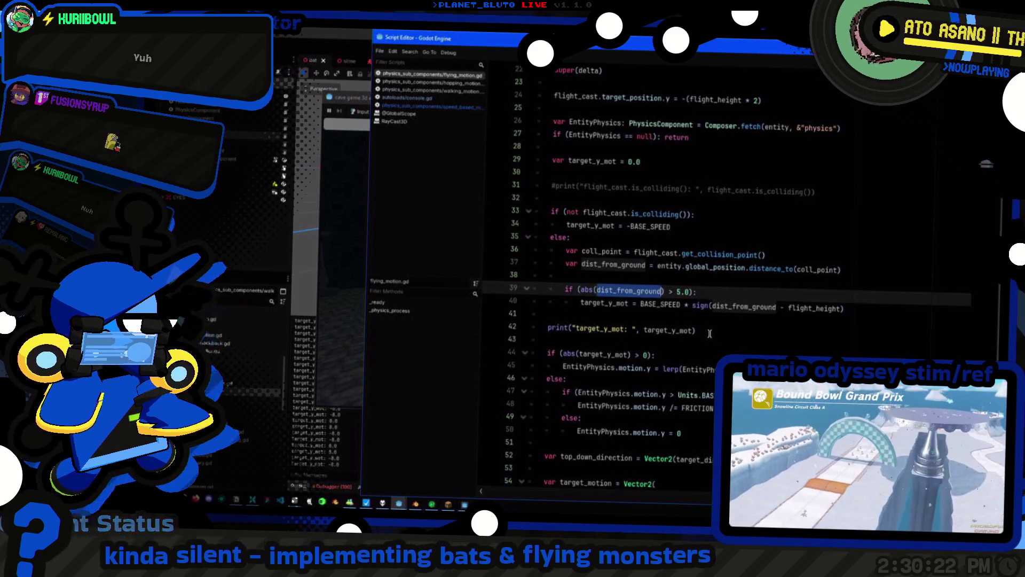
{"action": "key", "text": "Right"}
{"action": "key", "text": "shift+ctrl+Left"}
{"action": "key", "text": "shift+ctrl+Left"}
{"action": "key", "text": "shift+ctrl+Left"}
{"action": "key", "text": "ctrl+c"}
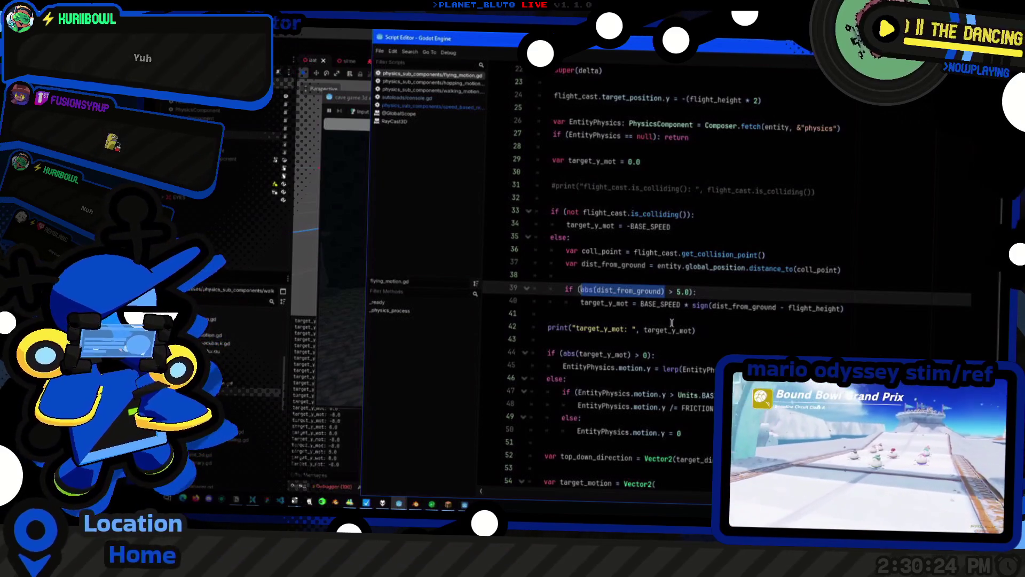
{"action": "key", "text": "Up"}
{"action": "key", "text": "ctrl+shift+Return"}
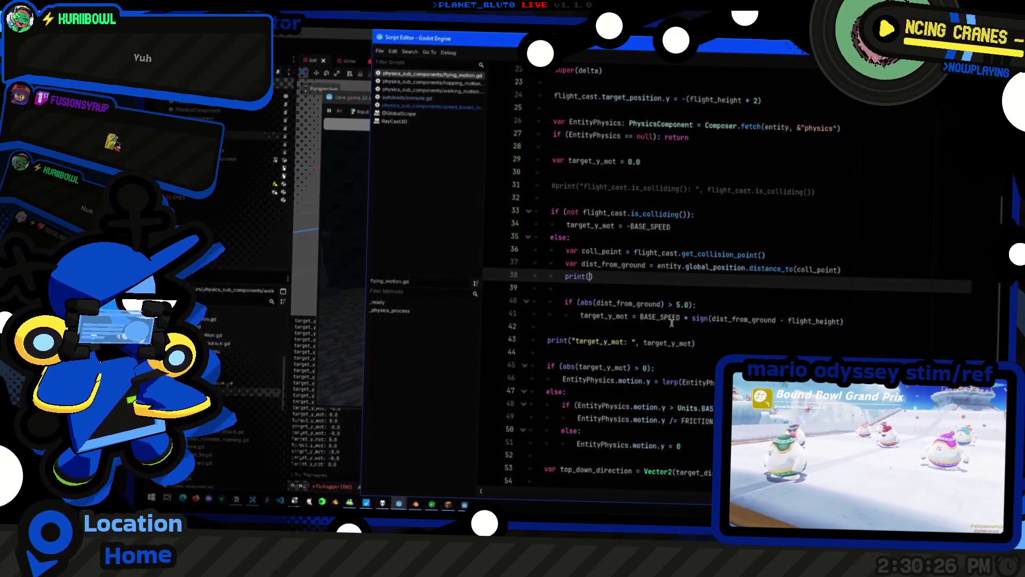
{"action": "type", "text": "\""}
{"action": "key", "text": "ctrl+v"}
{"action": "type", "text": ": \","}
{"action": "key", "text": "ctrl+v"}
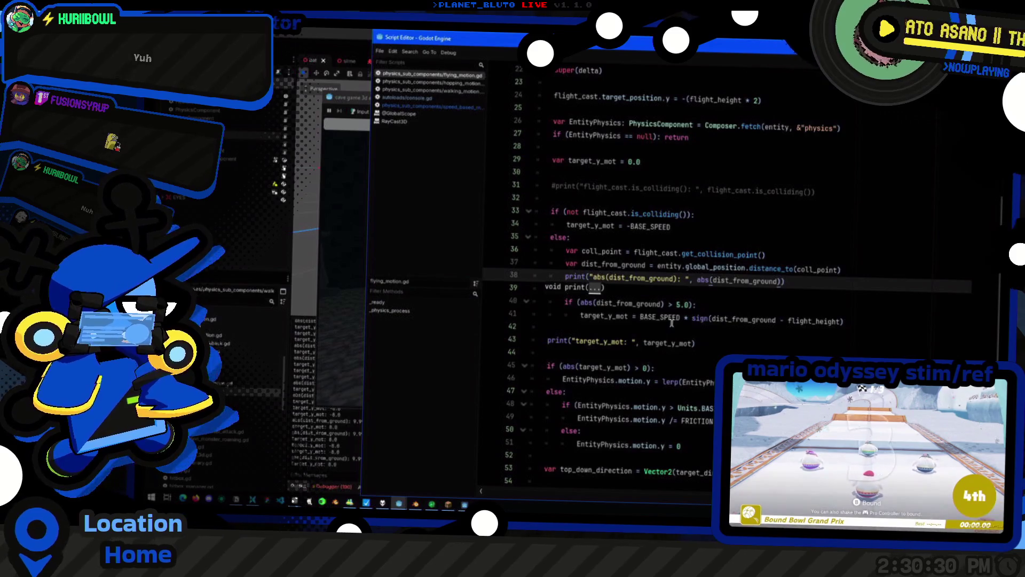
{"action": "left_click", "coordinate": [340, 442]}
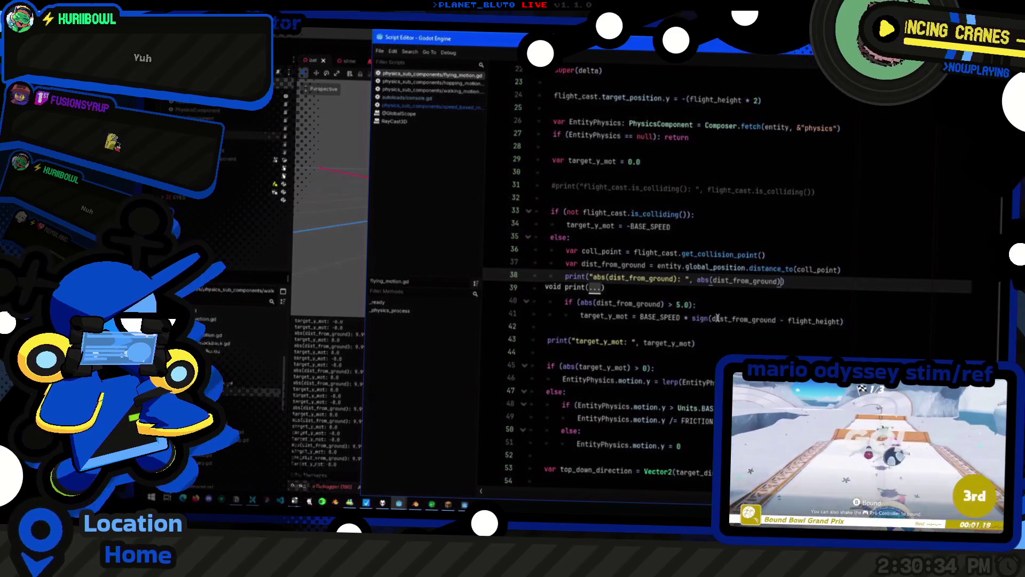
{"action": "left_click", "coordinate": [750, 321]}
Make line 40 check abs(dist_from_ground - flight_height) and comment out the distance print
{"action": "key", "text": "shift+End"}
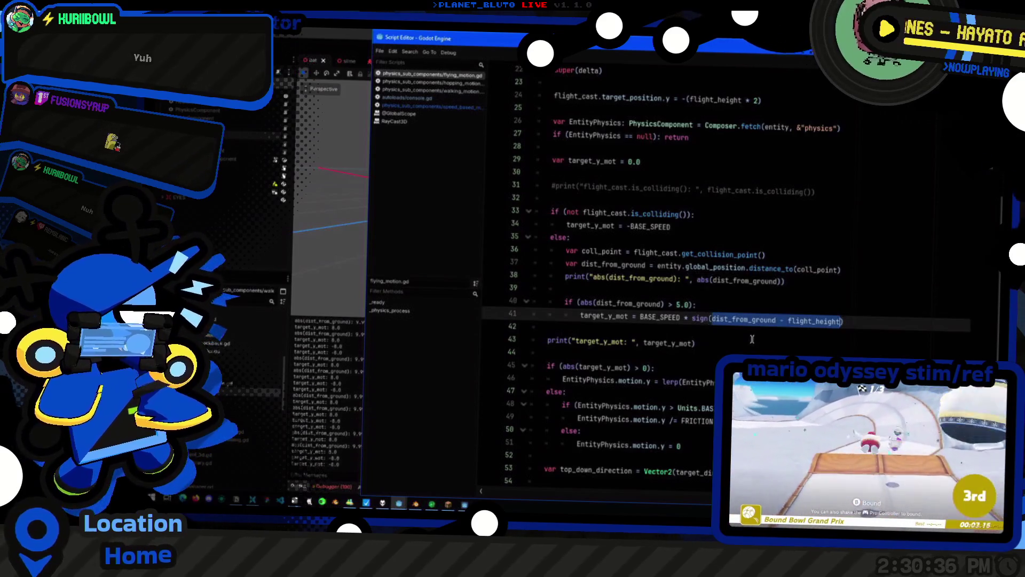
{"action": "left_click", "coordinate": [645, 304]}
{"action": "type", "text": "- flight_height"}
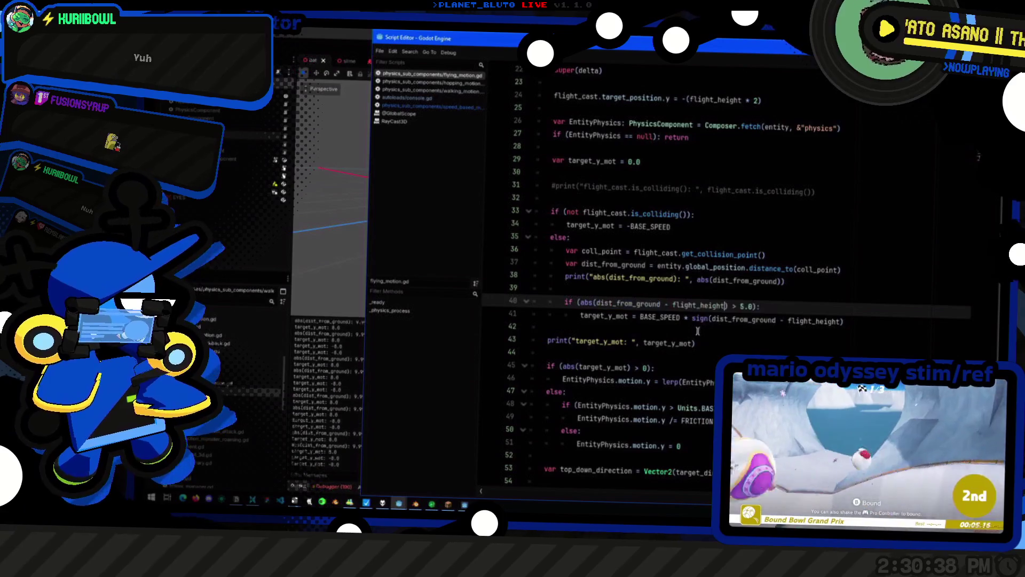
{"action": "left_click", "coordinate": [788, 284]}
{"action": "type", "text": "#"}
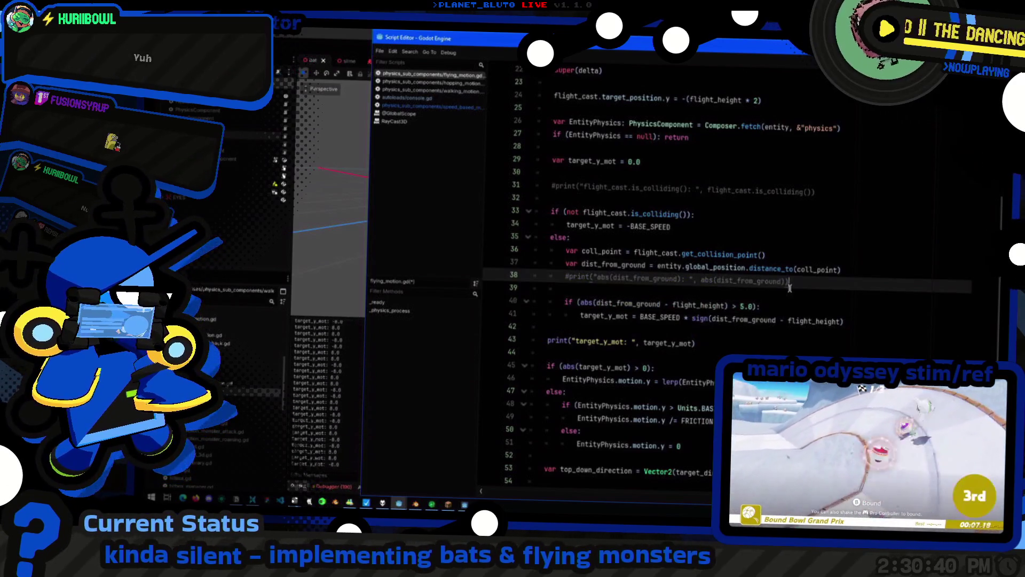
{"action": "left_click", "coordinate": [739, 306]}
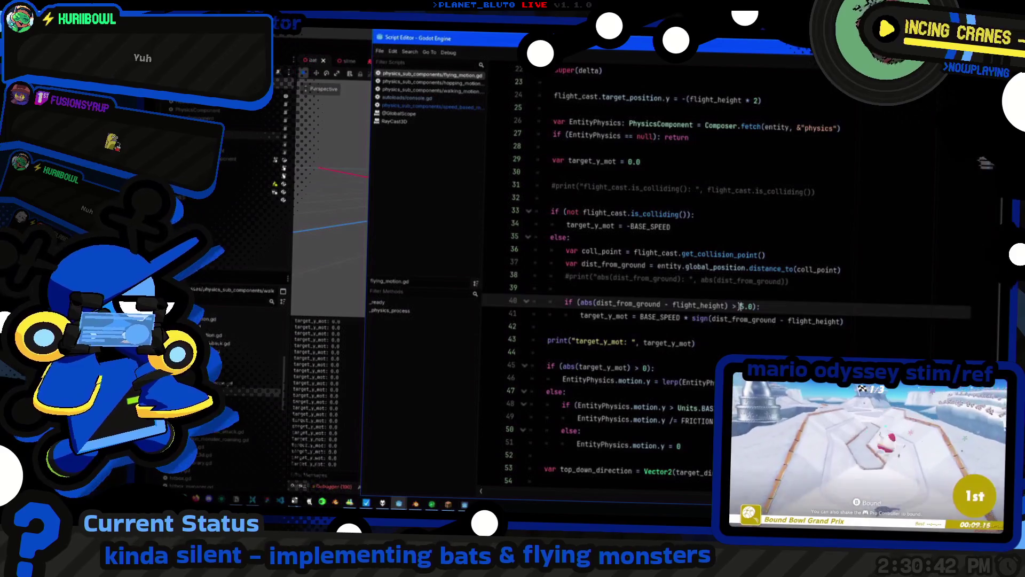
{"action": "type", "text": "1"}
Test-run the hover, then try a 2.0 threshold and run again
{"action": "key", "text": "F5"}
{"action": "key", "text": "alt+Tab"}
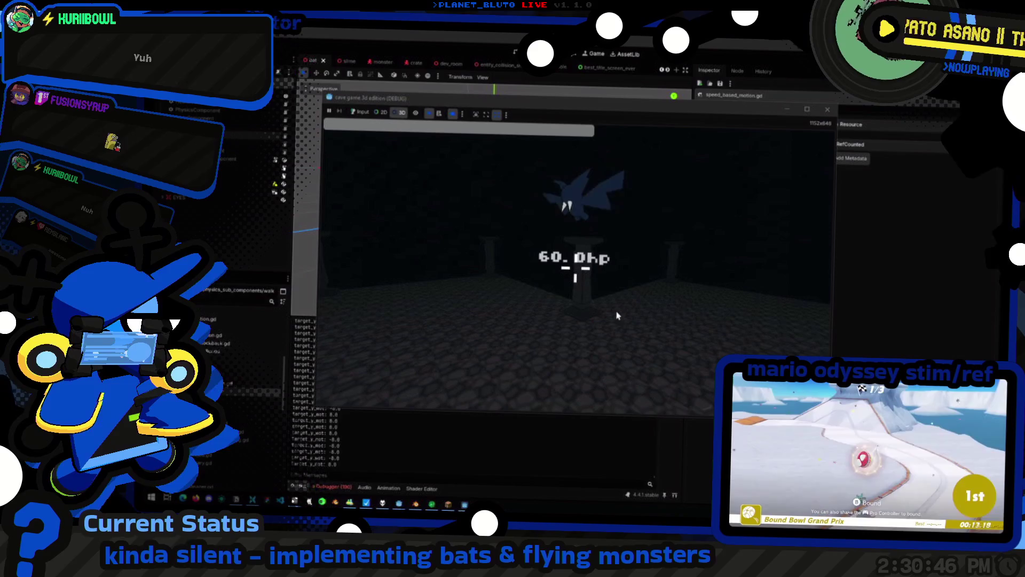
{"action": "key", "text": "F8"}
{"action": "key", "text": "alt+Tab"}
{"action": "key", "text": "Delete"}
{"action": "type", "text": "2"}
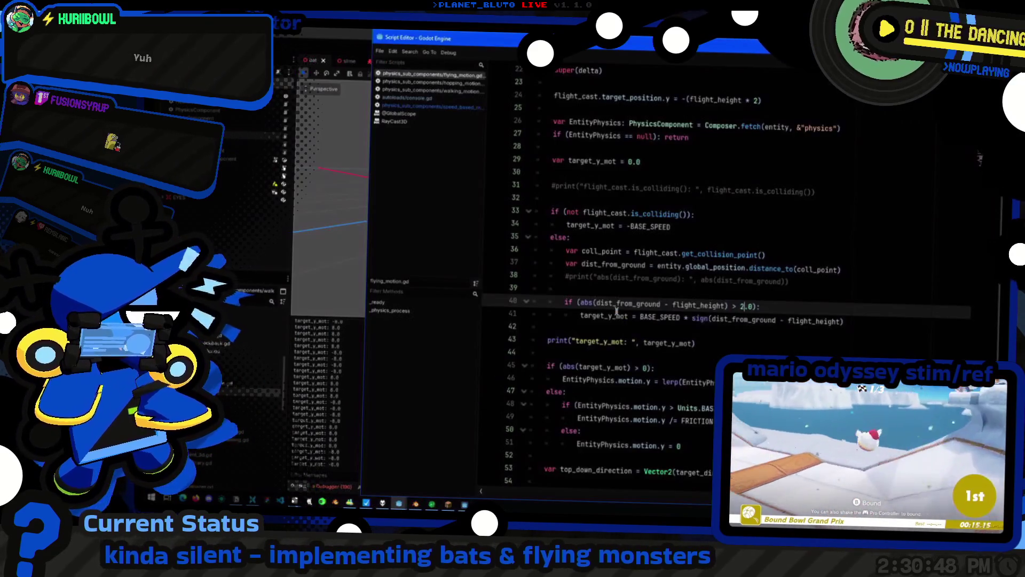
{"action": "key", "text": "F5"}
Replace the threshold with BASE_SPEED and run the game again
{"action": "key", "text": "alt+Tab"}
{"action": "key", "text": "alt+Tab"}
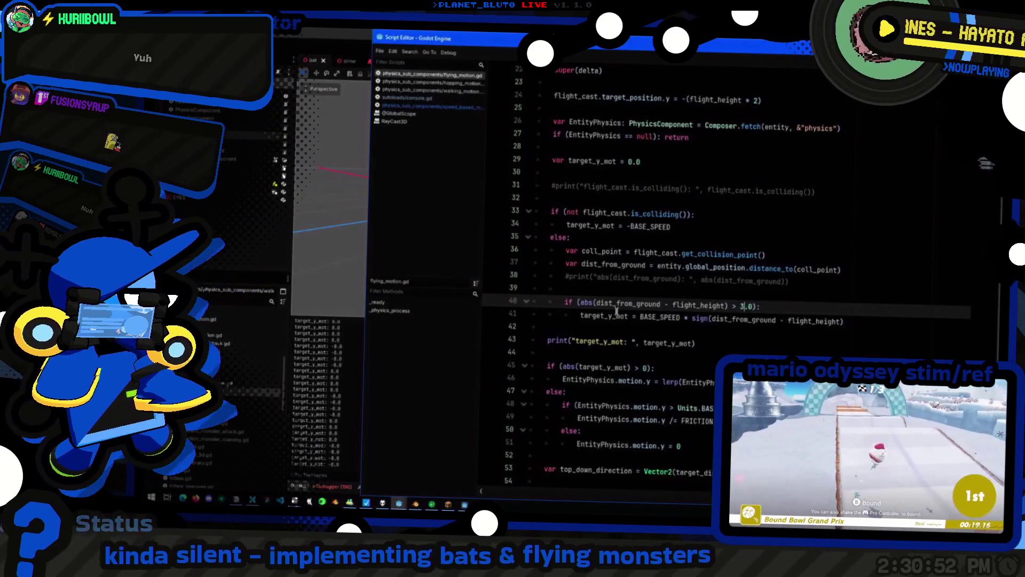
{"action": "key", "text": "alt+Tab"}
{"action": "key", "text": "ctrl+z"}
{"action": "type", "text": "_SPEED"}
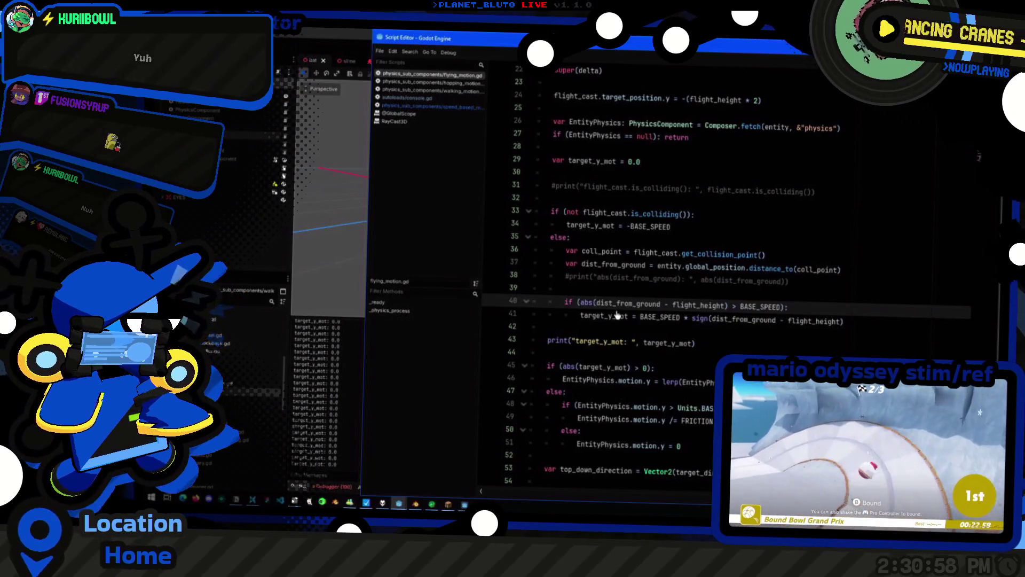
{"action": "key", "text": "F5"}
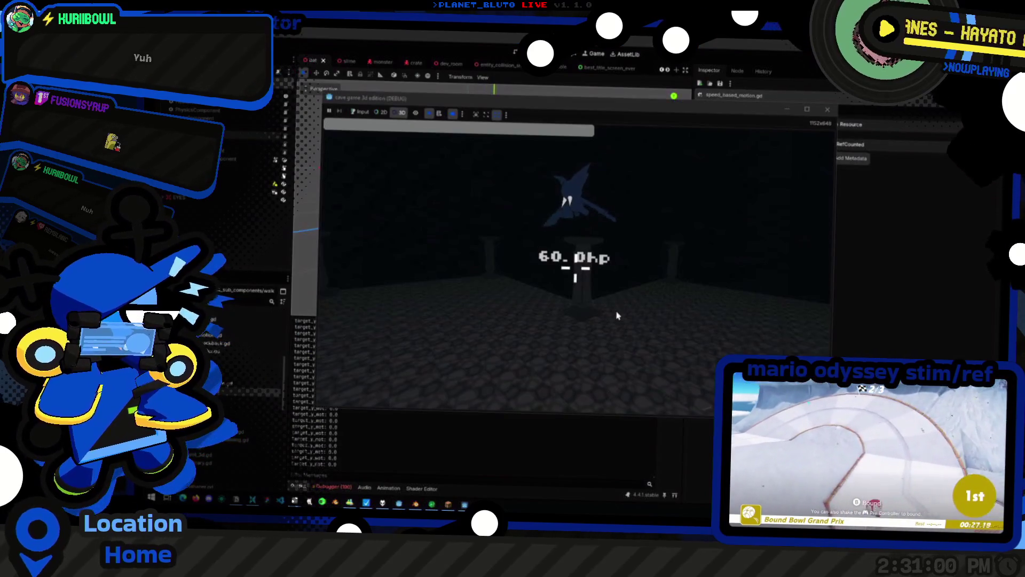
Change the hover threshold to (BASE_SPEED / FRICTION) and run the game to test it
{"action": "key", "text": "F8"}
{"action": "key", "text": "alt+Tab"}
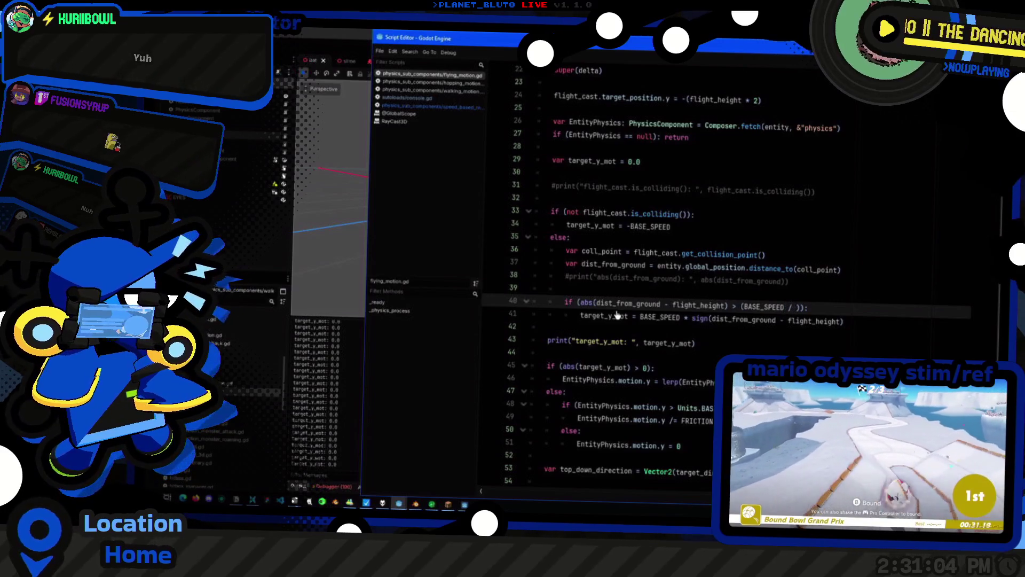
{"action": "type", "text": "FRICTION"}
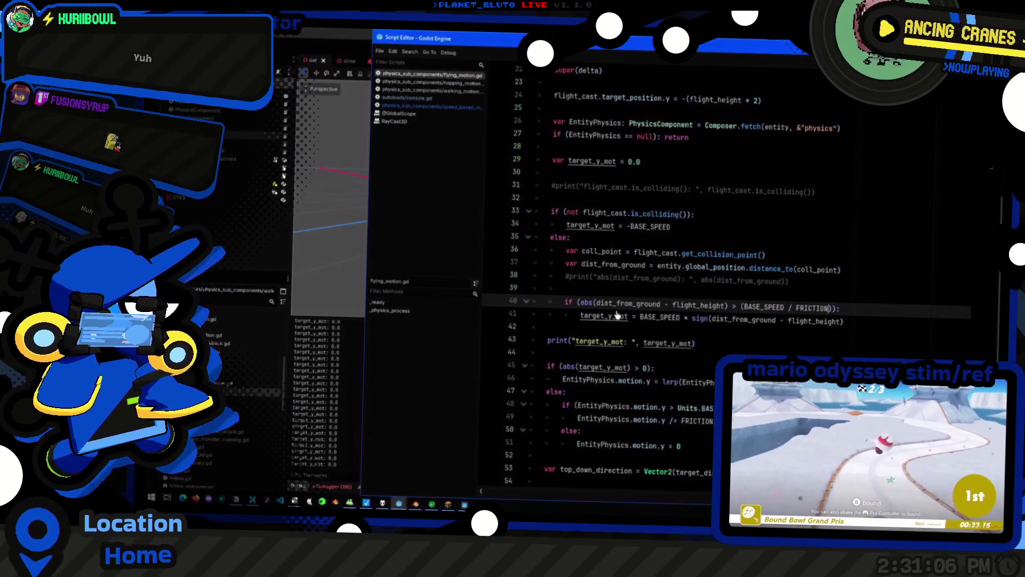
{"action": "key", "text": "F5"}
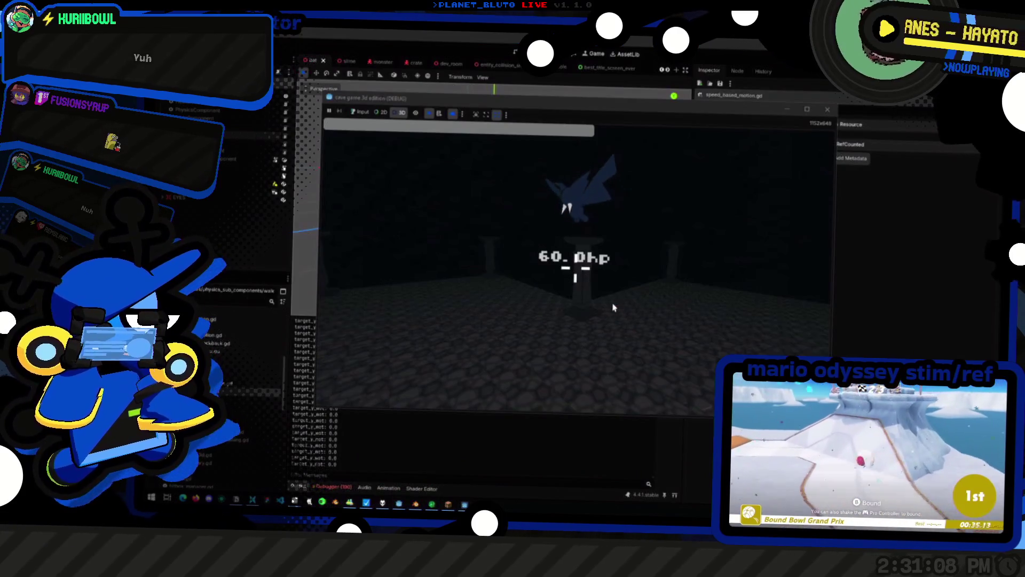
Comment out the target_y_mot print on line 43 and switch to the main editor with the bat
{"action": "key", "text": "alt+Tab"}
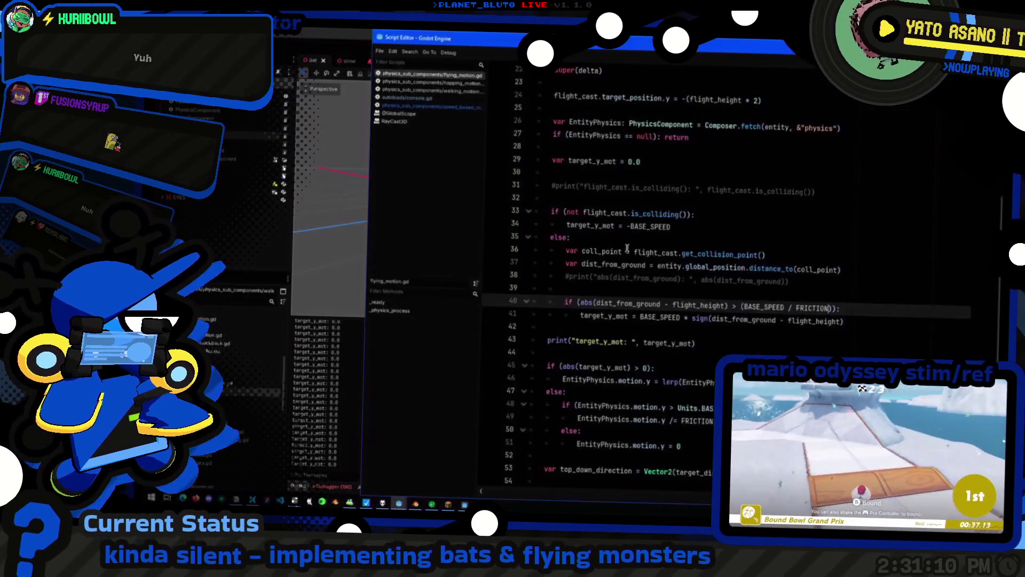
{"action": "left_click", "coordinate": [835, 291]}
{"action": "left_click", "coordinate": [756, 343]}
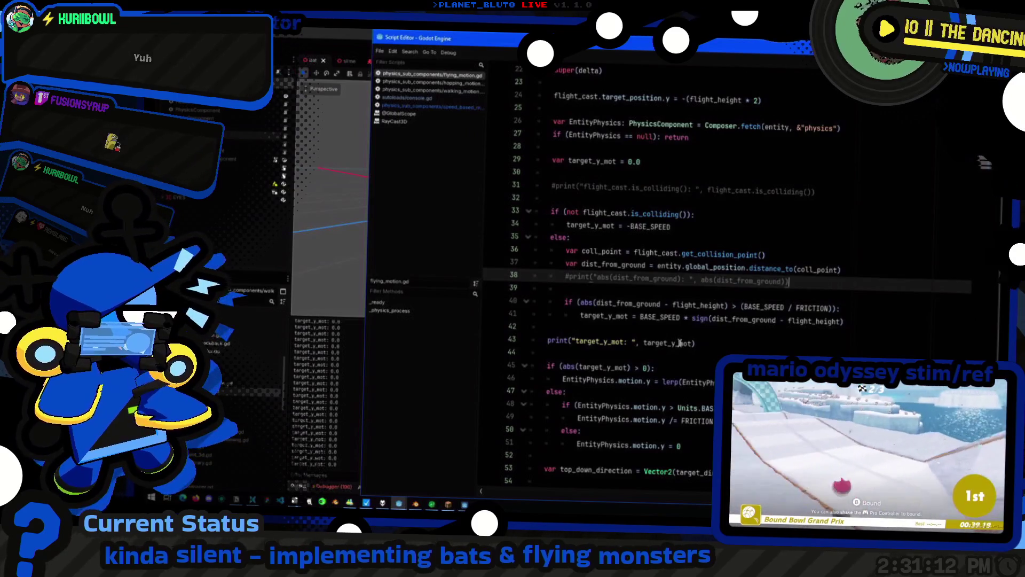
{"action": "key", "text": "alt+Tab"}
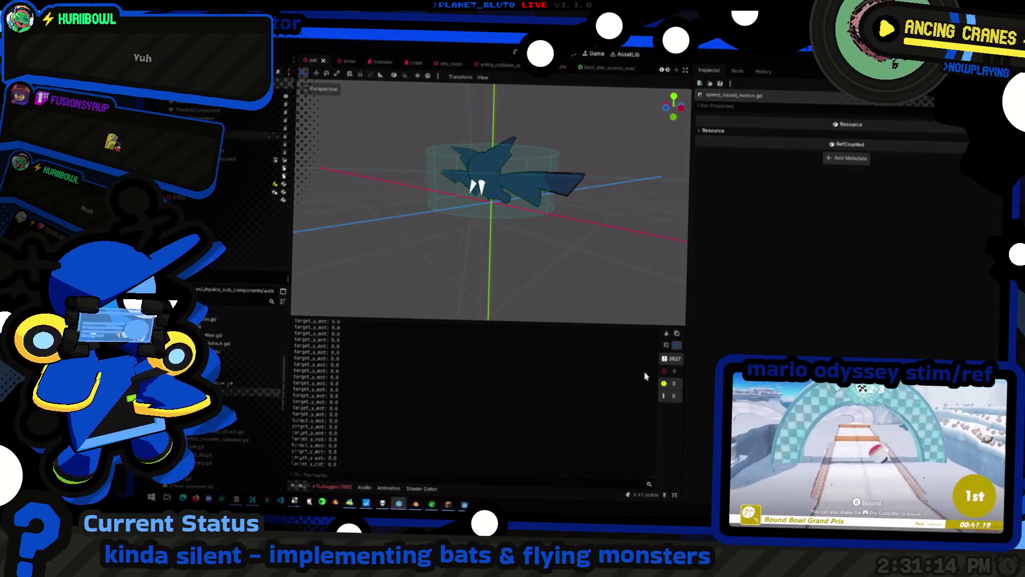
{"action": "key", "text": "alt+Tab"}
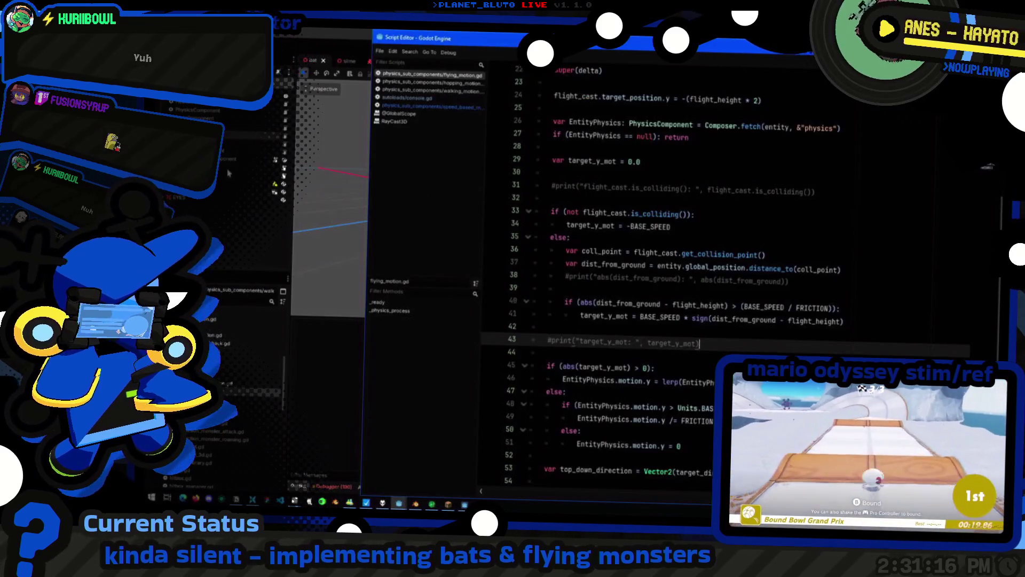
{"action": "key", "text": "alt+Tab"}
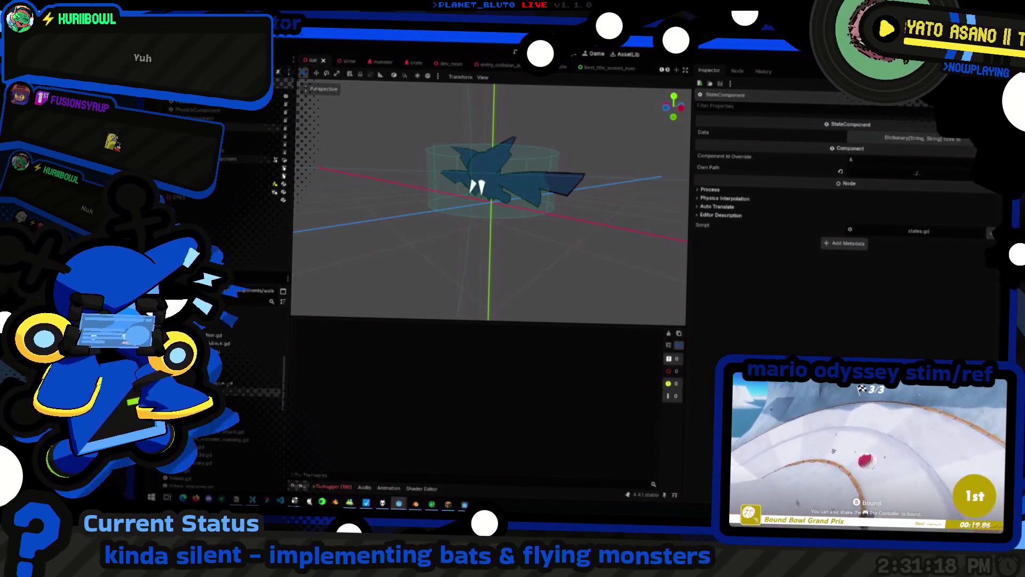
Show PhysicsComponent's FlyingMotionSubComponent settings and run the game to check the hover
{"action": "left_click", "coordinate": [206, 112]}
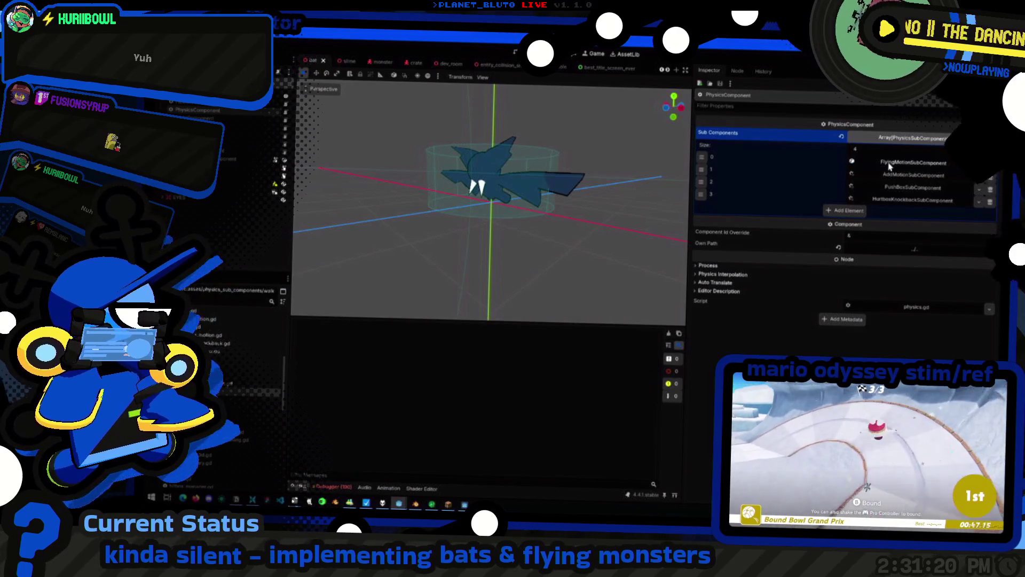
{"action": "left_click", "coordinate": [886, 164]}
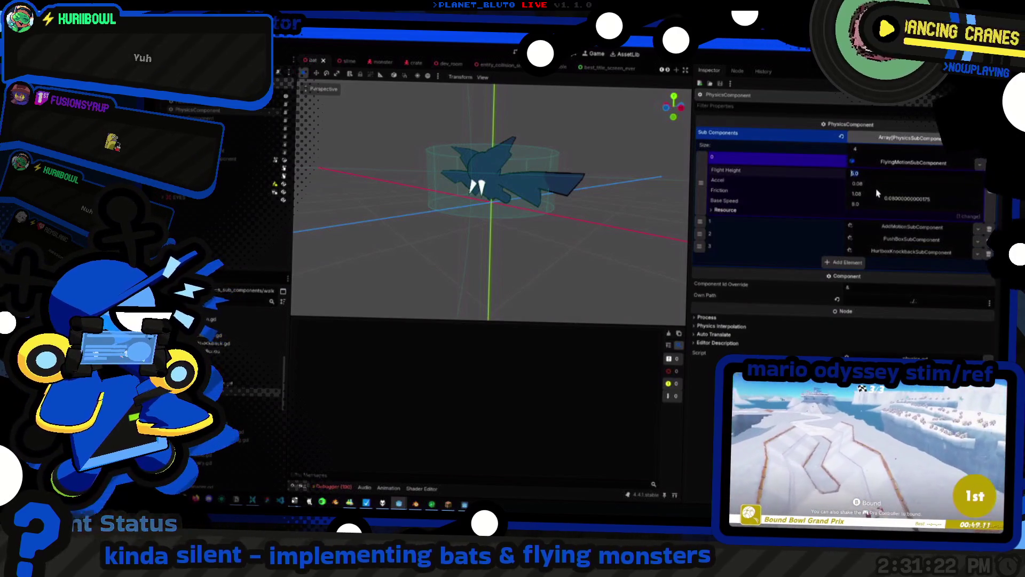
{"action": "key", "text": "F5"}
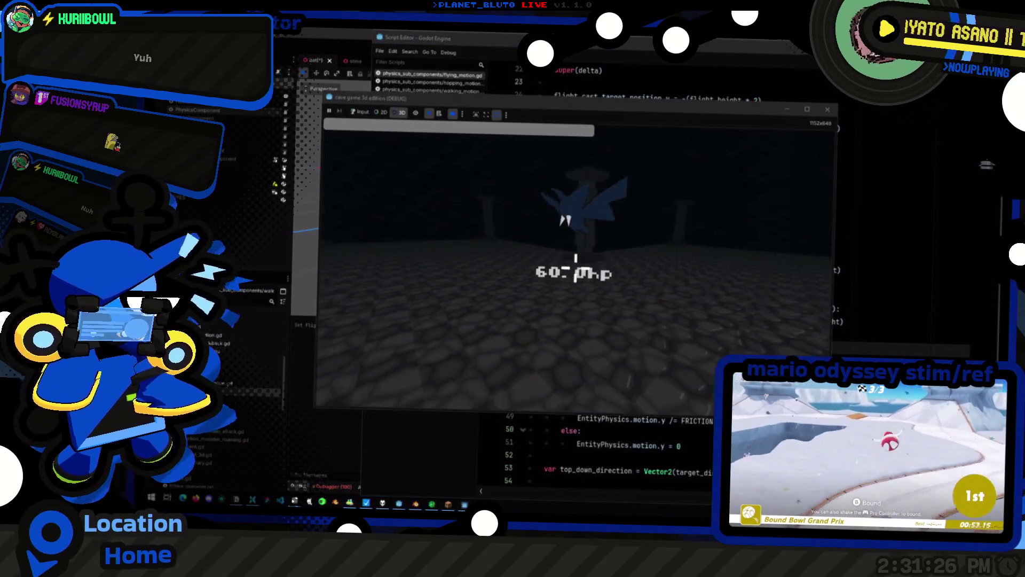
{"action": "key", "text": "F8"}
{"action": "key", "text": "F5"}
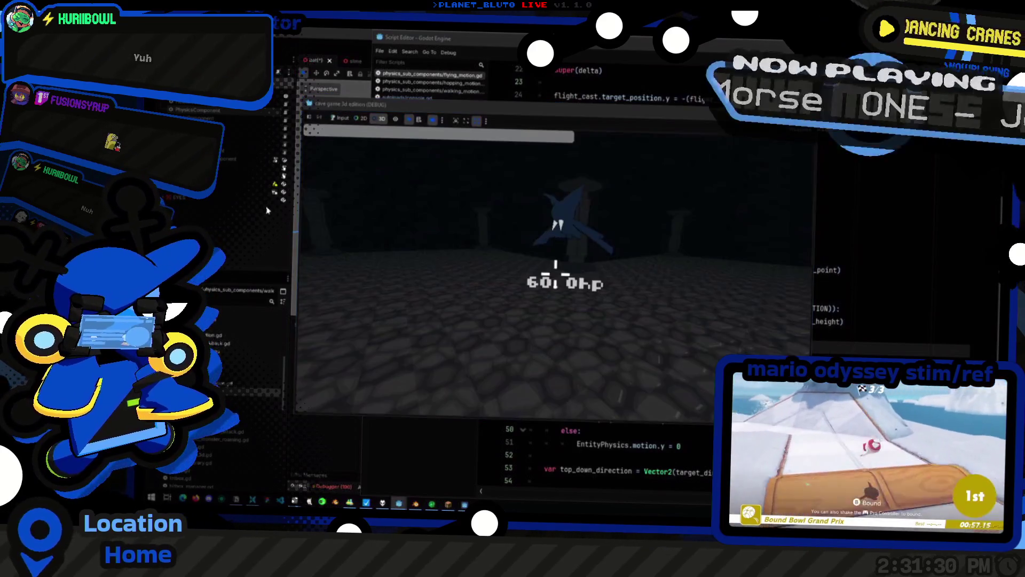
Raise the Flight Height from 3.0 to 3.225
{"action": "left_click", "coordinate": [942, 180]}
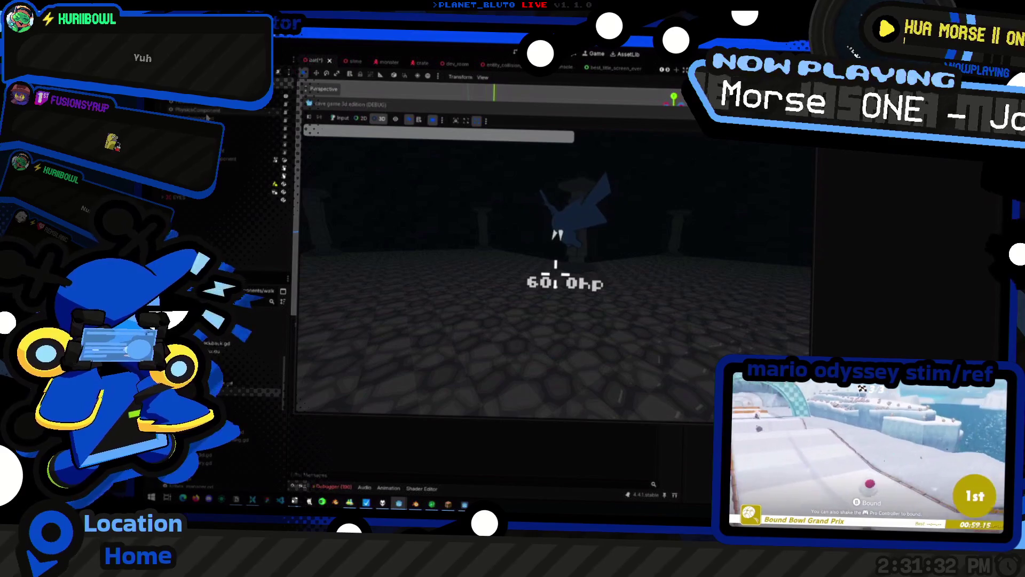
{"action": "left_click", "coordinate": [913, 163]}
{"action": "left_click", "coordinate": [891, 174]}
{"action": "key", "text": "Return"}
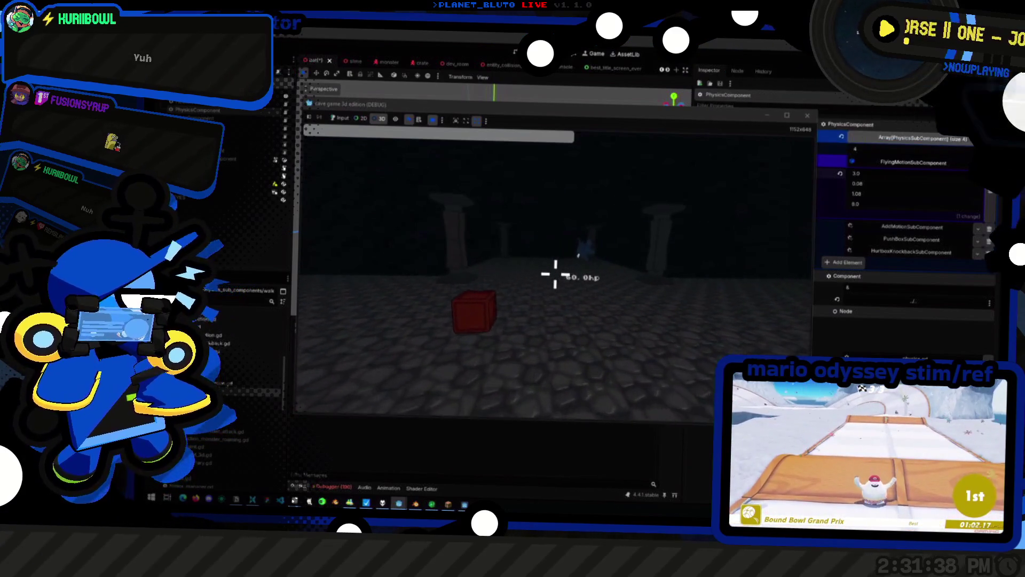
{"action": "left_click_drag", "start_coordinate": [867, 179], "coordinate": [881, 179]}
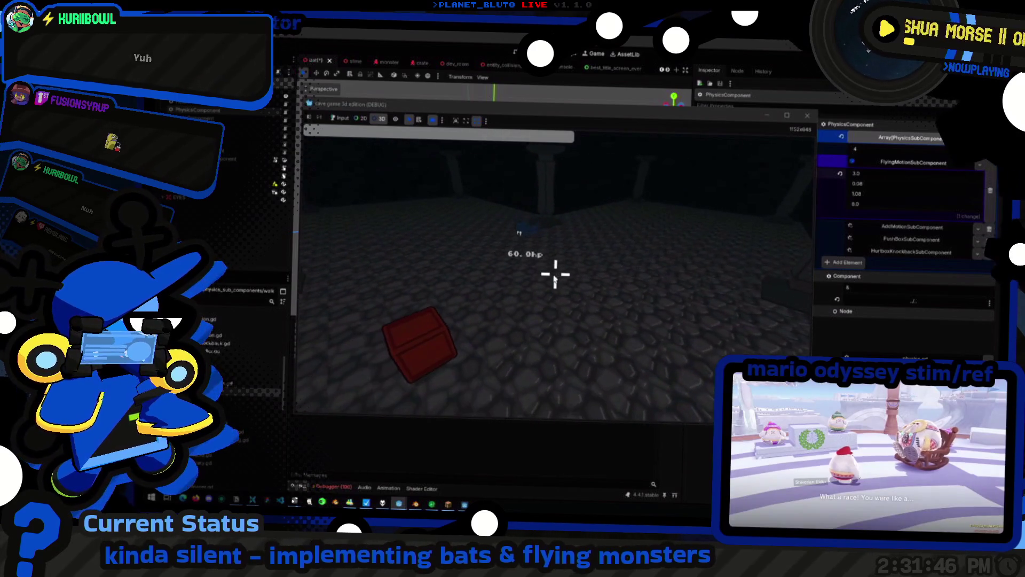
Bring the running game forward and switch to the player-follow camera
{"action": "key", "text": "alt+Tab"}
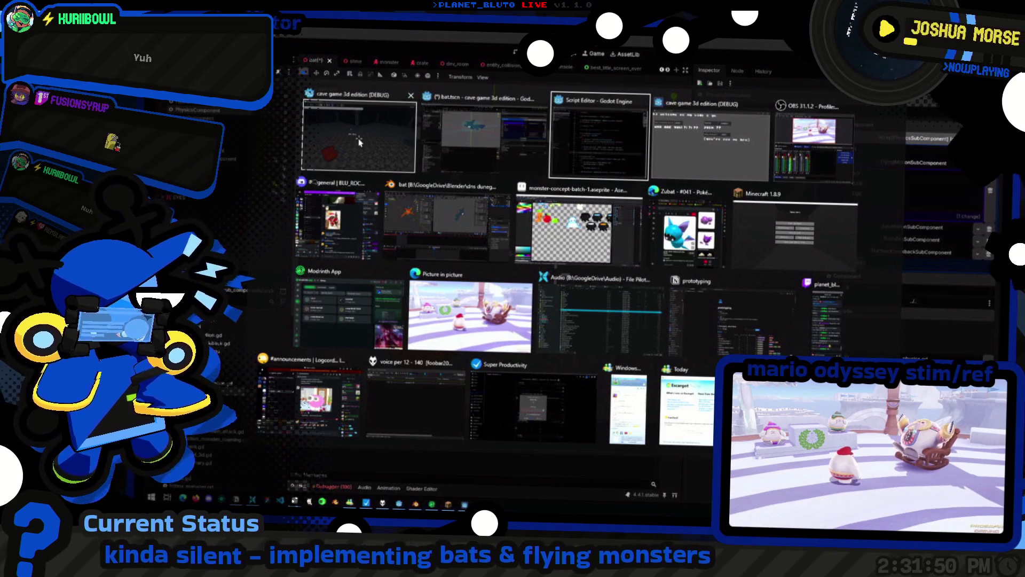
{"action": "left_click", "coordinate": [410, 153]}
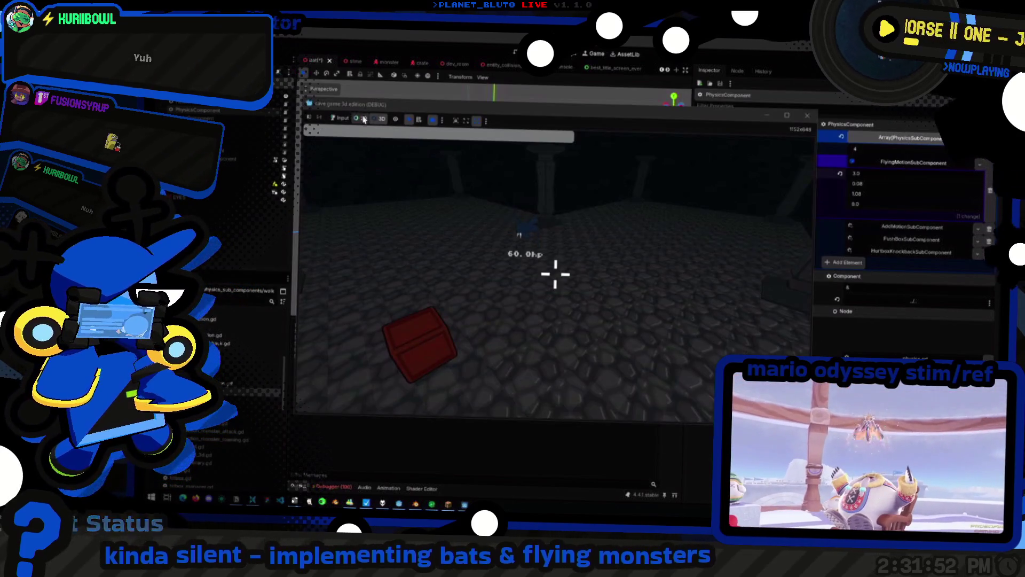
{"action": "left_click", "coordinate": [434, 121]}
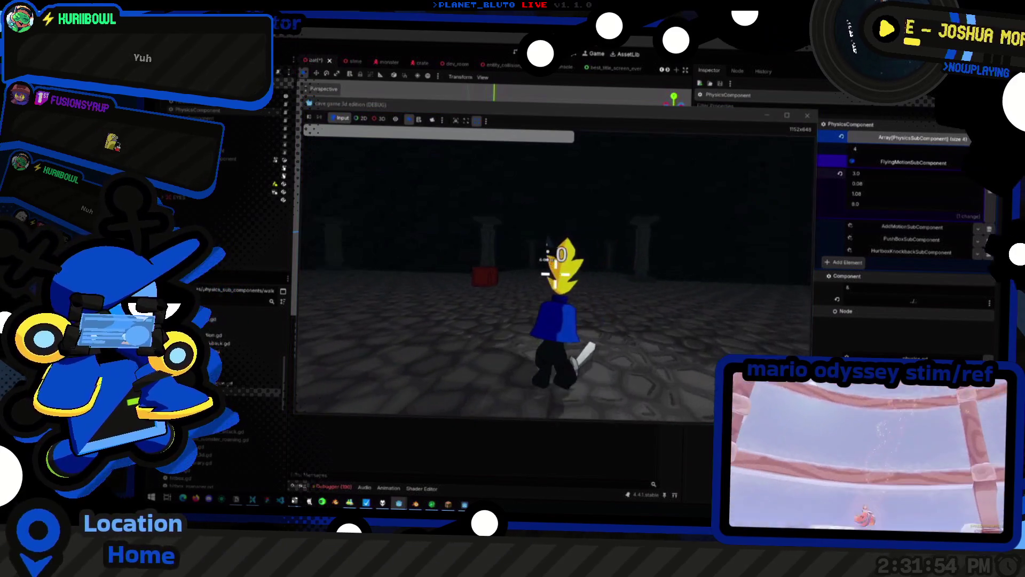
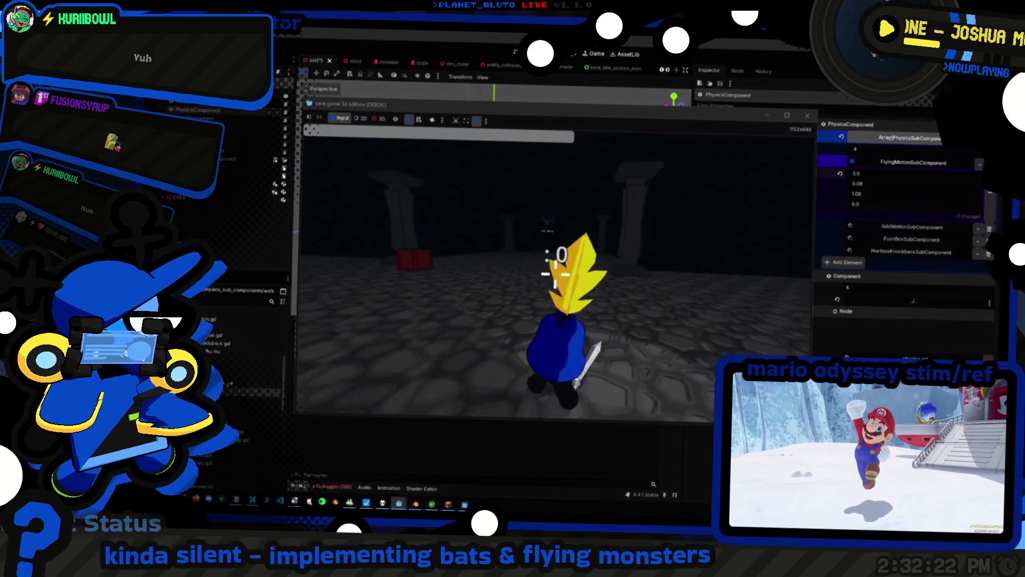
Stop the game, save the scene, and relaunch it hosting as the Knight class
{"action": "key", "text": "F8"}
{"action": "key", "text": "ctrl+s"}
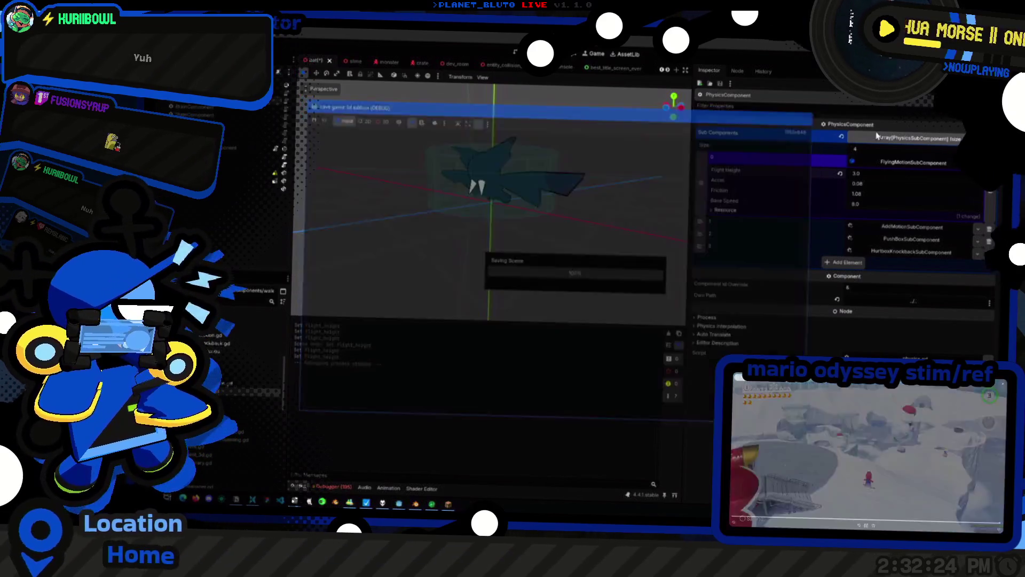
{"action": "key", "text": "F5"}
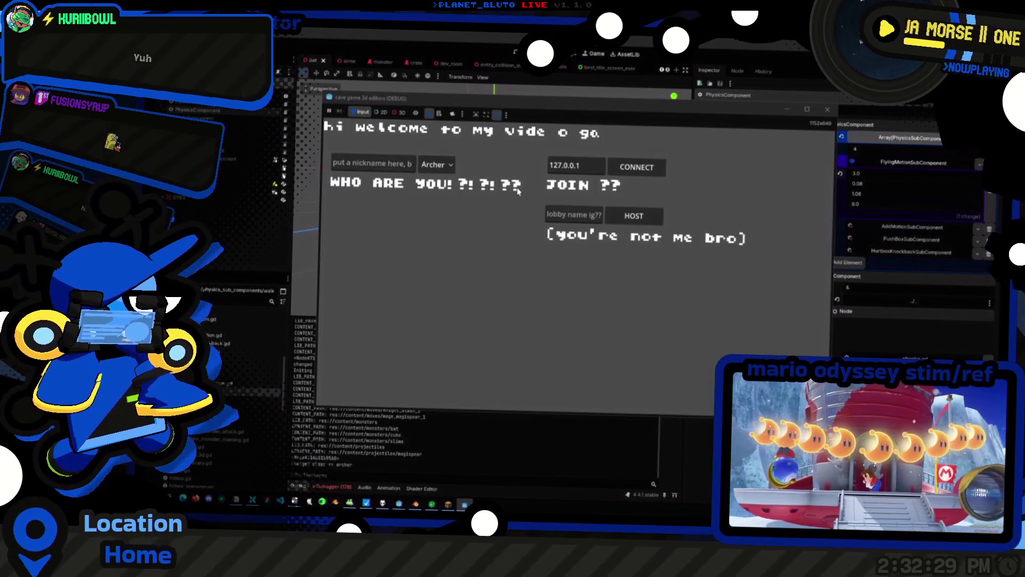
{"action": "left_click", "coordinate": [437, 165]}
{"action": "left_click", "coordinate": [438, 202]}
{"action": "left_click", "coordinate": [634, 216]}
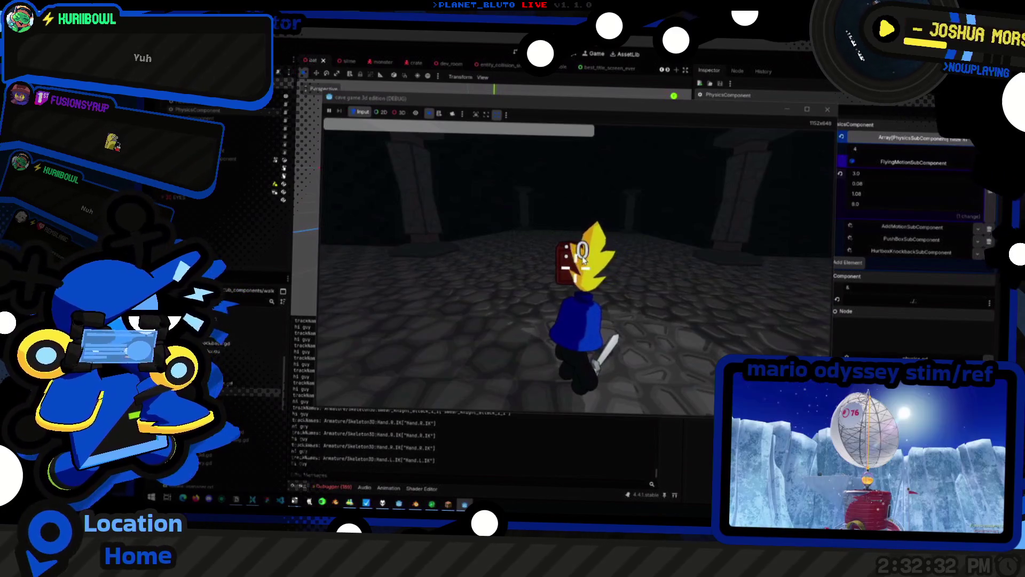
Spawn a bat with 'mon bat', walk around to watch it hover, then return to the editor
{"action": "key", "text": "grave"}
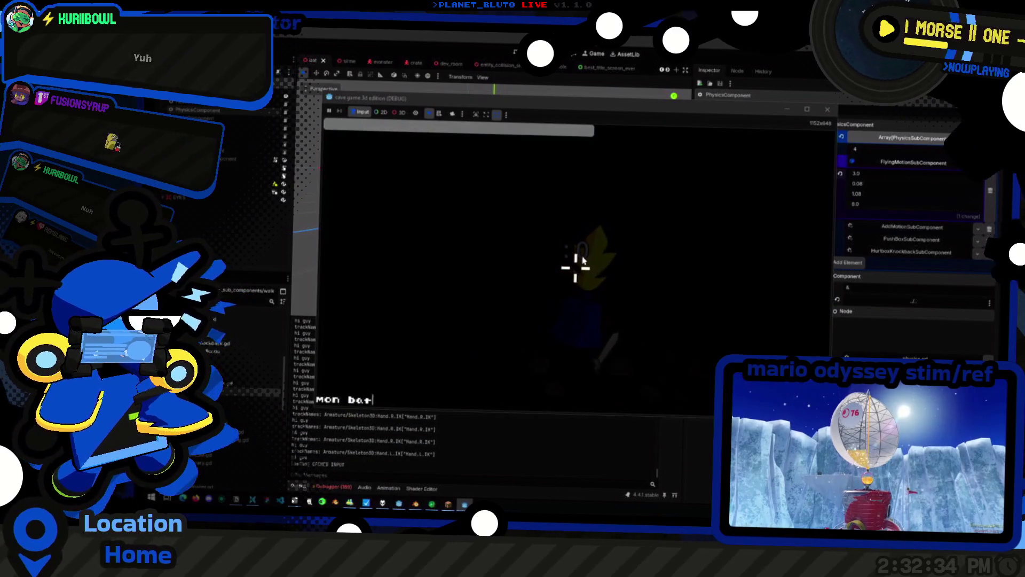
{"action": "key", "text": "Return"}
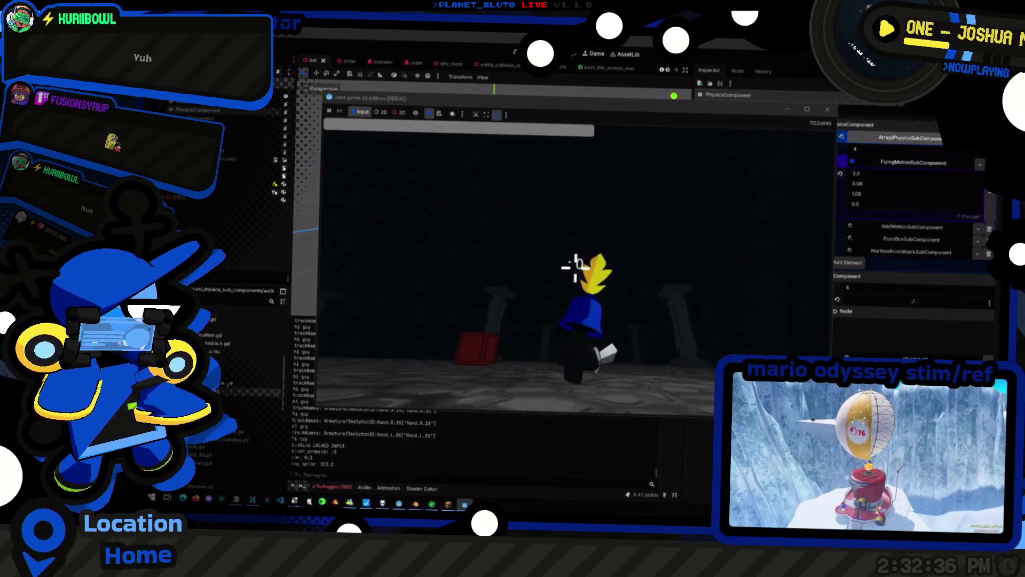
{"action": "key", "text": "w"}
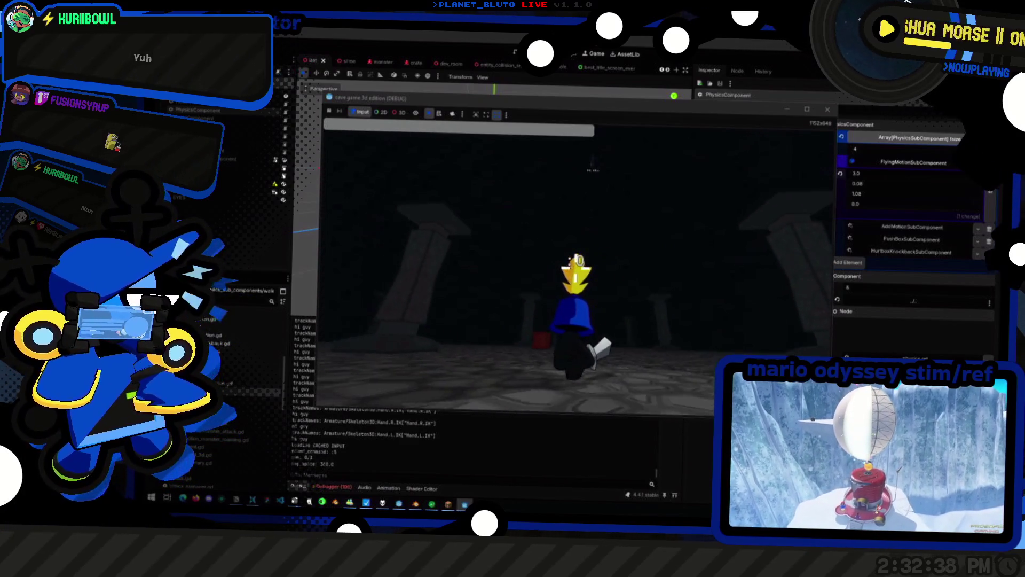
{"action": "key", "text": "w"}
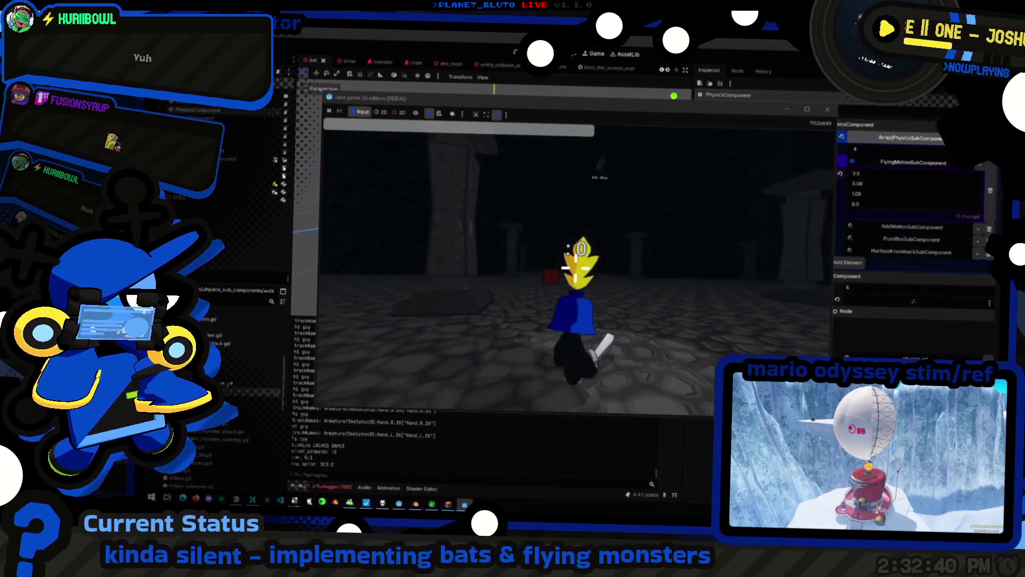
{"action": "key", "text": "w"}
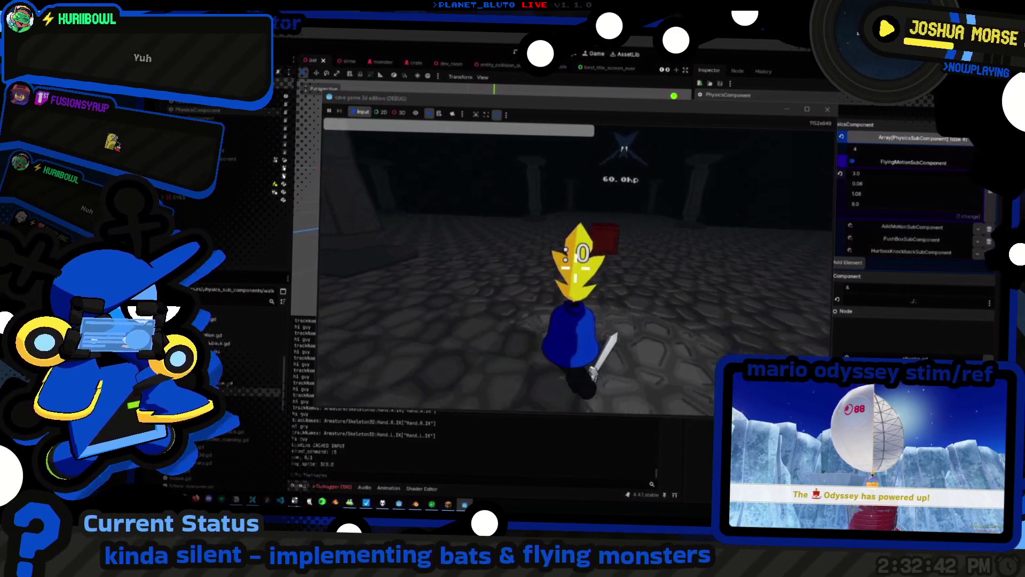
{"action": "key", "text": "w"}
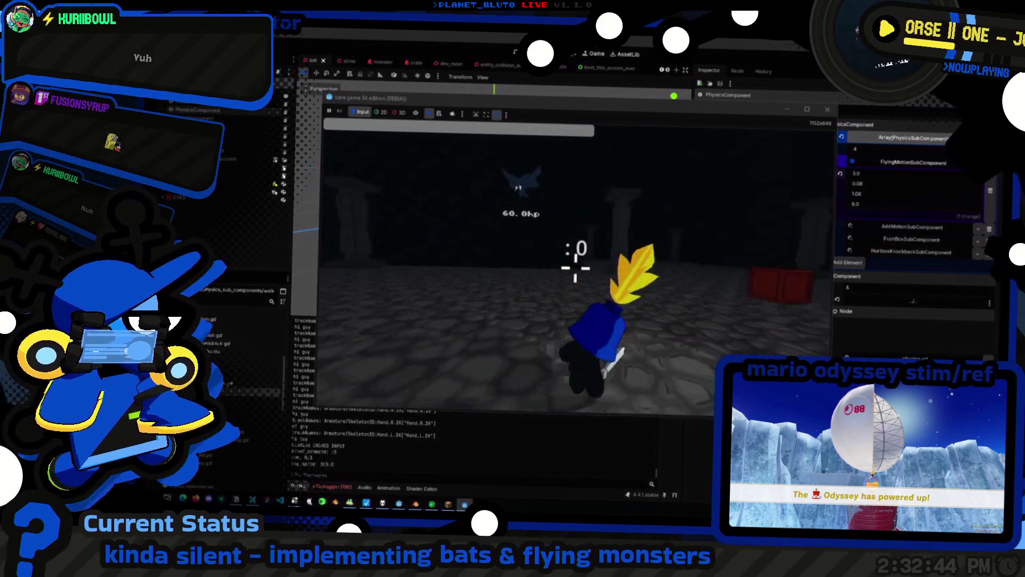
{"action": "key", "text": "w"}
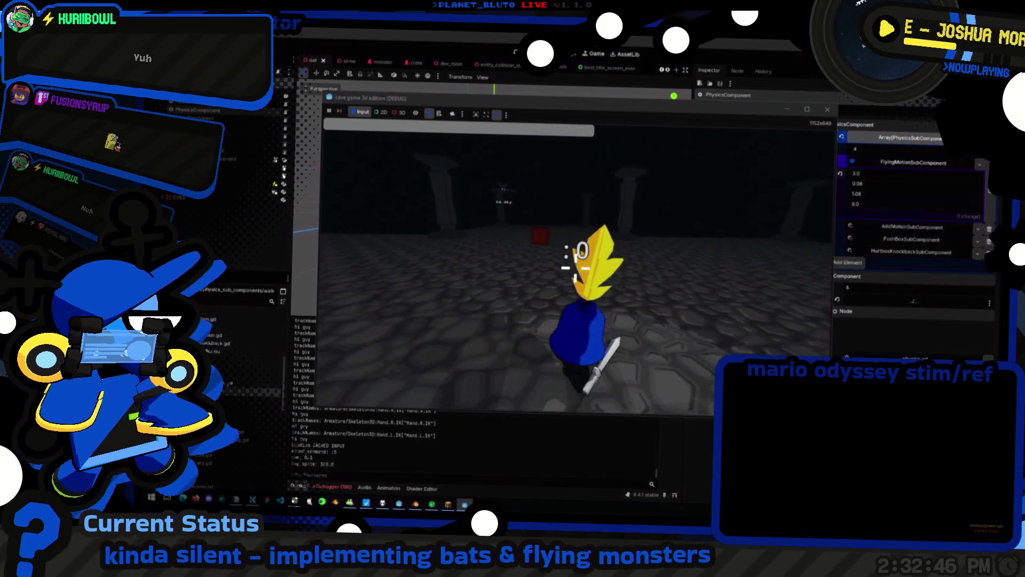
{"action": "key", "text": "w"}
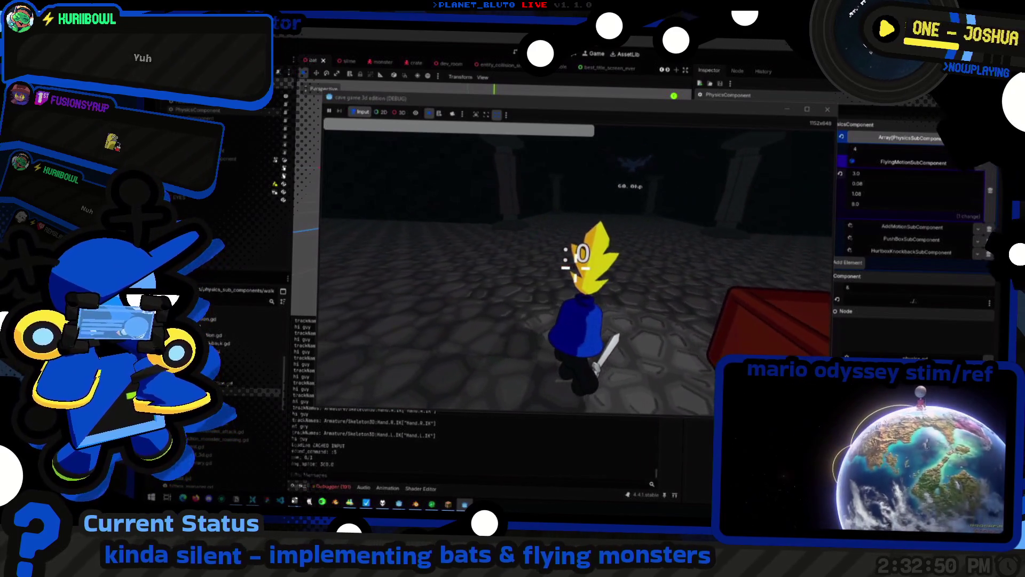
{"action": "key", "text": "alt+Tab"}
{"action": "left_click", "coordinate": [572, 269]}
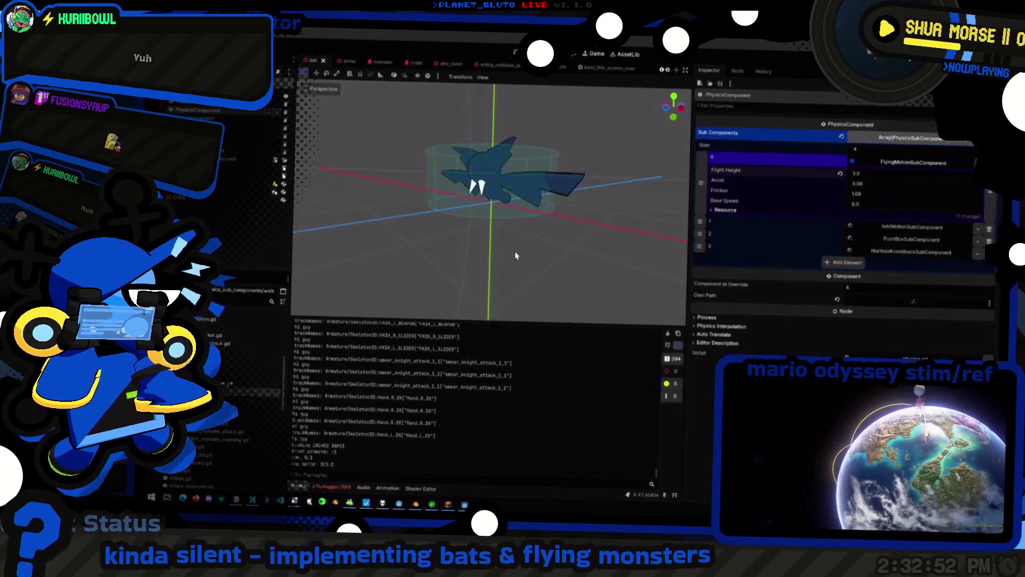
Change line 40's threshold from (BASE_SPEED / FRICTION) to (BASE_SPEED * delta) in flying_motion.gd
{"action": "left_click", "coordinate": [563, 61]}
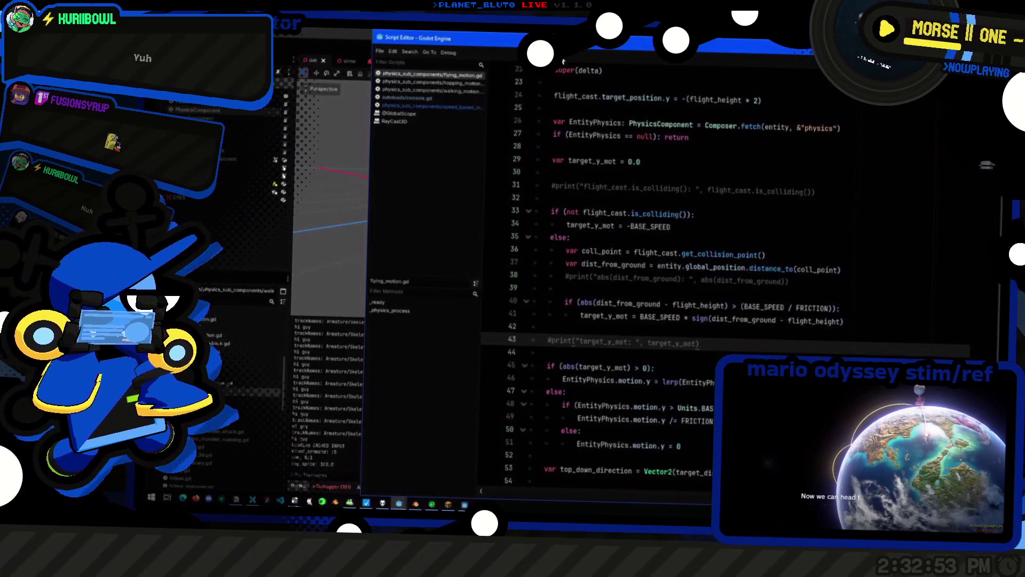
{"action": "left_click", "coordinate": [656, 315]}
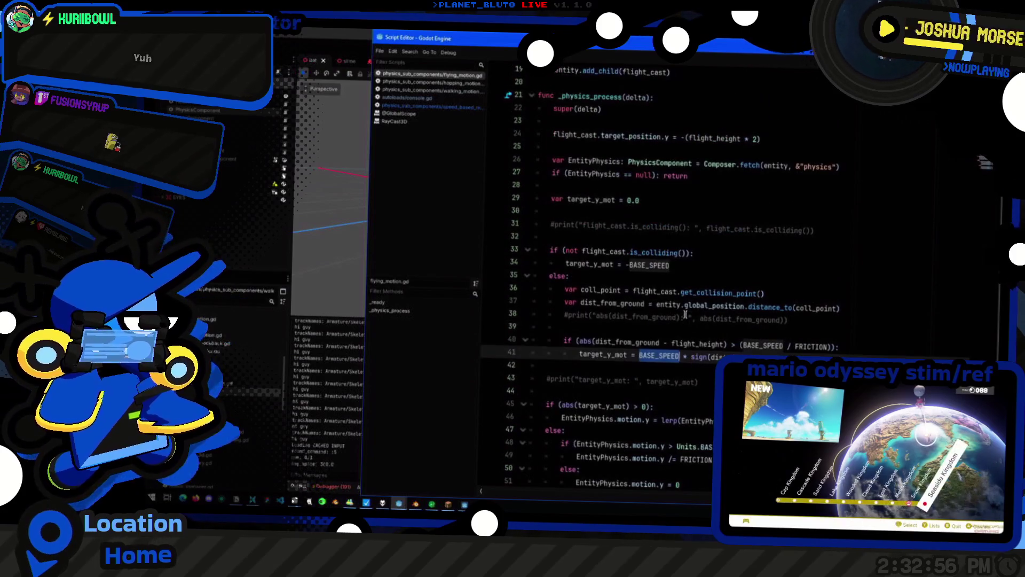
{"action": "scroll", "coordinate": [689, 309], "scroll_direction": "down", "scroll_amount": 1}
{"action": "left_click", "coordinate": [764, 268]}
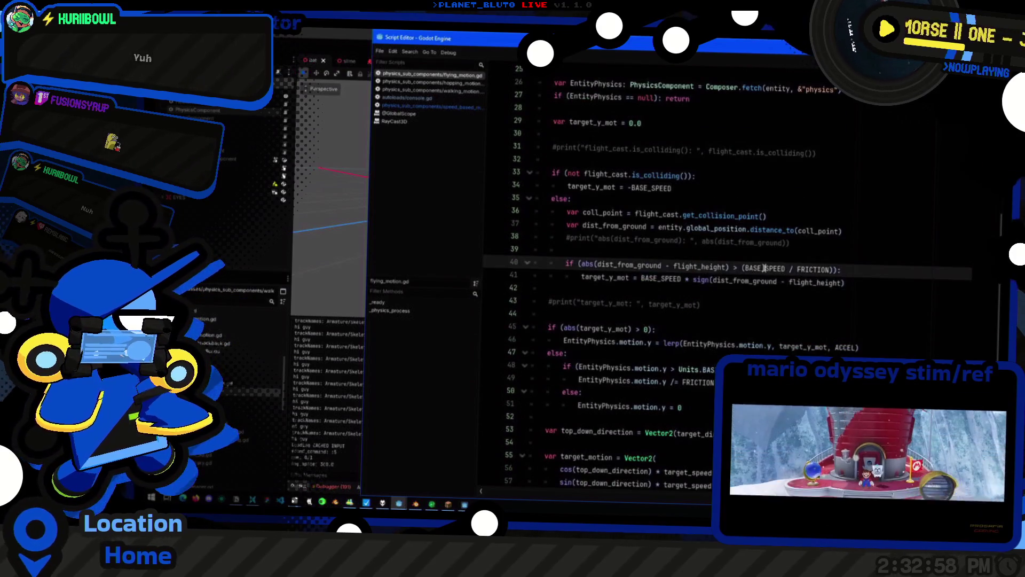
{"action": "key", "text": "BackSpace"}
{"action": "key", "text": "Delete"}
{"action": "key", "text": "Delete"}
{"action": "key", "text": "Delete"}
{"action": "key", "text": "BackSpace"}
{"action": "type", "text": "BASE_SPEED"}
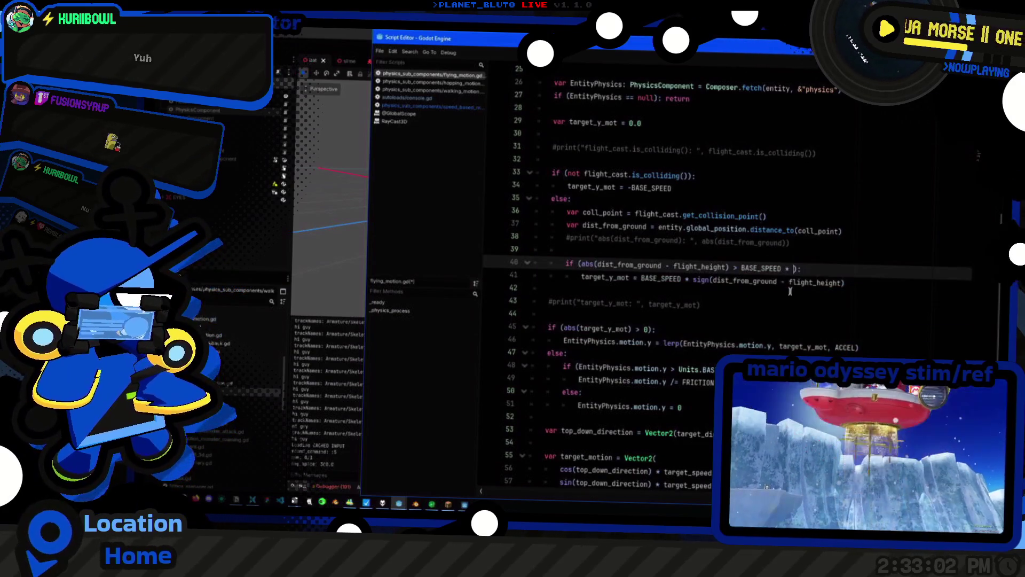
{"action": "key", "text": "ctrl+shift+Left"}
{"action": "key", "text": "ctrl+shift+Left"}
{"action": "key", "text": "ctrl+shift+Left"}
{"action": "type", "text": "("}
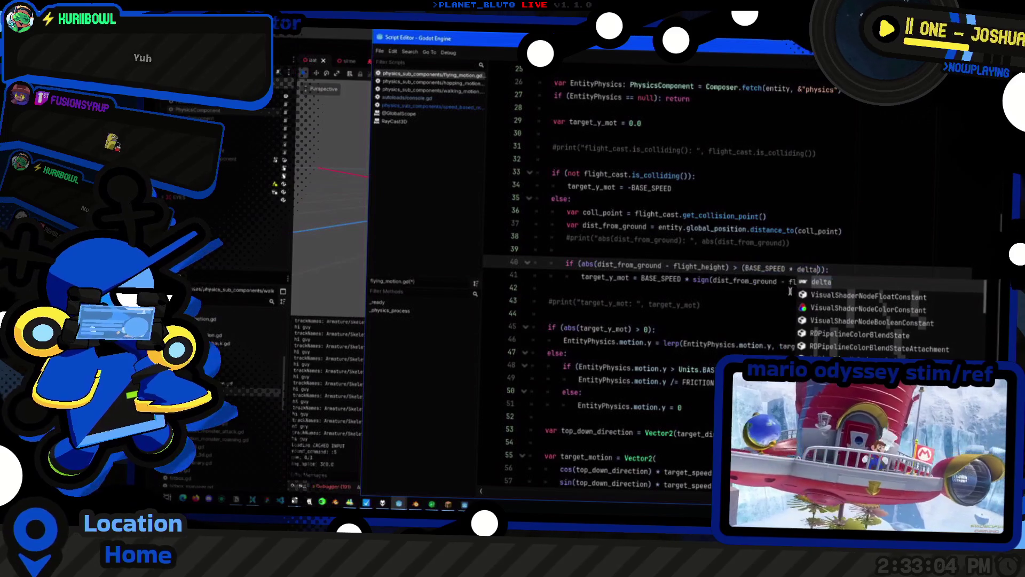
{"action": "key", "text": "alt+Tab"}
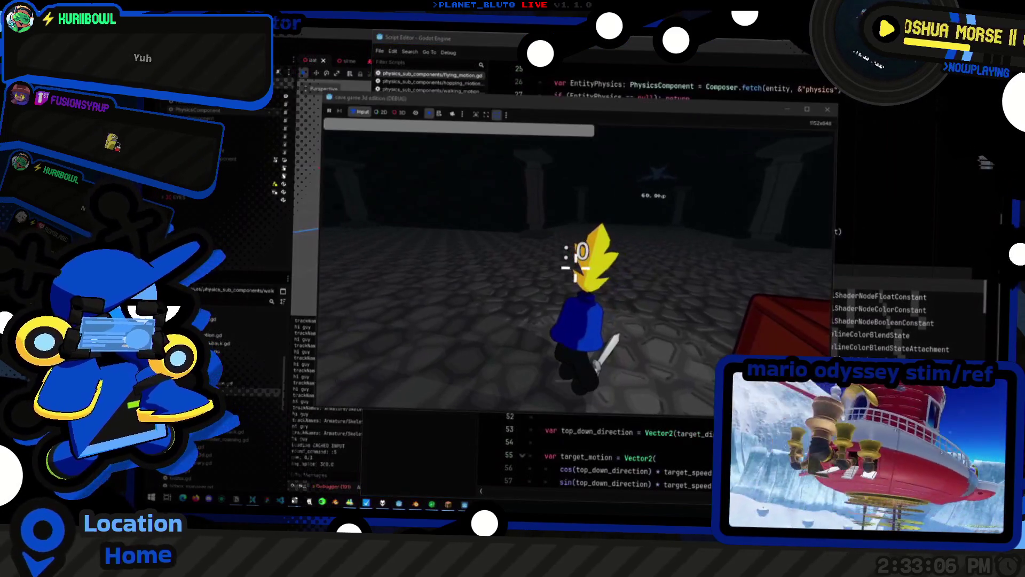
{"action": "key", "text": "alt+Tab"}
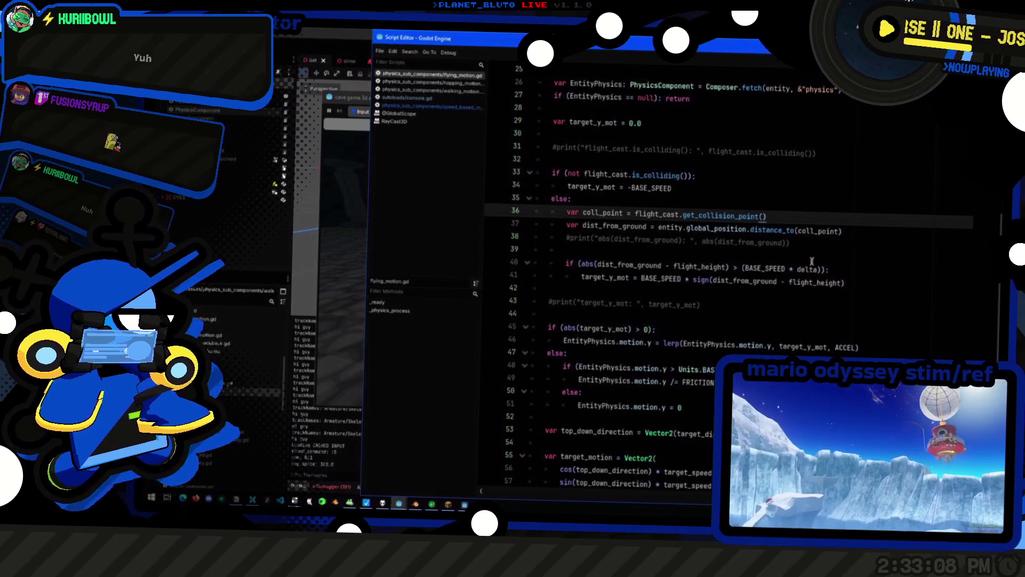
{"action": "left_click", "coordinate": [785, 269]}
Uncomment the line 38 print so it outputs abs(dist_from_ground - flight_height), then rerun the game
{"action": "left_click", "coordinate": [701, 242]}
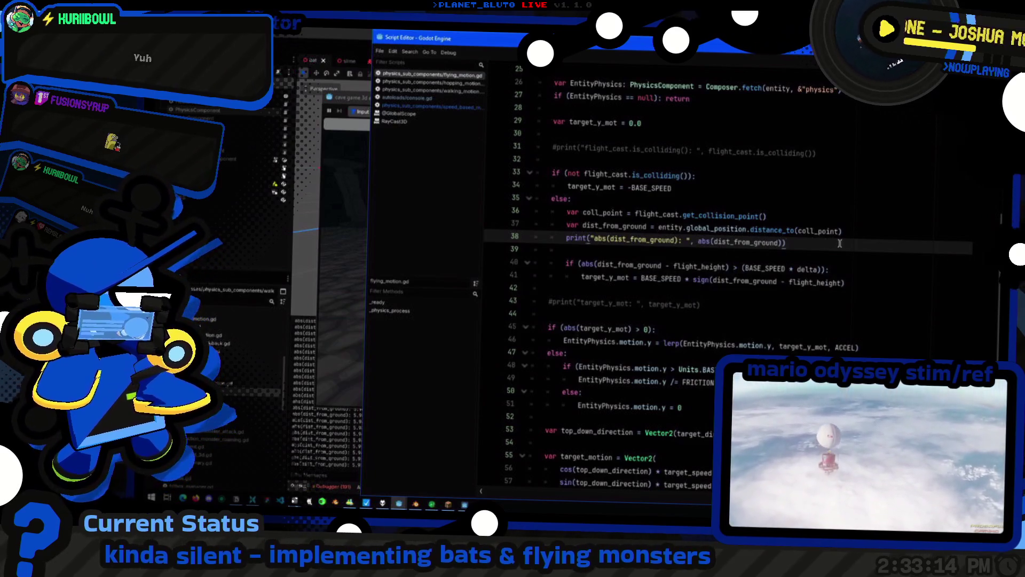
{"action": "left_click", "coordinate": [762, 269]}
{"action": "scroll", "coordinate": [754, 276], "scroll_direction": "up", "scroll_amount": 3}
{"action": "scroll", "coordinate": [754, 277], "scroll_direction": "down", "scroll_amount": 3}
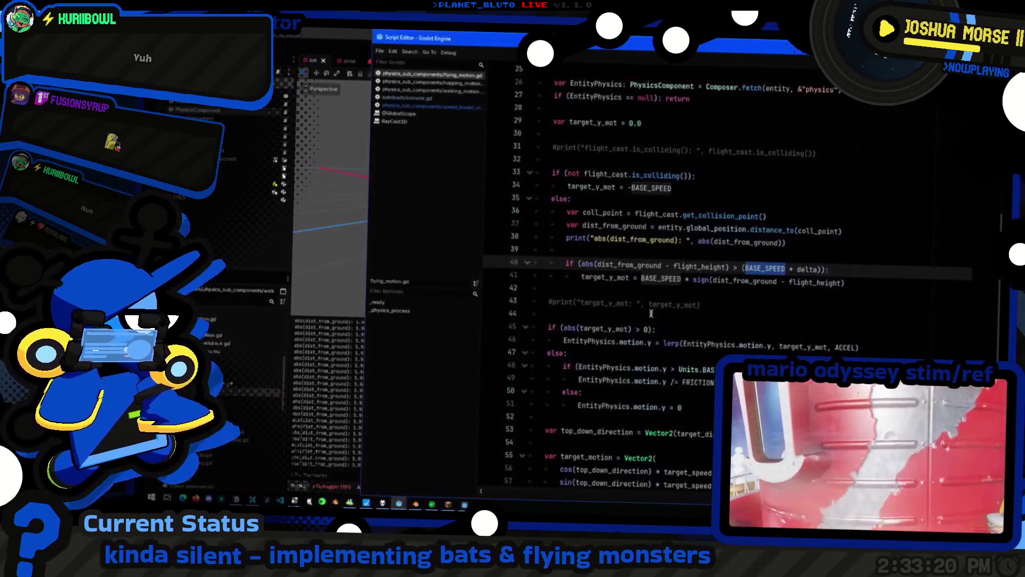
{"action": "left_click", "coordinate": [697, 265]}
{"action": "key", "text": "ctrl+shift+Left"}
{"action": "key", "text": "ctrl+shift+Left"}
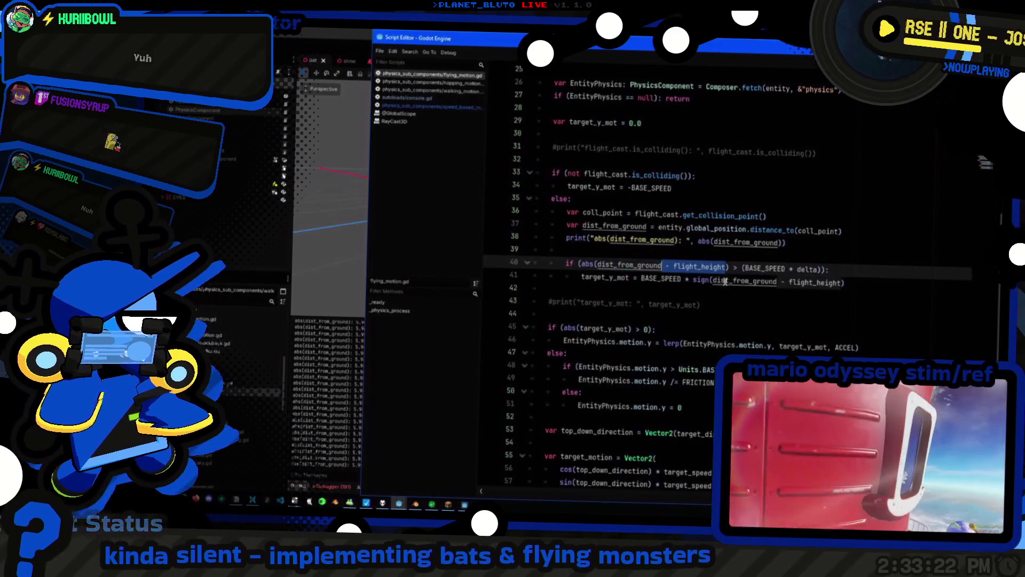
{"action": "left_click", "coordinate": [777, 243]}
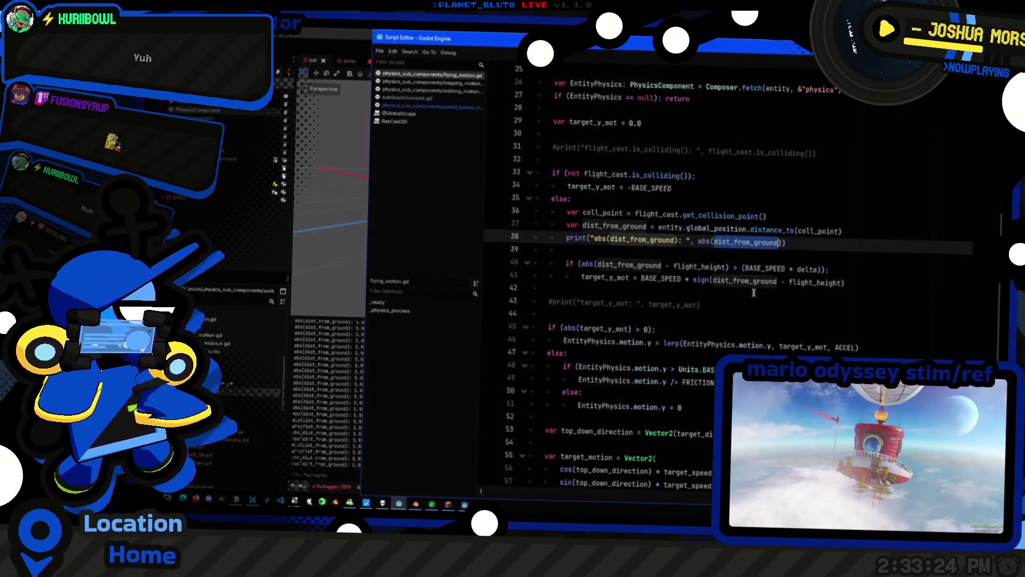
{"action": "type", "text": "dist_from_ground - flight_height"}
{"action": "type", "text": ")"}
{"action": "key", "text": "F5"}
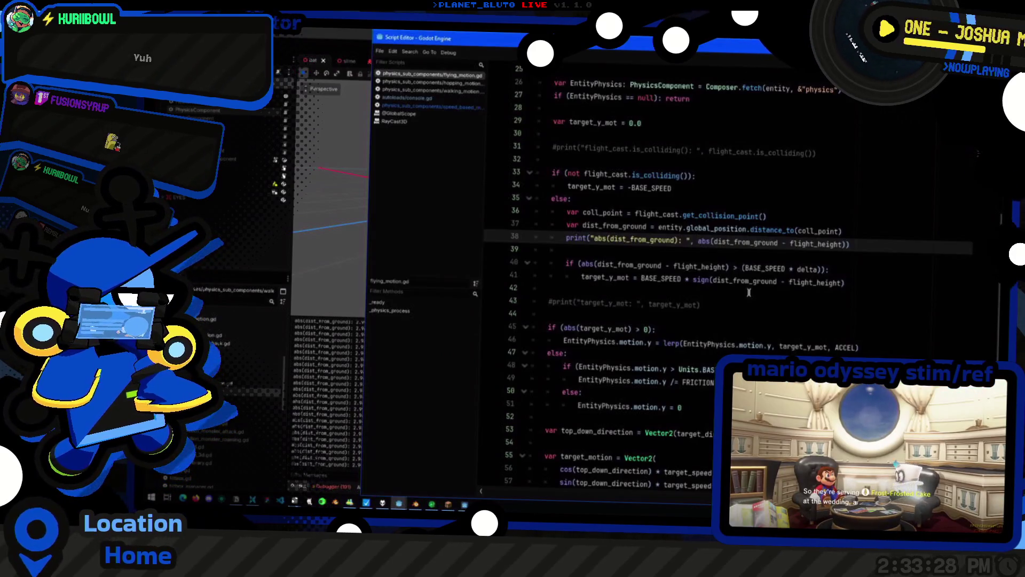
{"action": "key", "text": "alt+Tab"}
{"action": "key", "text": "alt+Tab"}
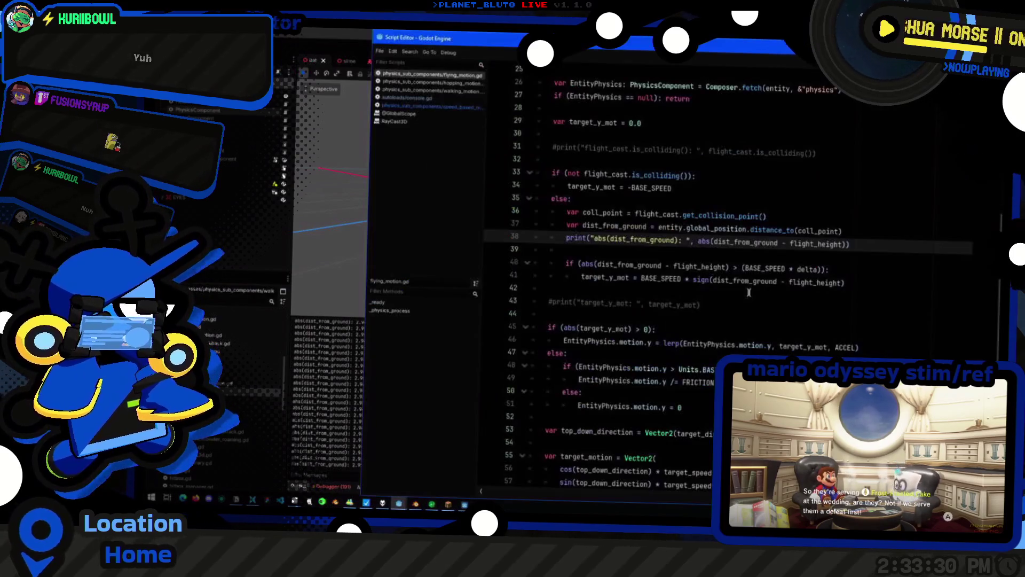
{"action": "key", "text": "alt+Tab"}
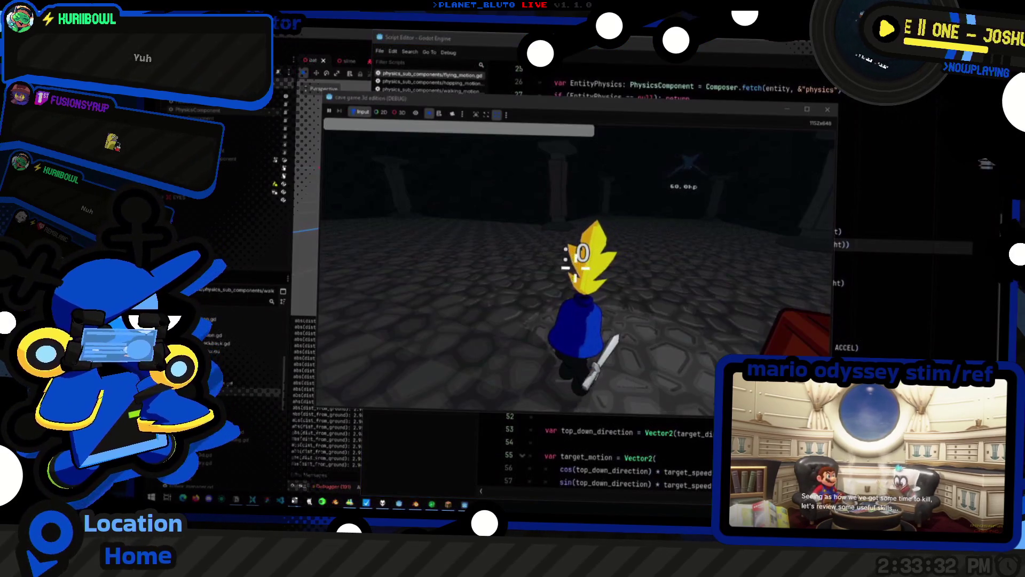
{"action": "key", "text": "alt+Tab"}
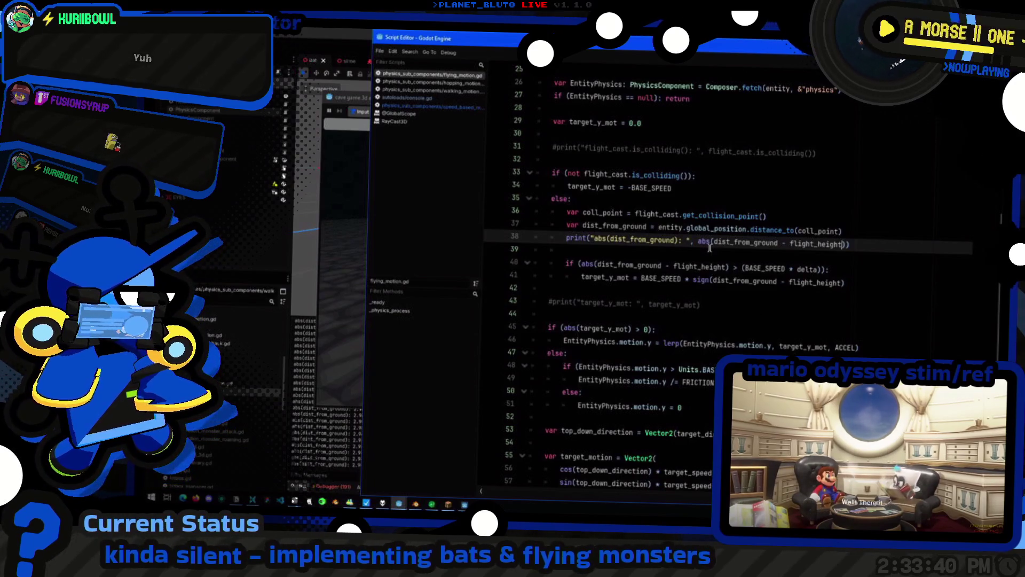
{"action": "left_click", "coordinate": [702, 409]}
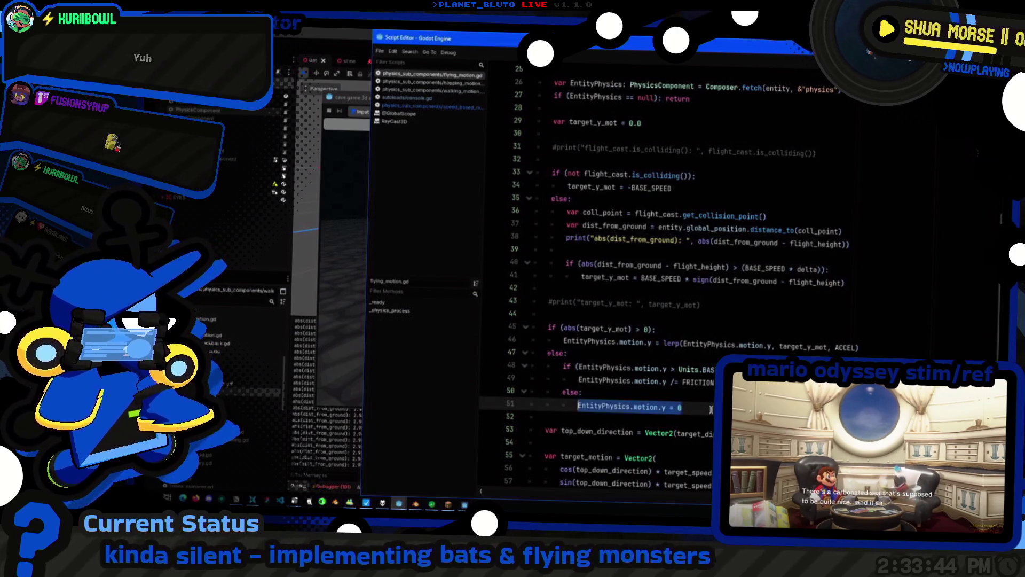
{"action": "left_click_drag", "start_coordinate": [711, 409], "coordinate": [563, 368]}
{"action": "type", "text": "EntityPhysics.motion.y = 0"}
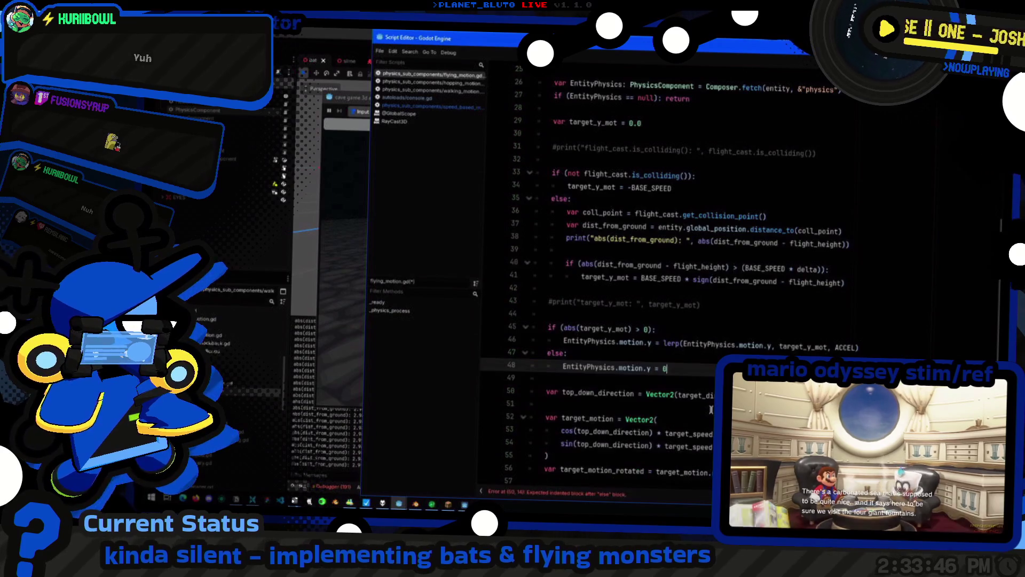
{"action": "left_click_drag", "start_coordinate": [741, 268], "coordinate": [829, 269]}
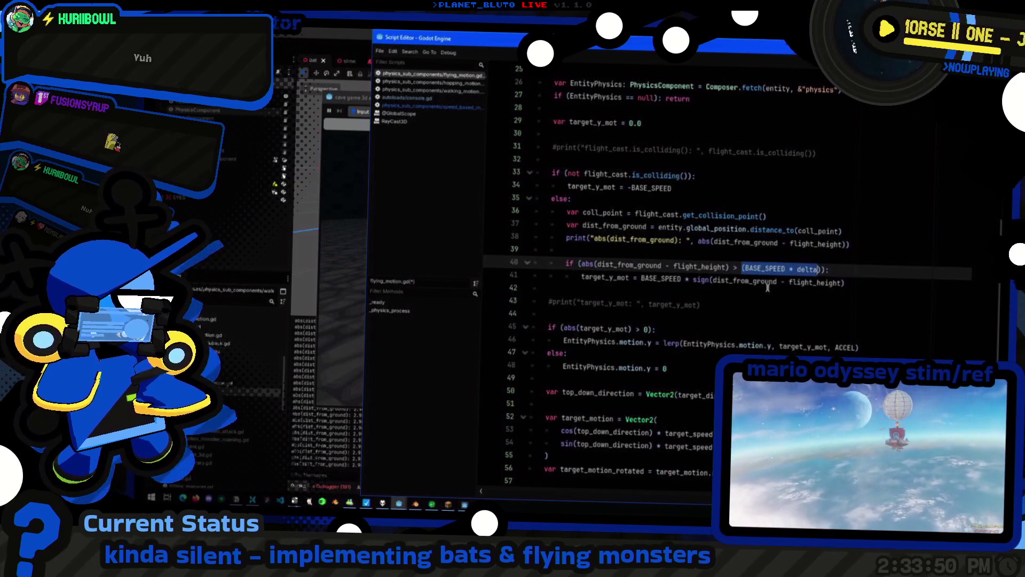
{"action": "key", "text": "BackSpace"}
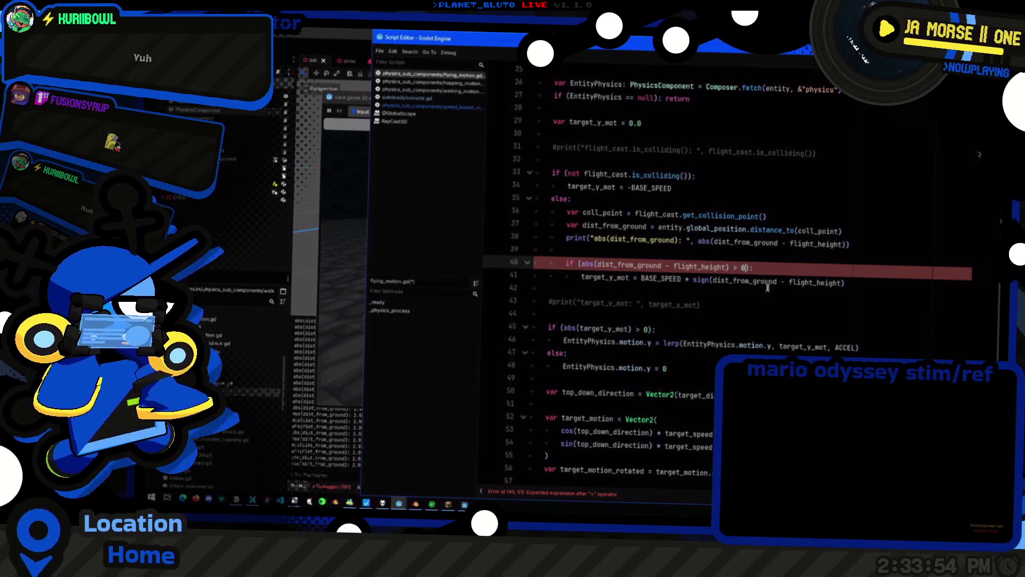
{"action": "type", "text": ".5"}
{"action": "key", "text": "ctrl+s"}
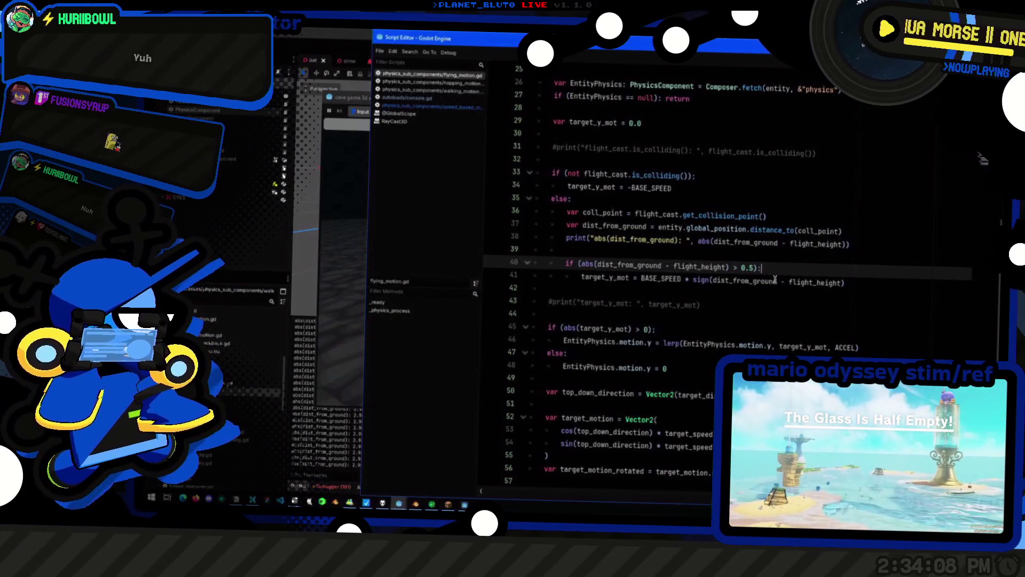
{"action": "double_click", "coordinate": [745, 279]}
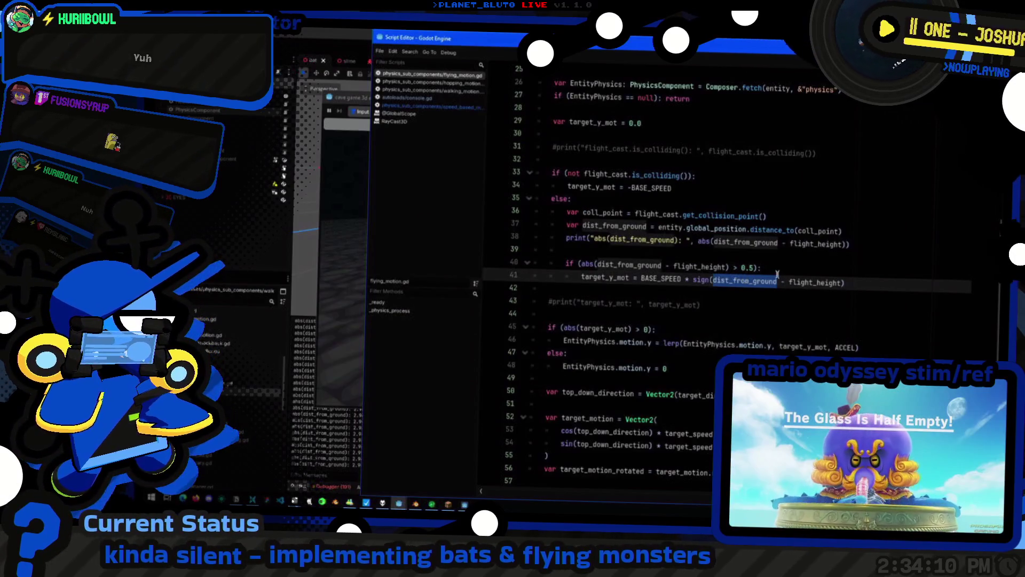
{"action": "key", "text": "F5"}
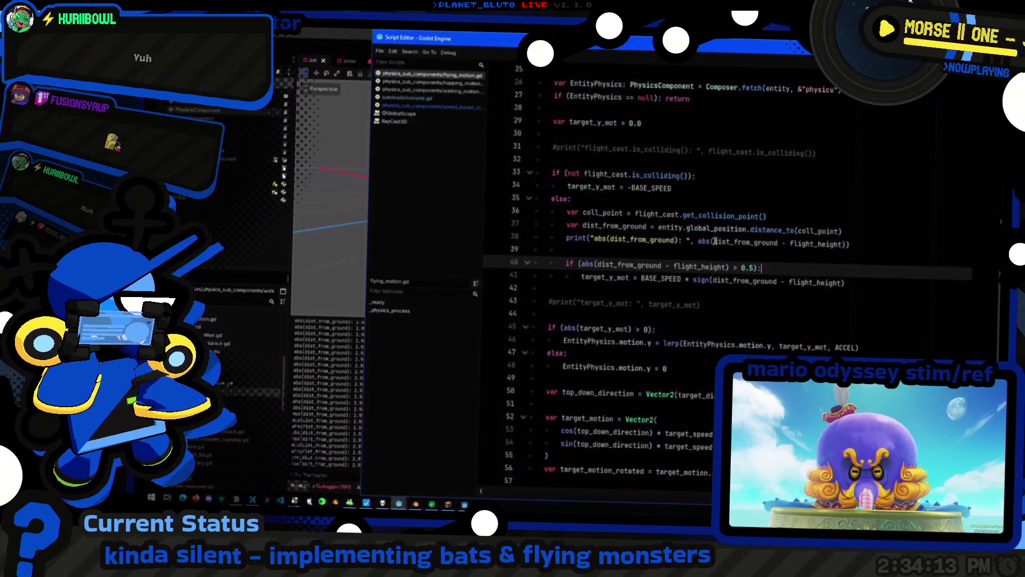
Remove abs() from the line 38 print and wrap the height difference in parentheses
{"action": "left_click_drag", "start_coordinate": [714, 241], "coordinate": [848, 244]}
{"action": "key", "text": "ctrl+c"}
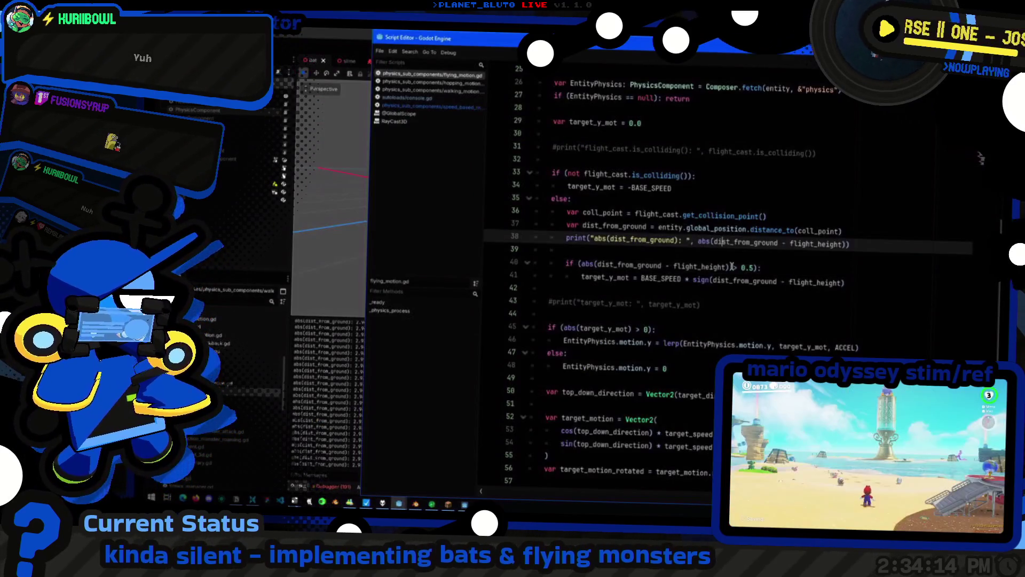
{"action": "key", "text": "BackSpace"}
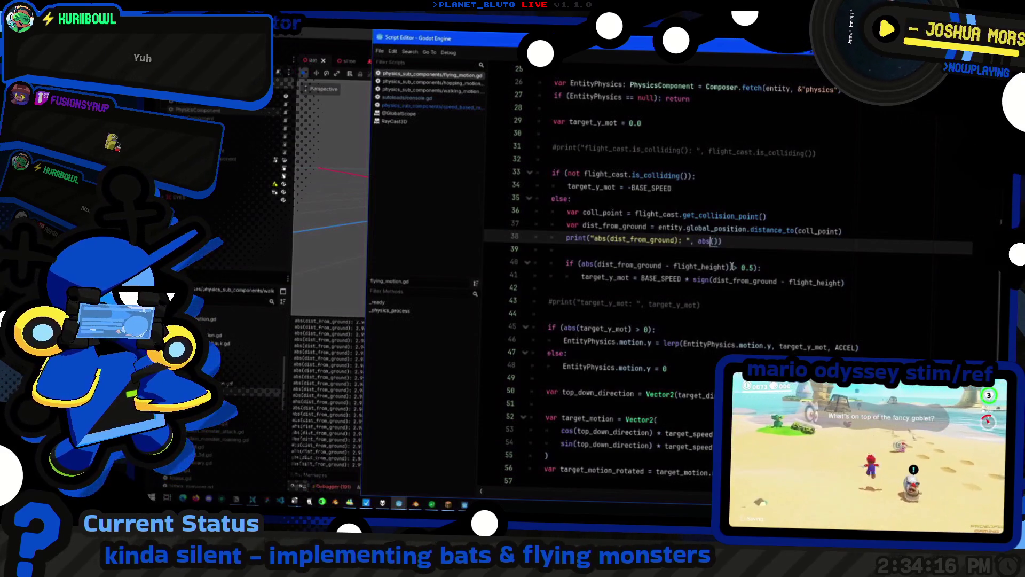
{"action": "key", "text": "shift+Right"}
{"action": "key", "text": "shift+Right"}
{"action": "key", "text": "shift+Right"}
{"action": "key", "text": "ctrl+v"}
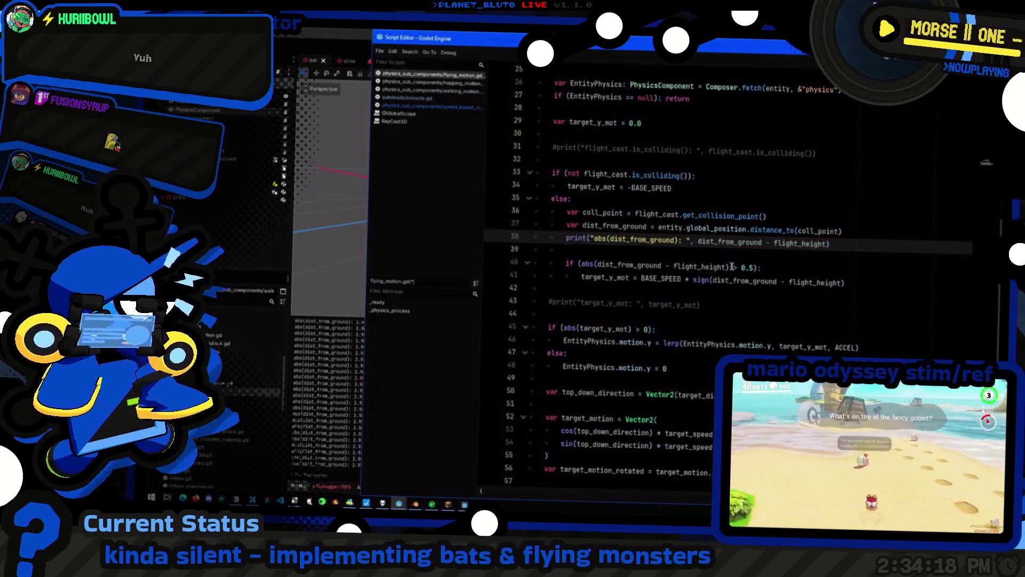
{"action": "key", "text": "F6"}
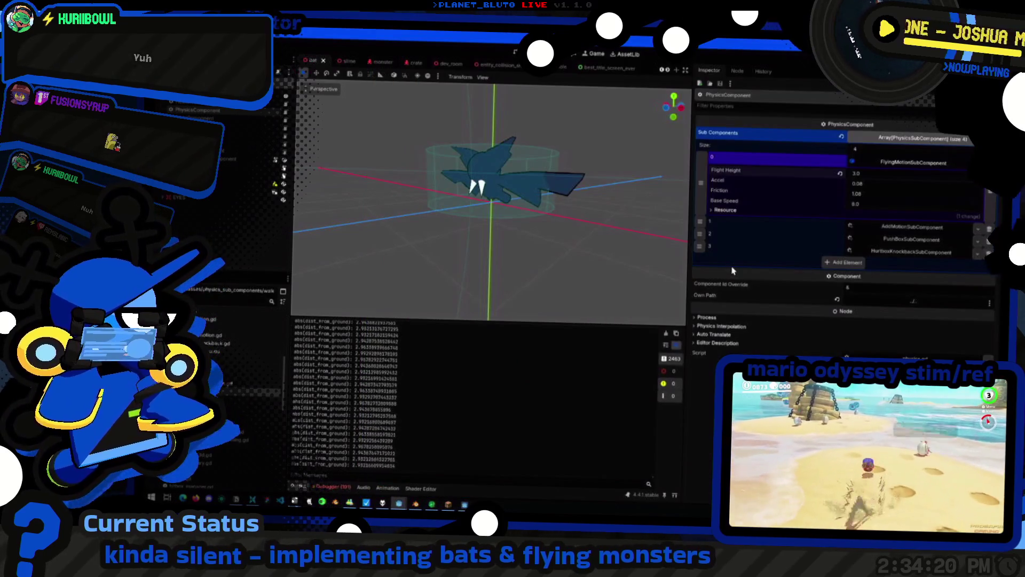
{"action": "key", "text": "ctrl+shift+Left"}
{"action": "key", "text": "ctrl+shift+Left"}
{"action": "key", "text": "ctrl+shift+Left"}
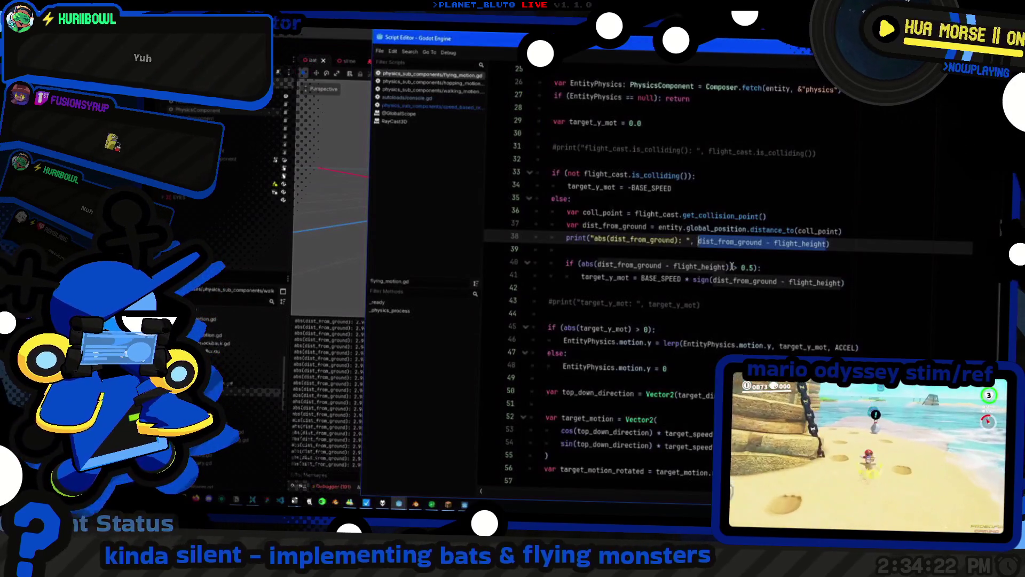
{"action": "type", "text": "("}
{"action": "key", "text": "F6"}
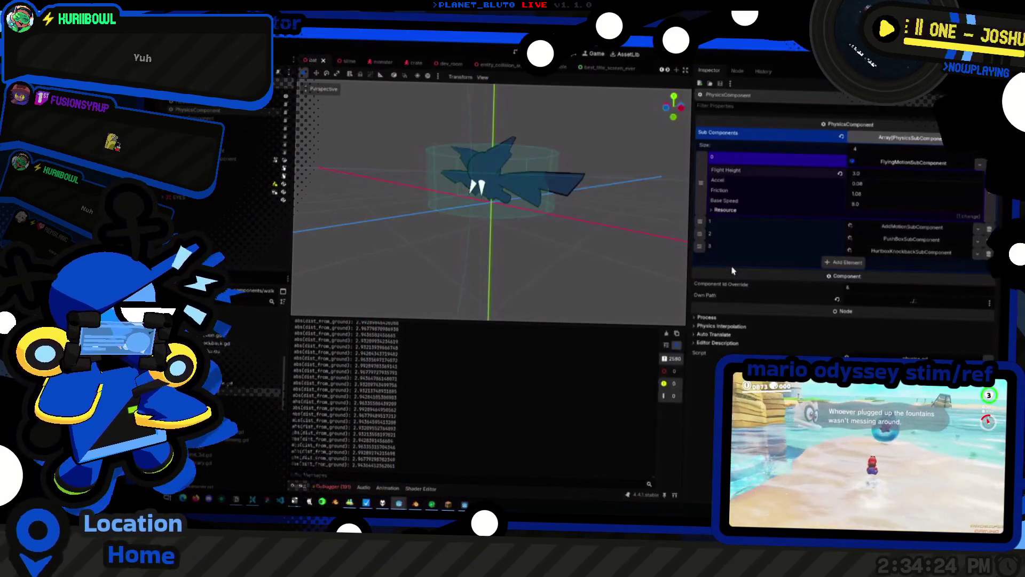
{"action": "left_click", "coordinate": [777, 270]}
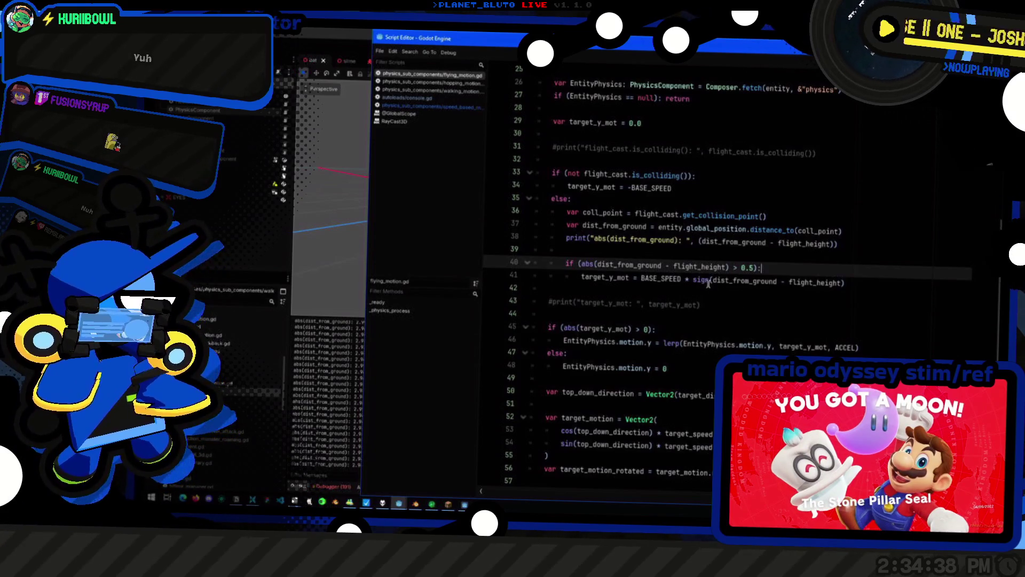
Clear the output log and append line 41's sign() expression to the line 38 print
{"action": "key", "text": "alt+Tab"}
{"action": "key", "text": "alt+Tab"}
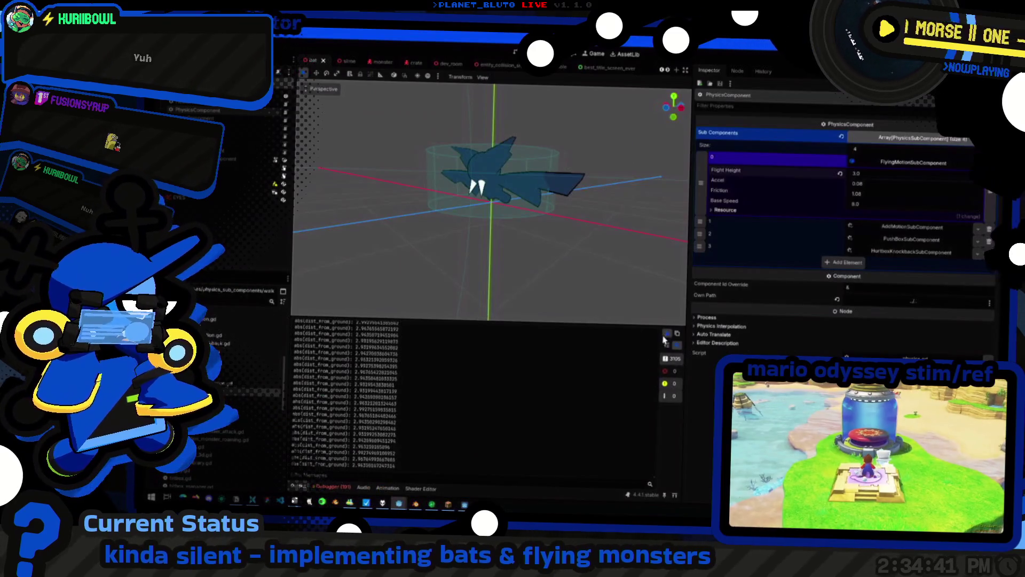
{"action": "left_click", "coordinate": [668, 334]}
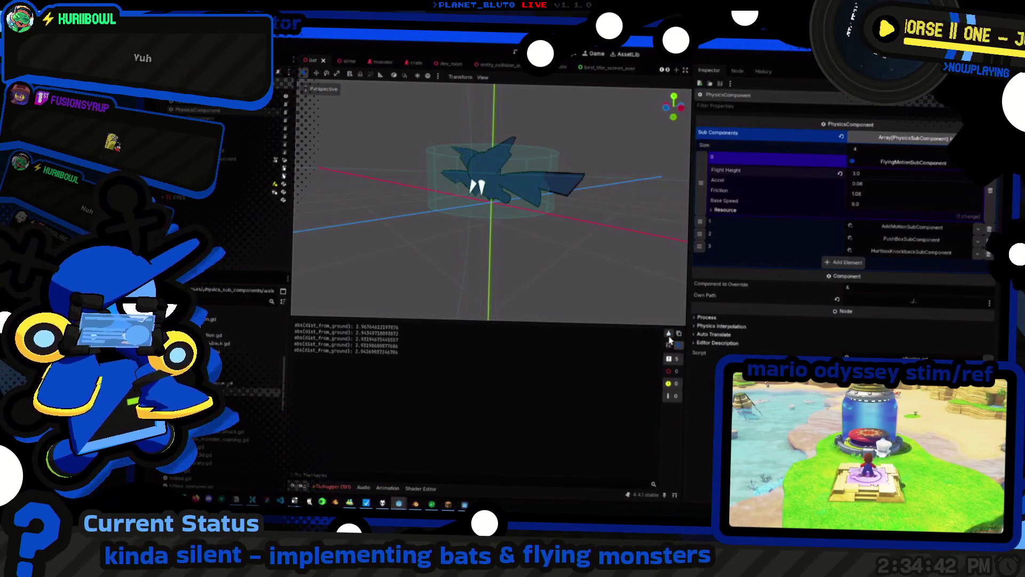
{"action": "key", "text": "alt+Tab"}
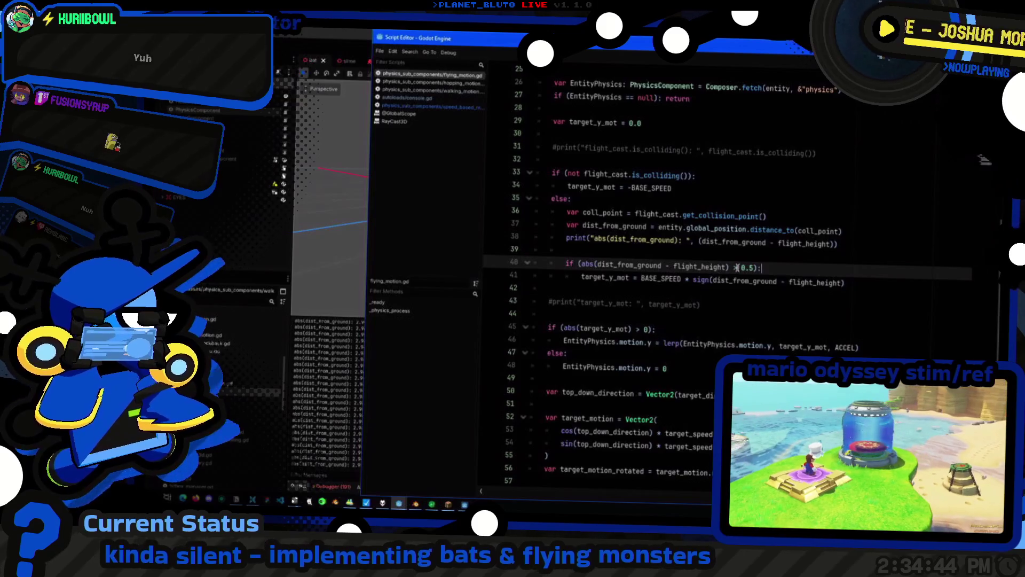
{"action": "left_click_drag", "start_coordinate": [693, 279], "coordinate": [845, 282]}
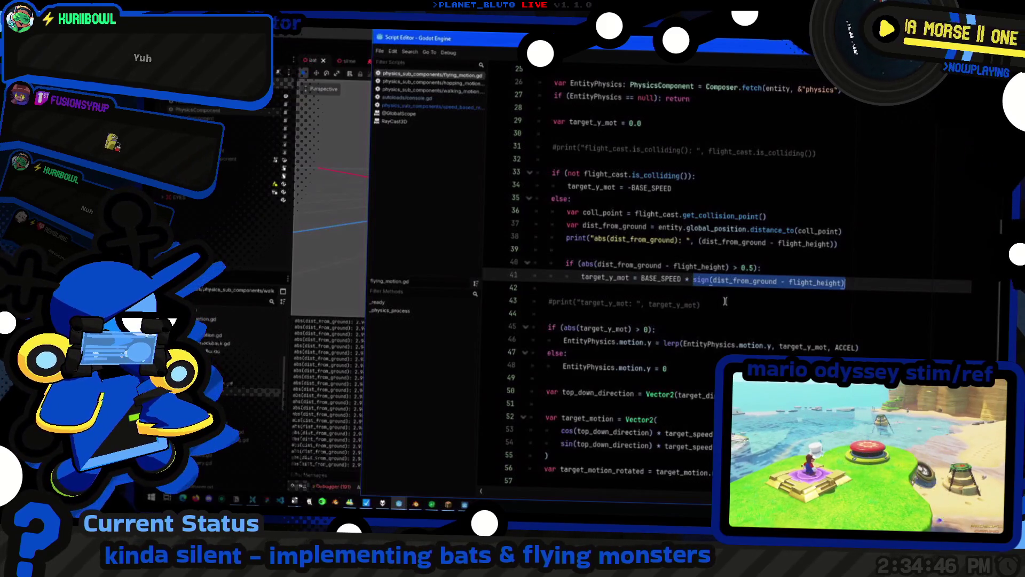
{"action": "key", "text": "ctrl+c"}
{"action": "key", "text": "Up"}
{"action": "key", "text": "Up"}
{"action": "key", "text": "Up"}
{"action": "key", "text": "End"}
{"action": "key", "text": "Left"}
{"action": "key", "text": "ctrl+v"}
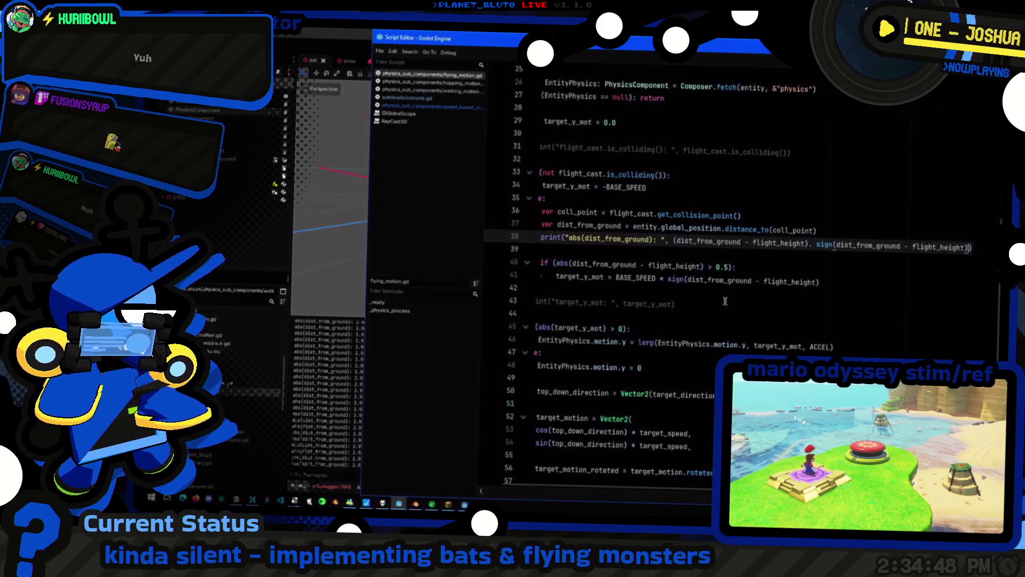
{"action": "key", "text": "ctrl+z"}
{"action": "key", "text": "alt+Tab"}
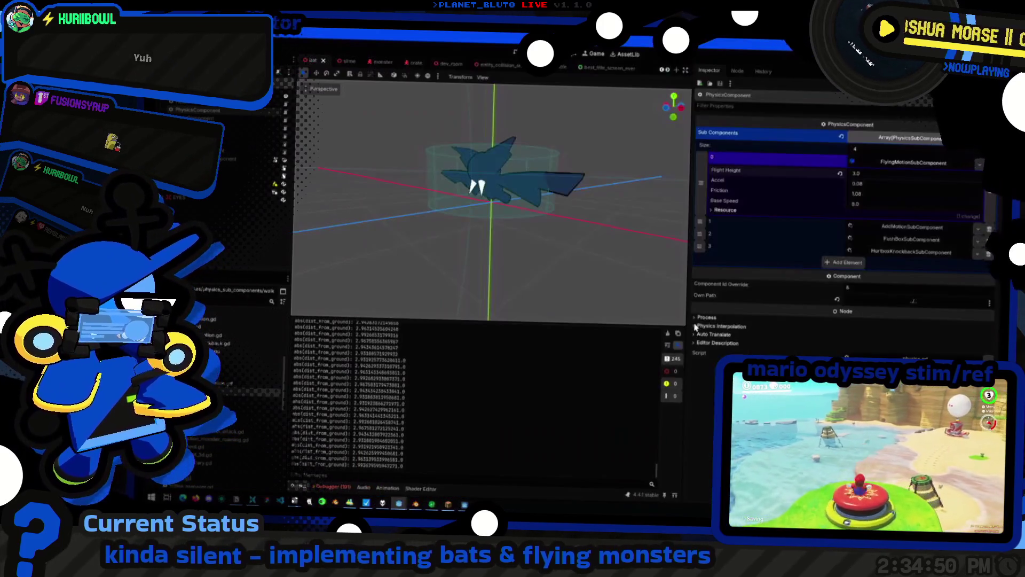
{"action": "key", "text": "alt+Tab"}
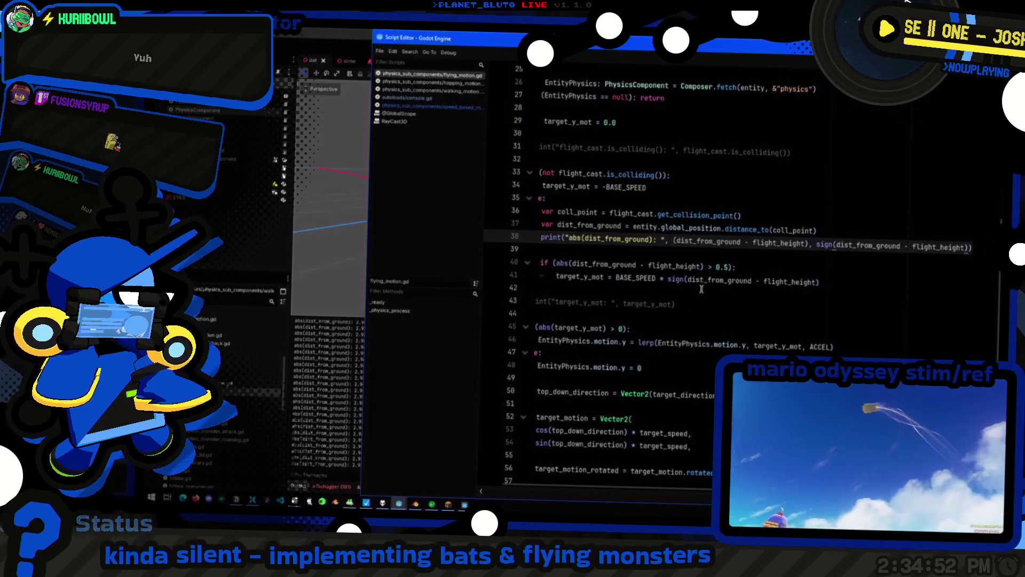
Uncomment the target_y_mot print on line 43 and comment out the line 38 height print
{"action": "left_click", "coordinate": [758, 260]}
{"action": "key", "text": "alt+Tab"}
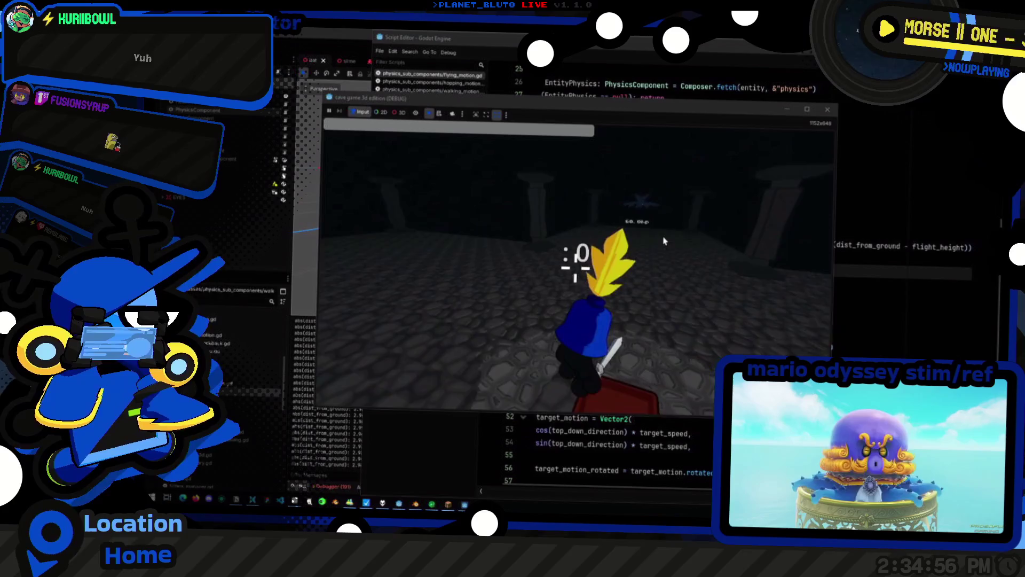
{"action": "key", "text": "alt+Tab"}
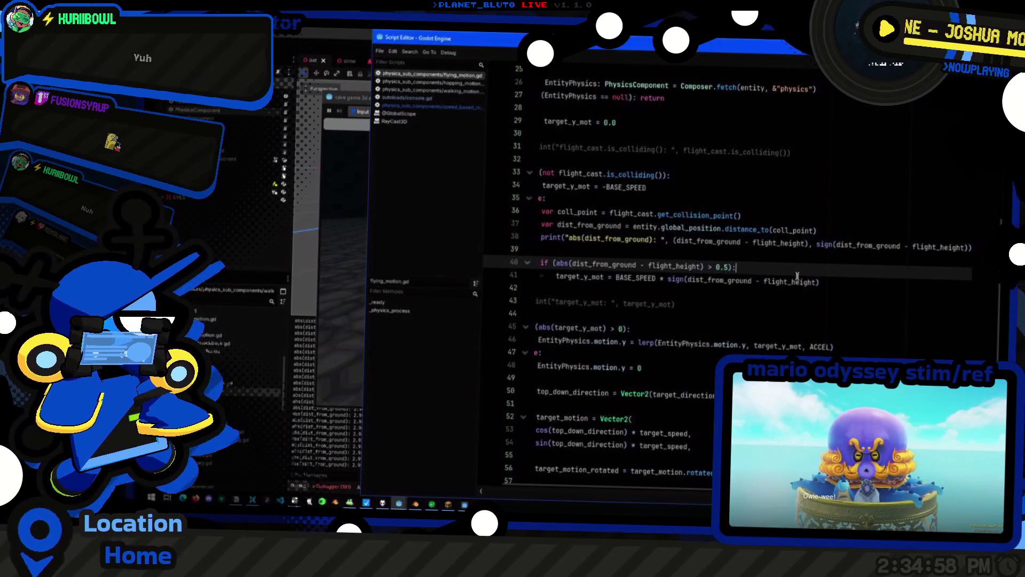
{"action": "left_click", "coordinate": [606, 278]}
{"action": "left_click", "coordinate": [590, 303]}
{"action": "key", "text": "ctrl+k"}
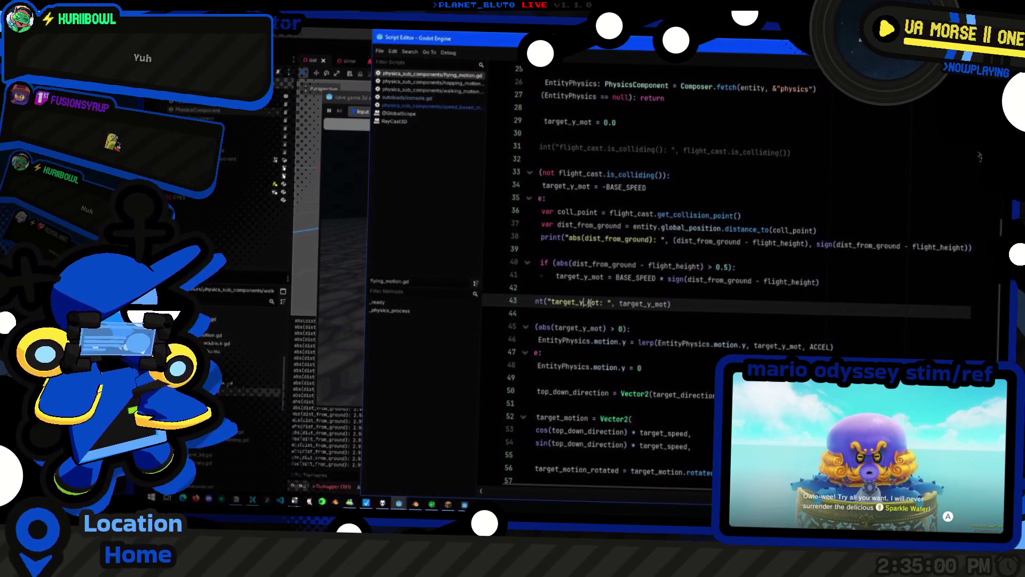
{"action": "key", "text": "Up"}
{"action": "key", "text": "Up"}
{"action": "key", "text": "Up"}
{"action": "key", "text": "Up"}
{"action": "key", "text": "ctrl+k"}
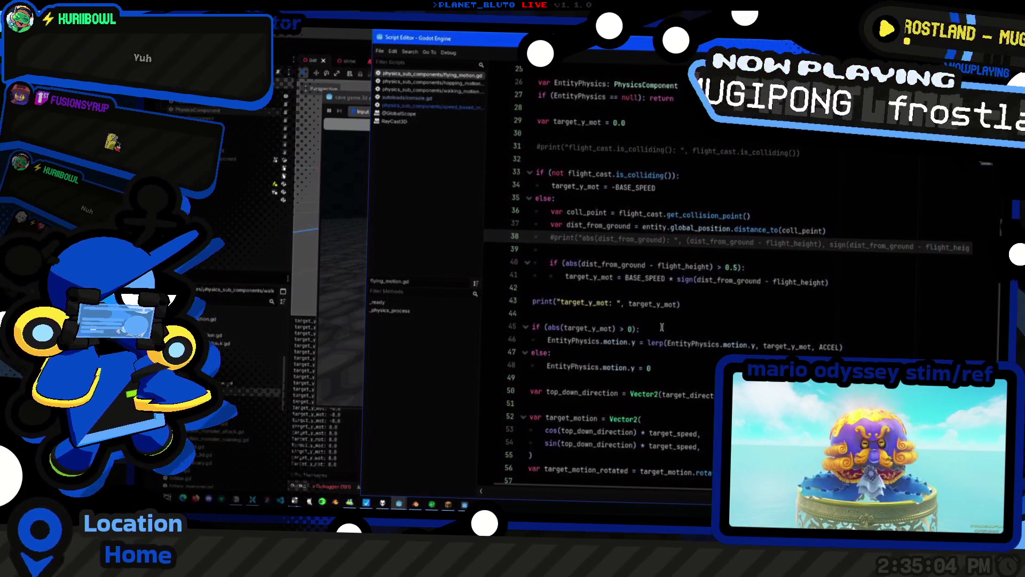
{"action": "left_click", "coordinate": [733, 307]}
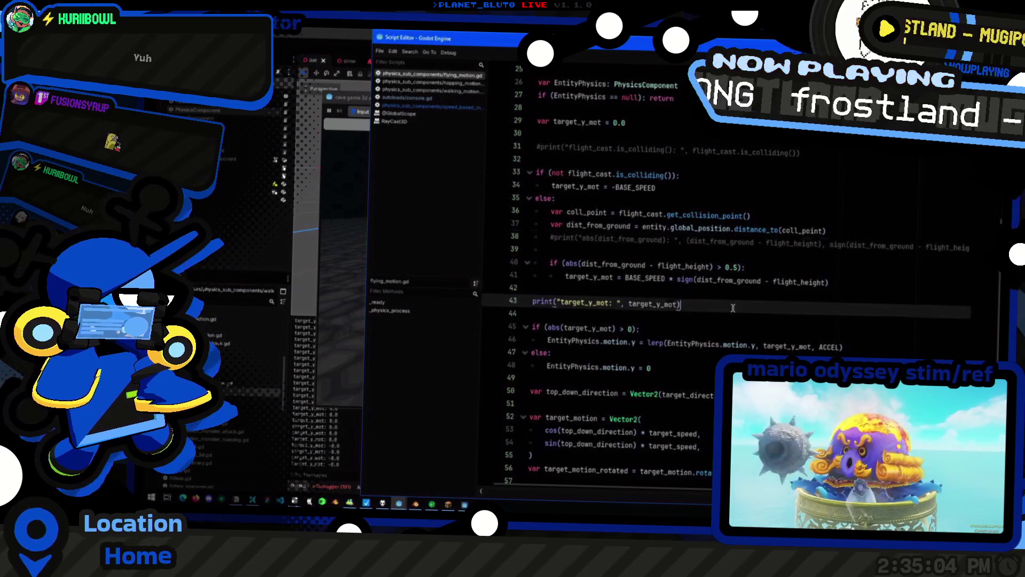
{"action": "double_click", "coordinate": [684, 280]}
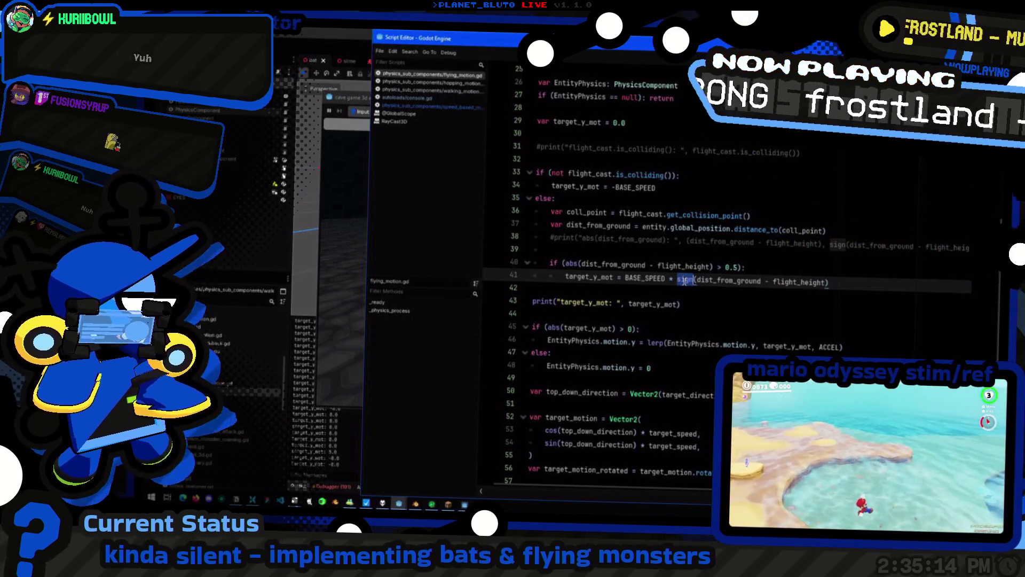
{"action": "key", "text": "End"}
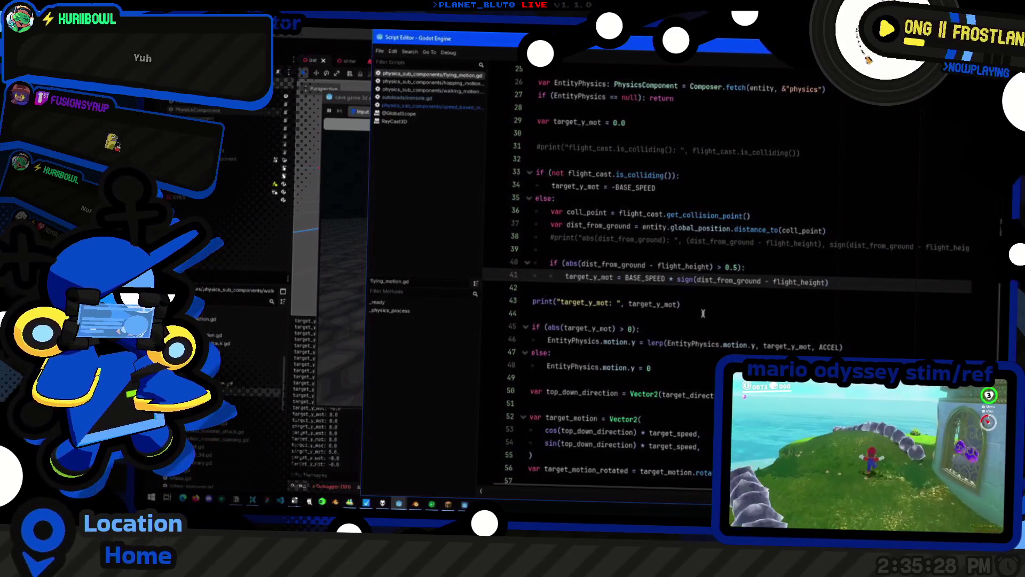
Test-run, then restore the line 38 height print, comment out line 43, and save the script
{"action": "key", "text": "F5"}
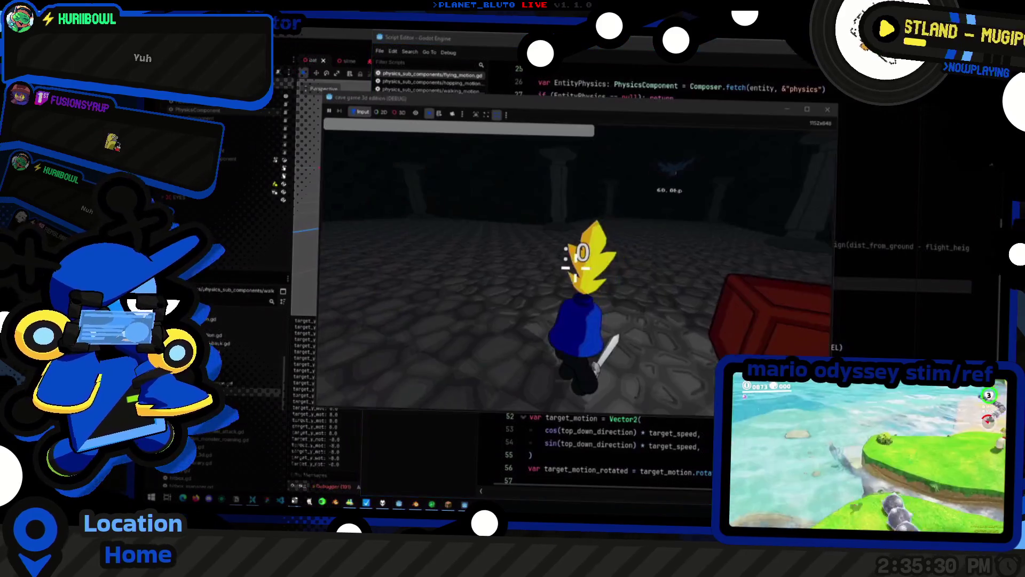
{"action": "key", "text": "F8"}
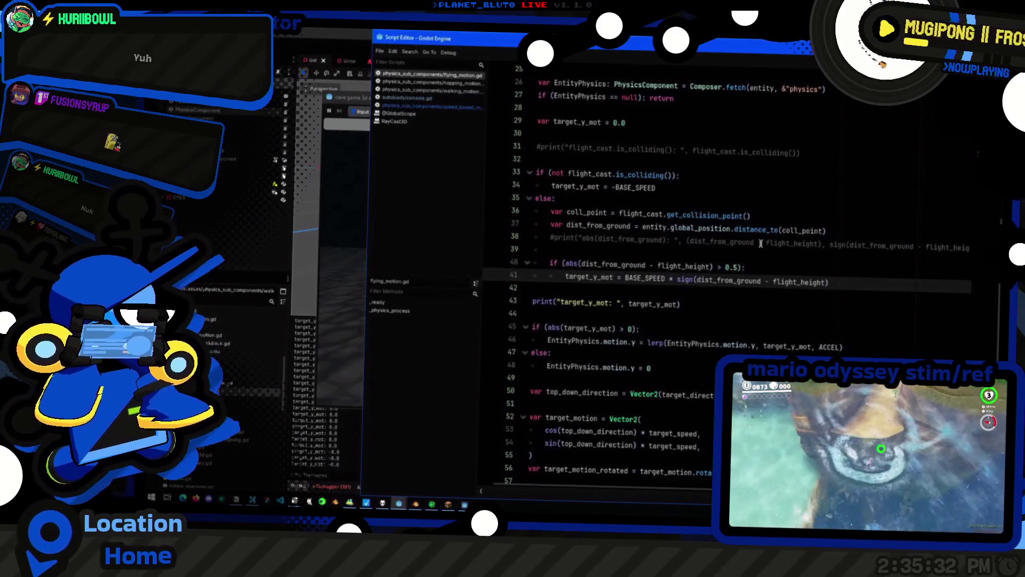
{"action": "left_click", "coordinate": [763, 243]}
{"action": "key", "text": "ctrl+k"}
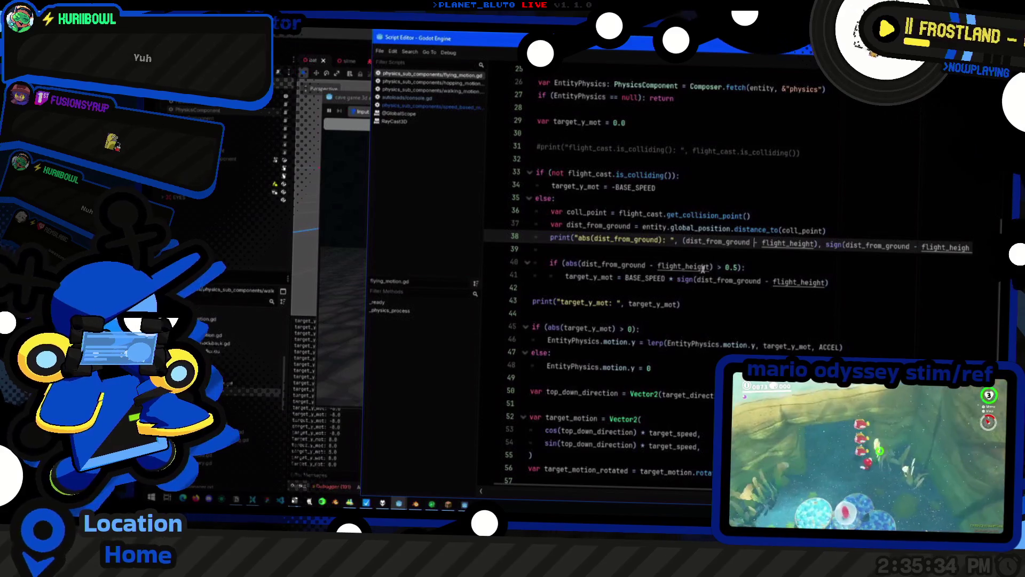
{"action": "left_click", "coordinate": [720, 307]}
{"action": "key", "text": "ctrl+k"}
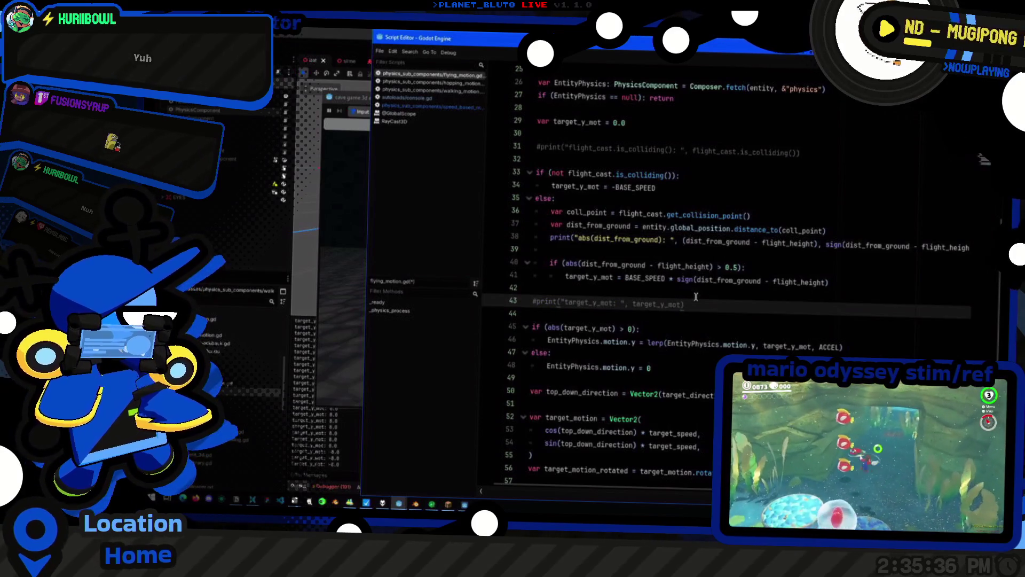
{"action": "key", "text": "ctrl+s"}
{"action": "left_click", "coordinate": [359, 443]}
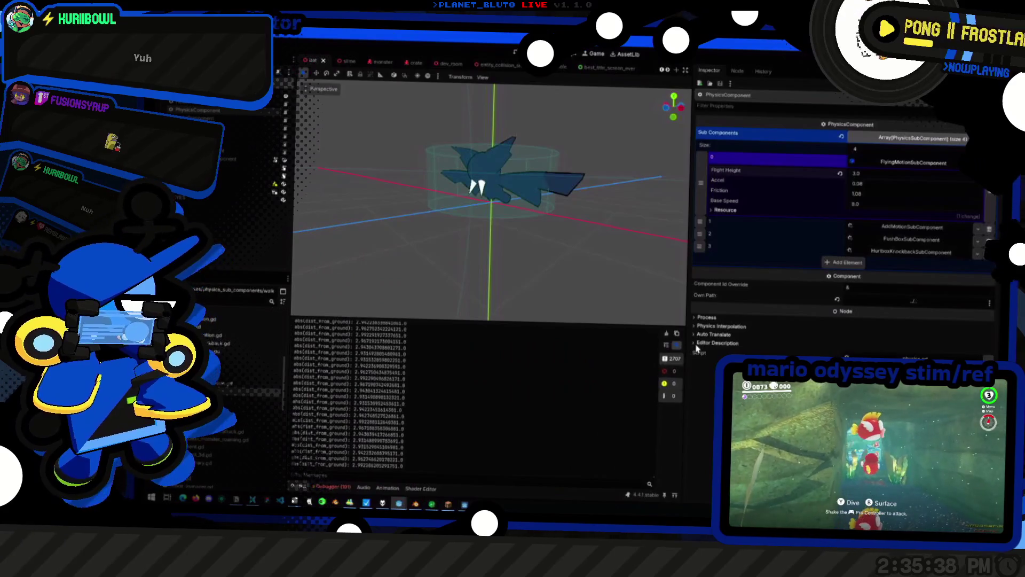
Switch to the cave game 3d edition (DEBUG) window to watch the bat, then open the window overview
{"action": "key", "text": "alt+Tab"}
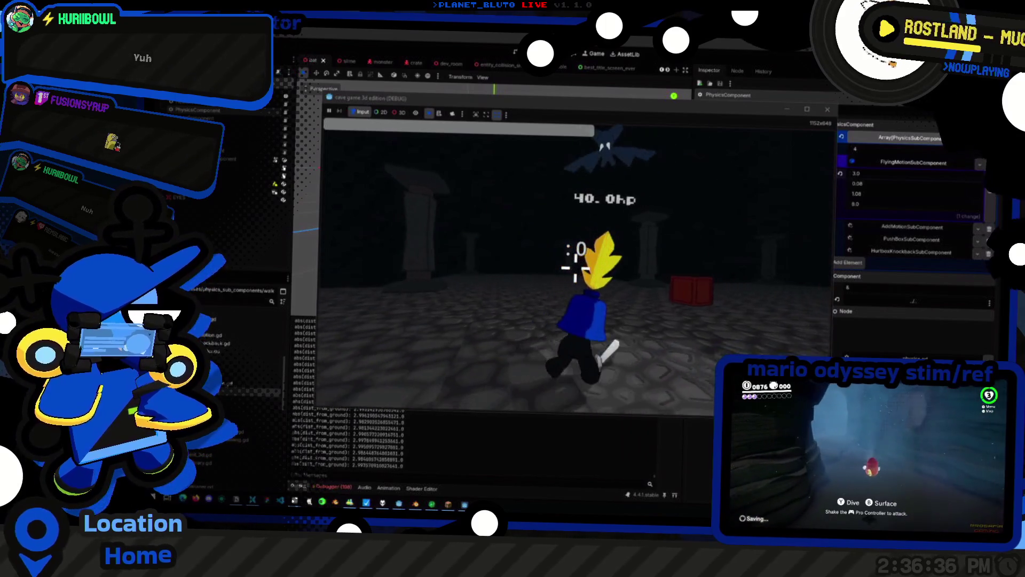
{"action": "key", "text": "alt+Tab"}
{"action": "key", "text": "alt+Tab"}
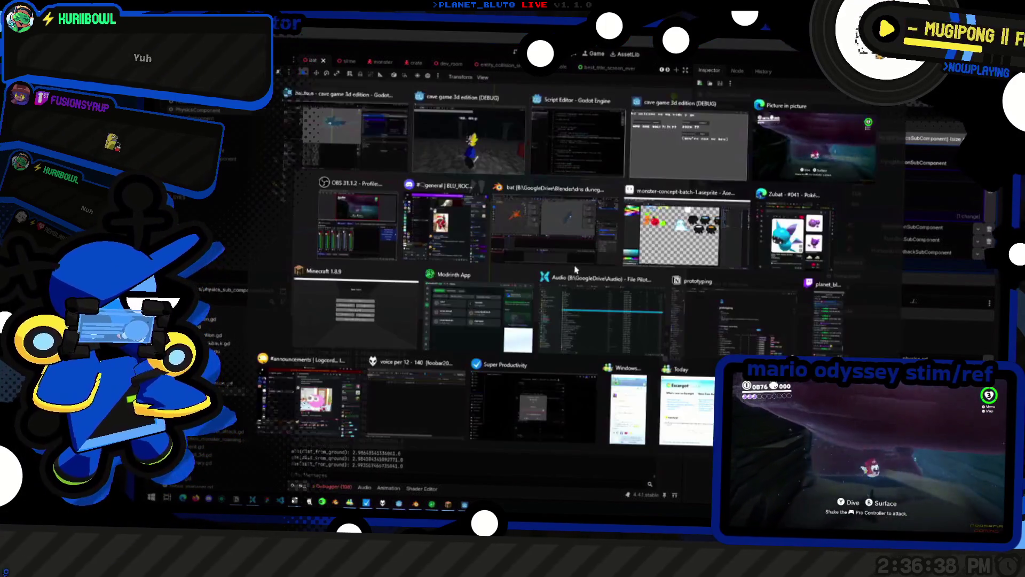
Change the line 40 hover threshold from 0.5 to 1.0 and test-run the game
{"action": "left_click", "coordinate": [792, 265]}
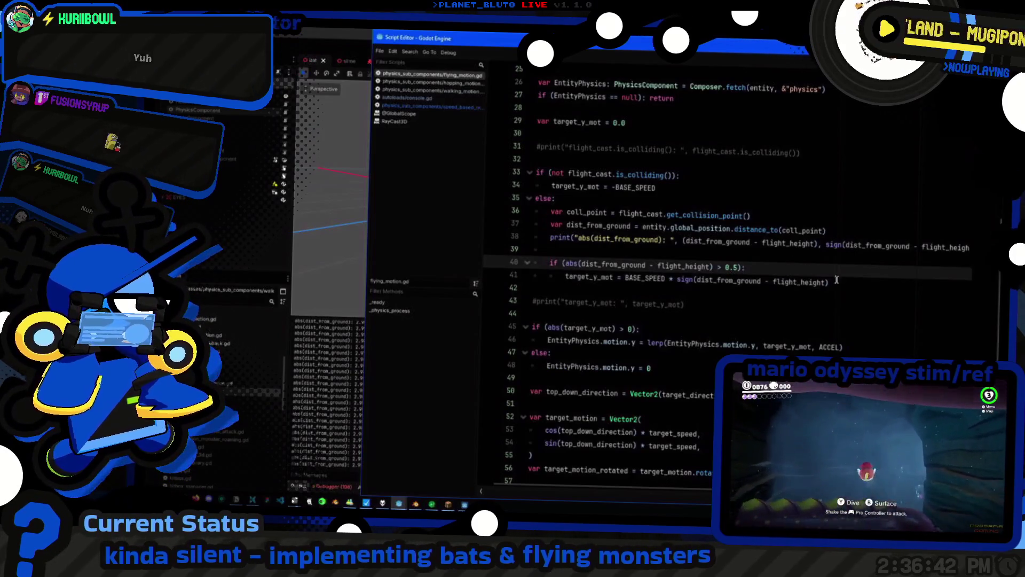
{"action": "left_click", "coordinate": [866, 288]}
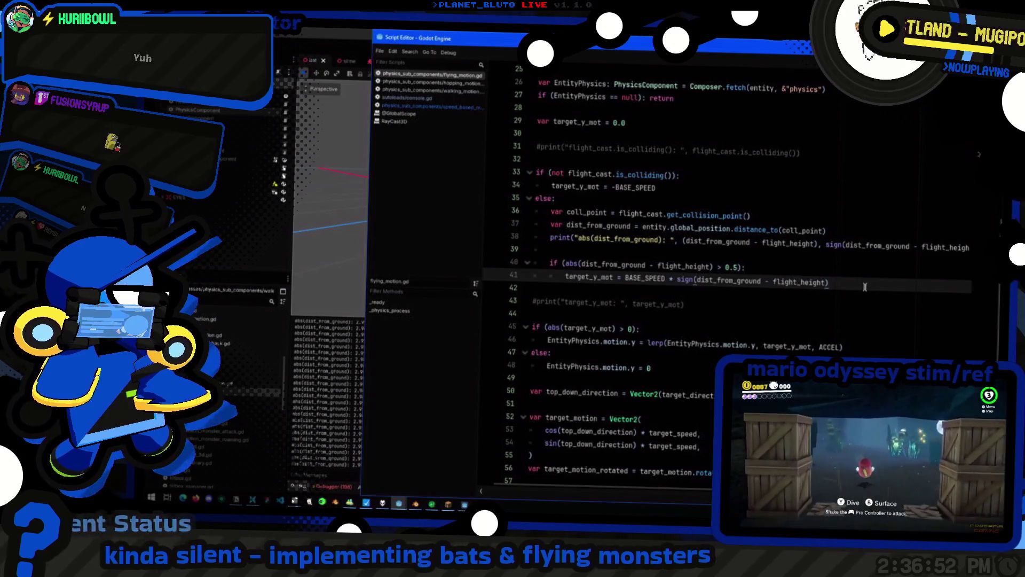
{"action": "key", "text": "Up"}
{"action": "key", "text": "End"}
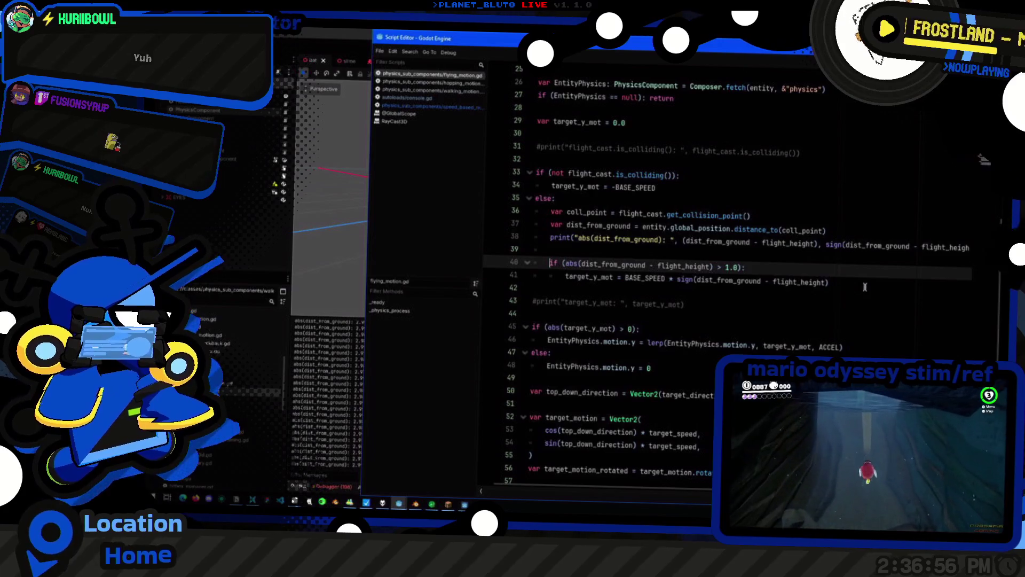
{"action": "key", "text": "alt+Tab"}
{"action": "key", "text": "alt+Tab"}
{"action": "key", "text": "alt+Tab"}
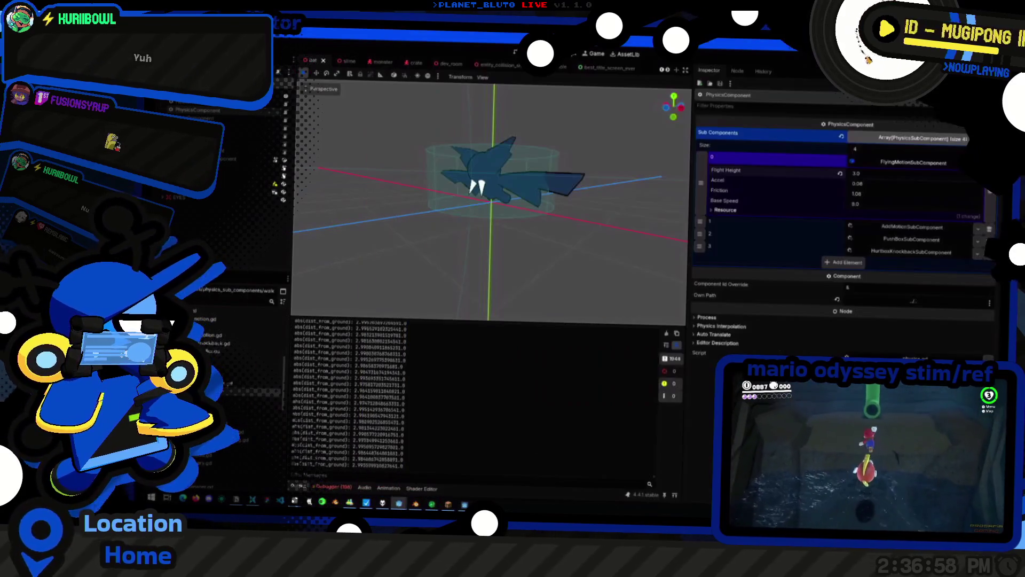
{"action": "key", "text": "alt+Tab"}
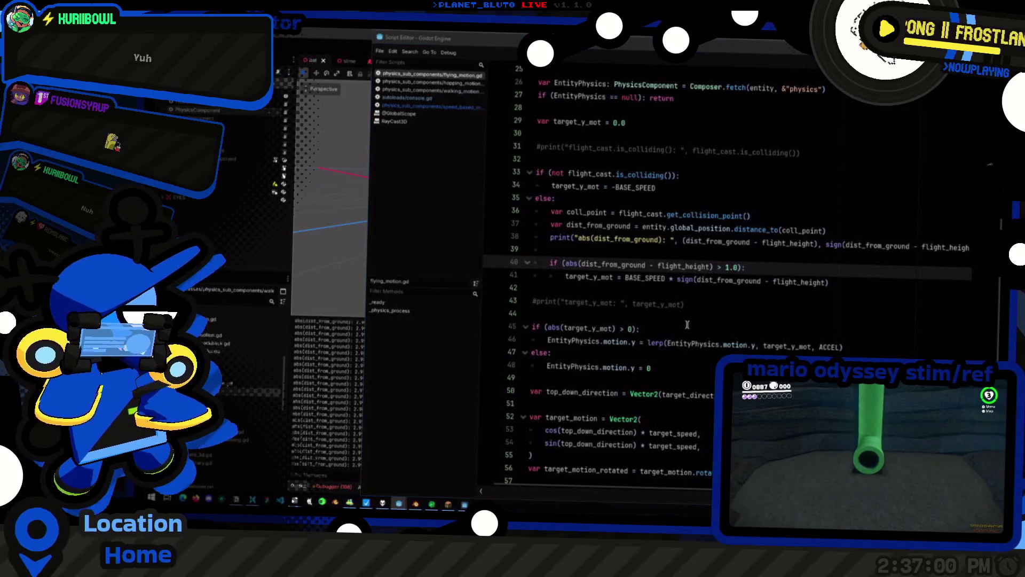
{"action": "key", "text": "F5"}
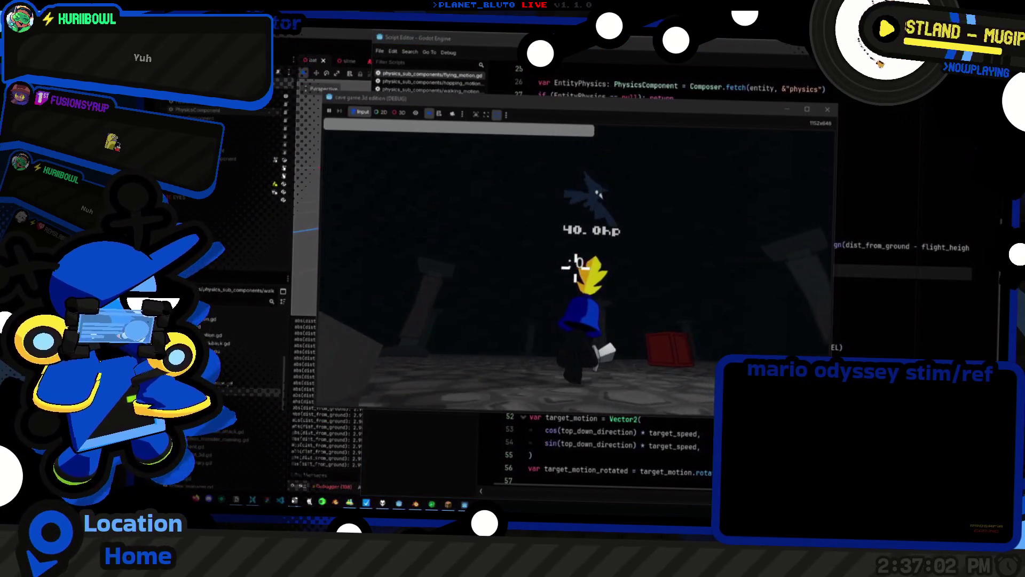
{"action": "key", "text": "F8"}
Set the bat's Flight Height to 1.0 in the Inspector and bring the running game forward
{"action": "key", "text": "alt+Tab"}
{"action": "left_click", "coordinate": [901, 174]}
{"action": "type", "text": "1"}
{"action": "key", "text": "Return"}
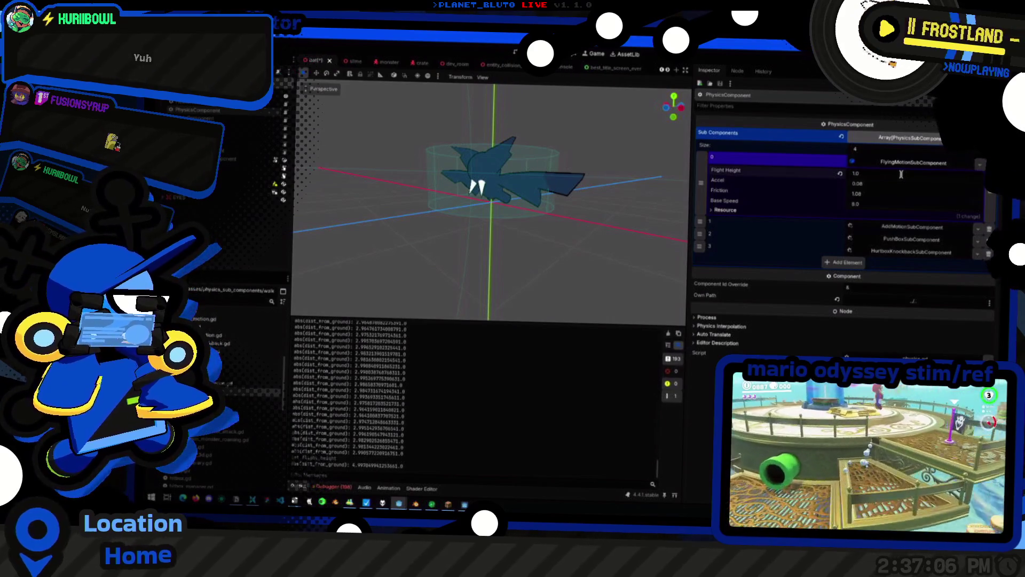
{"action": "key", "text": "alt+Tab"}
{"action": "key", "text": "alt+Tab"}
{"action": "key", "text": "Tab"}
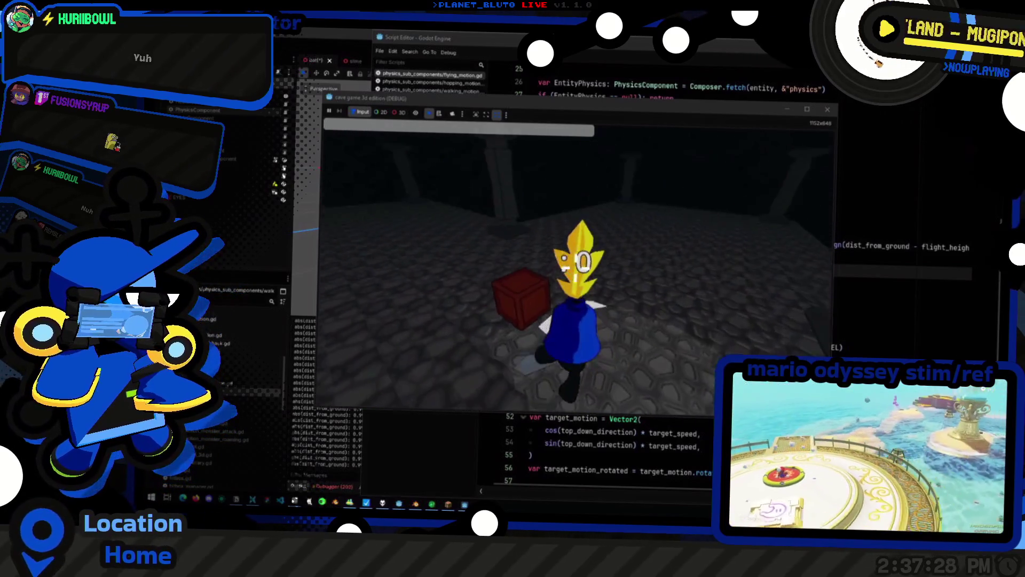
Save the bat scene, run the game hosting as the Knight, and spawn a bat with 'mon bat'
{"action": "key", "text": "F8"}
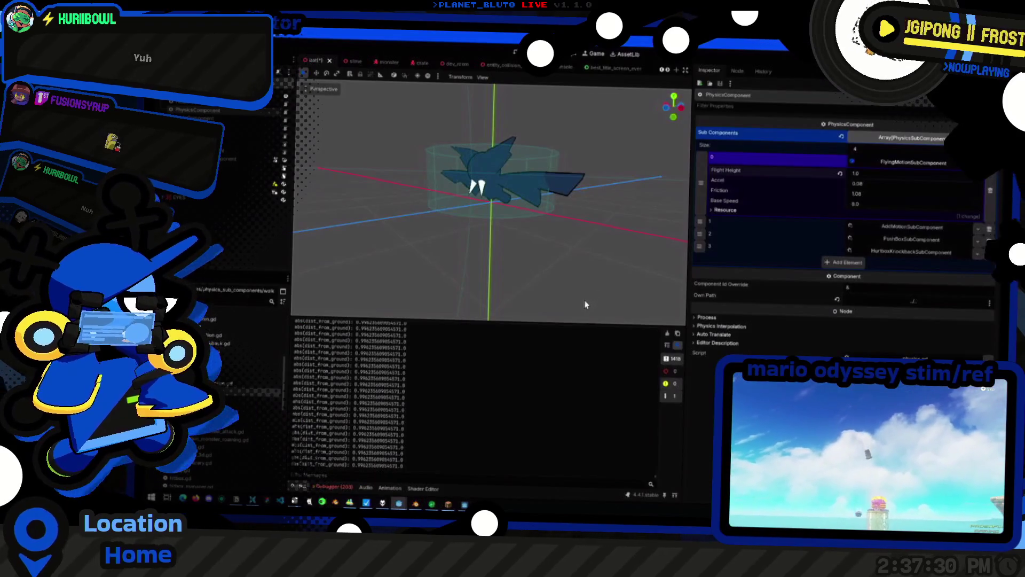
{"action": "key", "text": "ctrl+s"}
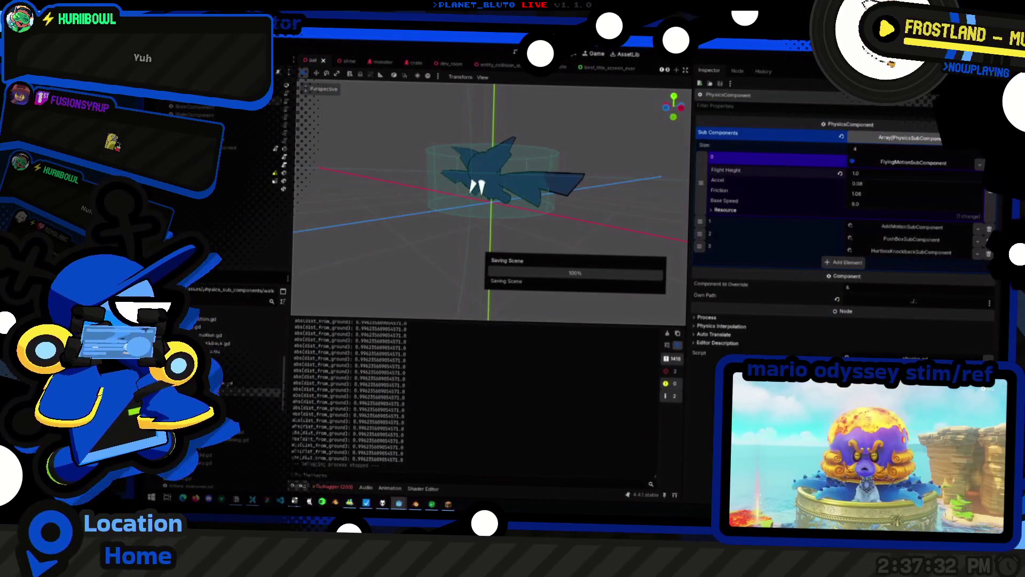
{"action": "key", "text": "F5"}
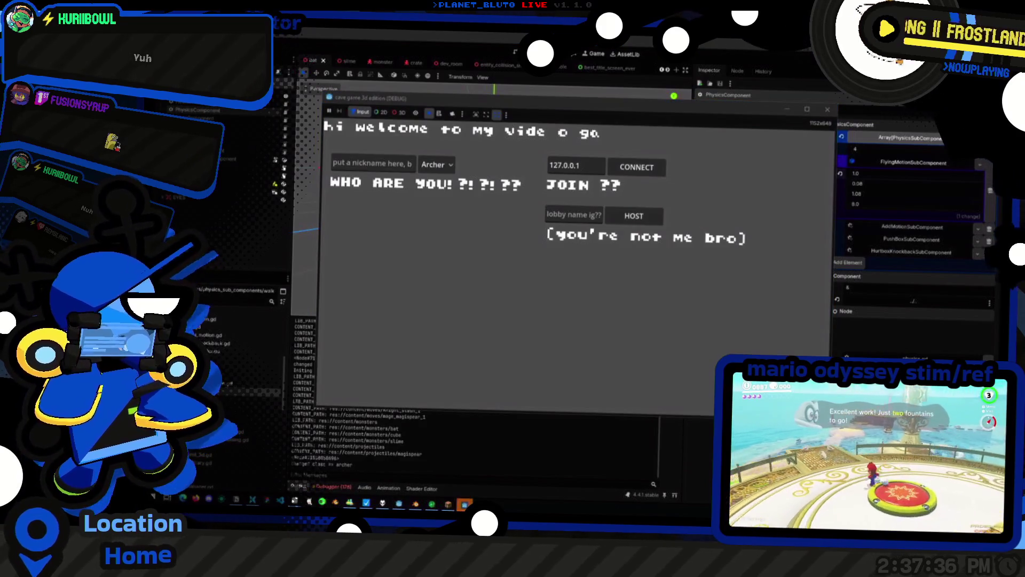
{"action": "left_click", "coordinate": [450, 194]}
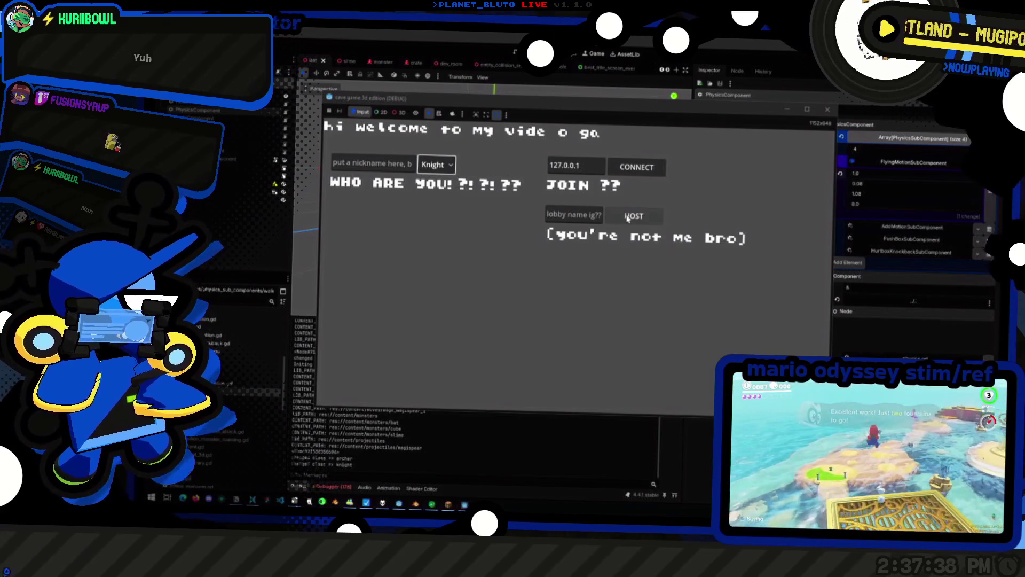
{"action": "left_click", "coordinate": [634, 216]}
{"action": "left_click", "coordinate": [642, 248]}
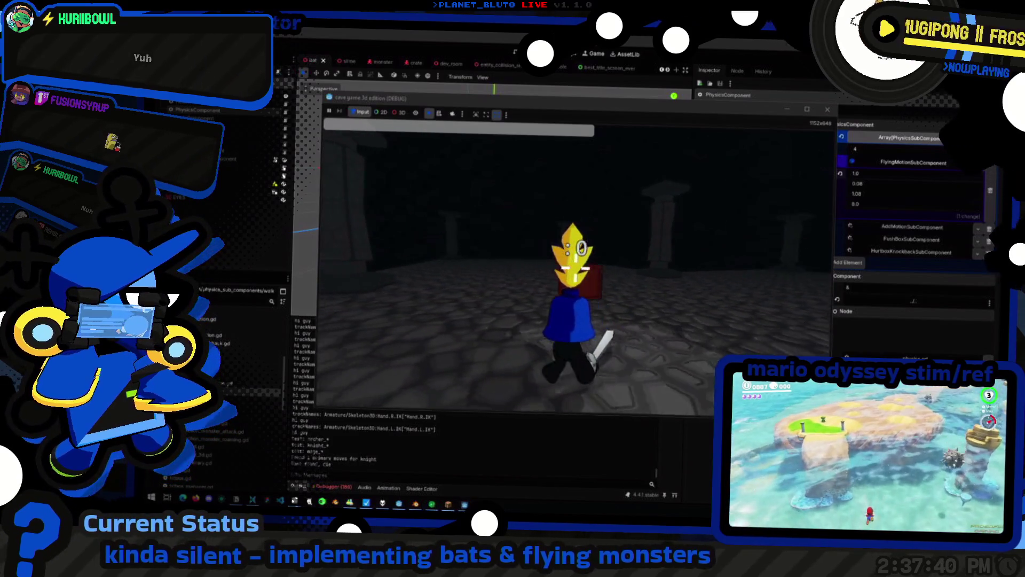
{"action": "key", "text": "grave"}
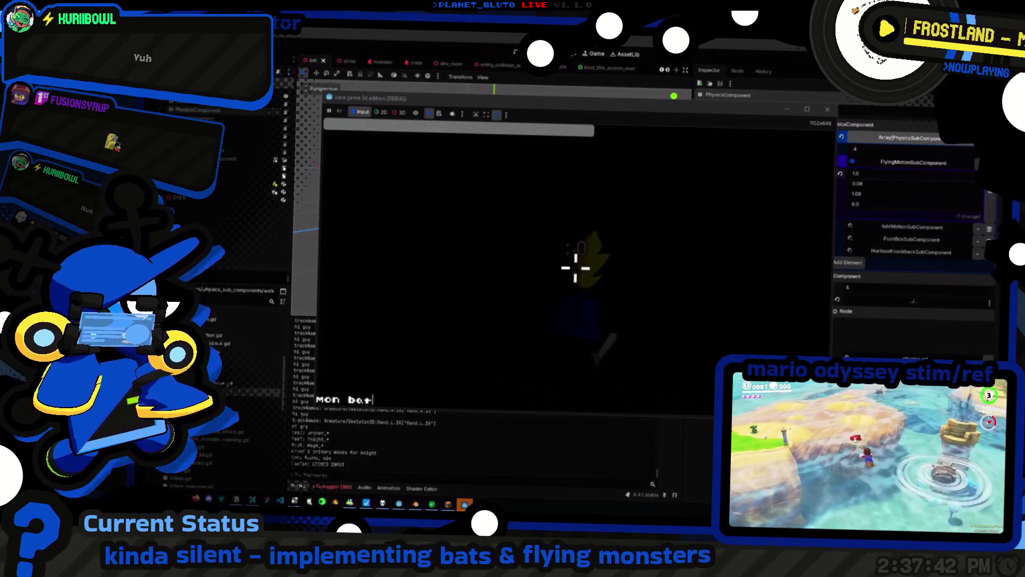
{"action": "key", "text": "Return"}
Fight the bat down to 40 hp in the cave, then stop the game
{"action": "key", "text": "w"}
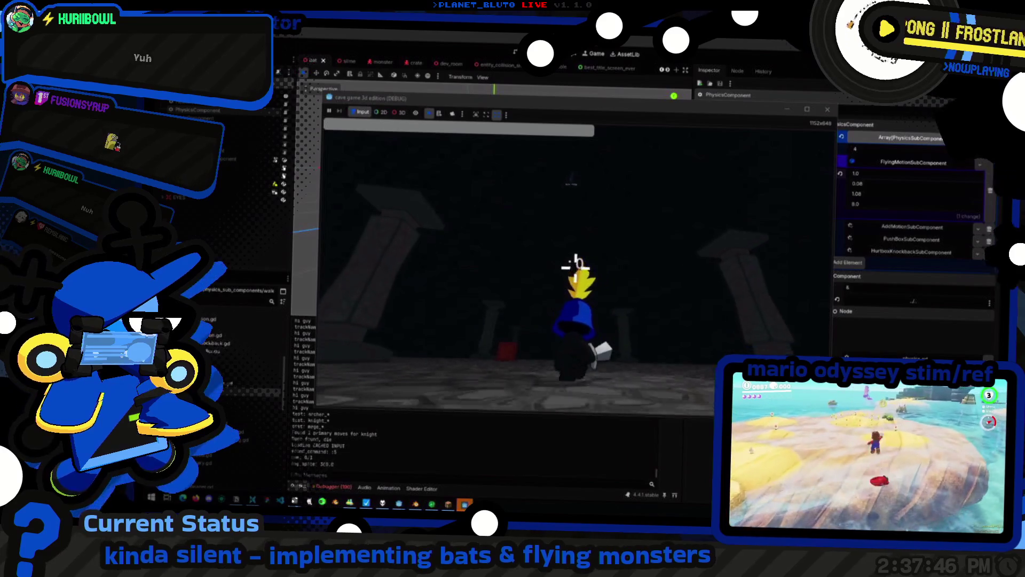
{"action": "key", "text": "d"}
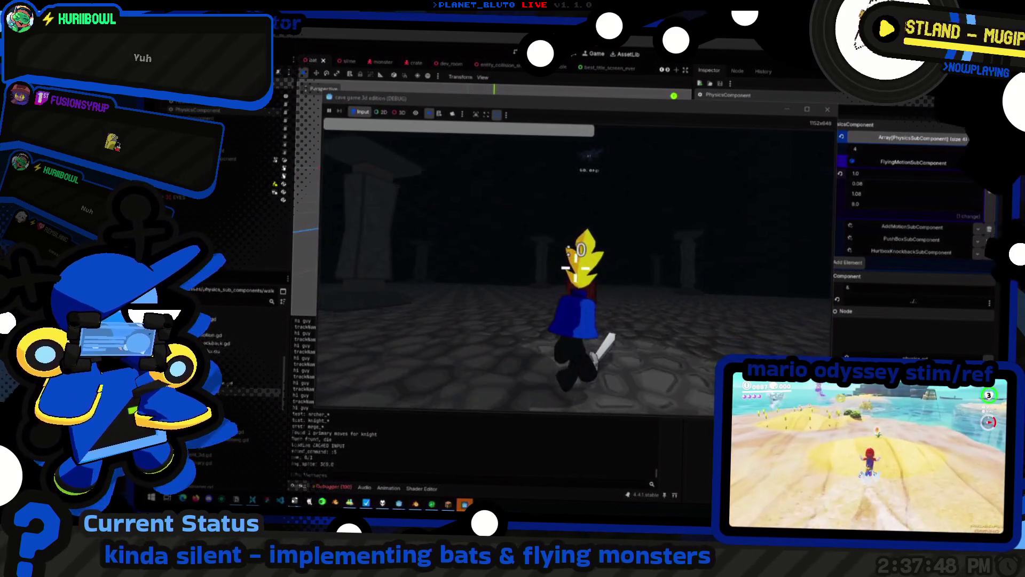
{"action": "key", "text": "w"}
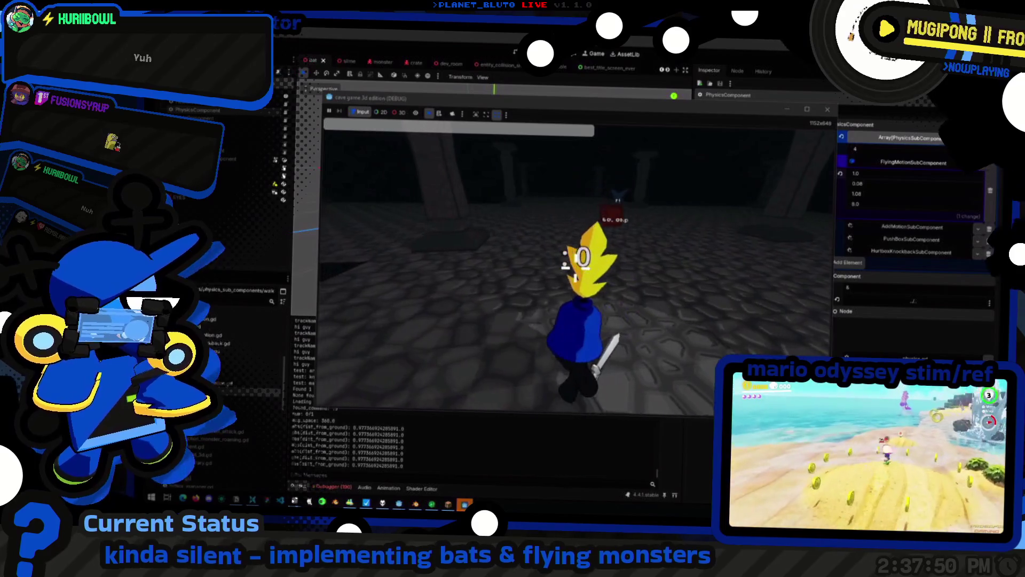
{"action": "key", "text": "d"}
{"action": "key", "text": "w"}
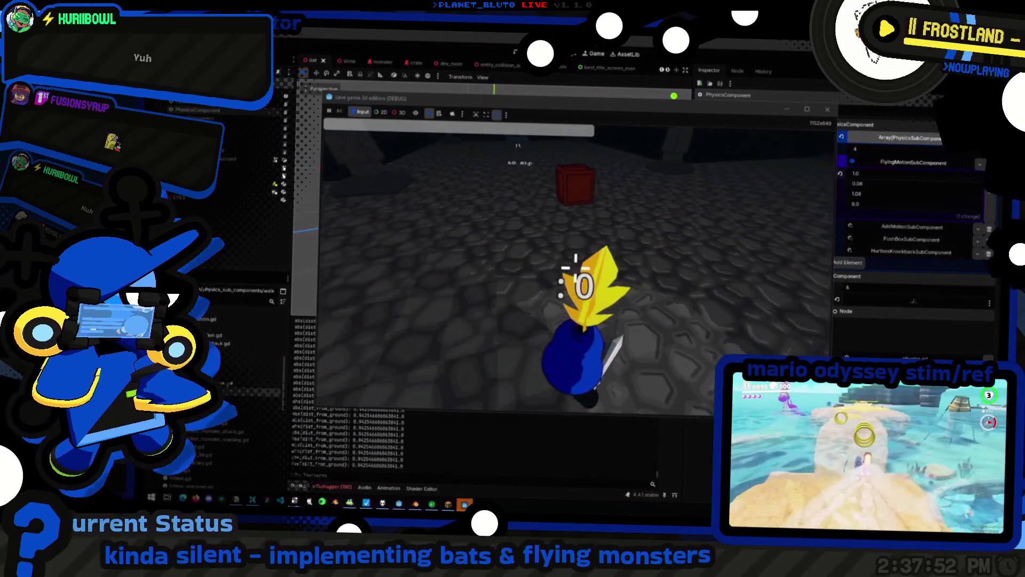
{"action": "key", "text": "w"}
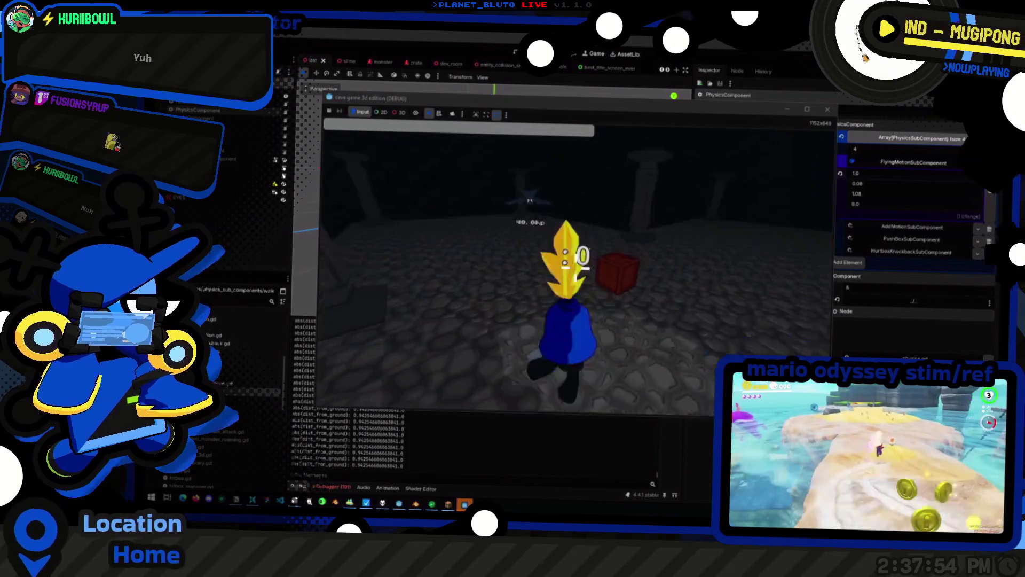
{"action": "key", "text": "d"}
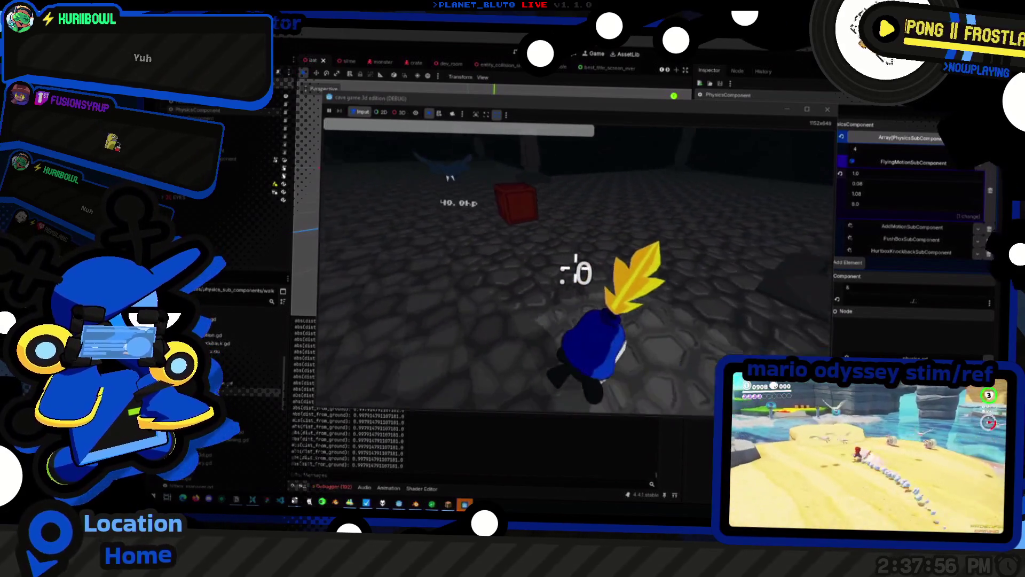
{"action": "key", "text": "s"}
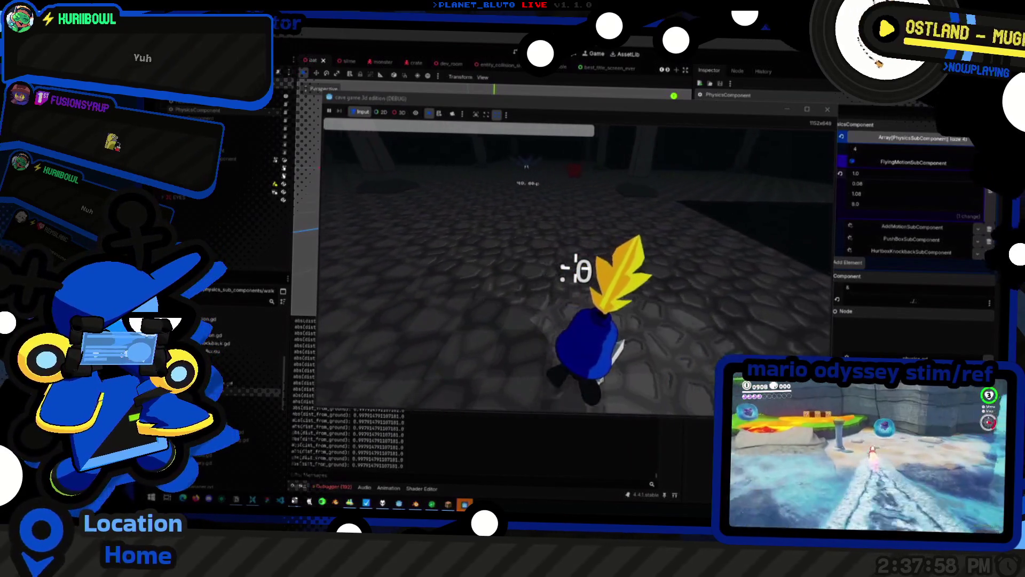
{"action": "key", "text": "s"}
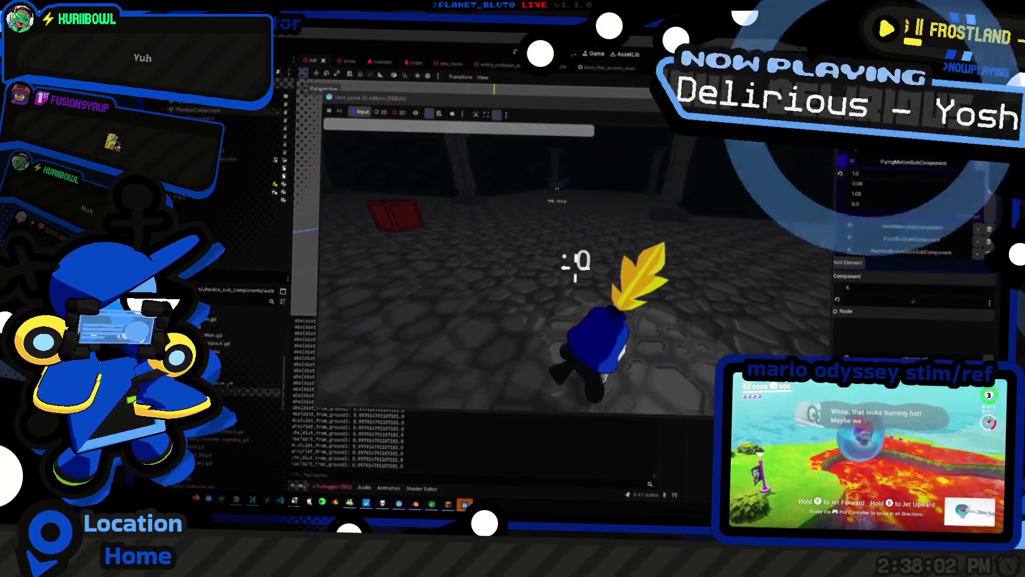
{"action": "key", "text": "s"}
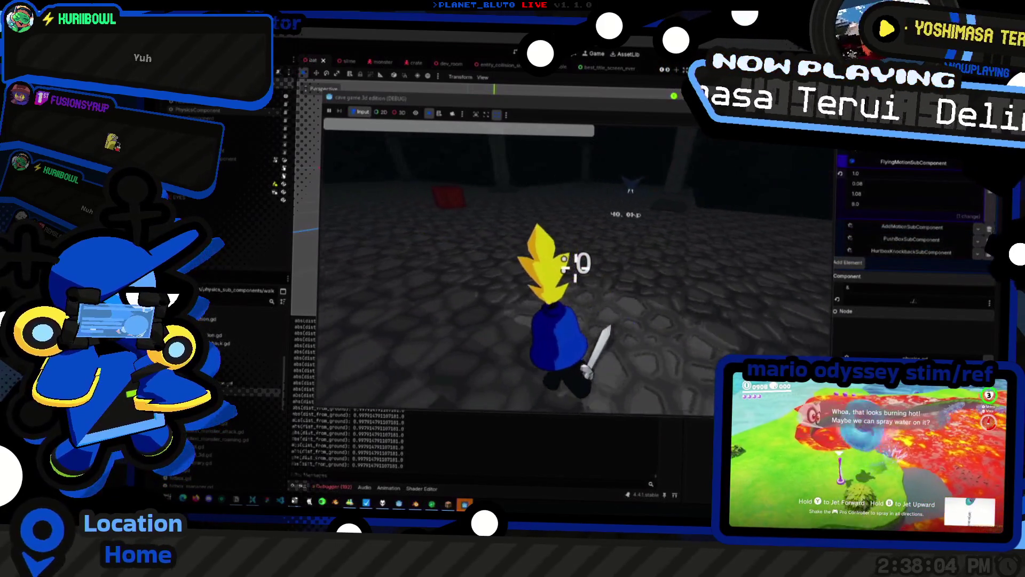
{"action": "key", "text": "s"}
{"action": "key", "text": "d"}
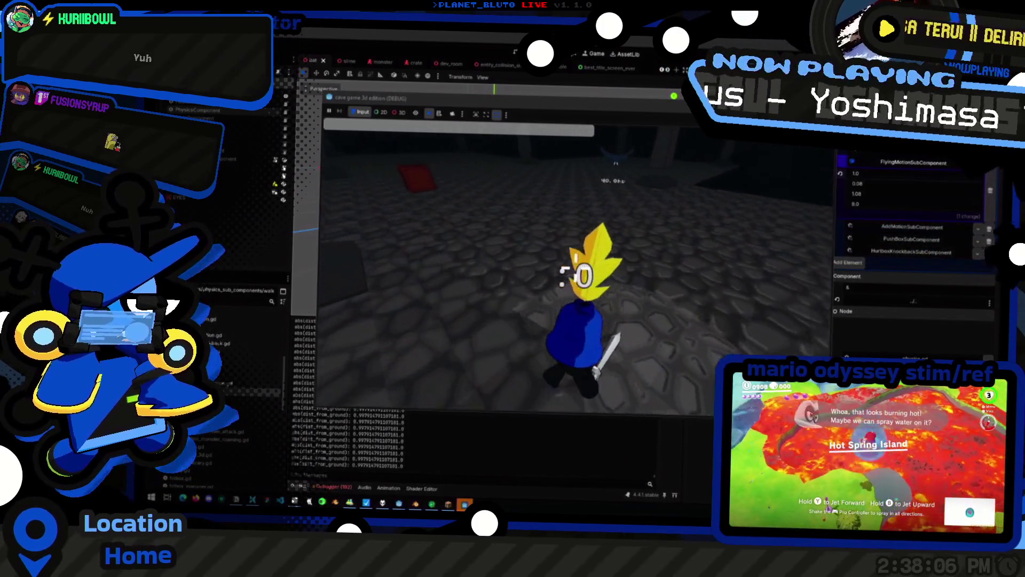
{"action": "key", "text": "w"}
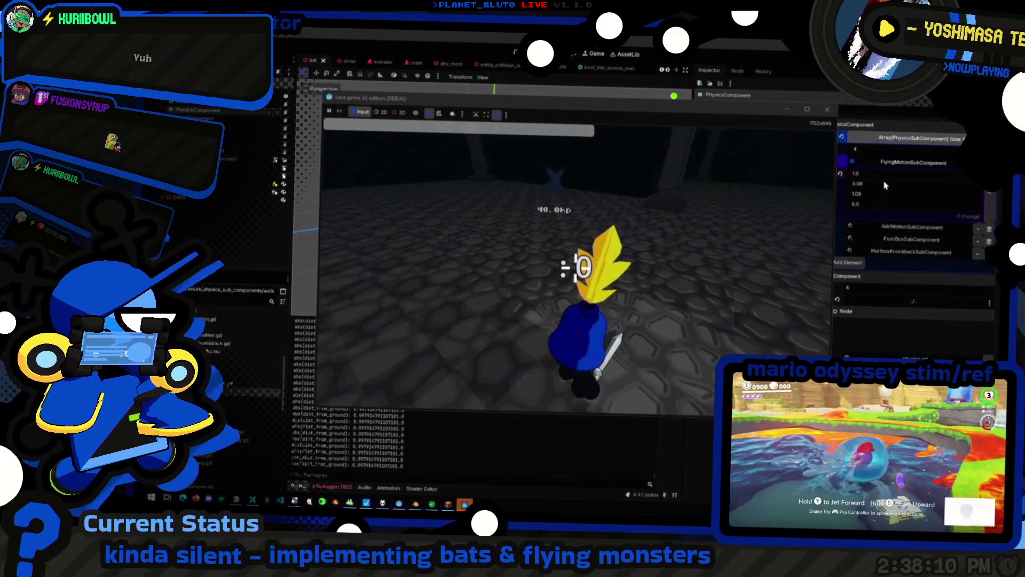
{"action": "key", "text": "F8"}
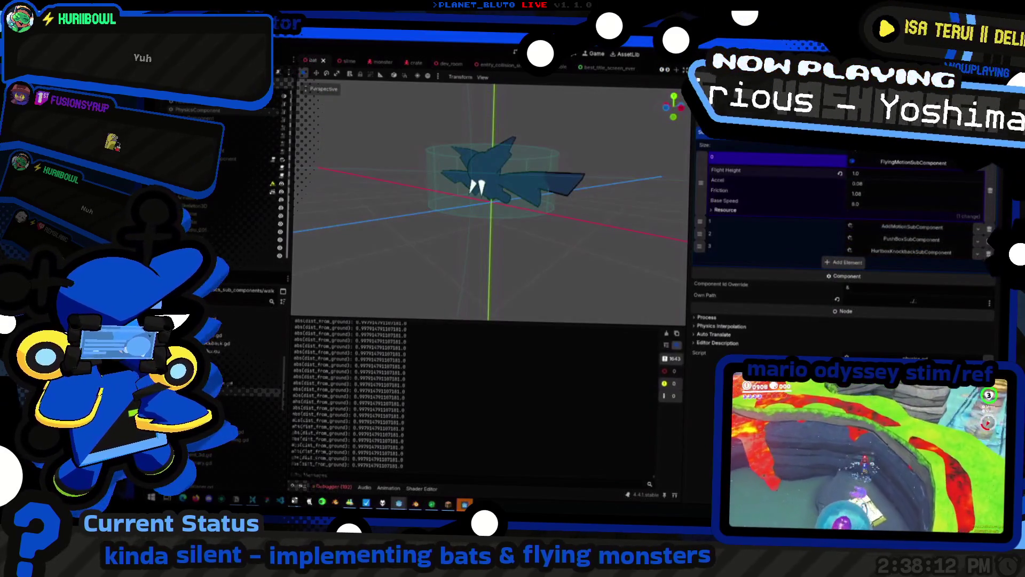
Select the bat's AnimationPlayer, do quick test runs, and review flight_height uses on line 40
{"action": "left_click", "coordinate": [190, 198]}
{"action": "key", "text": "F5"}
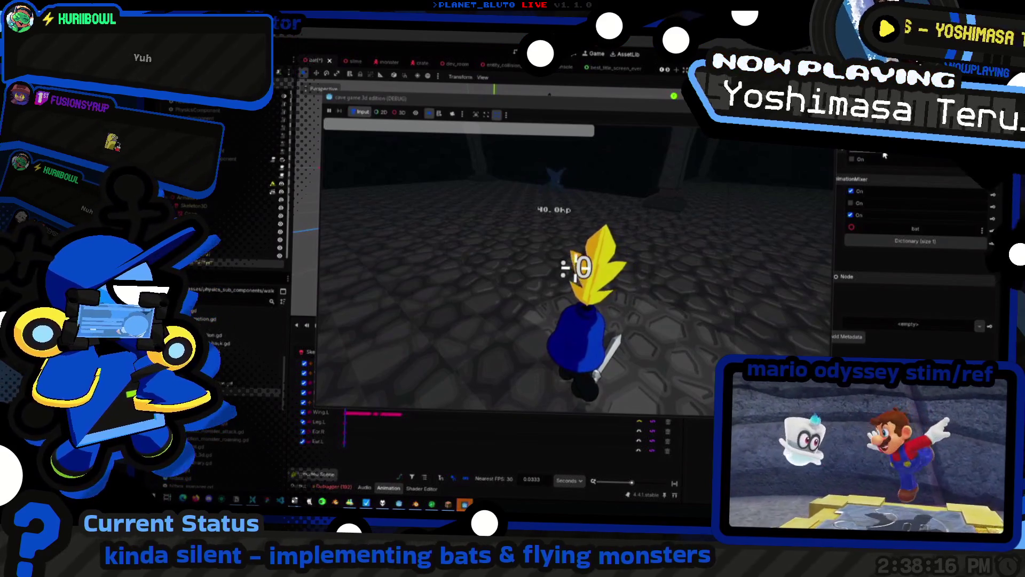
{"action": "key", "text": "F8"}
{"action": "key", "text": "F5"}
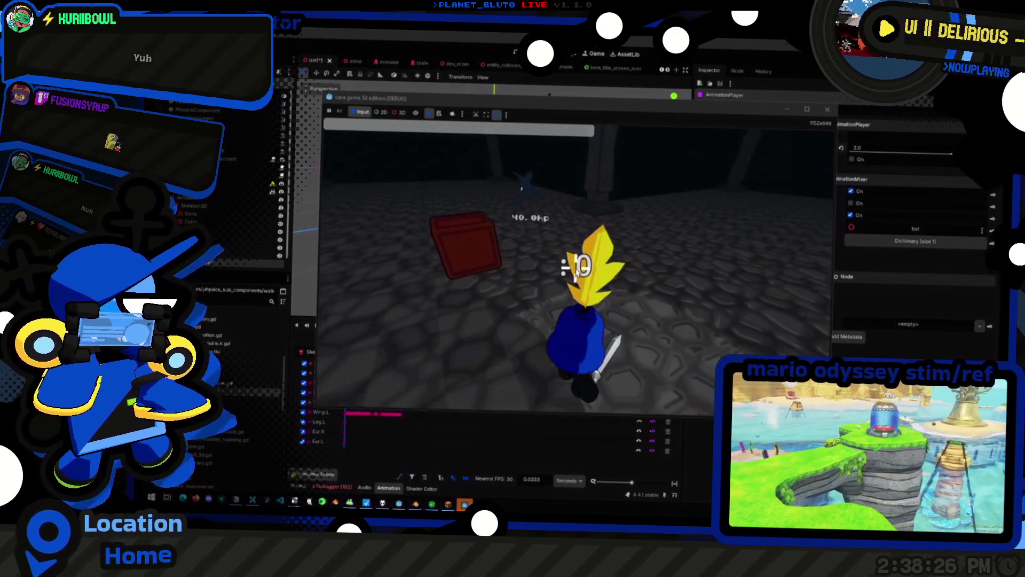
{"action": "key", "text": "F8"}
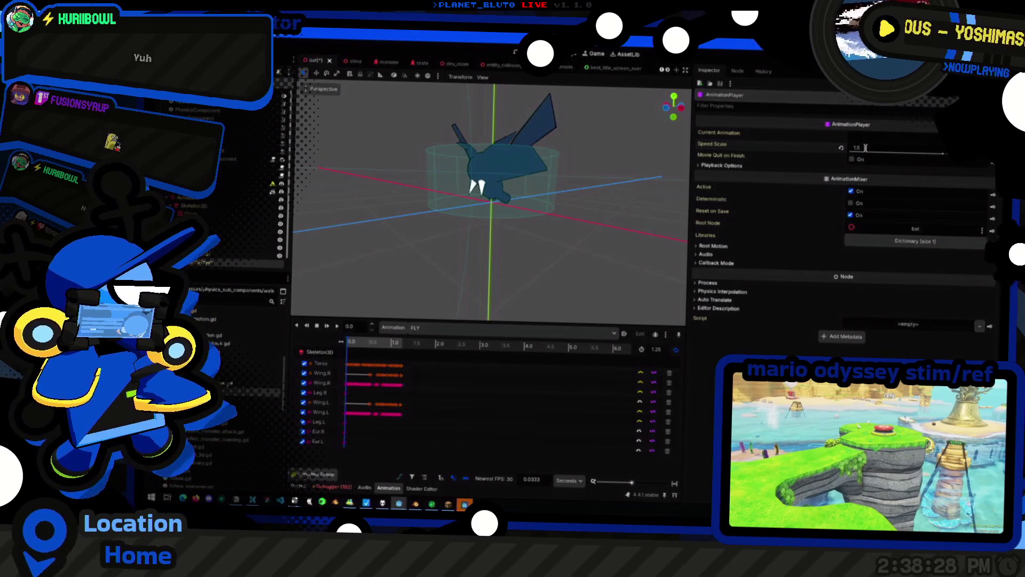
{"action": "key", "text": "F5"}
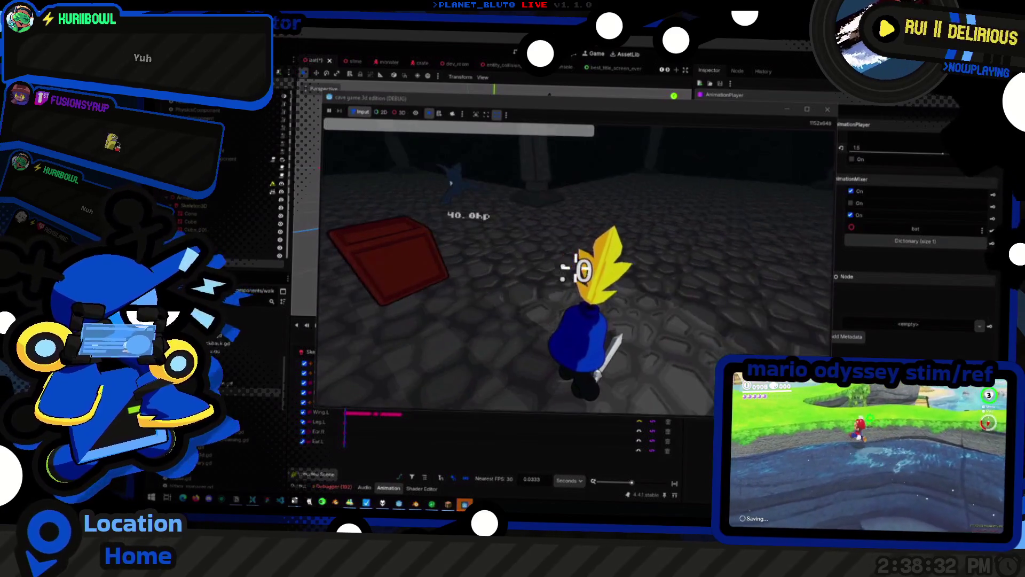
{"action": "key", "text": "alt+Tab"}
{"action": "left_click", "coordinate": [823, 269]}
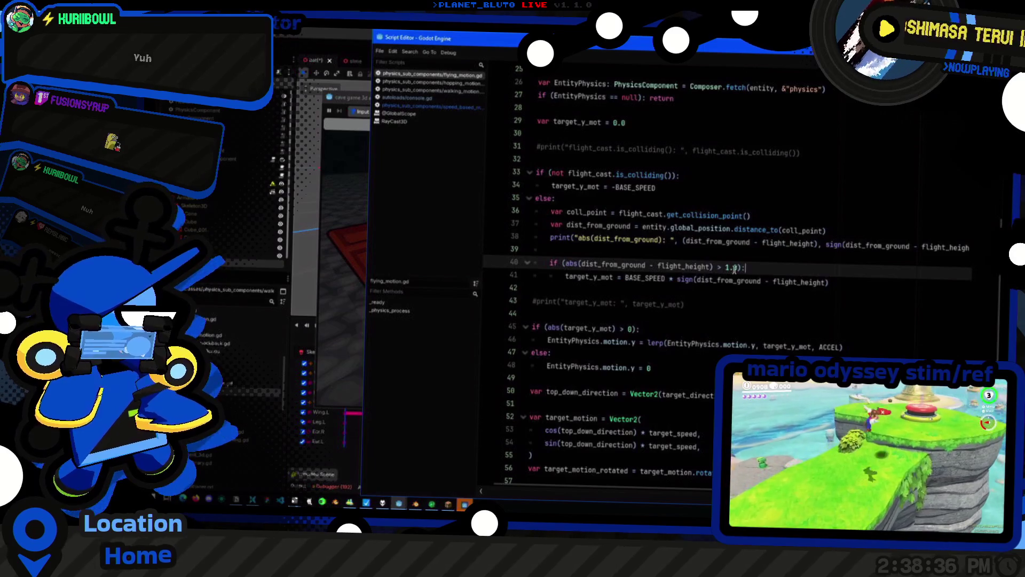
{"action": "double_click", "coordinate": [691, 267]}
{"action": "left_click", "coordinate": [728, 268]}
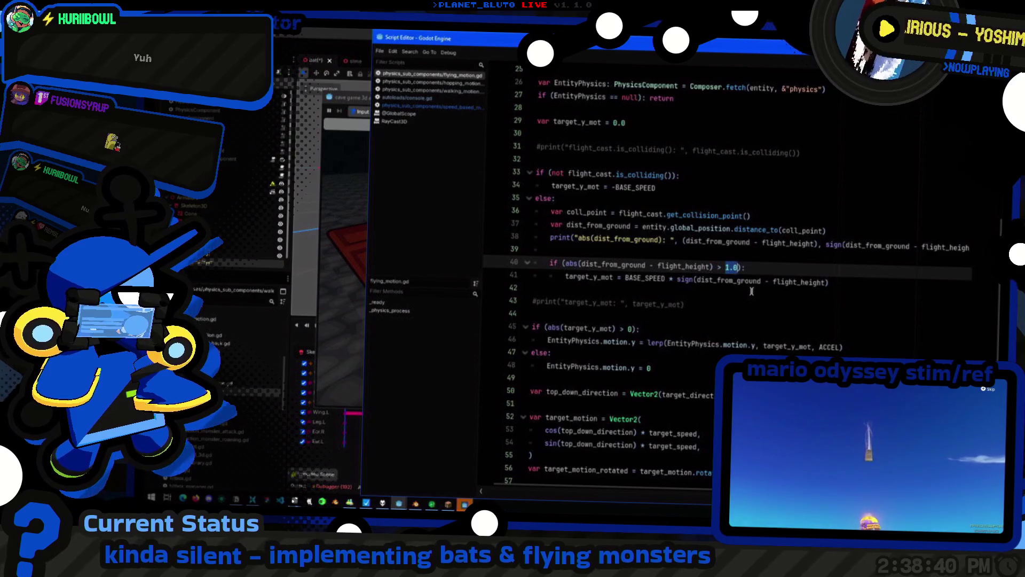
{"action": "key", "text": "alt+F4"}
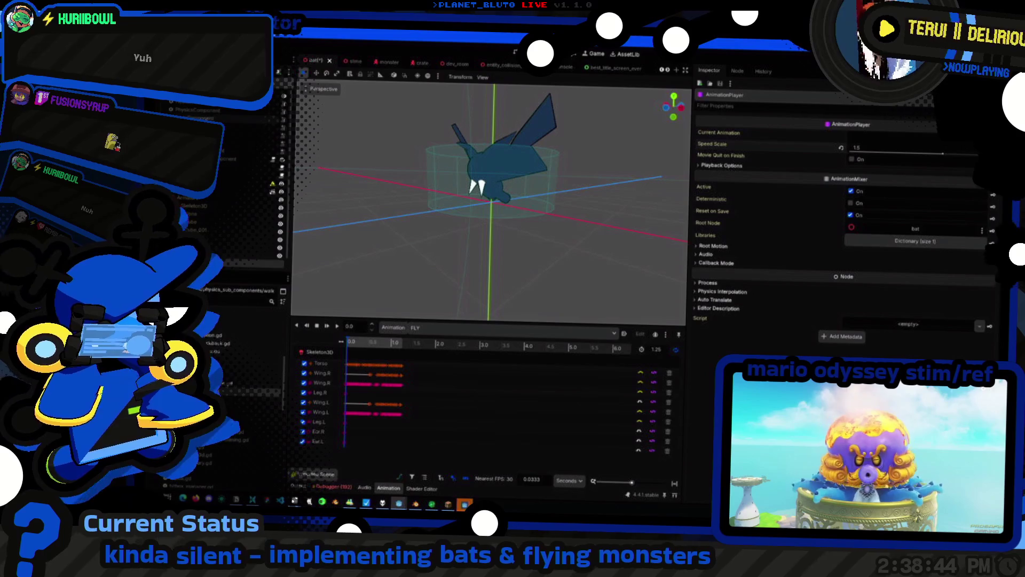
Expand FlyingMotionSubComponent's settings, run the game, spawn bats with 'mon bat 12', then stop
{"action": "left_click", "coordinate": [208, 112]}
{"action": "left_click", "coordinate": [889, 162]}
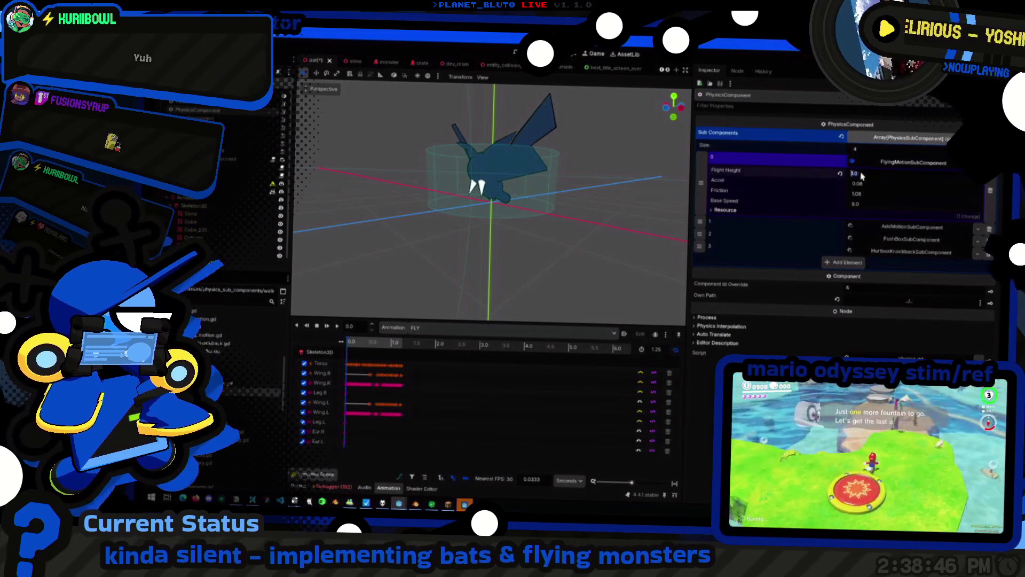
{"action": "key", "text": "F5"}
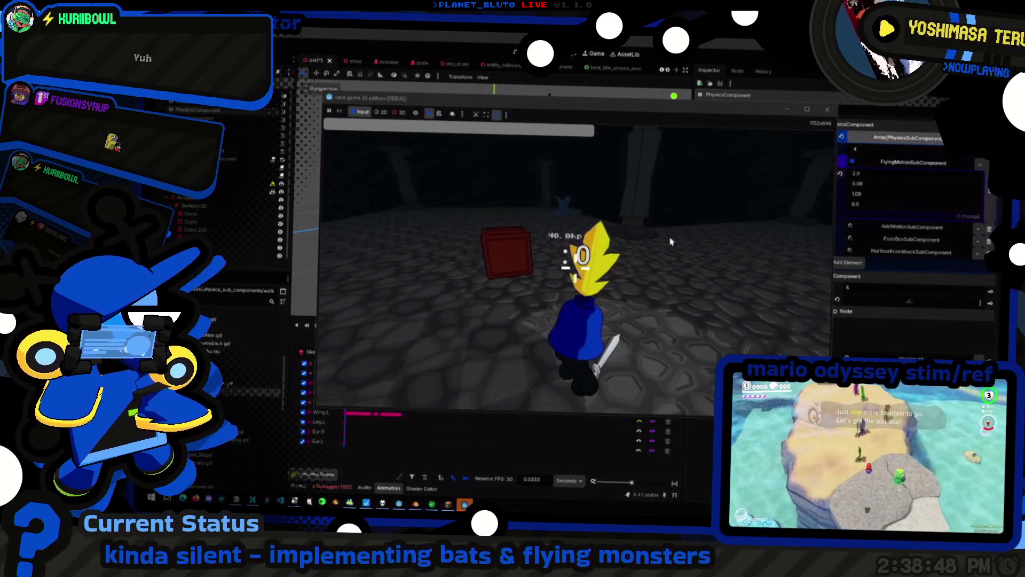
{"action": "left_click", "coordinate": [672, 242]}
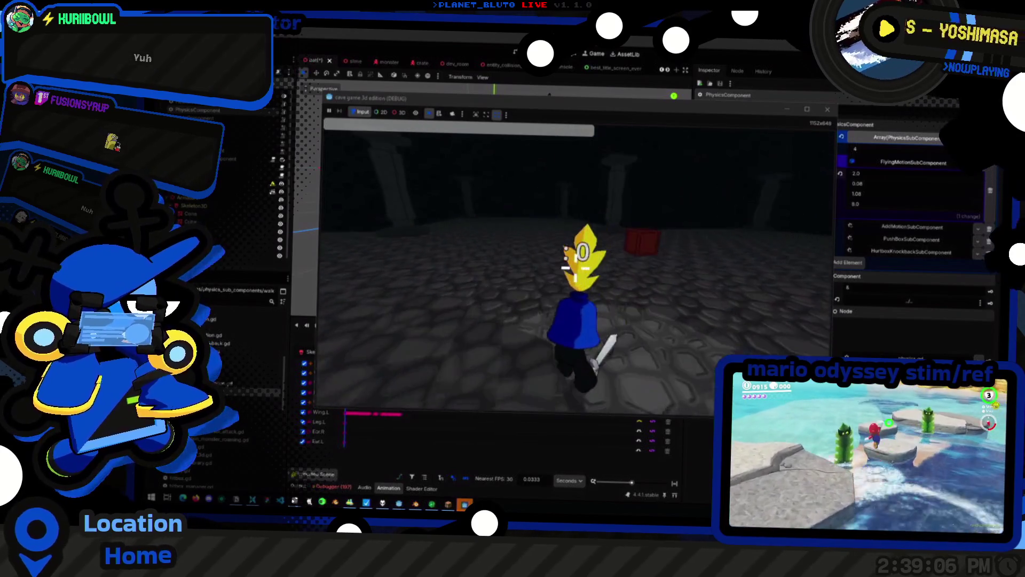
{"action": "key", "text": "grave"}
{"action": "type", "text": "mon bat 12"}
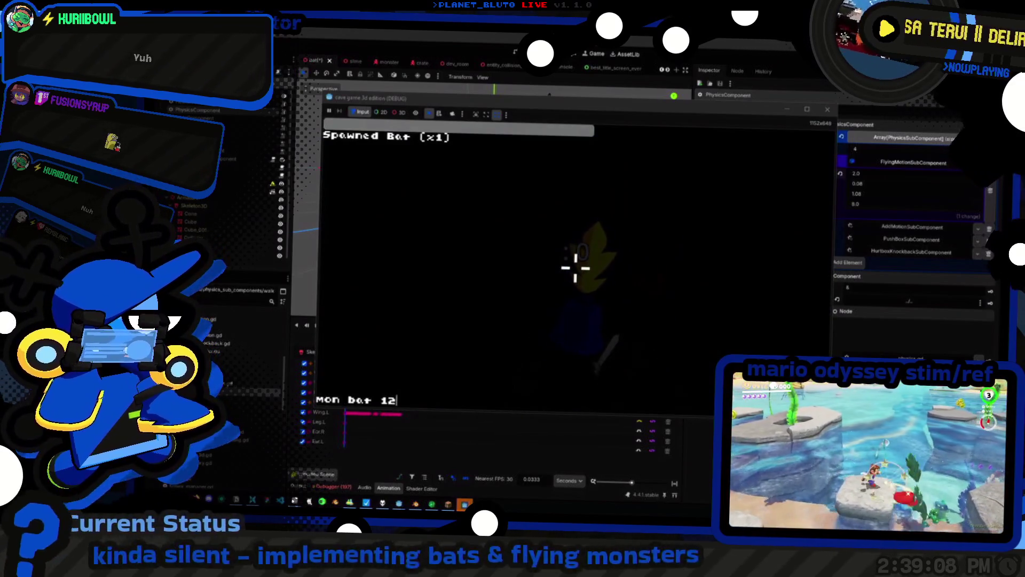
{"action": "key", "text": "Return"}
{"action": "key", "text": "grave"}
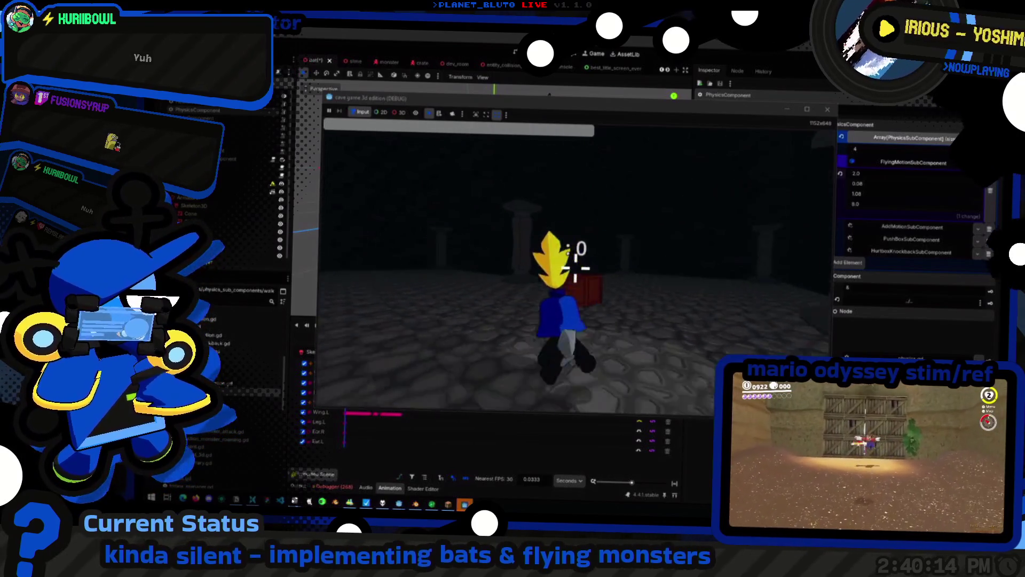
{"action": "key", "text": "F8"}
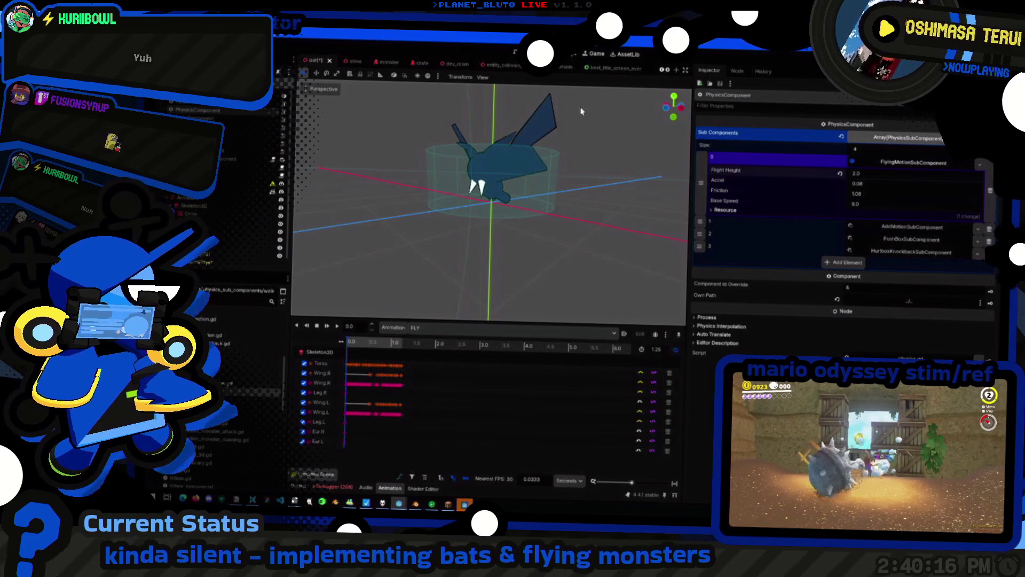
Open flying_motion.gd and go to the end of the else line around line 47
{"action": "left_click", "coordinate": [569, 56]}
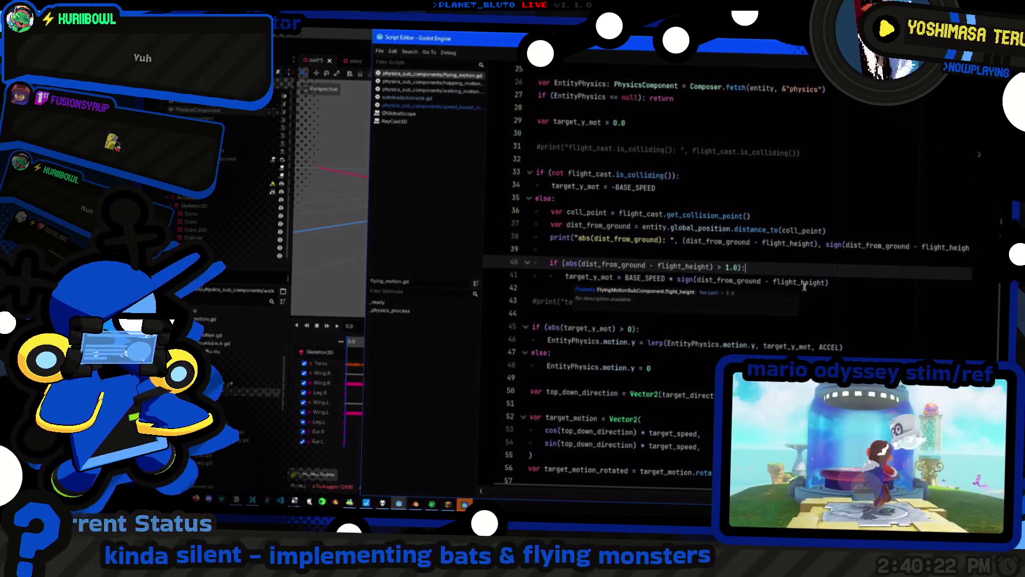
{"action": "left_click", "coordinate": [687, 357]}
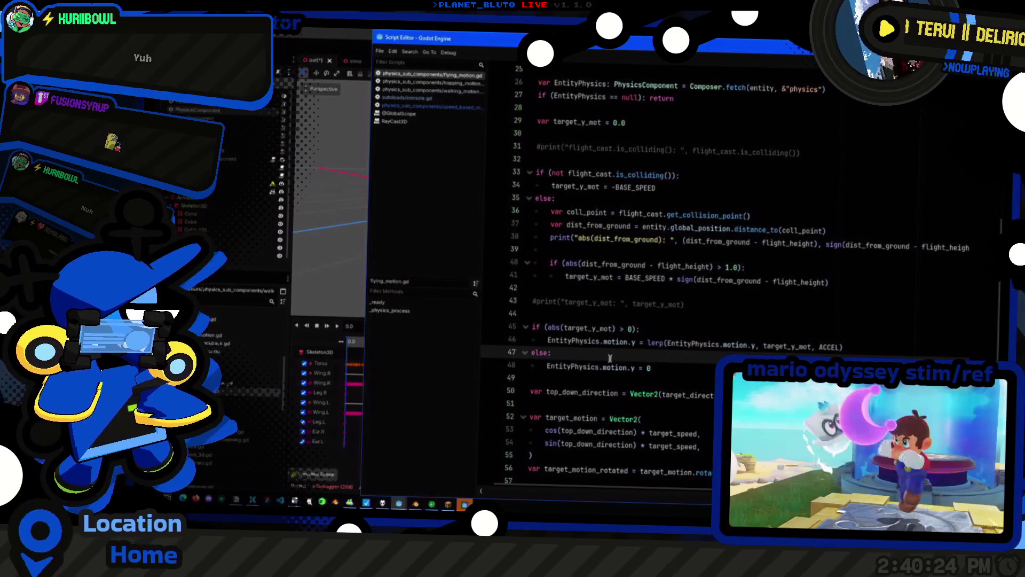
{"action": "scroll", "coordinate": [610, 358], "scroll_direction": "down", "scroll_amount": 4}
{"action": "scroll", "coordinate": [616, 366], "scroll_direction": "up", "scroll_amount": 3}
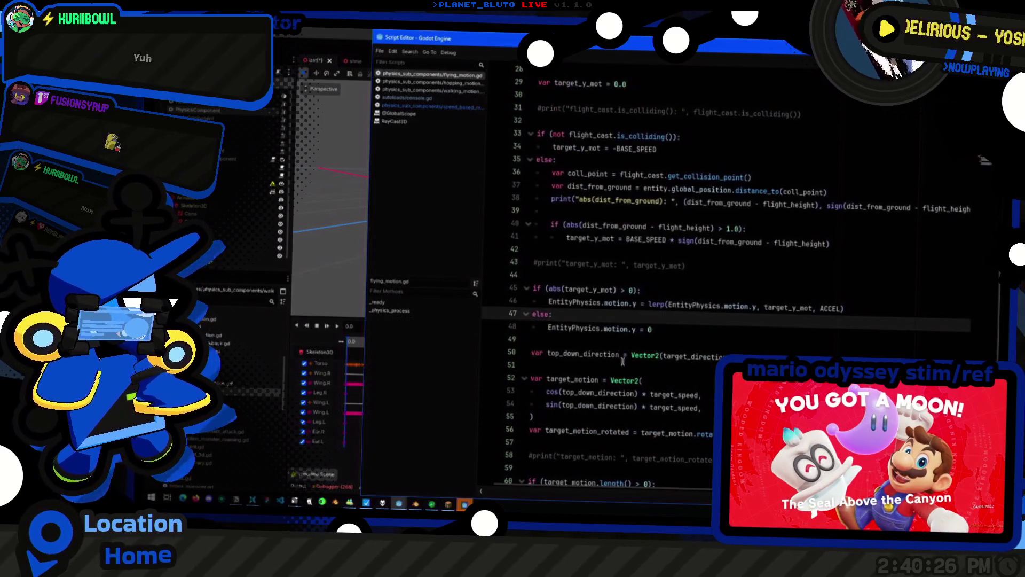
{"action": "left_click", "coordinate": [639, 329]}
{"action": "key", "text": "shift+Home"}
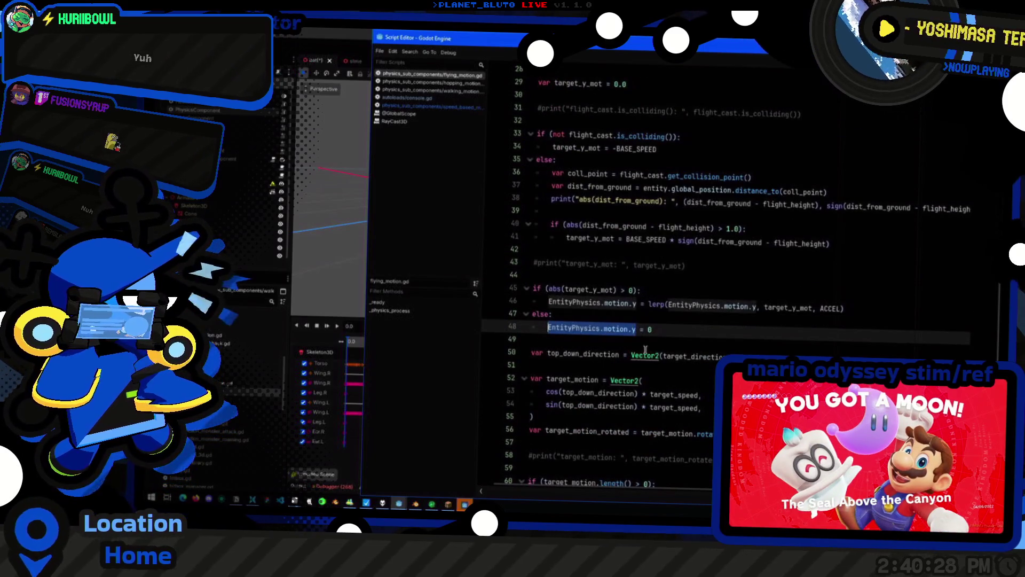
{"action": "left_click", "coordinate": [614, 286]}
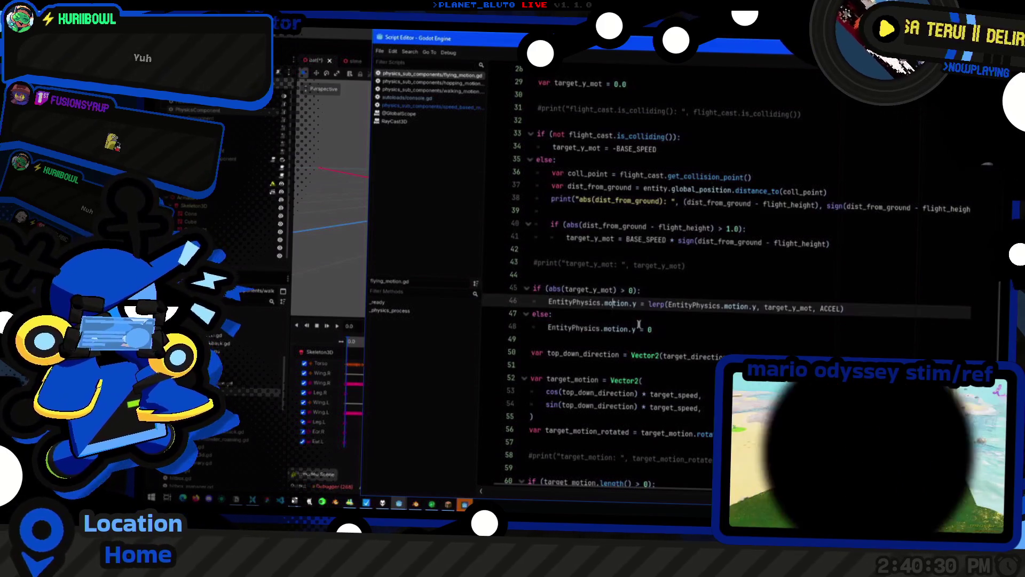
{"action": "scroll", "coordinate": [639, 325], "scroll_direction": "down", "scroll_amount": 4}
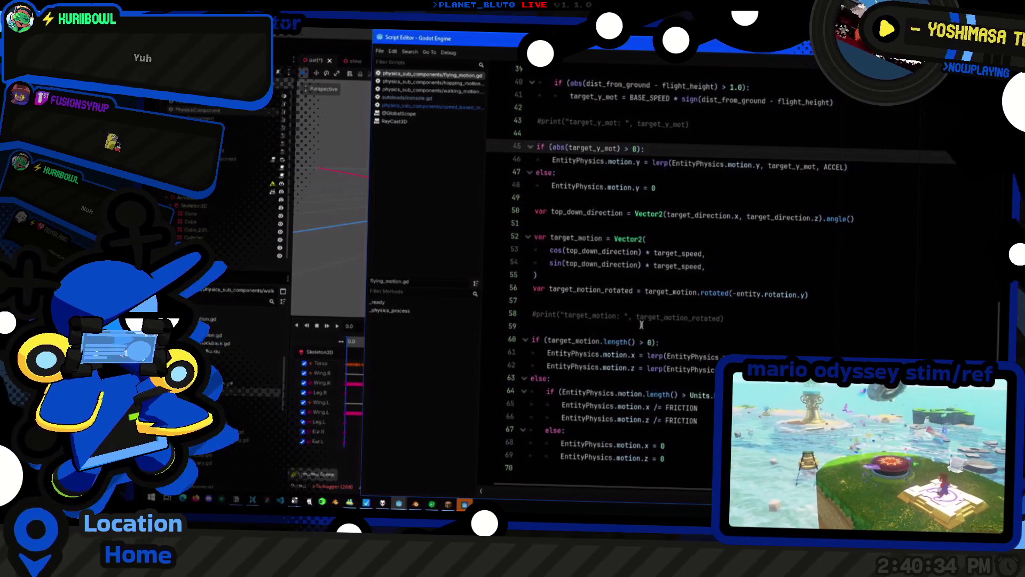
{"action": "left_click", "coordinate": [626, 172]}
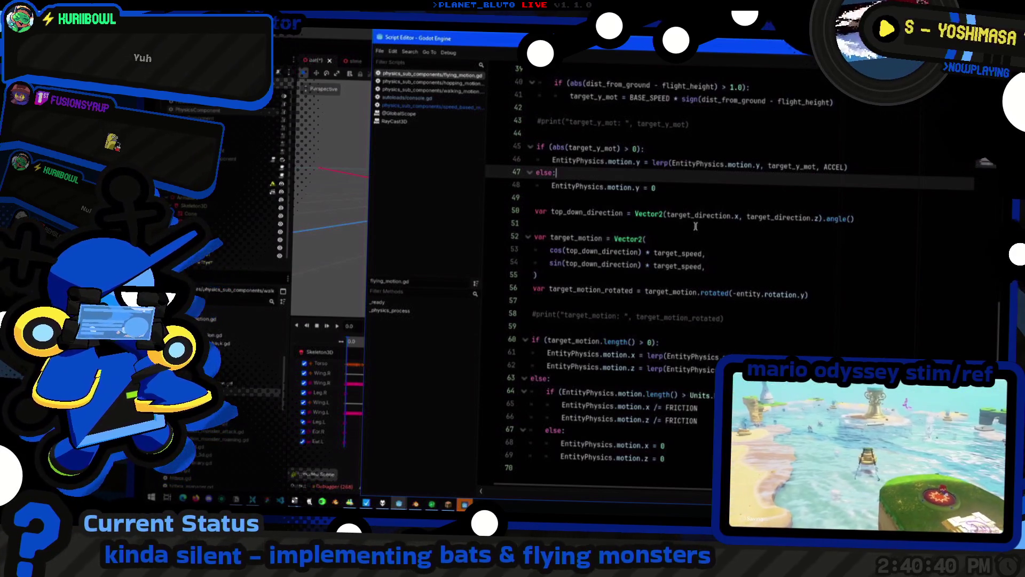
Insert 'if EntityPhysics.motion.y > Units.BASICALLY_ZERO:' under the else, indenting the zeroing line beneath it
{"action": "key", "text": "Return"}
{"action": "type", "text": "if (EntityPhysics.motion.y"}
{"action": "type", "text": " > Units.Ba"}
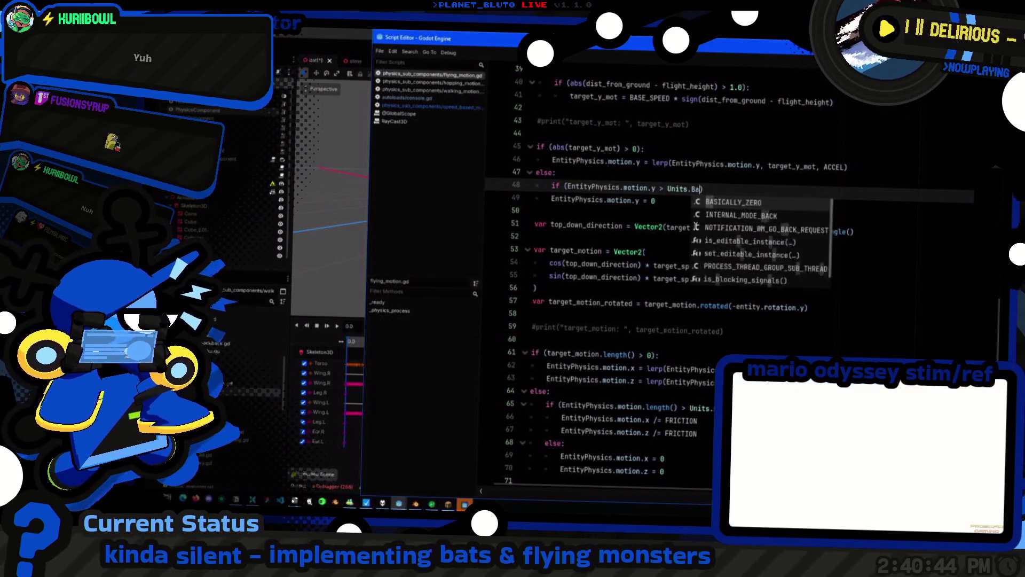
{"action": "key", "text": "Return"}
{"action": "type", "text": ":"}
{"action": "key", "text": "Down"}
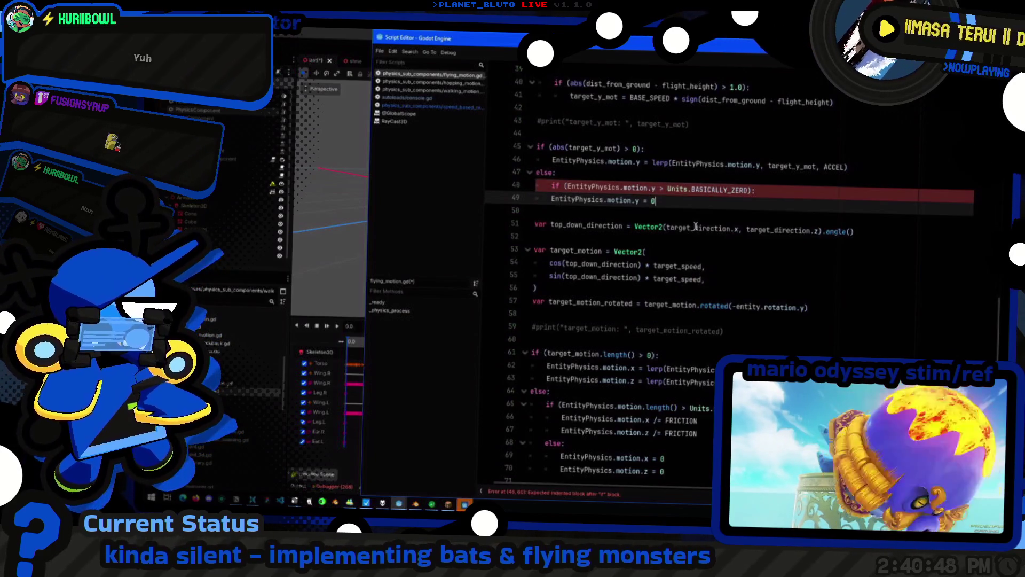
{"action": "key", "text": "Tab"}
{"action": "key", "text": "End"}
{"action": "key", "text": "Return"}
Add an else branch that sets EntityPhysics.motion.y to 0
{"action": "type", "text": ":"}
{"action": "key", "text": "Return"}
{"action": "type", "text": "EntityPhysics.motion.y"}
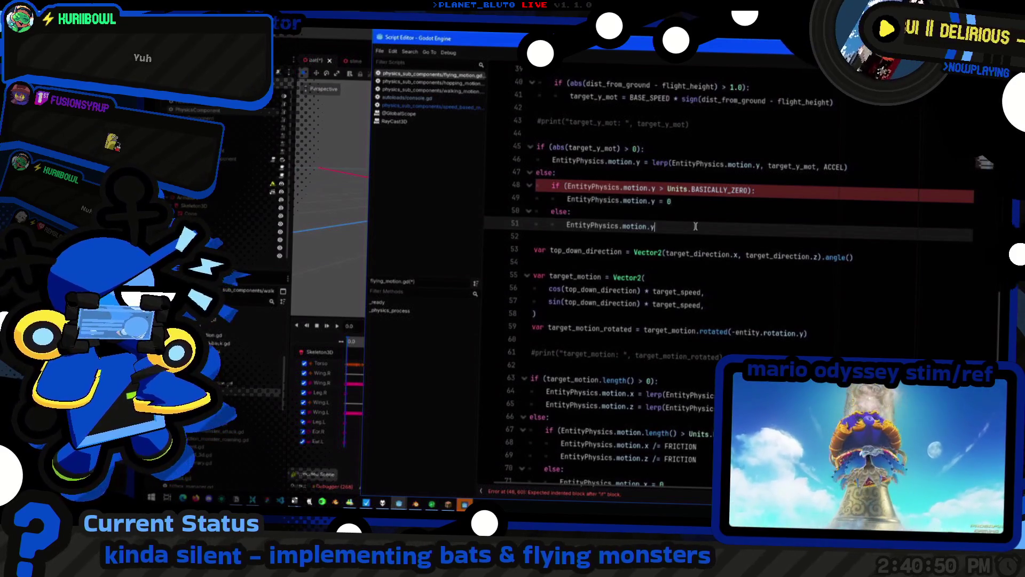
{"action": "key", "text": "Up"}
{"action": "key", "text": "shift+End"}
{"action": "key", "text": "ctrl+c"}
{"action": "key", "text": "Down"}
{"action": "key", "text": "Down"}
{"action": "key", "text": "End"}
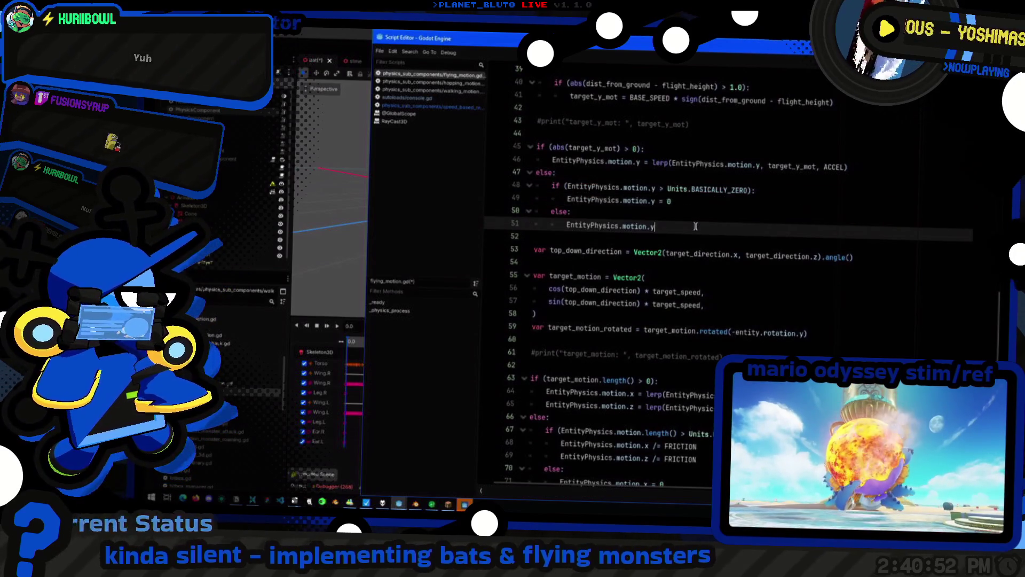
{"action": "key", "text": "ctrl+v"}
{"action": "key", "text": "Up"}
{"action": "key", "text": "Up"}
{"action": "key", "text": "End"}
{"action": "key", "text": "BackSpace"}
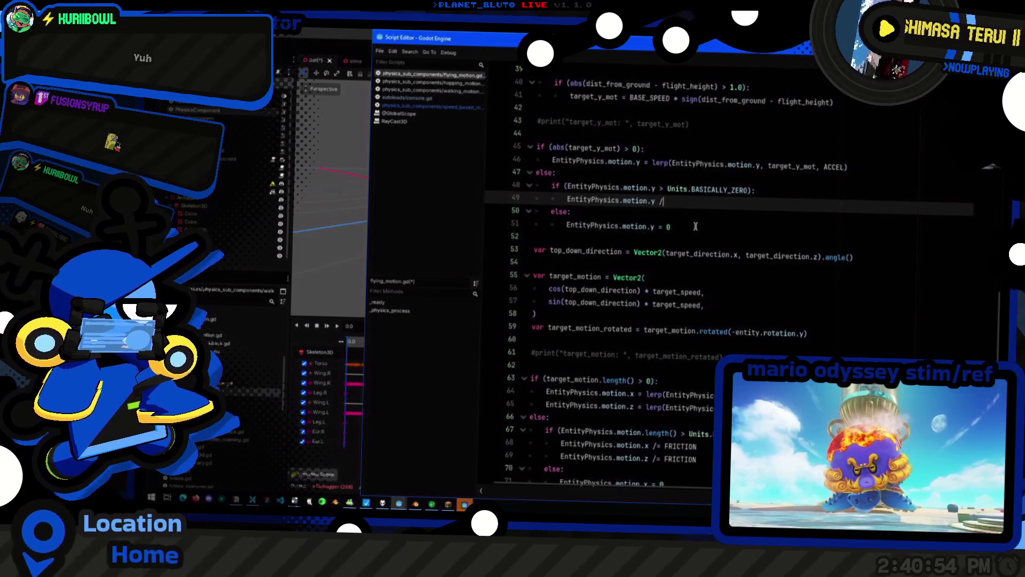
Rewrite line 49 so motion.y is divided by FRICTION
{"action": "key", "text": "alt+Tab"}
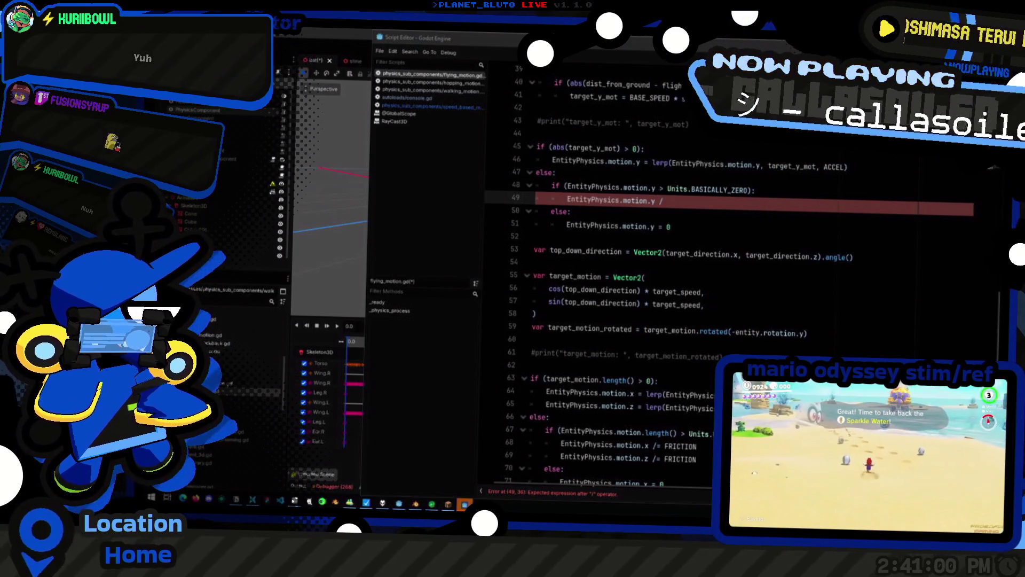
{"action": "left_click", "coordinate": [682, 204]}
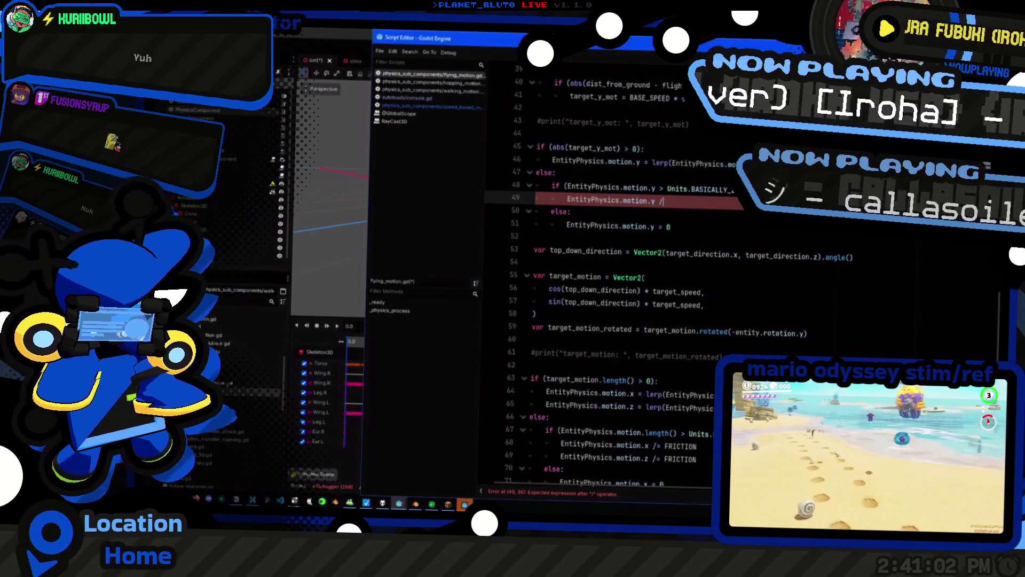
{"action": "type", "text": "= FRICTION"}
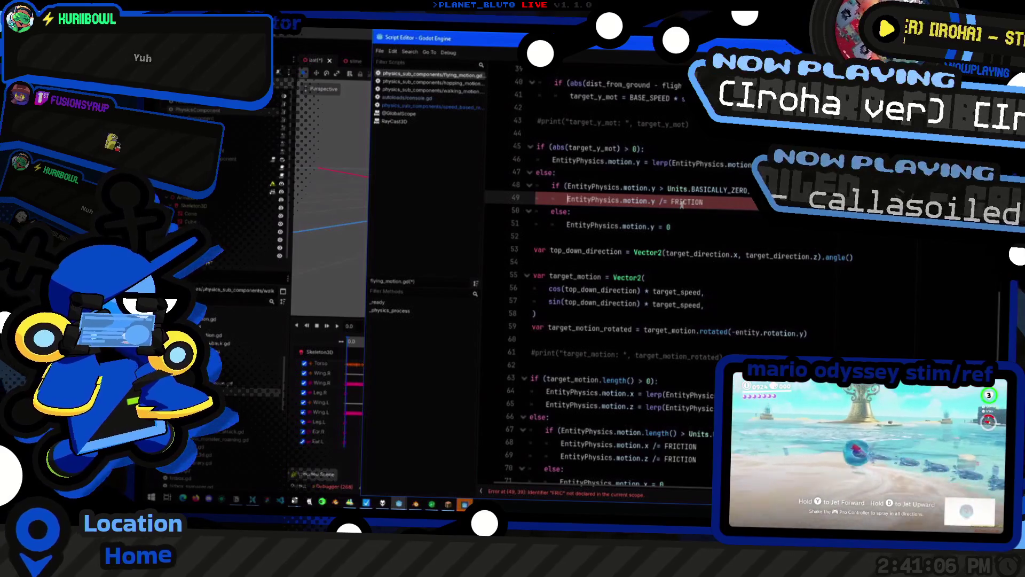
{"action": "key", "text": "Return"}
{"action": "key", "text": "alt+Tab"}
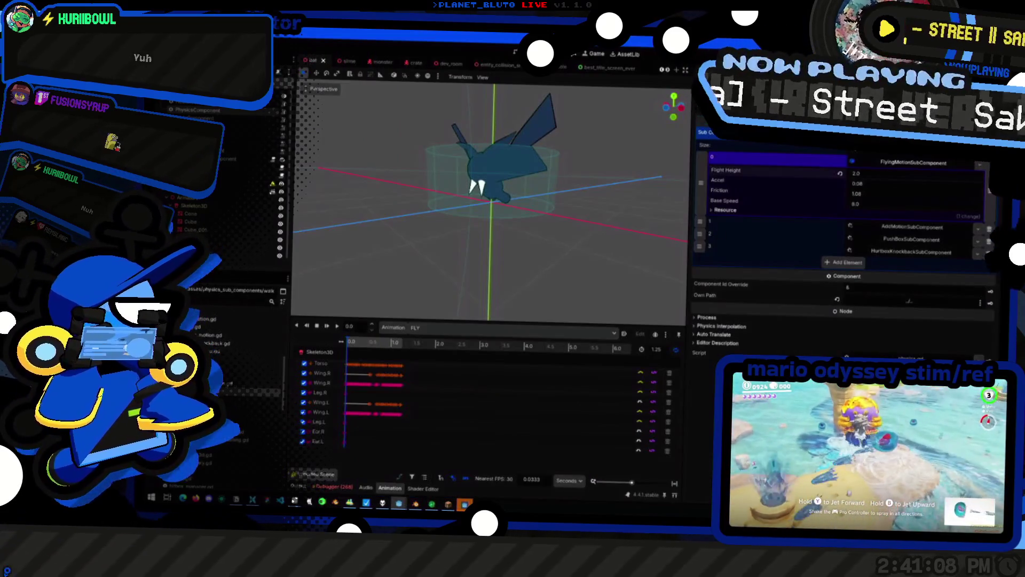
Save the script, start the game as a Knight, and begin typing the 'mon bat 12' console command
{"action": "key", "text": "ctrl+s"}
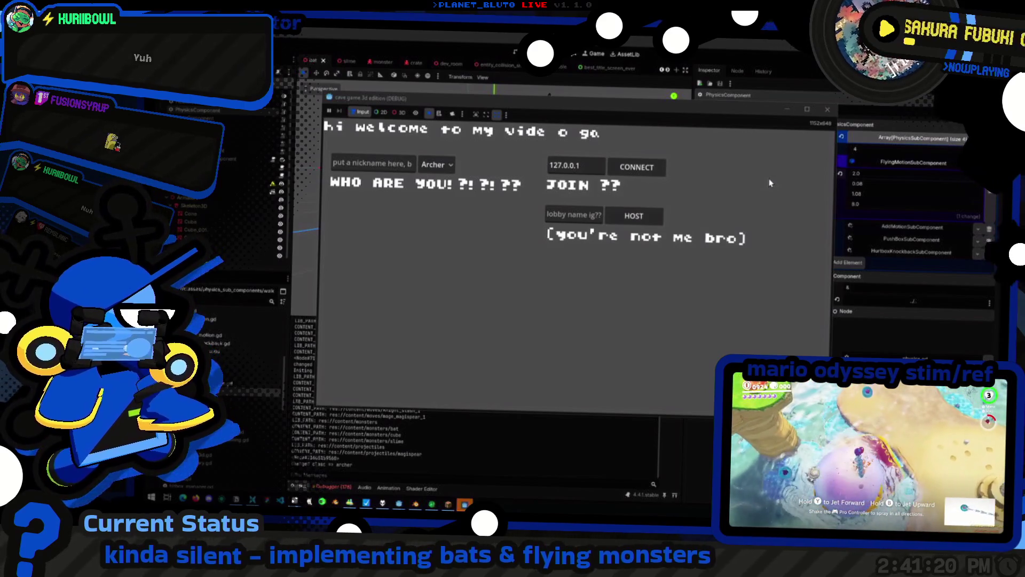
{"action": "left_click", "coordinate": [437, 164]}
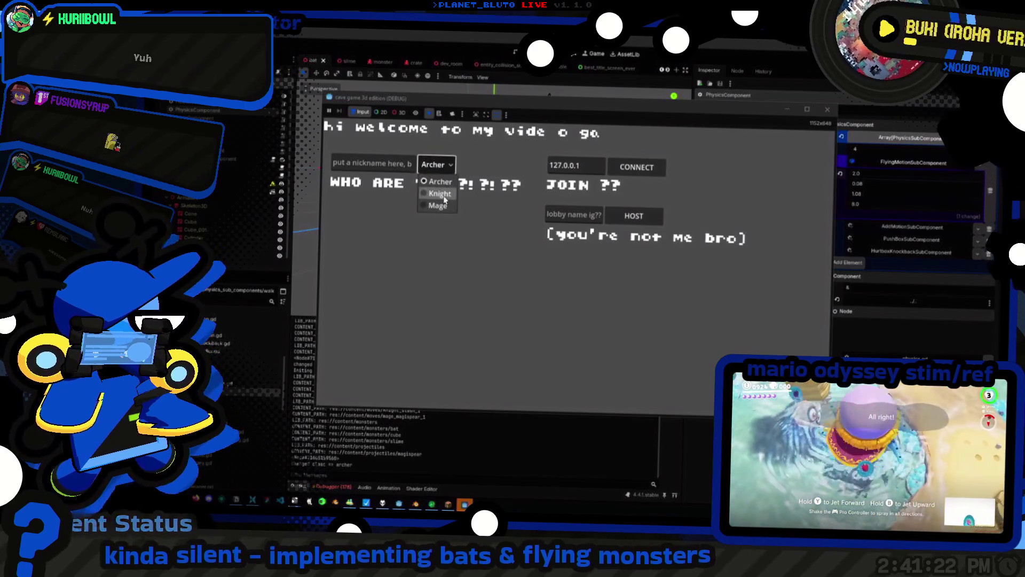
{"action": "left_click", "coordinate": [436, 182]}
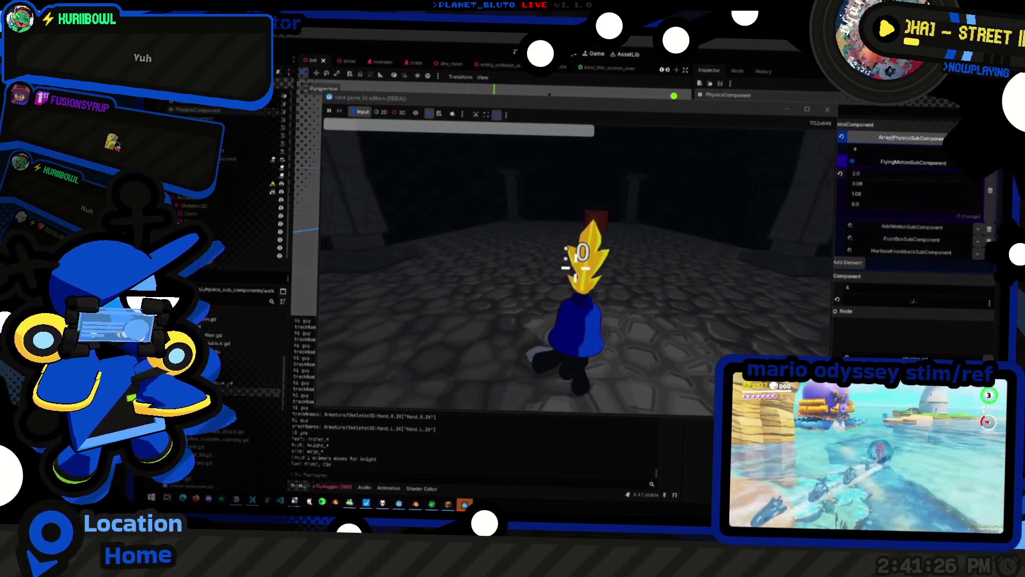
{"action": "type", "text": "M"}
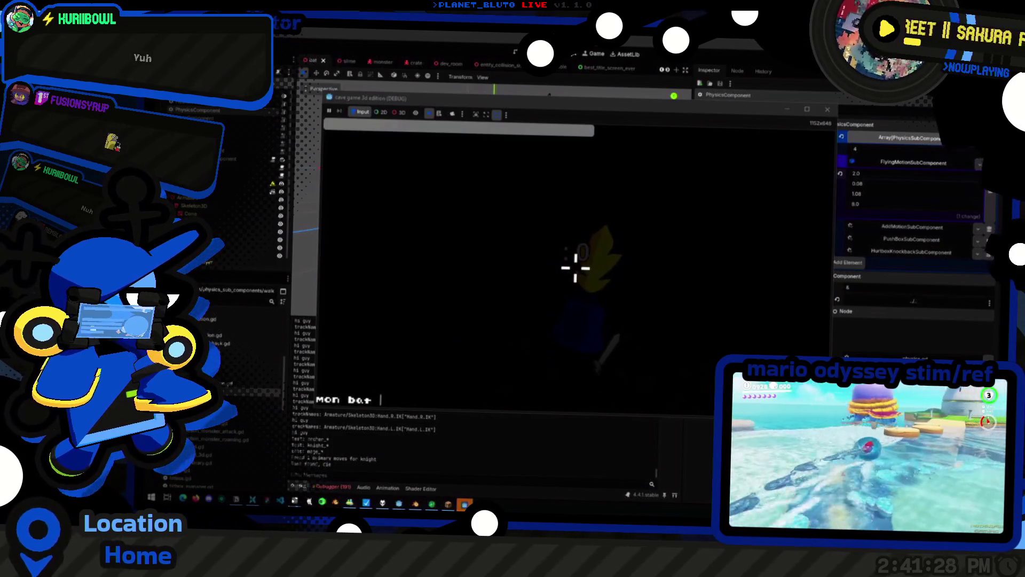
Spawn the bats with the console command and walk the Knight over to engage them
{"action": "key", "text": "Return"}
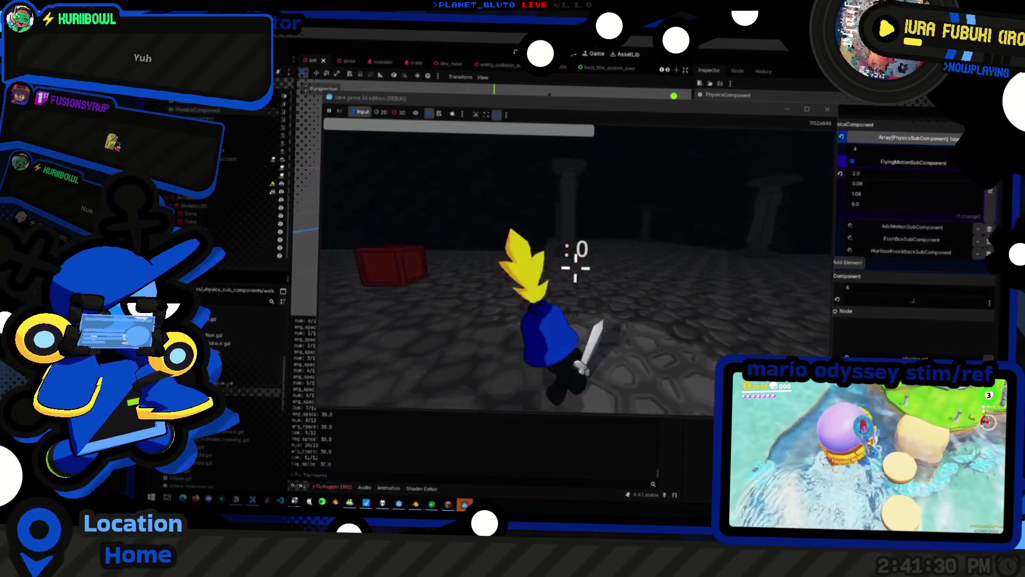
{"action": "key", "text": "w"}
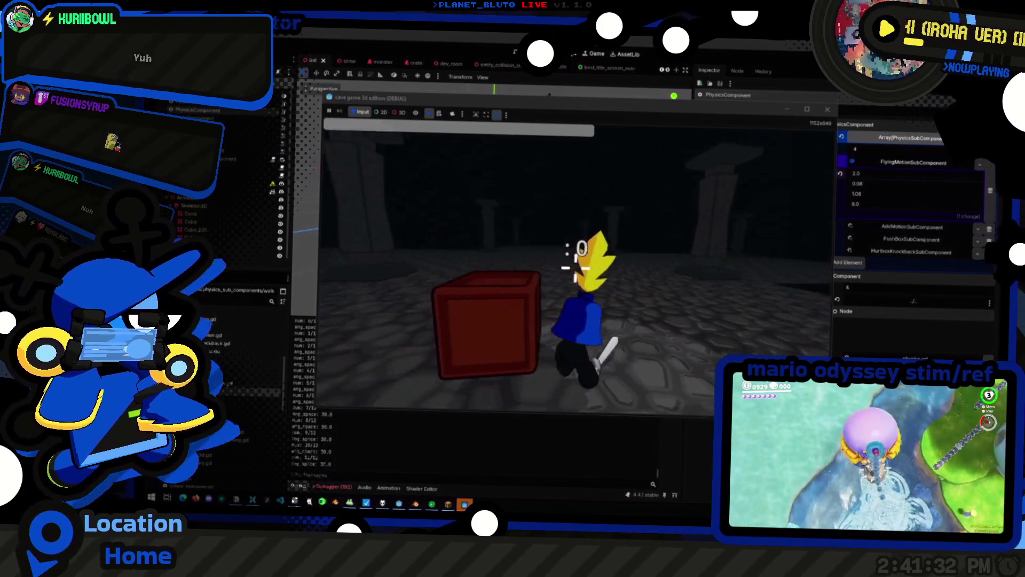
{"action": "key", "text": "w"}
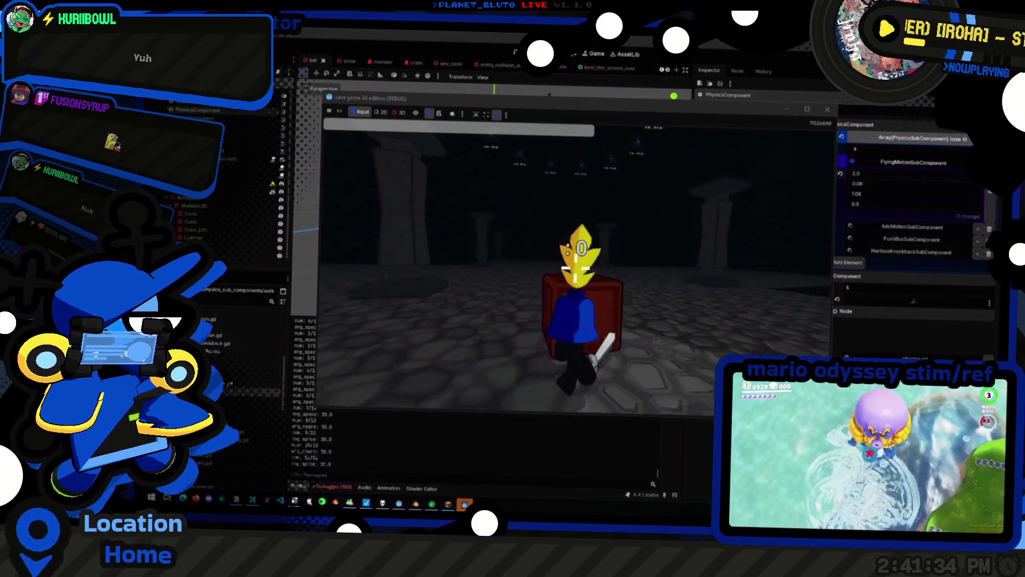
{"action": "key", "text": "w"}
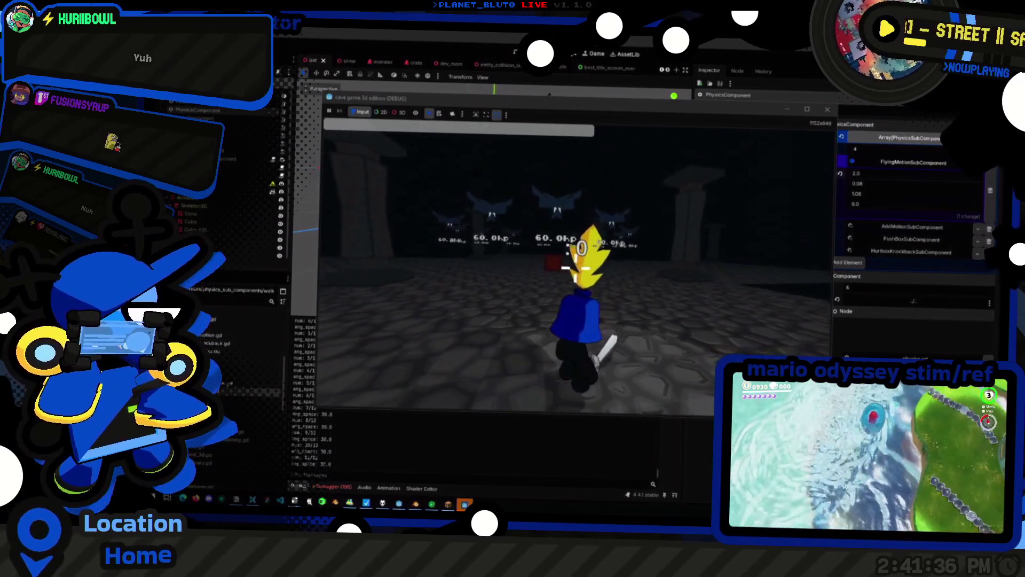
{"action": "key", "text": "w"}
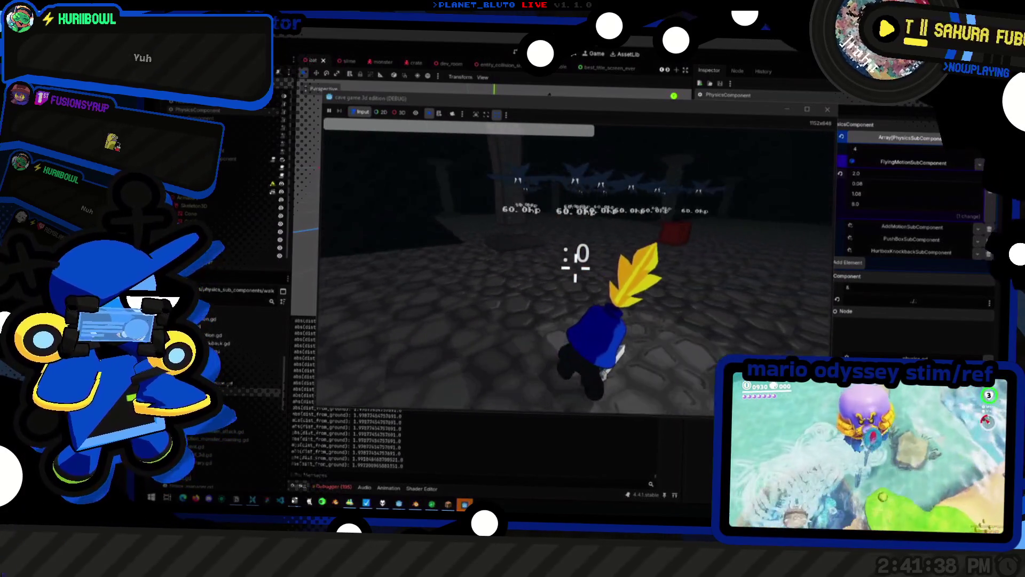
{"action": "key", "text": "w"}
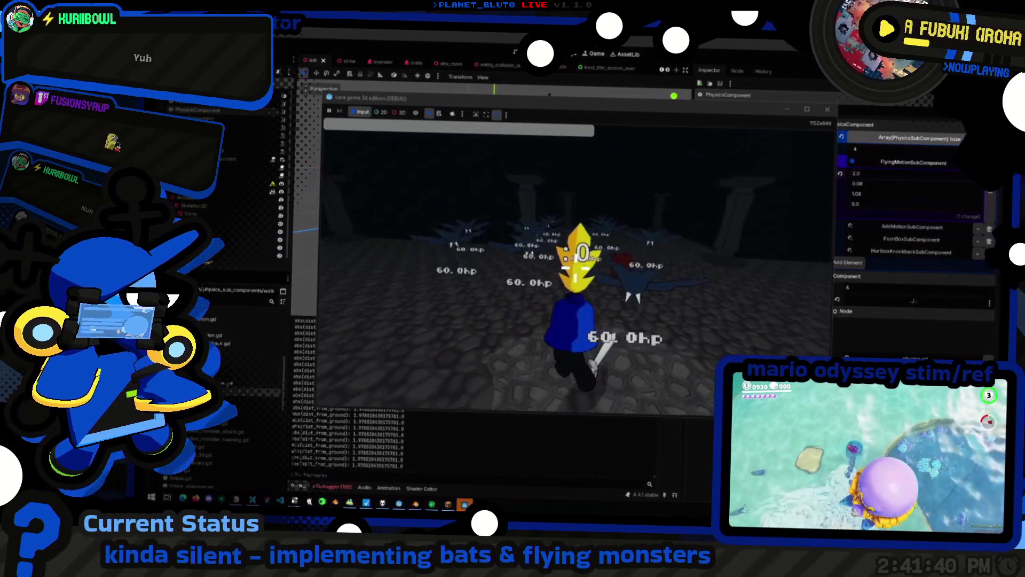
{"action": "key", "text": "w"}
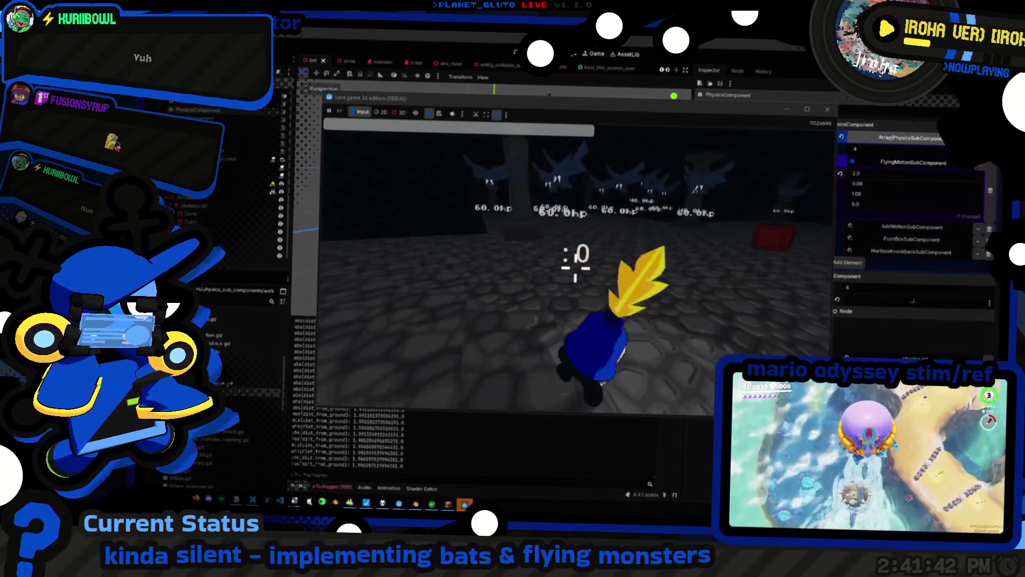
{"action": "key", "text": "w"}
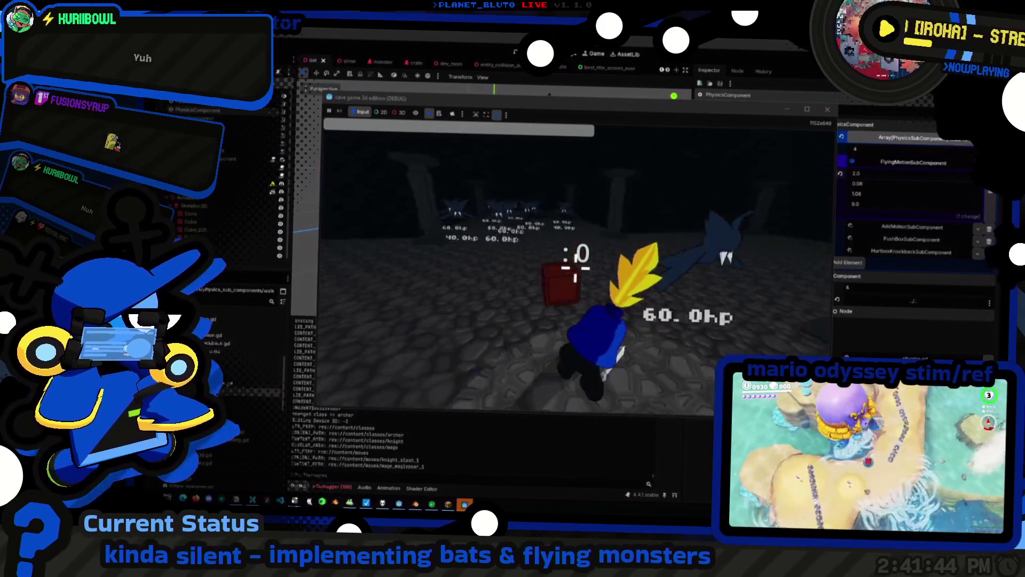
{"action": "key", "text": "w"}
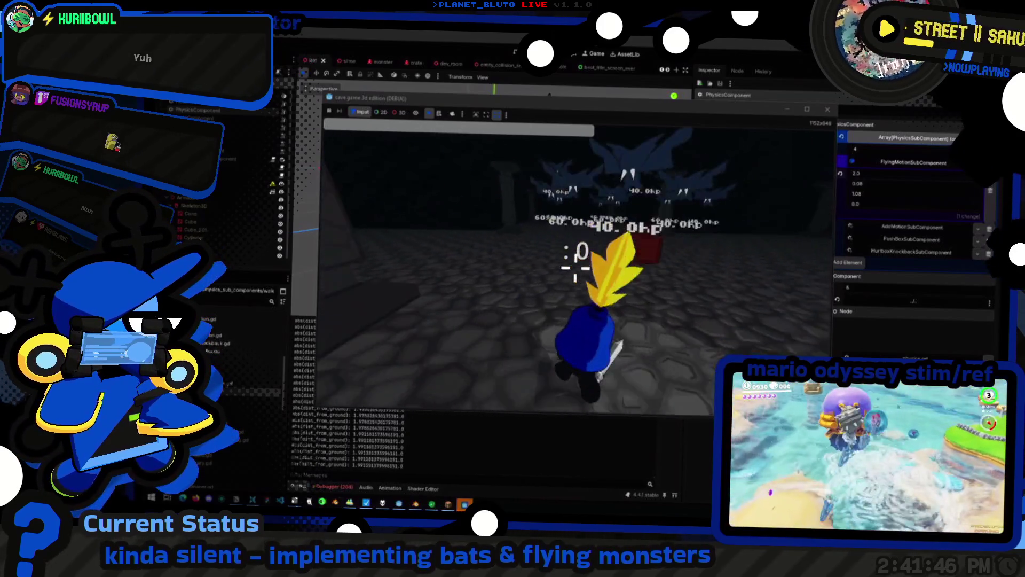
{"action": "key", "text": "w"}
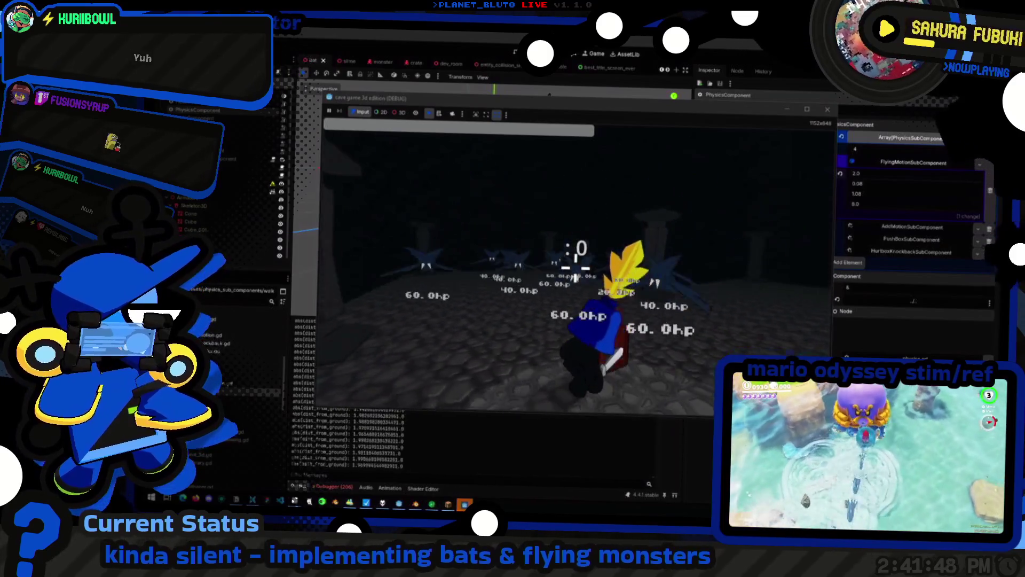
{"action": "key", "text": "w"}
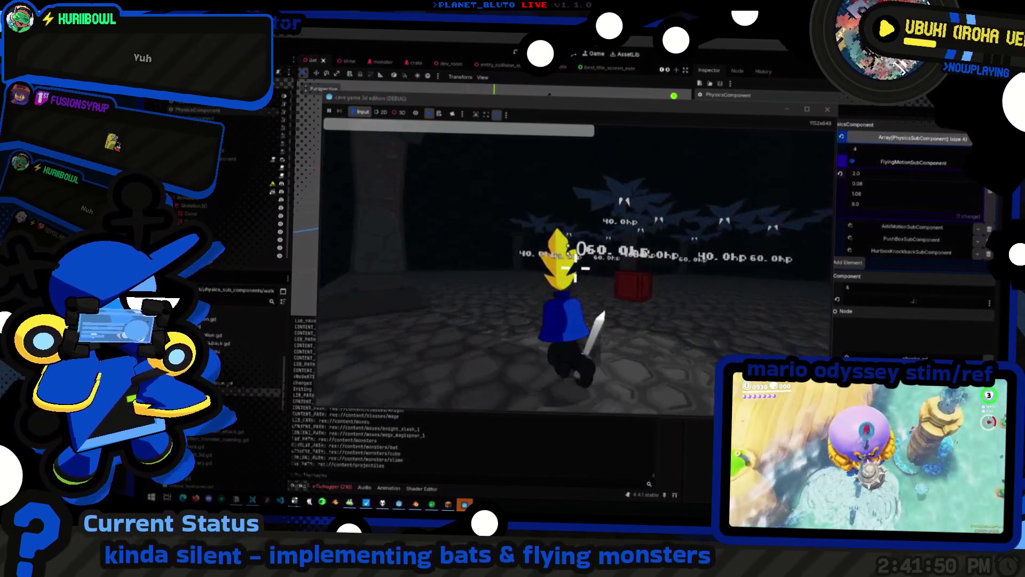
Restart the test with fresh bats and slash at them to lower their hp
{"action": "key", "text": "r"}
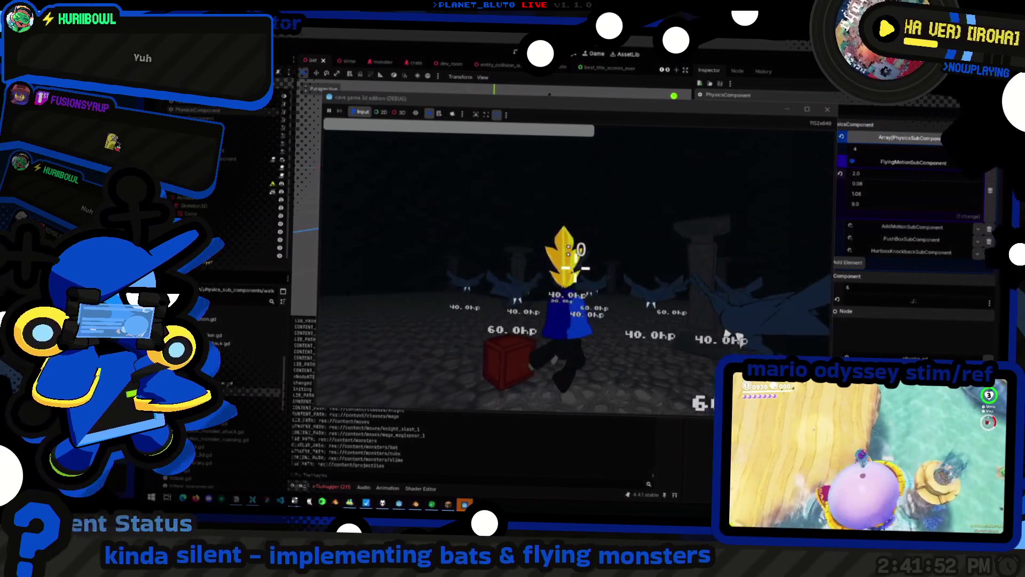
{"action": "key", "text": "w"}
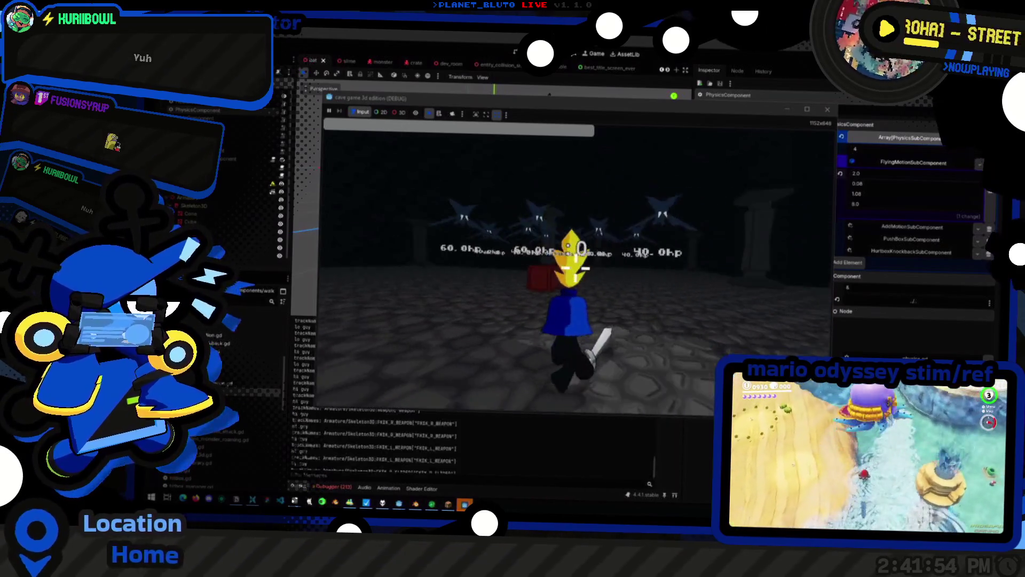
{"action": "key", "text": "w"}
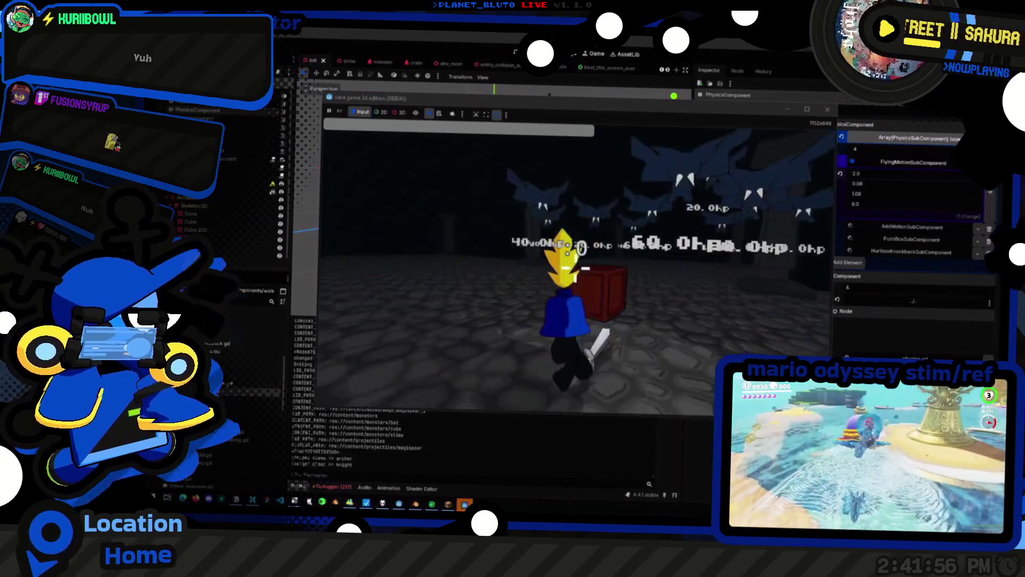
{"action": "key", "text": "w"}
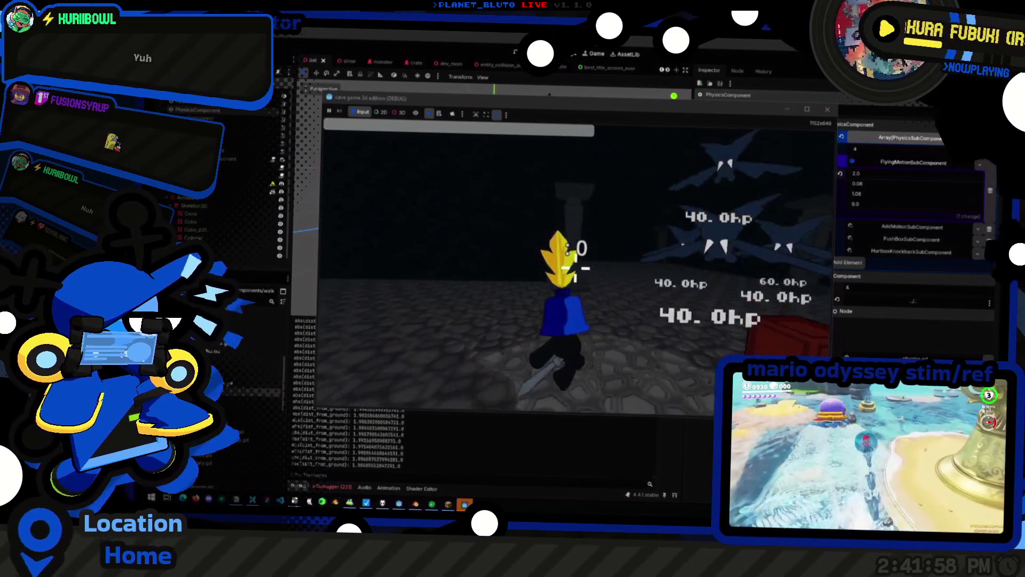
{"action": "key", "text": "w"}
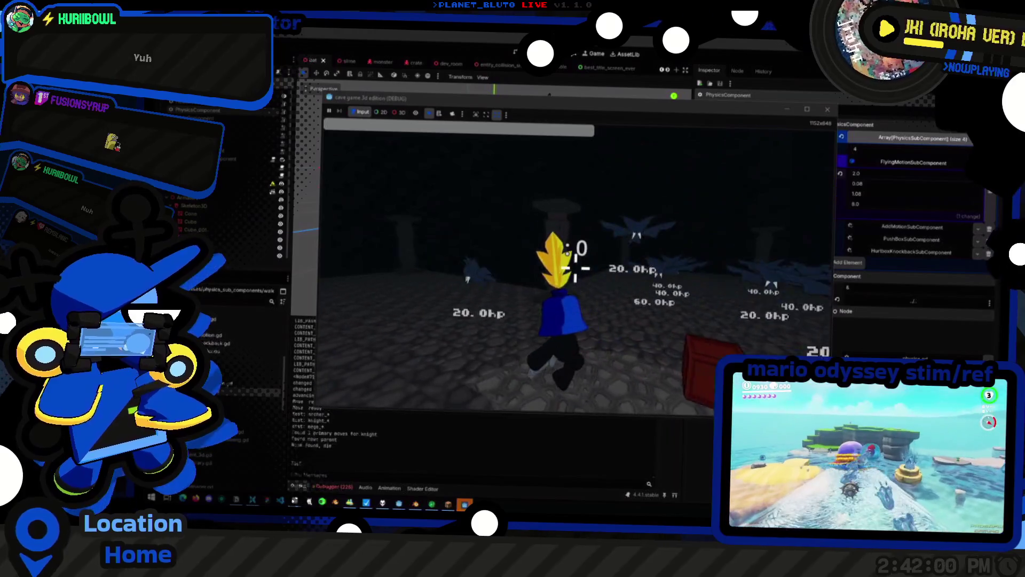
{"action": "key", "text": "w"}
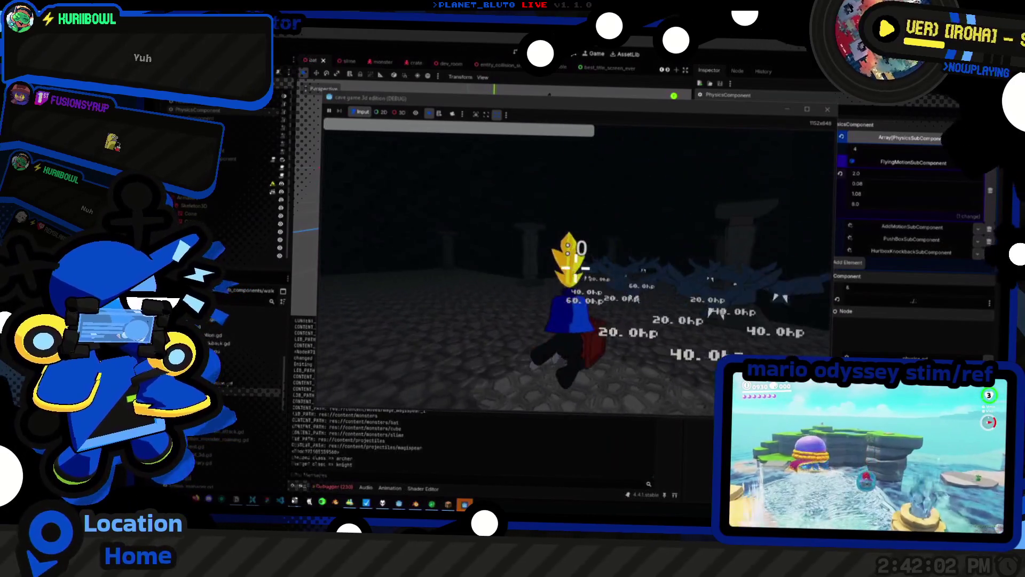
{"action": "key", "text": "w"}
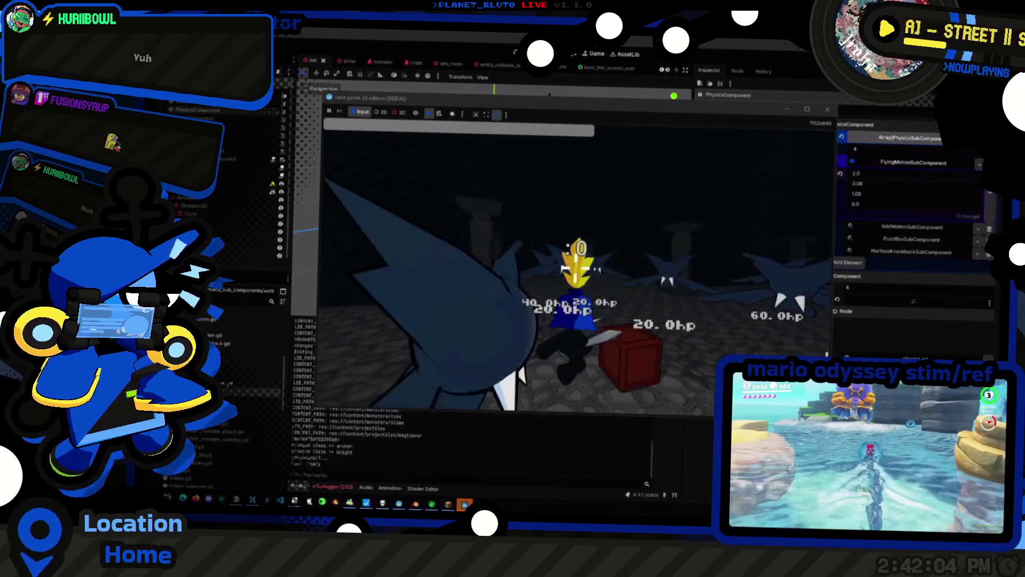
{"action": "key", "text": "w"}
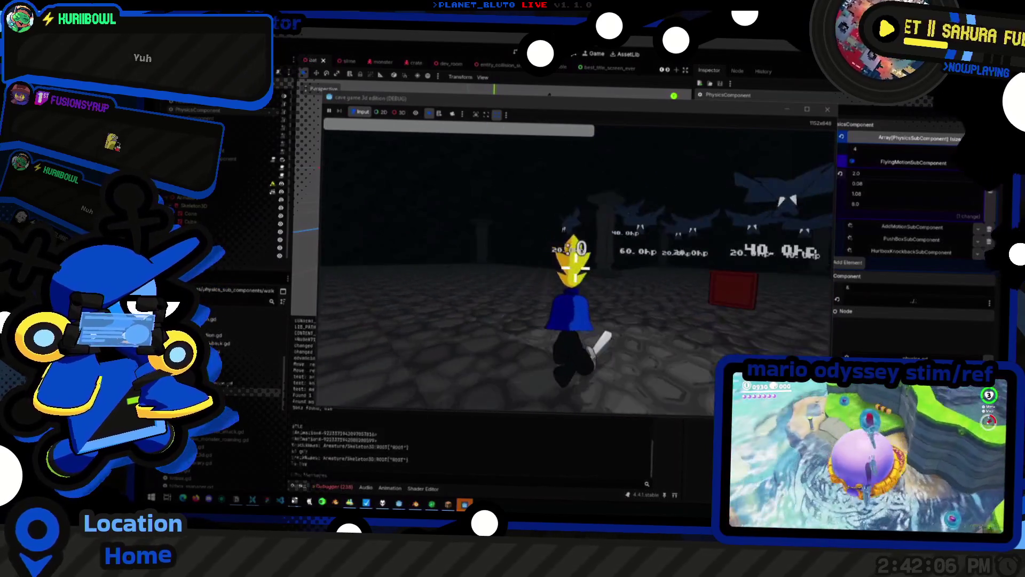
{"action": "key", "text": "w"}
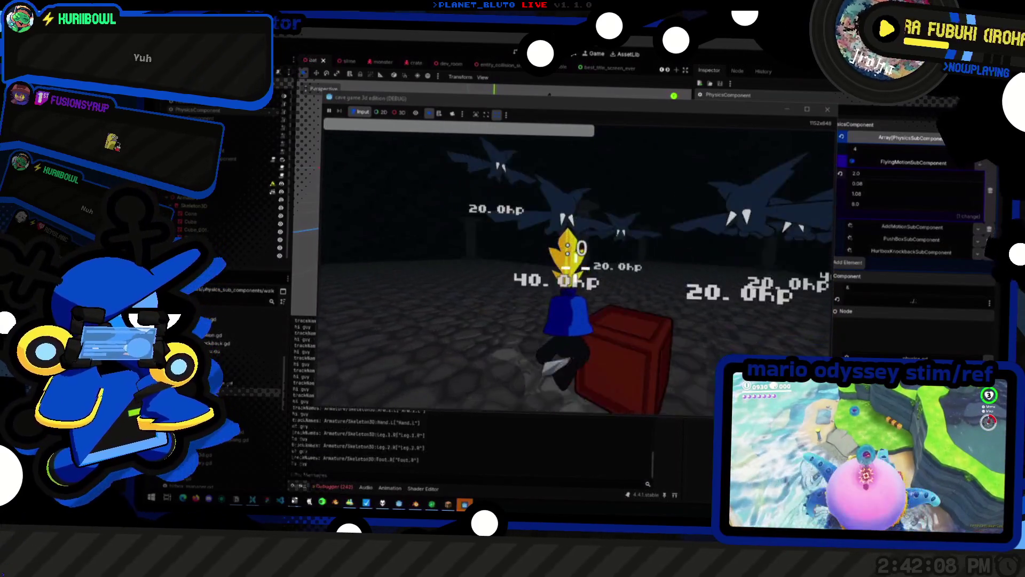
Keep fighting the bats as they regroup, then stop the game with F8
{"action": "key", "text": "w"}
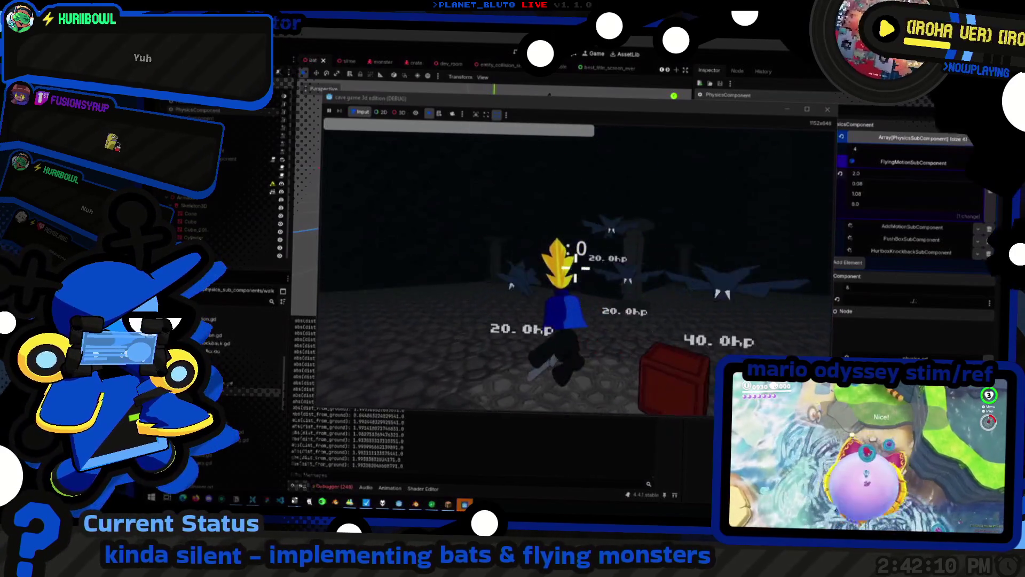
{"action": "key", "text": "w"}
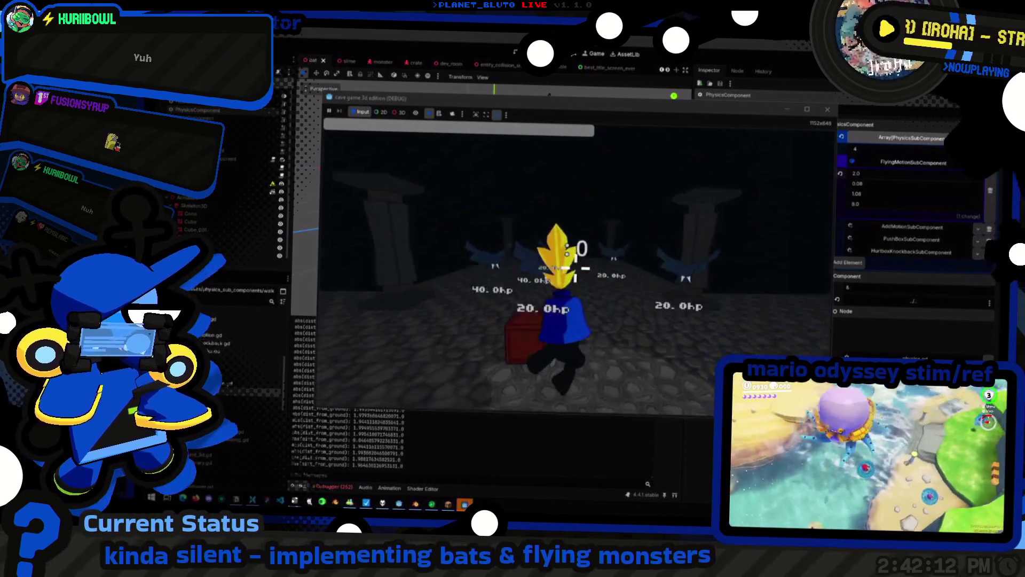
{"action": "key", "text": "w"}
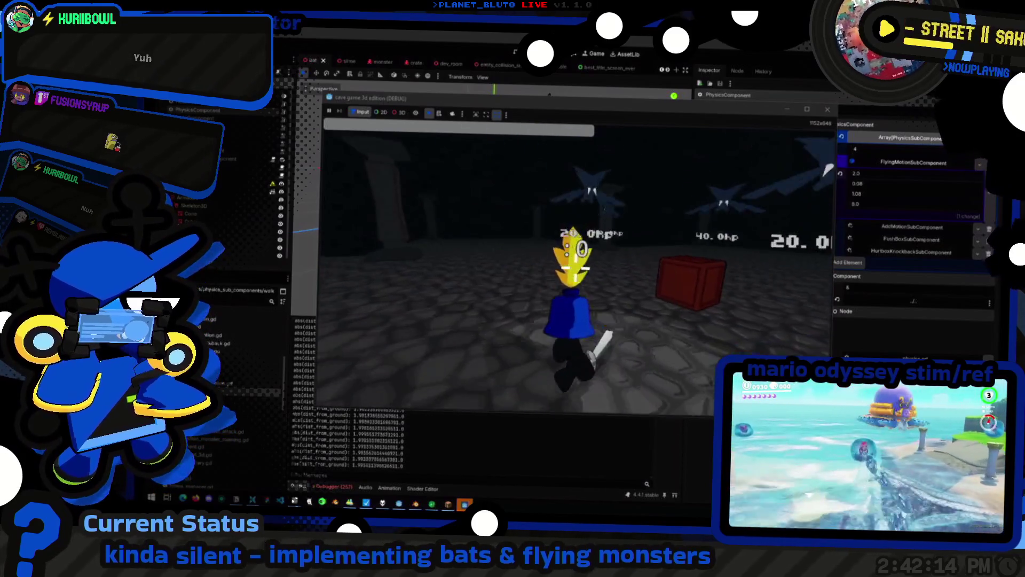
{"action": "key", "text": "w"}
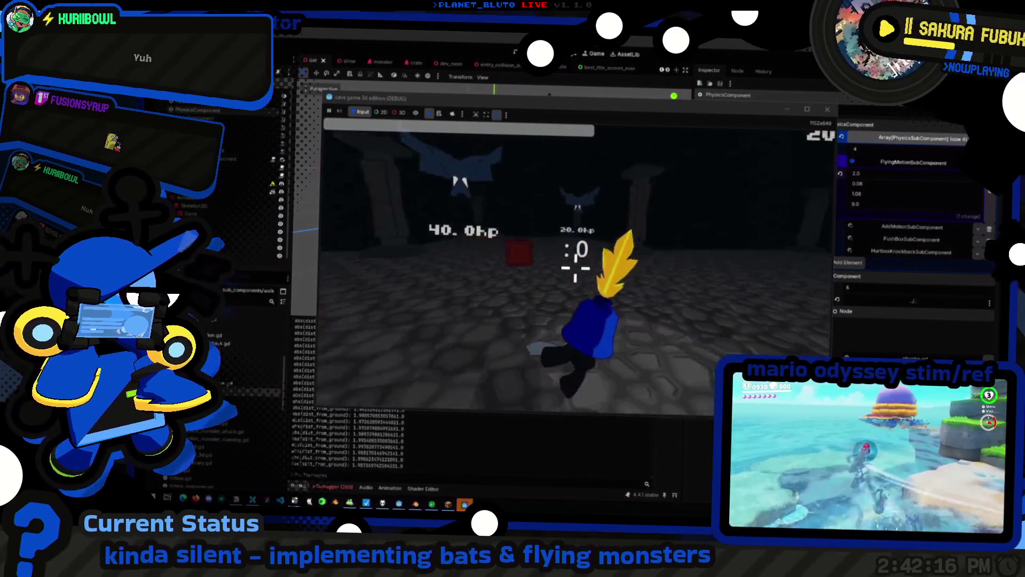
{"action": "key", "text": "w"}
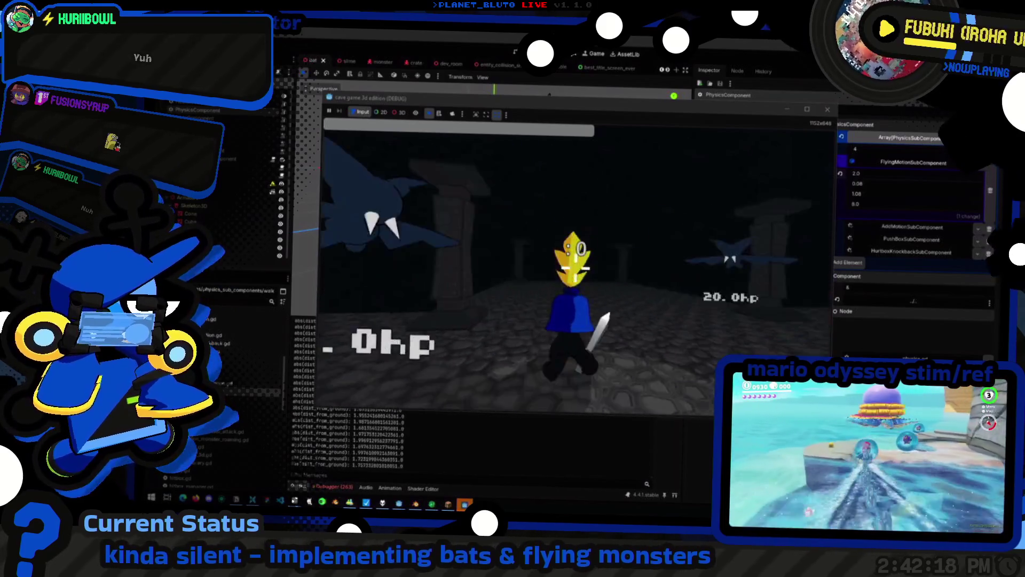
{"action": "key", "text": "w"}
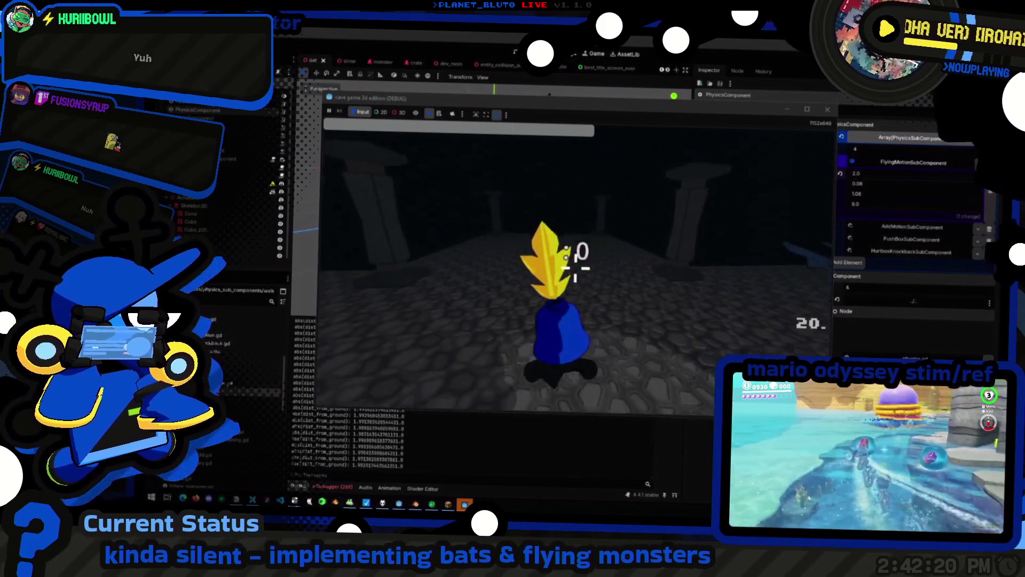
{"action": "key", "text": "w"}
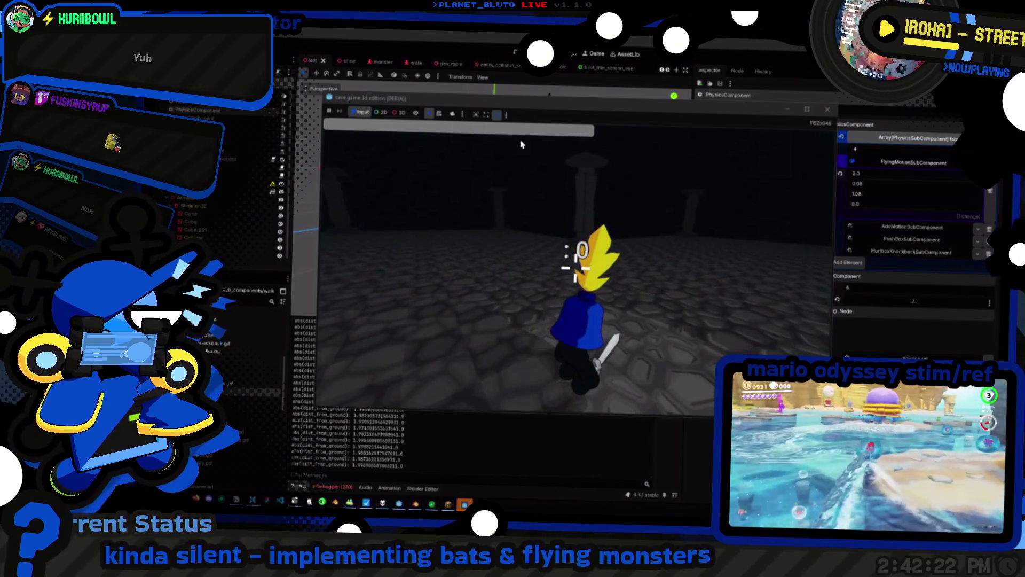
{"action": "key", "text": "F8"}
{"action": "scroll", "coordinate": [661, 267], "scroll_direction": "up", "scroll_amount": 10}
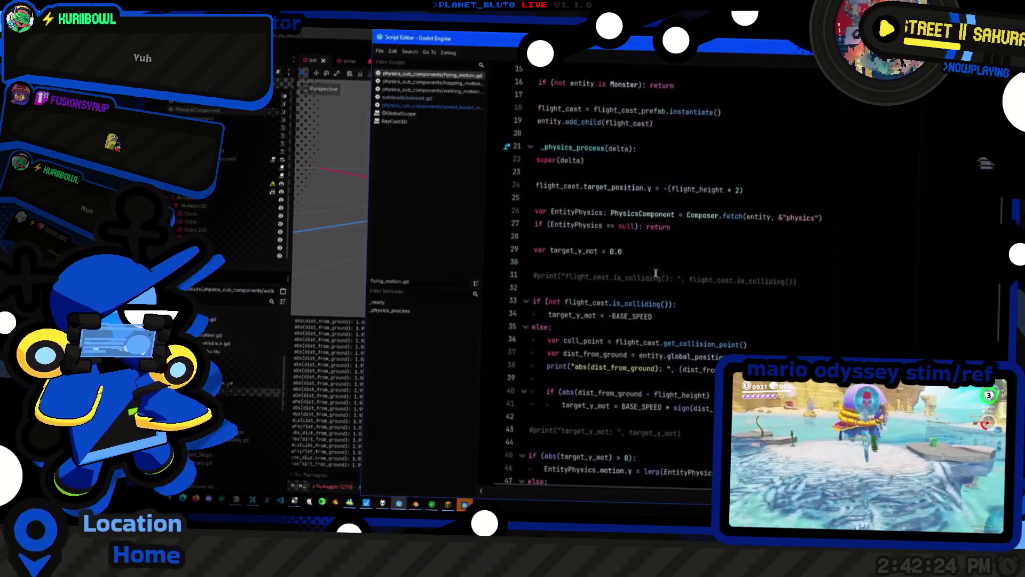
{"action": "left_click", "coordinate": [669, 188]}
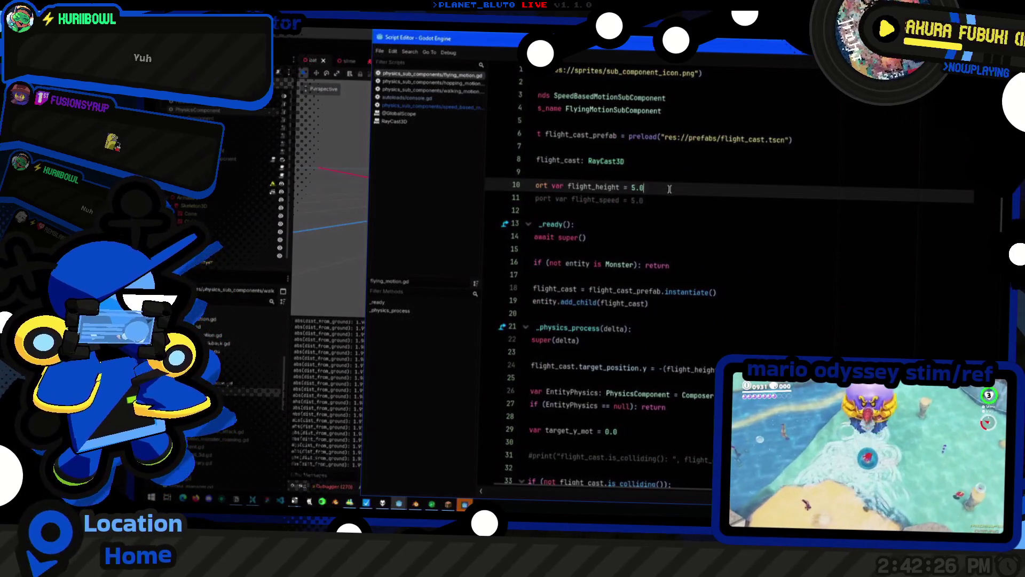
{"action": "key", "text": "ctrl+shift+d"}
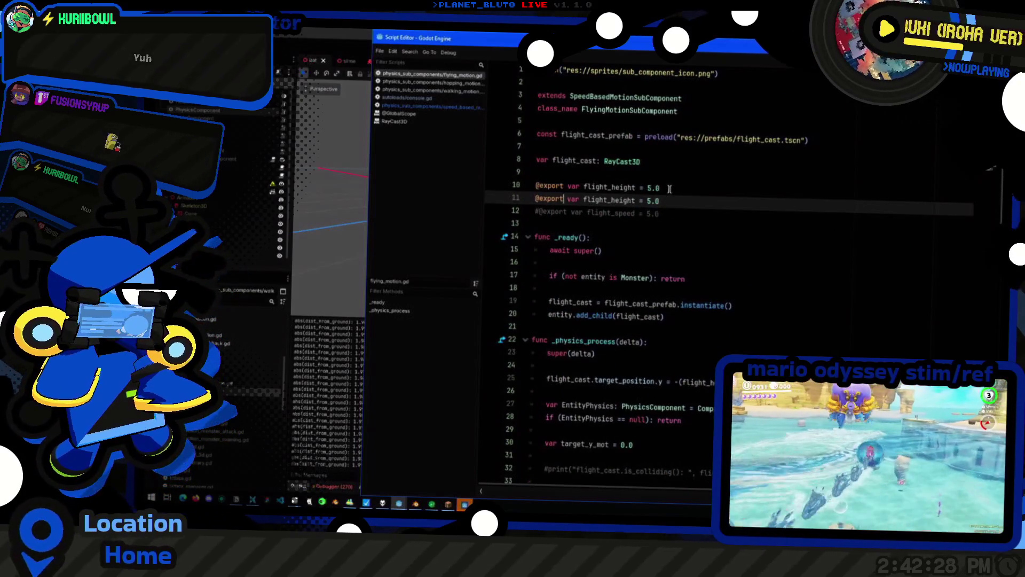
{"action": "key", "text": "Left"}
{"action": "key", "text": "Left"}
{"action": "key", "text": "Left"}
{"action": "type", "text": "_varia"}
{"action": "type", "text": "nce"}
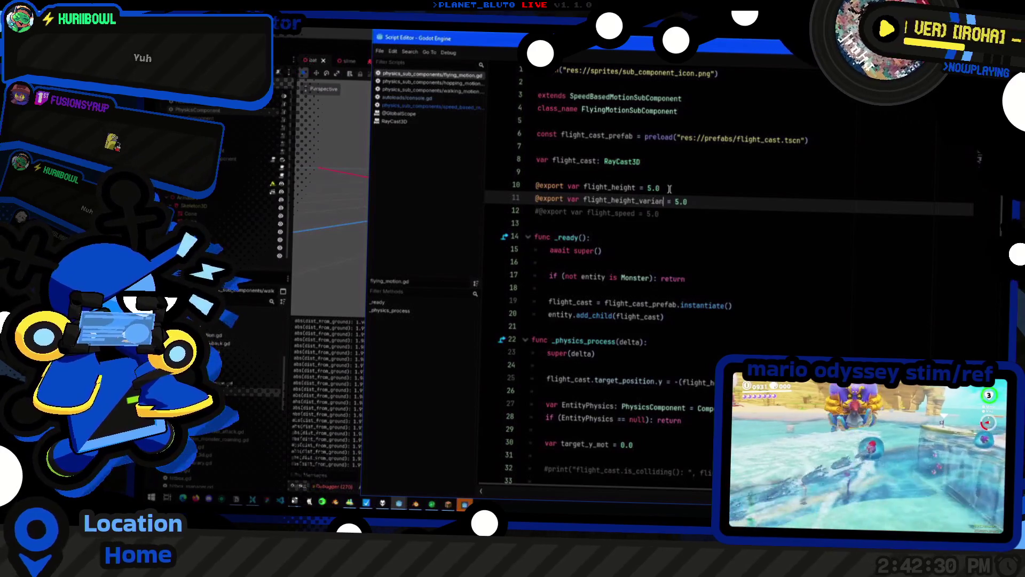
{"action": "key", "text": "End"}
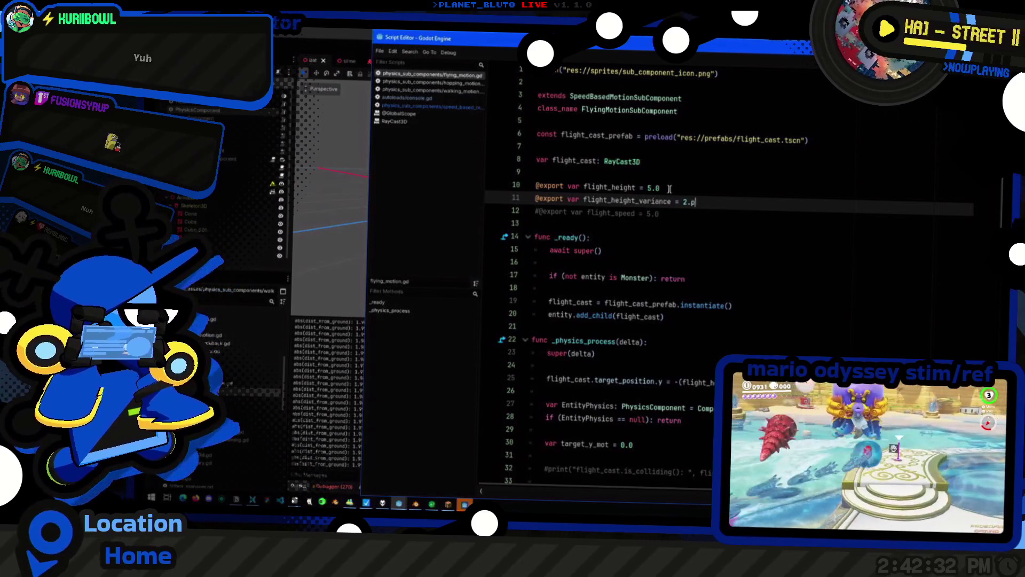
{"action": "key", "text": "Up"}
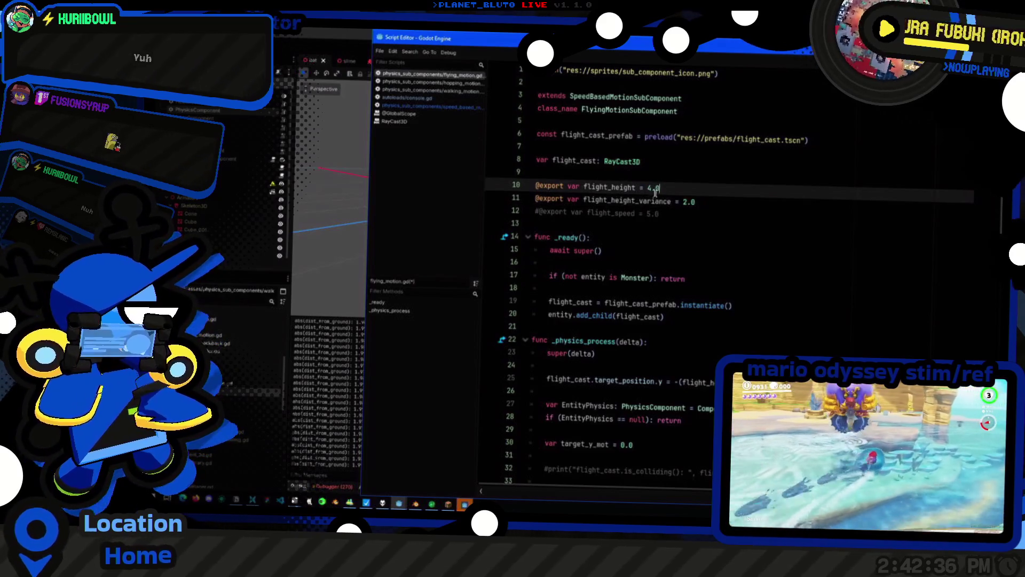
{"action": "left_click", "coordinate": [683, 202]}
{"action": "double_click", "coordinate": [665, 201]}
{"action": "scroll", "coordinate": [730, 251], "scroll_direction": "down", "scroll_amount": 6}
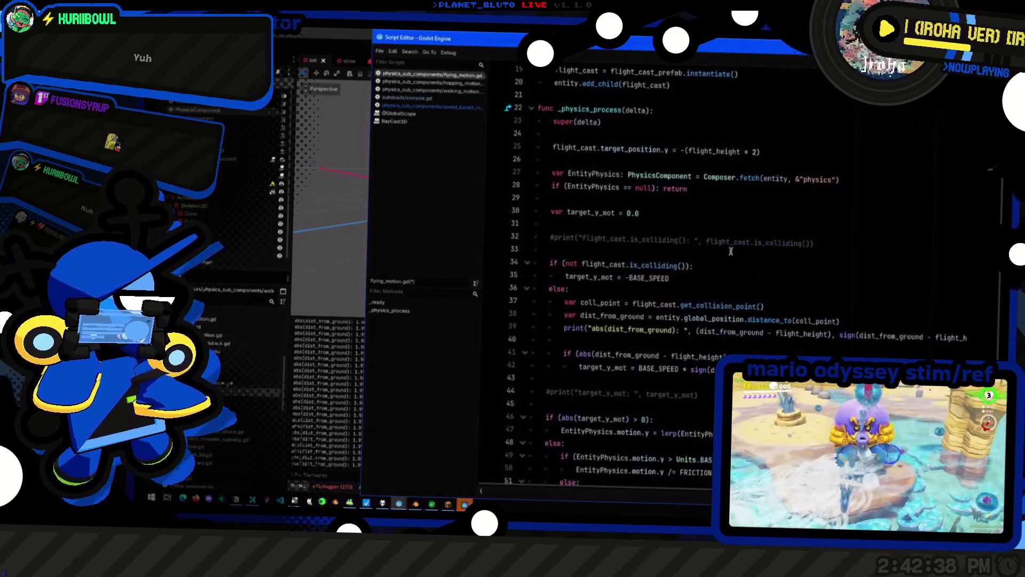
{"action": "scroll", "coordinate": [720, 249], "scroll_direction": "up", "scroll_amount": 5}
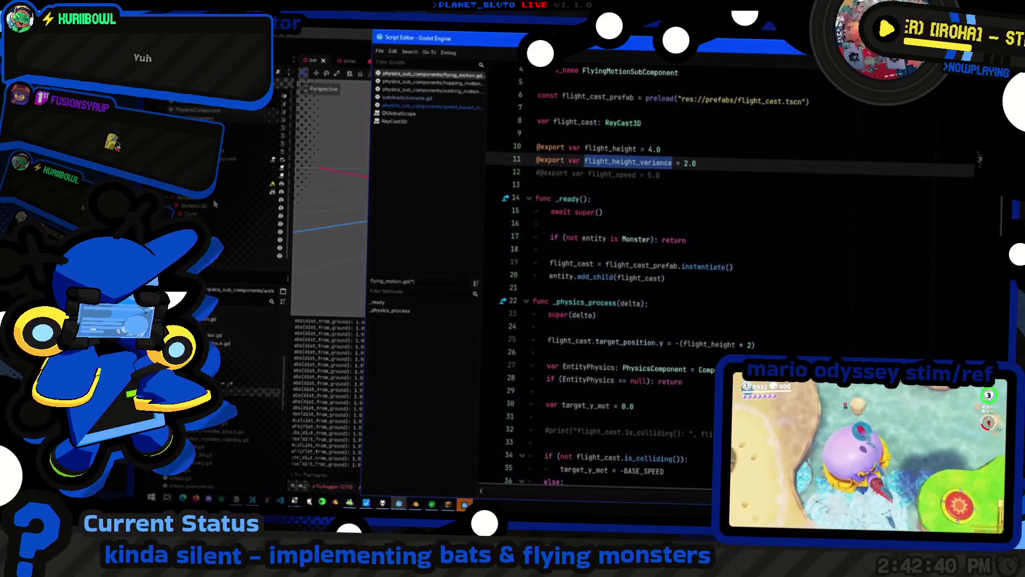
{"action": "left_click", "coordinate": [204, 110]}
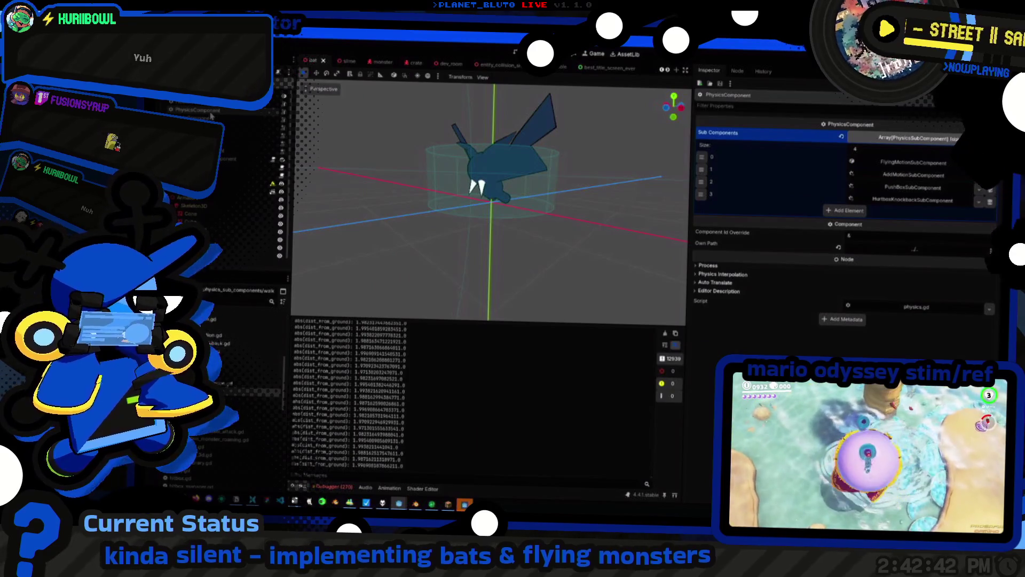
{"action": "key", "text": "alt+Tab"}
{"action": "left_click", "coordinate": [649, 149]}
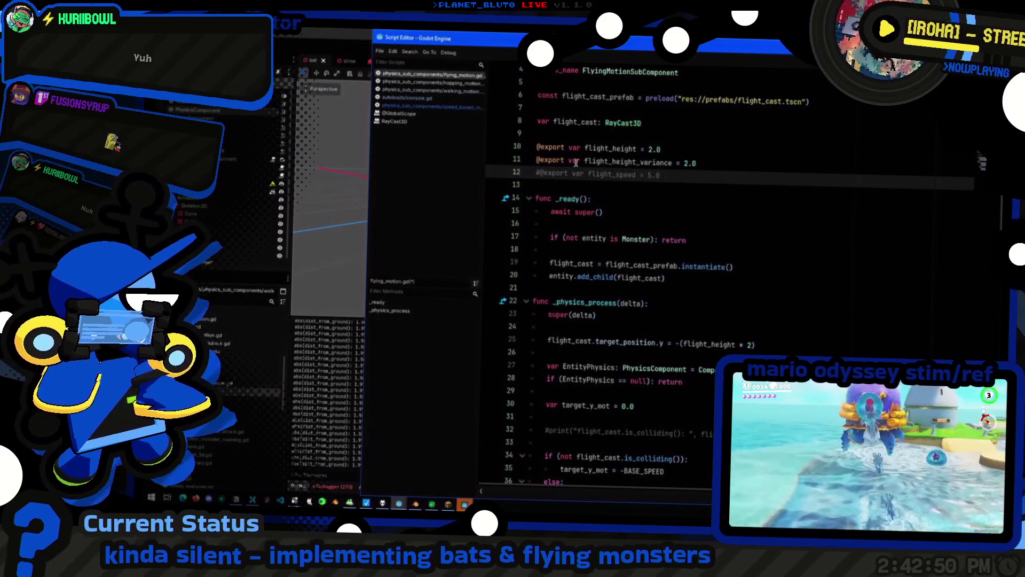
{"action": "double_click", "coordinate": [615, 150]}
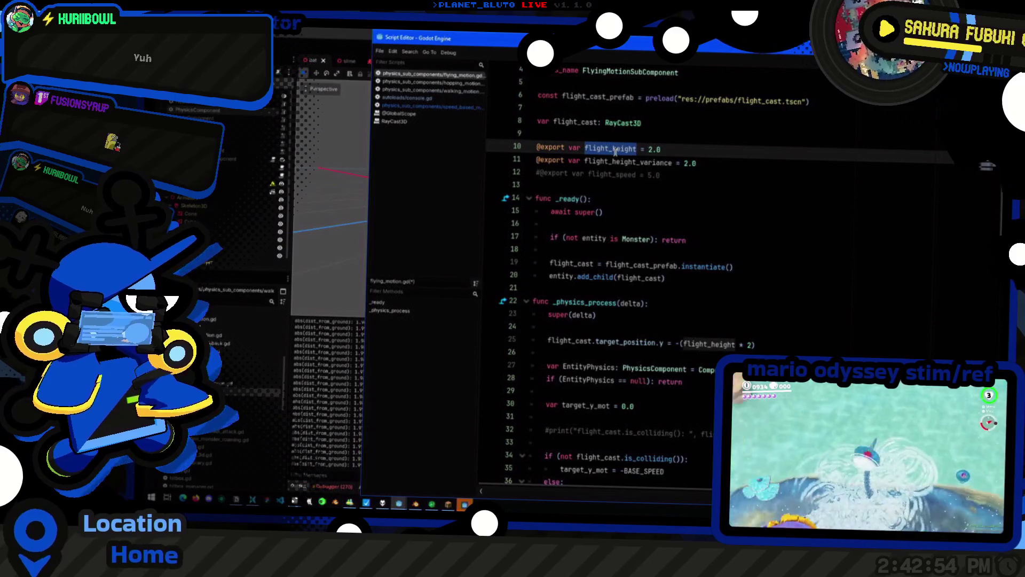
{"action": "left_click", "coordinate": [649, 150]}
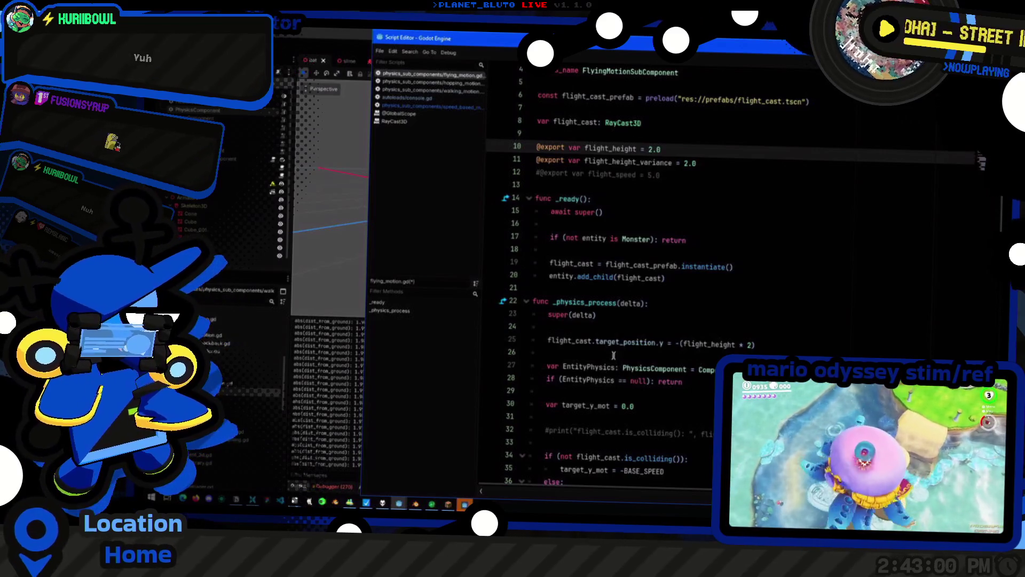
{"action": "scroll", "coordinate": [590, 438], "scroll_direction": "down", "scroll_amount": 6}
{"action": "scroll", "coordinate": [655, 364], "scroll_direction": "up", "scroll_amount": 3}
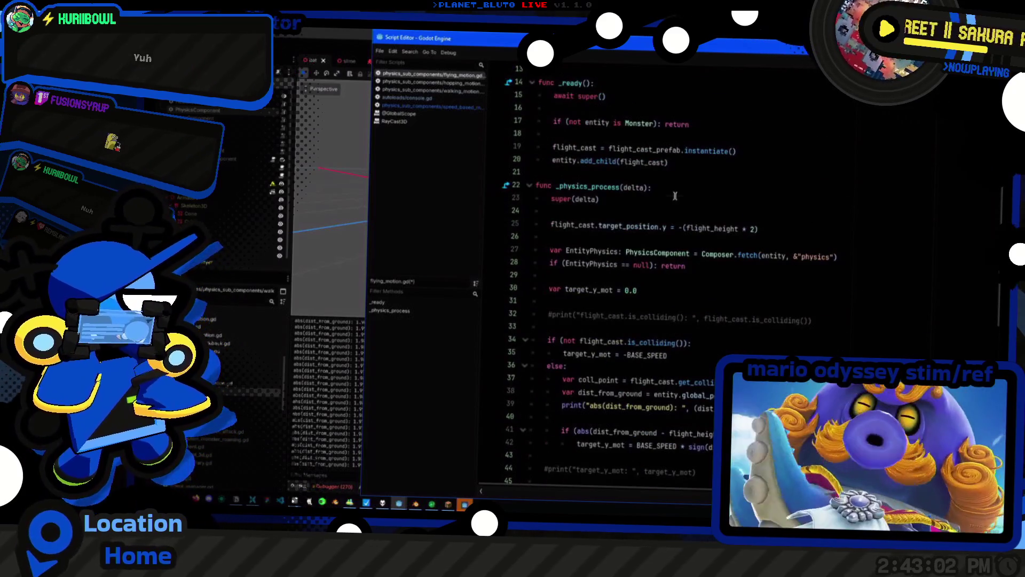
Review the physics code, then add an empty line after the commented flight_speed declaration on line 13
{"action": "left_click", "coordinate": [675, 196]}
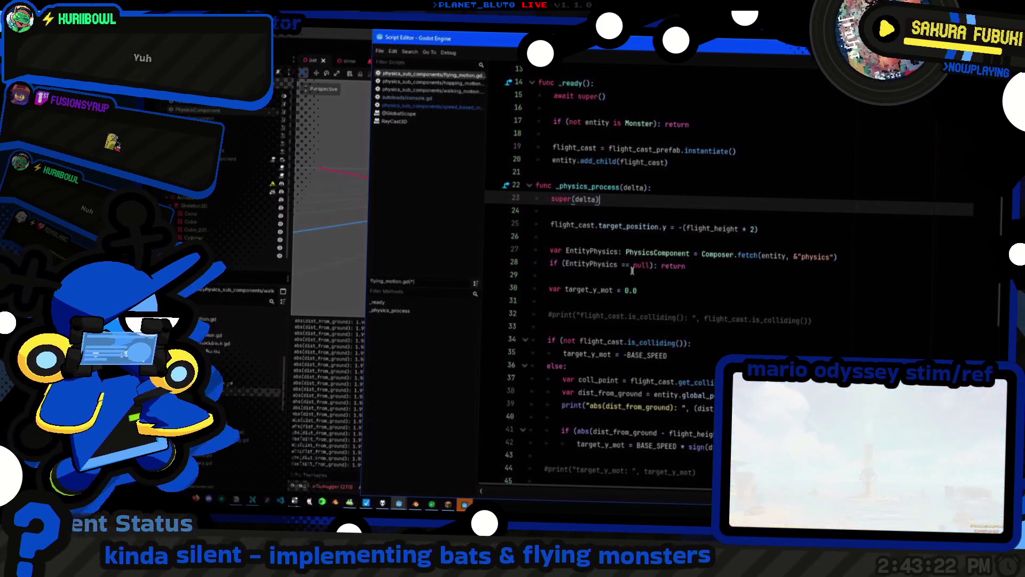
{"action": "scroll", "coordinate": [657, 277], "scroll_direction": "down", "scroll_amount": 6}
{"action": "left_click", "coordinate": [786, 317]}
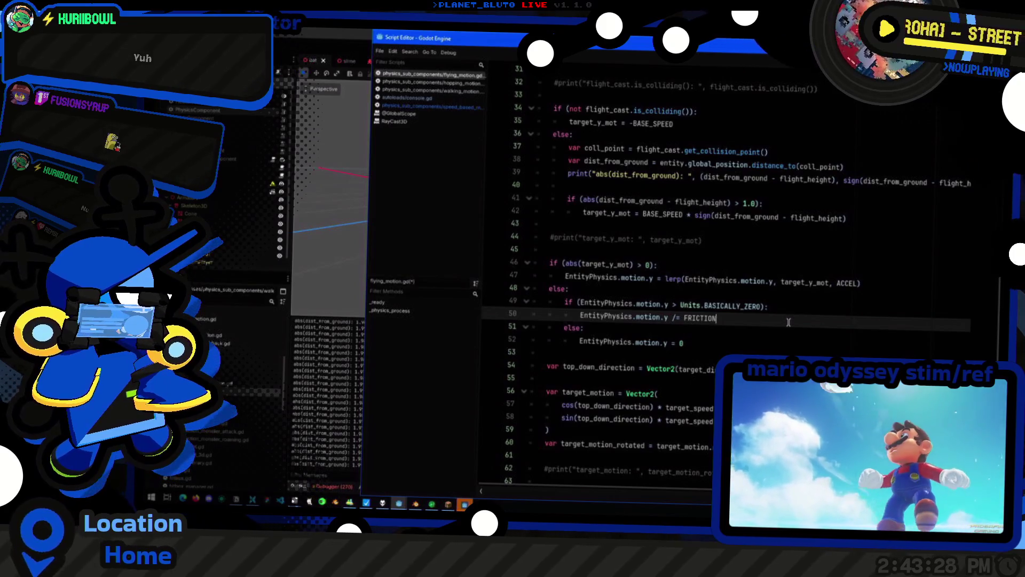
{"action": "scroll", "coordinate": [788, 322], "scroll_direction": "up", "scroll_amount": 1}
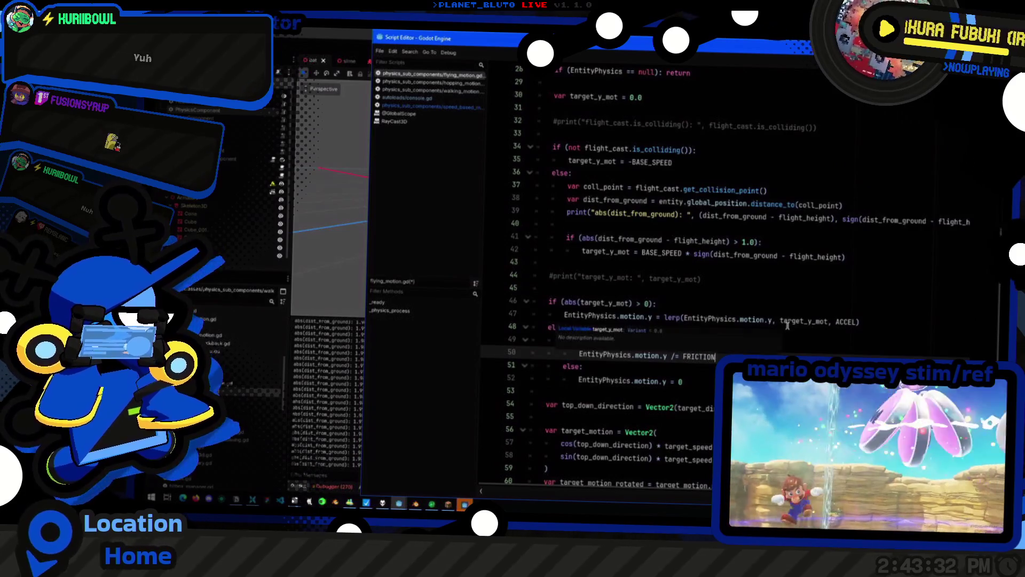
{"action": "scroll", "coordinate": [786, 328], "scroll_direction": "up", "scroll_amount": 3}
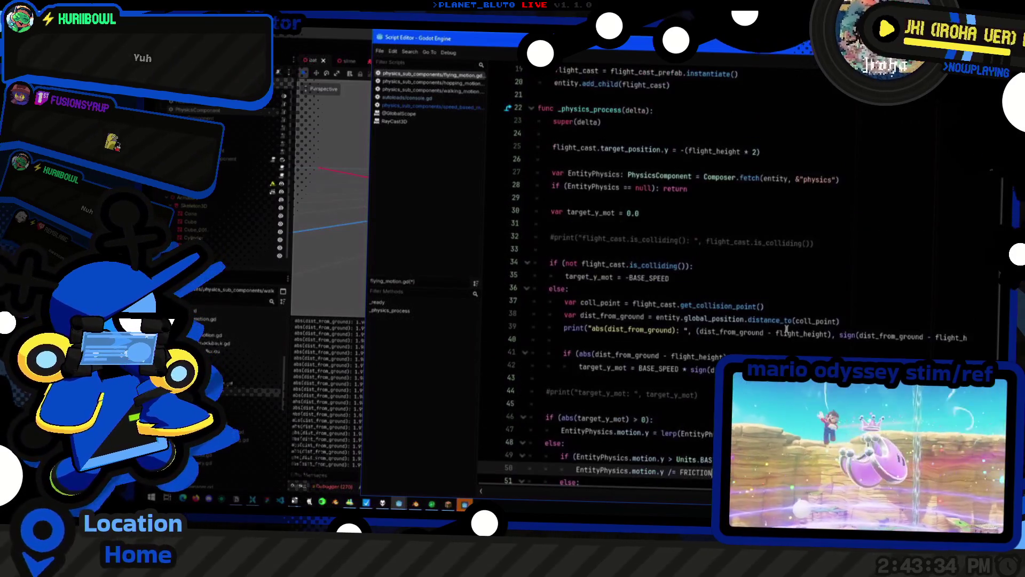
{"action": "left_click", "coordinate": [726, 253]}
{"action": "left_click", "coordinate": [854, 241]}
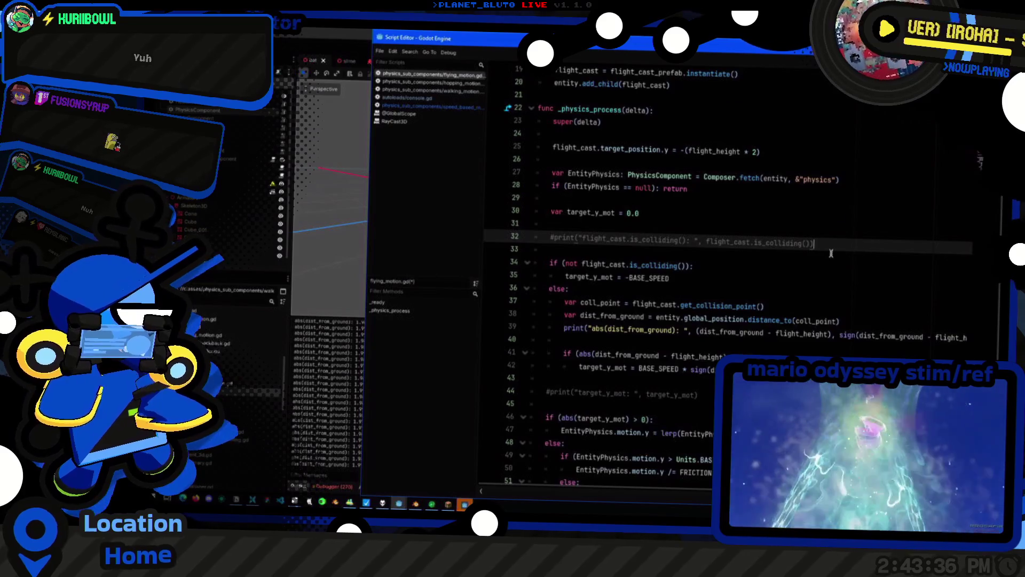
{"action": "scroll", "coordinate": [680, 249], "scroll_direction": "up", "scroll_amount": 4}
{"action": "scroll", "coordinate": [680, 249], "scroll_direction": "up", "scroll_amount": 2}
{"action": "left_click", "coordinate": [613, 184]}
{"action": "key", "text": "Return"}
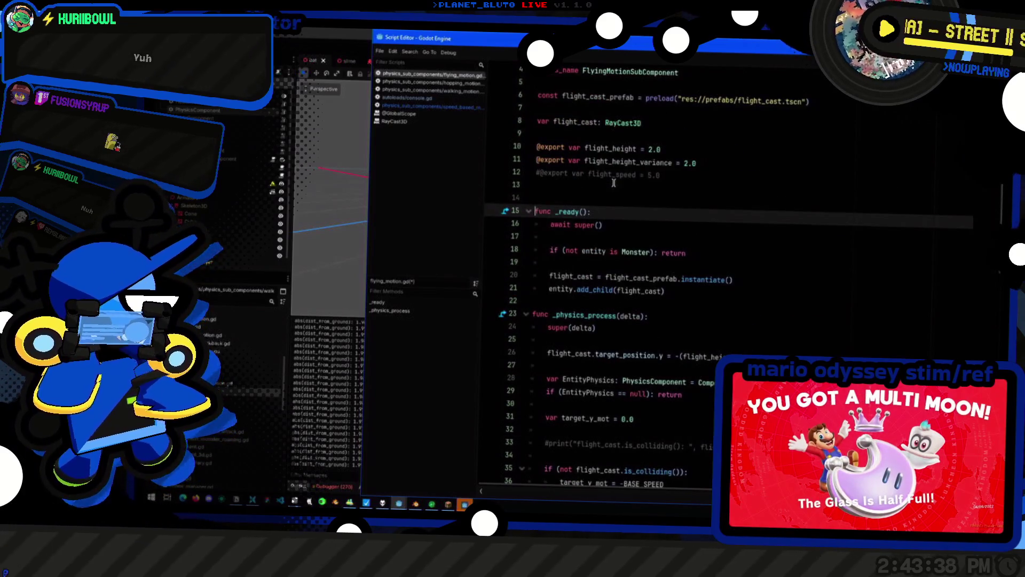
Declare var target_y_level = 0.0 below the flight variables
{"action": "key", "text": "Return"}
{"action": "key", "text": "Up"}
{"action": "type", "text": "var targetr"}
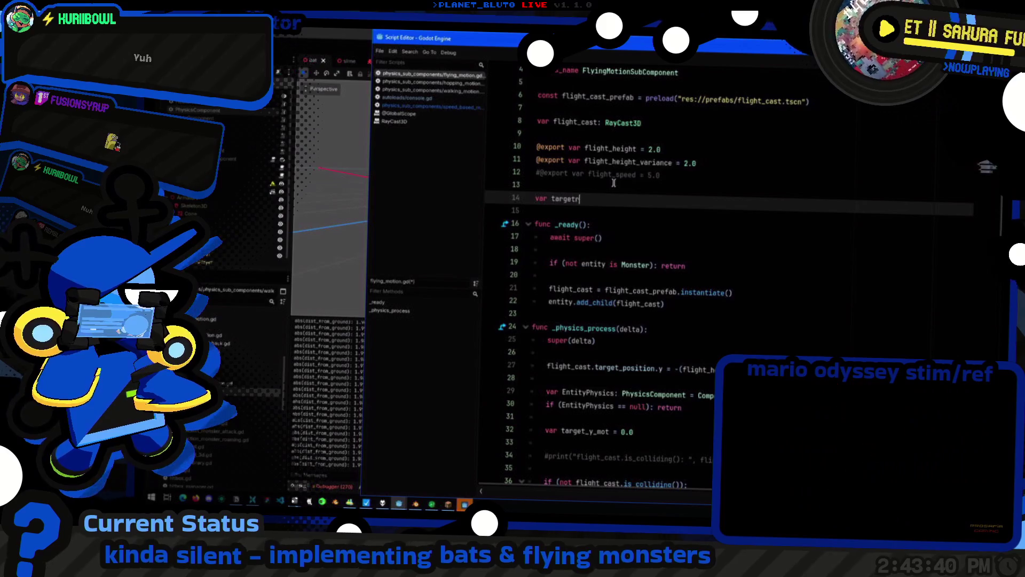
{"action": "key", "text": "BackSpace"}
{"action": "type", "text": "_y_level = "}
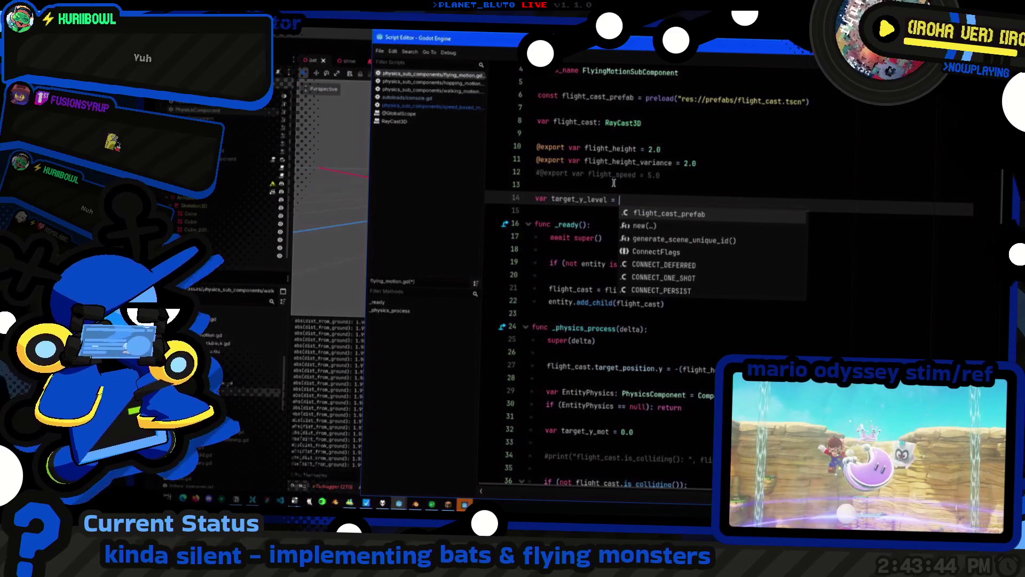
{"action": "type", "text": "0.0"}
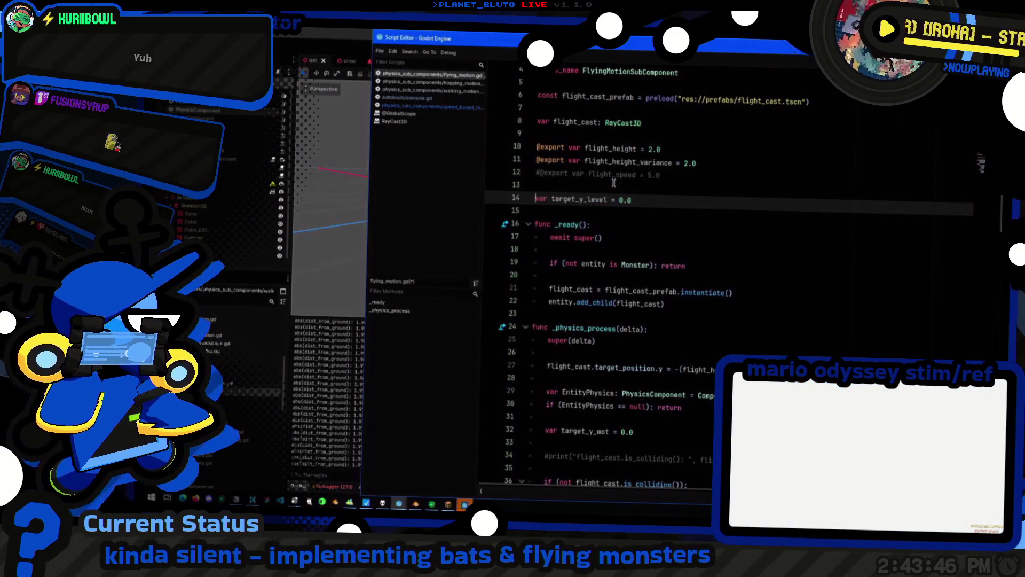
{"action": "left_click", "coordinate": [677, 237]}
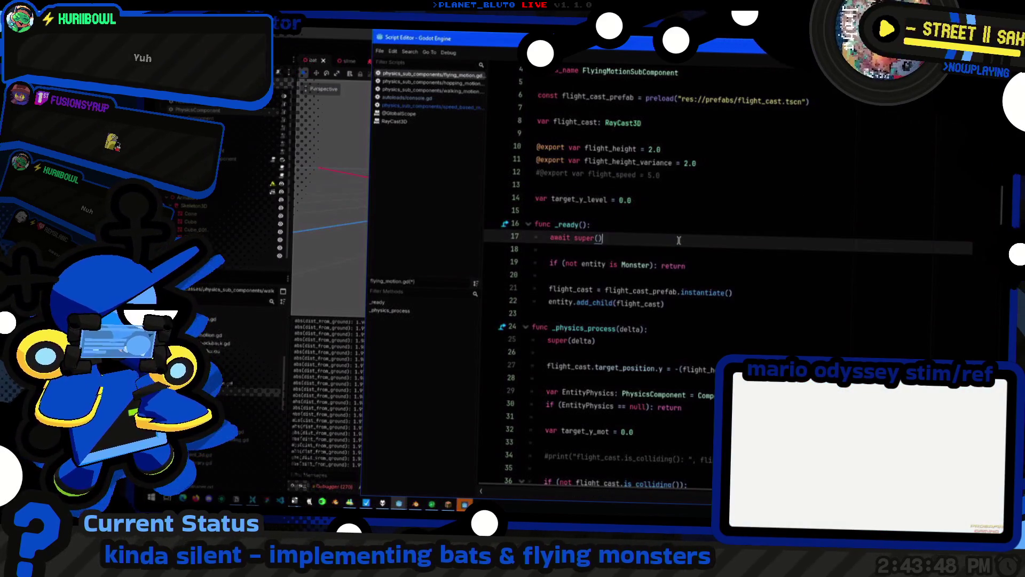
Remove the coll_point and dist_from_ground lines from the else branch
{"action": "scroll", "coordinate": [673, 245], "scroll_direction": "down", "scroll_amount": 6}
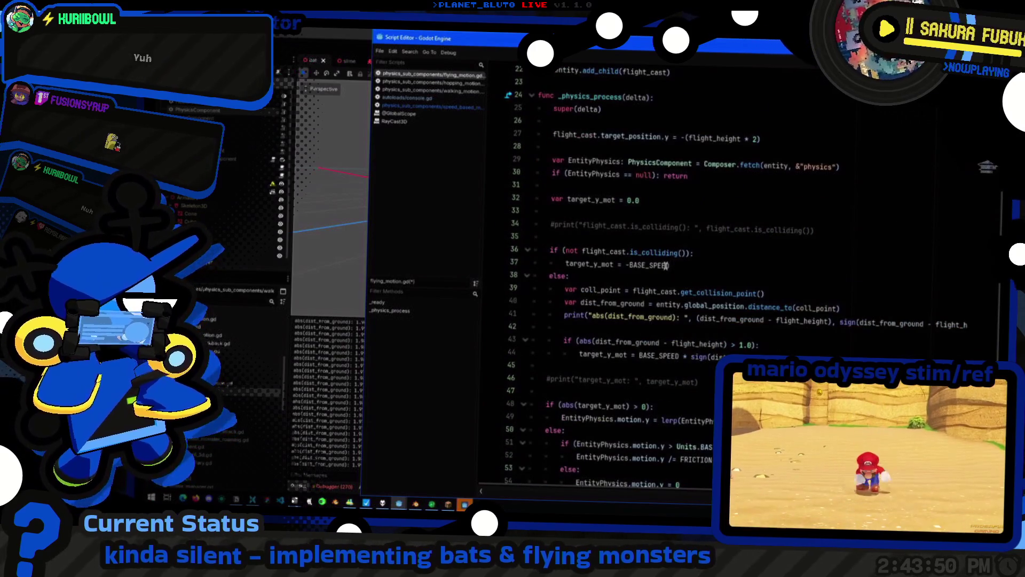
{"action": "scroll", "coordinate": [661, 277], "scroll_direction": "down", "scroll_amount": 5}
{"action": "scroll", "coordinate": [661, 276], "scroll_direction": "up", "scroll_amount": 2}
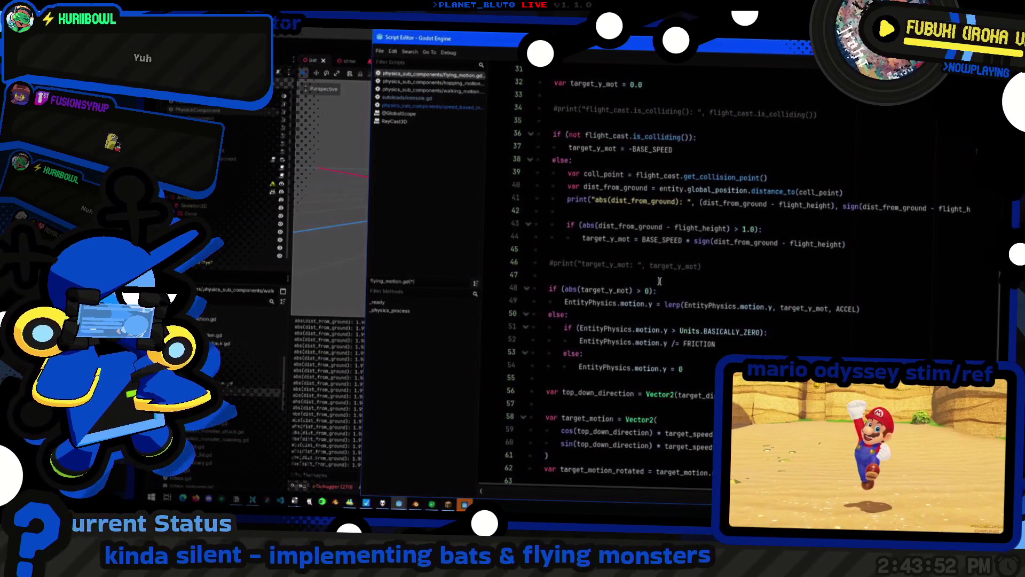
{"action": "scroll", "coordinate": [659, 281], "scroll_direction": "up", "scroll_amount": 3}
{"action": "scroll", "coordinate": [654, 288], "scroll_direction": "down", "scroll_amount": 4}
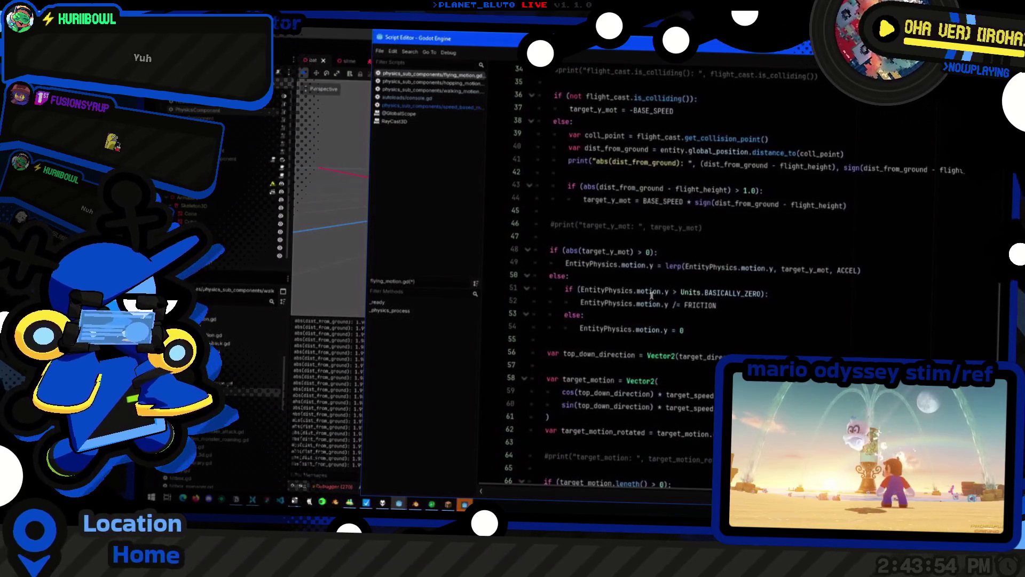
{"action": "scroll", "coordinate": [652, 295], "scroll_direction": "up", "scroll_amount": 1}
{"action": "left_click", "coordinate": [675, 293]}
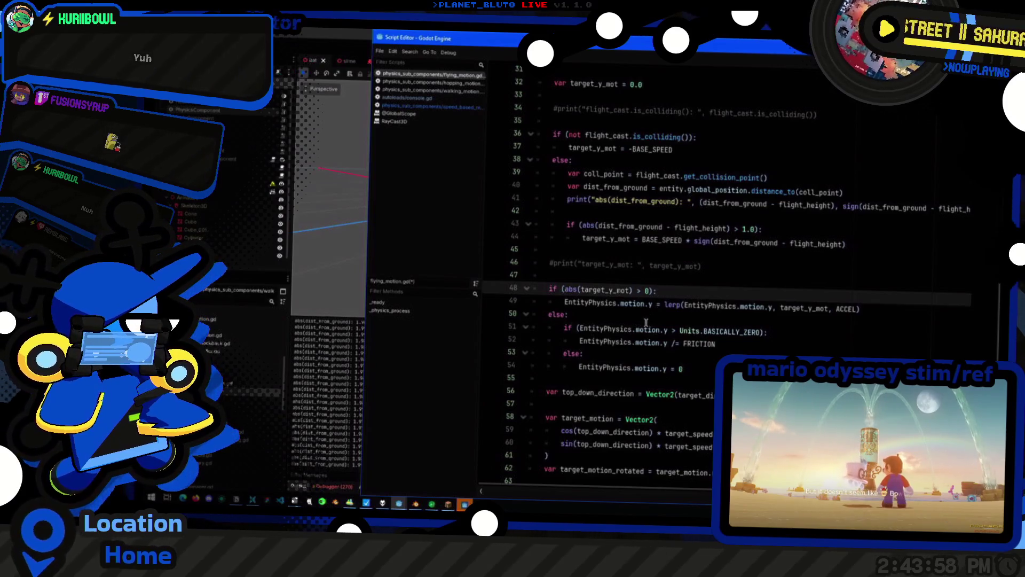
{"action": "scroll", "coordinate": [646, 323], "scroll_direction": "up", "scroll_amount": 2}
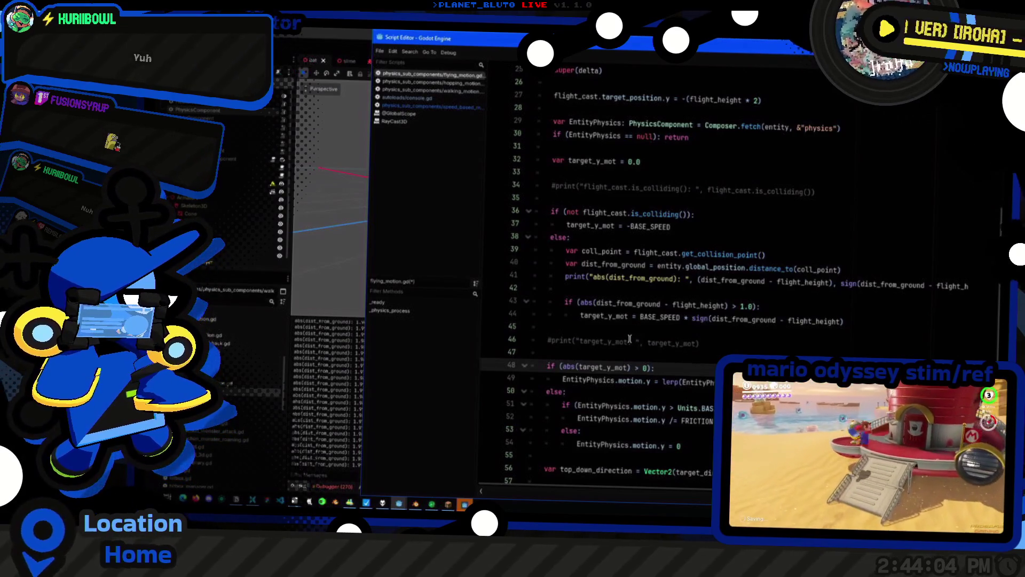
{"action": "scroll", "coordinate": [632, 331], "scroll_direction": "up", "scroll_amount": 4}
{"action": "scroll", "coordinate": [628, 340], "scroll_direction": "down", "scroll_amount": 3}
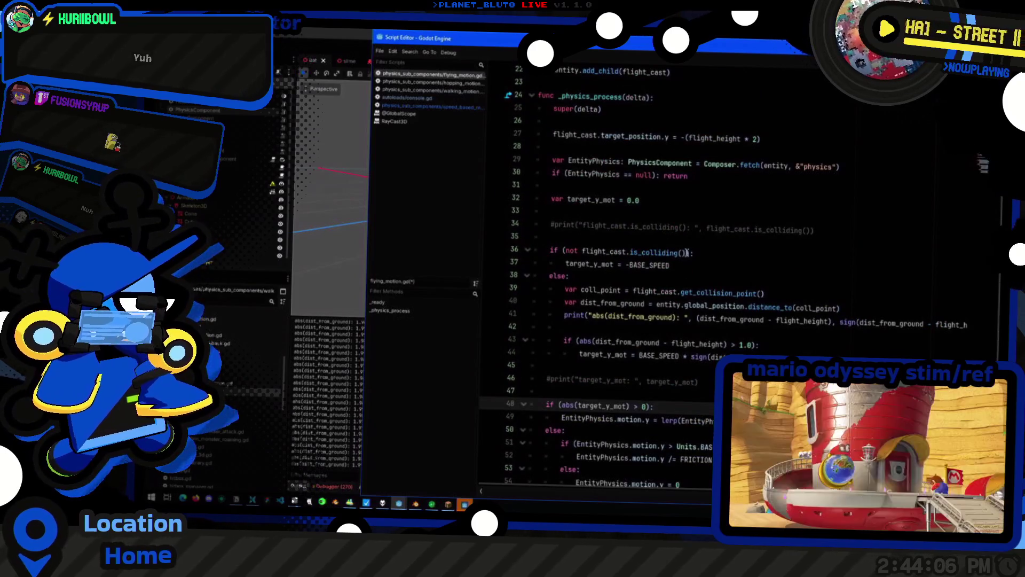
{"action": "left_click", "coordinate": [759, 293]}
{"action": "left_click", "coordinate": [801, 309]}
{"action": "key", "text": "End"}
{"action": "key", "text": "shift+Up"}
{"action": "key", "text": "shift+Up"}
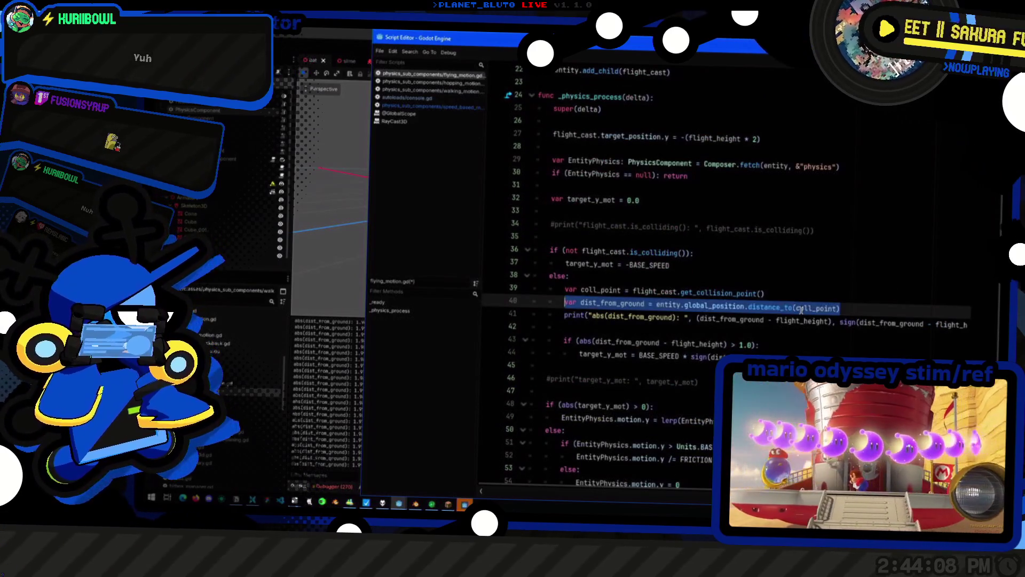
{"action": "key", "text": "BackSpace"}
Duplicate the declaration as _prev_target_y_level, initialised to target_y_level instead of 0.0
{"action": "scroll", "coordinate": [694, 267], "scroll_direction": "up", "scroll_amount": 7}
{"action": "left_click", "coordinate": [640, 239]}
{"action": "key", "text": "ctrl+shift+d"}
{"action": "left_click", "coordinate": [552, 249]}
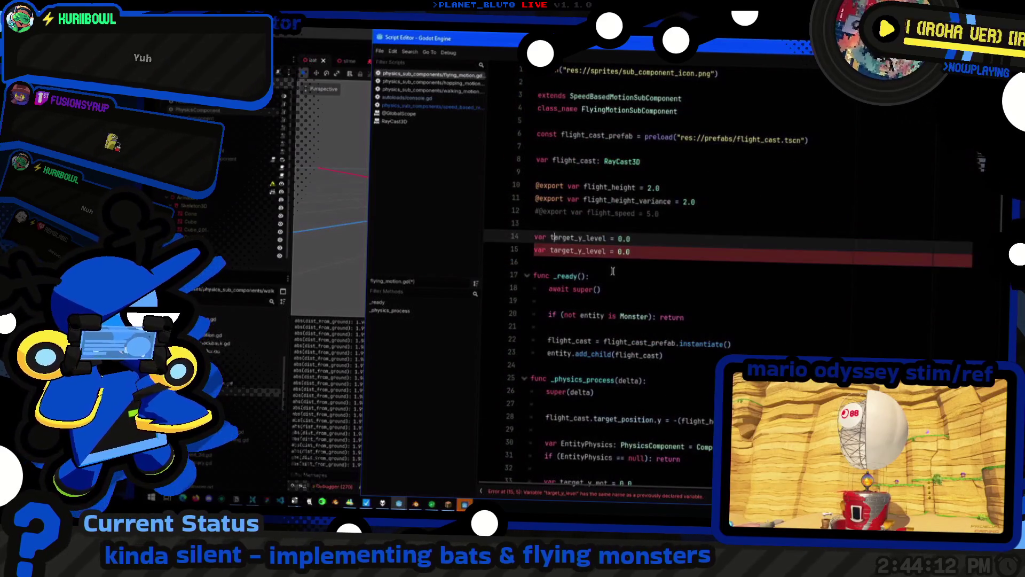
{"action": "type", "text": "_prev_"}
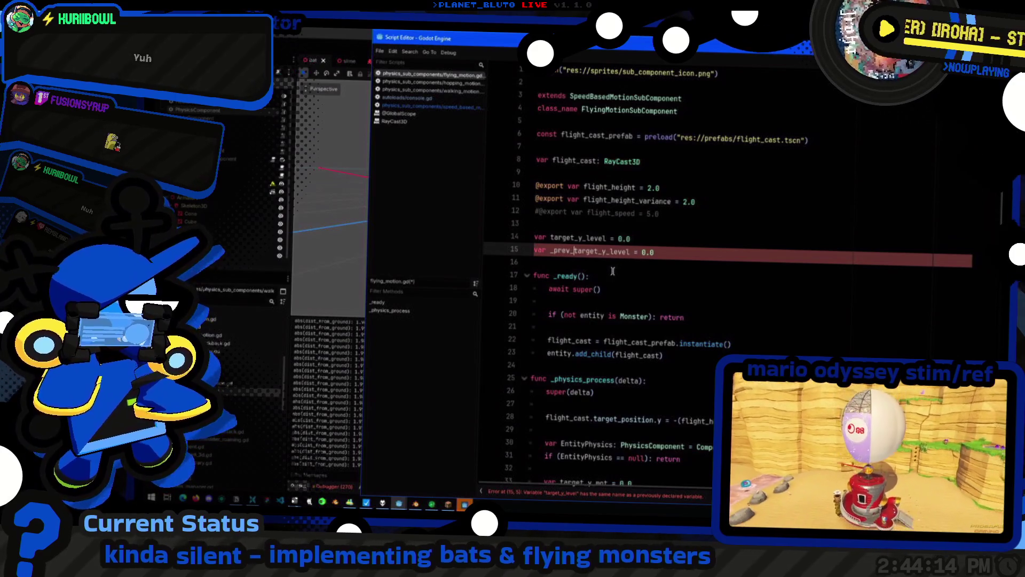
{"action": "key", "text": "Up"}
{"action": "key", "text": "ctrl+shift+Right"}
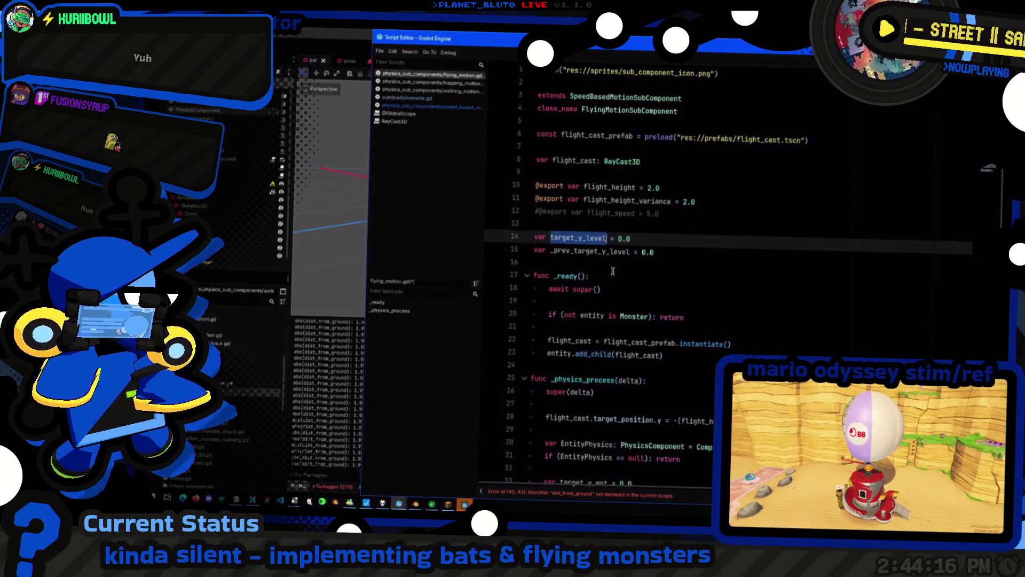
{"action": "key", "text": "ctrl+c"}
{"action": "key", "text": "Down"}
{"action": "key", "text": "End"}
{"action": "key", "text": "shift+Left"}
{"action": "key", "text": "shift+Left"}
{"action": "key", "text": "shift+Left"}
{"action": "key", "text": "ctrl+v"}
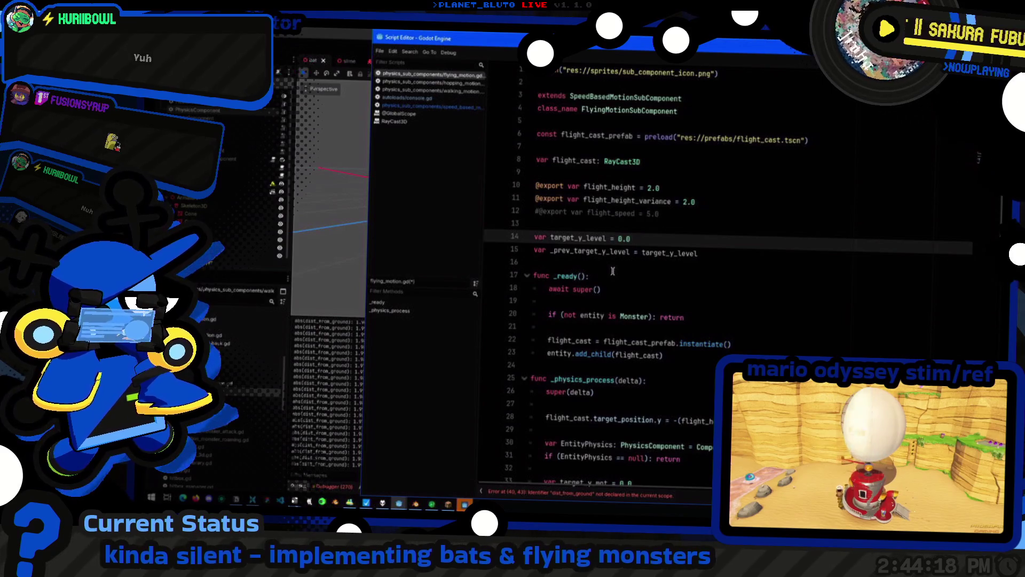
{"action": "scroll", "coordinate": [613, 271], "scroll_direction": "down", "scroll_amount": 5}
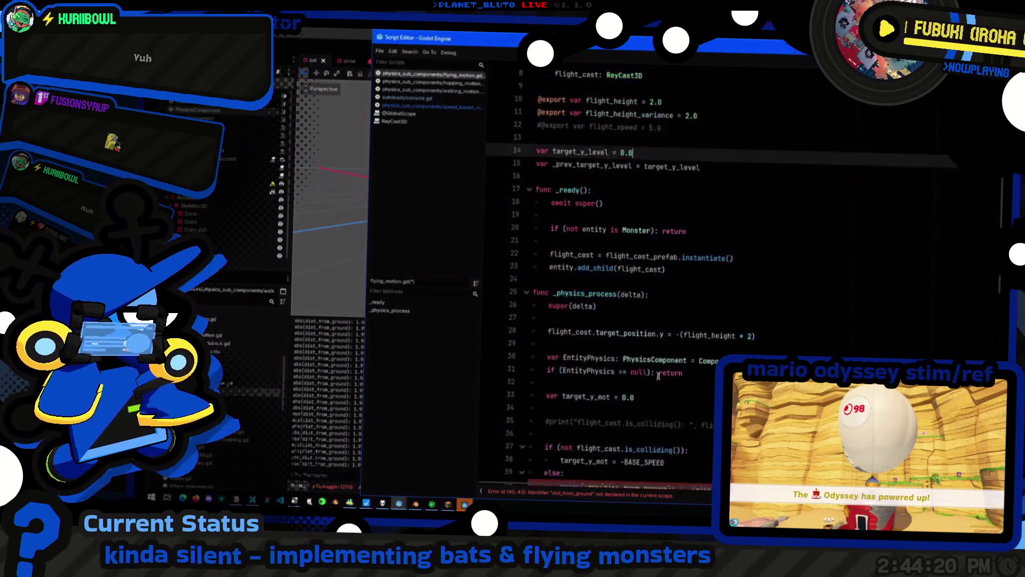
Paste the cut coll_point and dist_from_ground lines from clipboard history below the target_y_mot line
{"action": "left_click", "coordinate": [672, 288]}
{"action": "key", "text": "Return"}
{"action": "key", "text": "Return"}
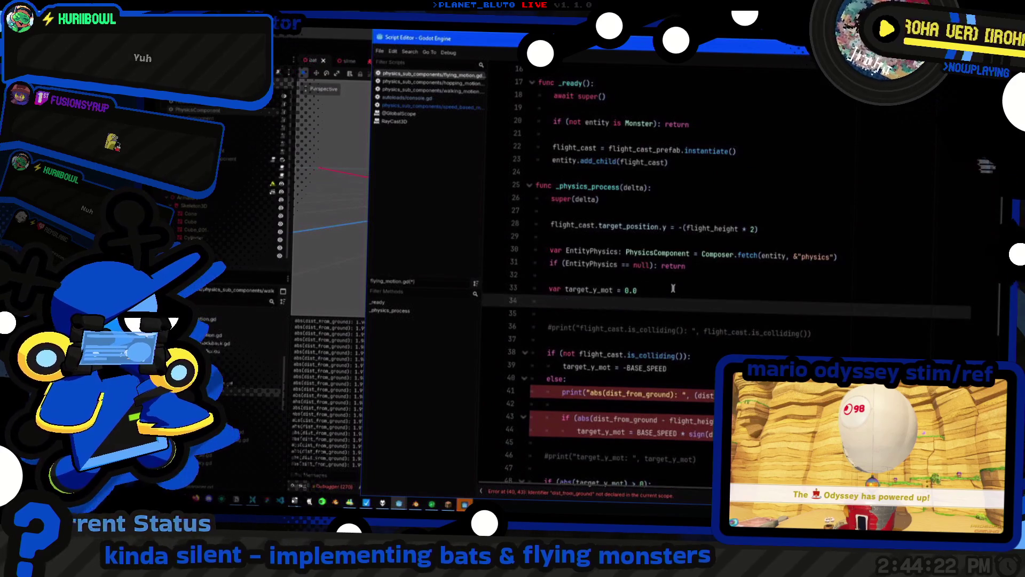
{"action": "key", "text": "super+v"}
{"action": "left_click", "coordinate": [609, 397]}
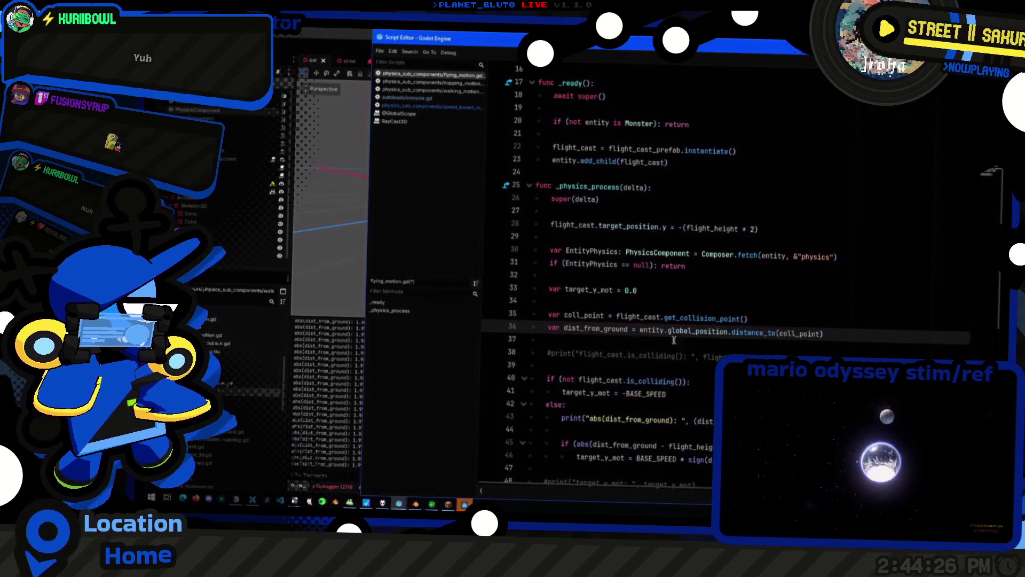
{"action": "scroll", "coordinate": [685, 320], "scroll_direction": "down", "scroll_amount": 1}
Rearrange the coll_point and dist_from_ground declarations and start a coll_point line below them
{"action": "double_click", "coordinate": [683, 292]}
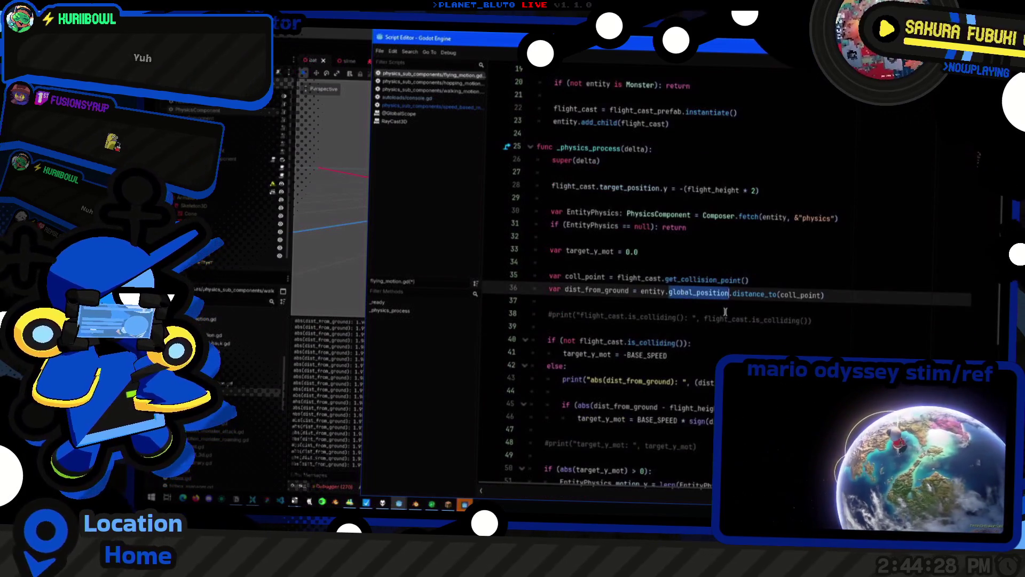
{"action": "key", "text": "Left"}
{"action": "key", "text": "ctrl+Left"}
{"action": "key", "text": "Up"}
{"action": "key", "text": "ctrl+Left"}
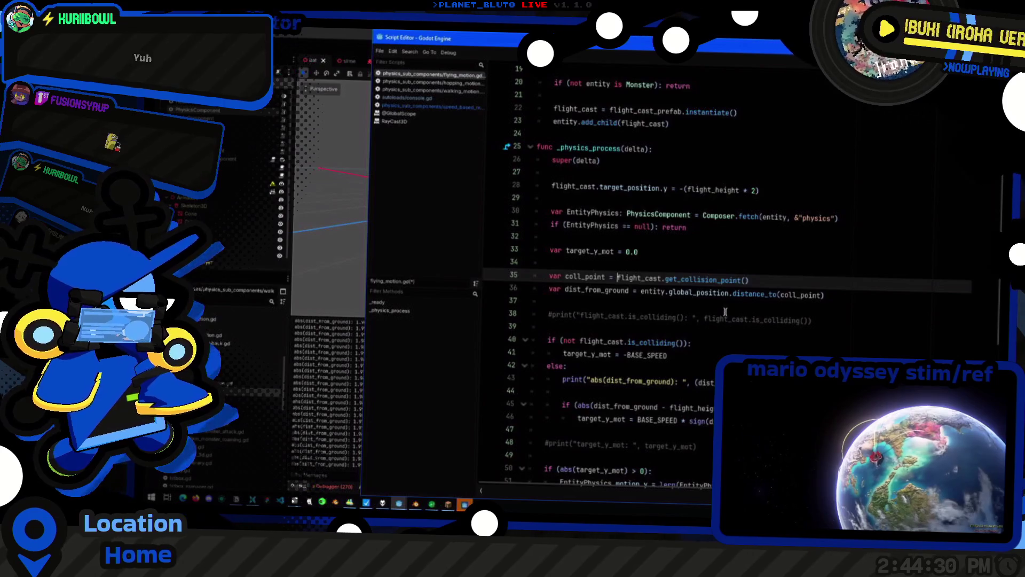
{"action": "key", "text": "Down"}
{"action": "key", "text": "Return"}
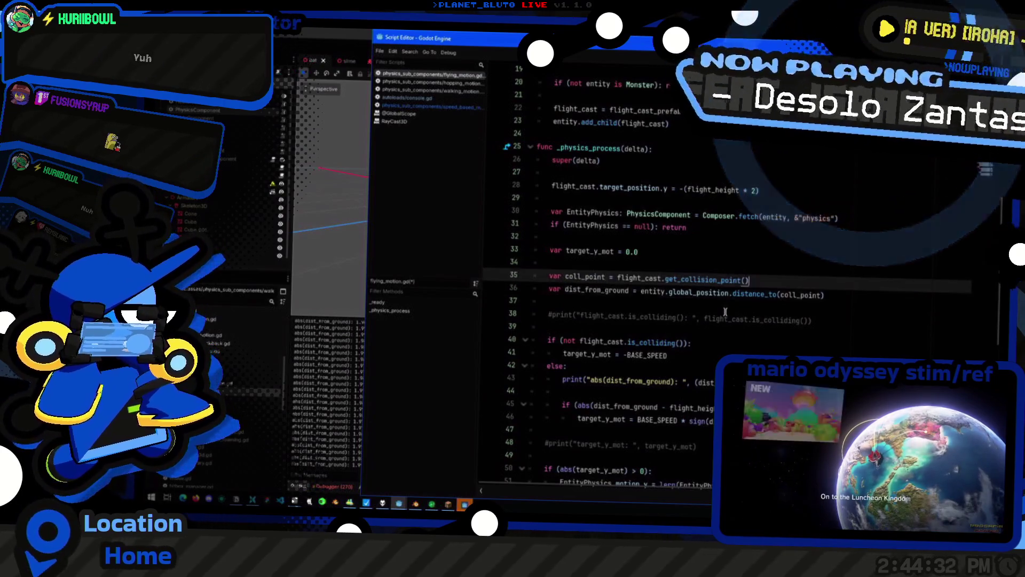
{"action": "key", "text": "BackSpace"}
{"action": "key", "text": "End"}
{"action": "key", "text": "Return"}
{"action": "type", "text": "coll_point."}
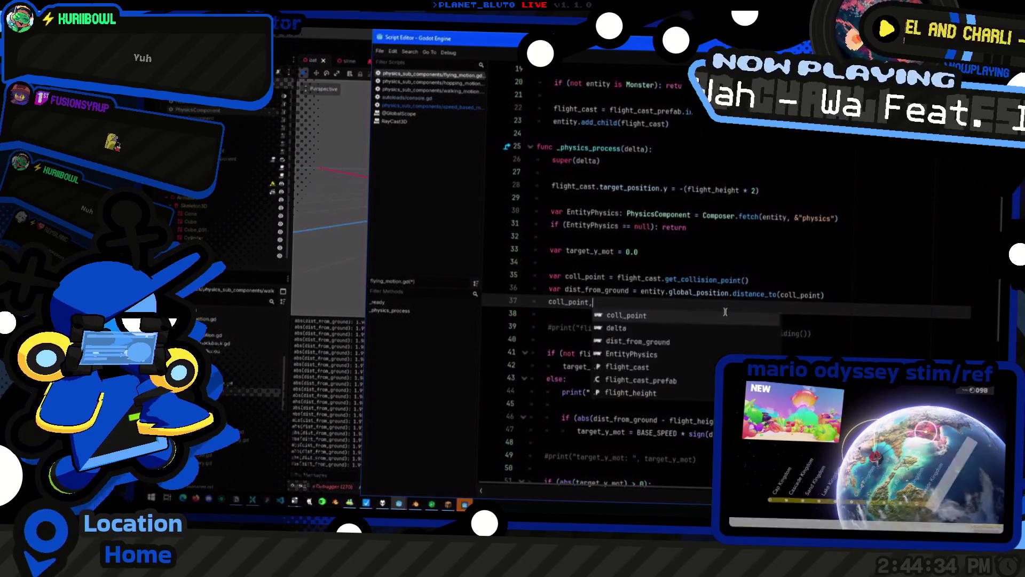
{"action": "key", "text": "BackSpace"}
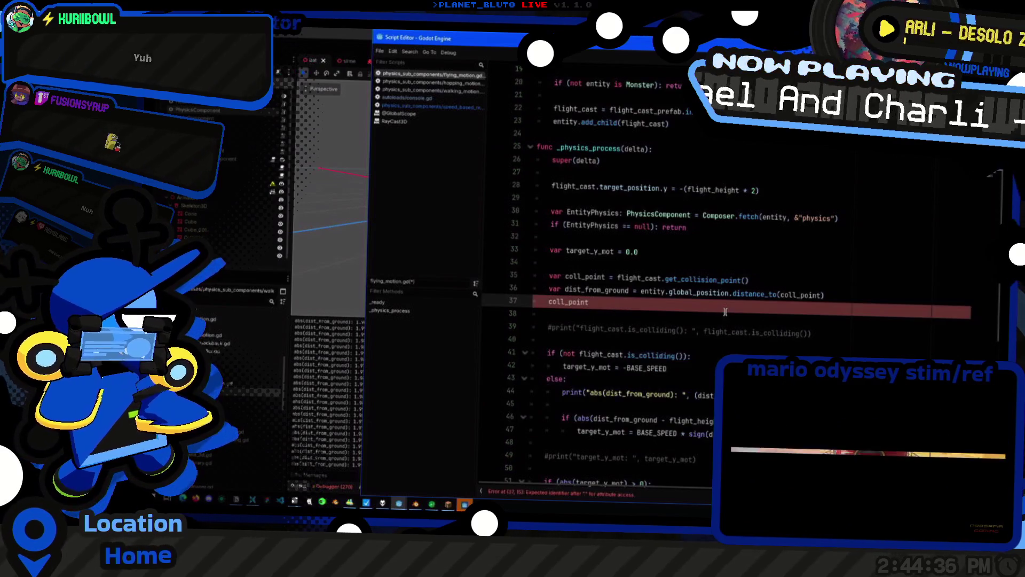
Delete the extra lines and cut the two declarations from their old spot
{"action": "key", "text": "ctrl+shift+Left"}
{"action": "key", "text": "shift+Up"}
{"action": "key", "text": "shift+Up"}
{"action": "key", "text": "BackSpace"}
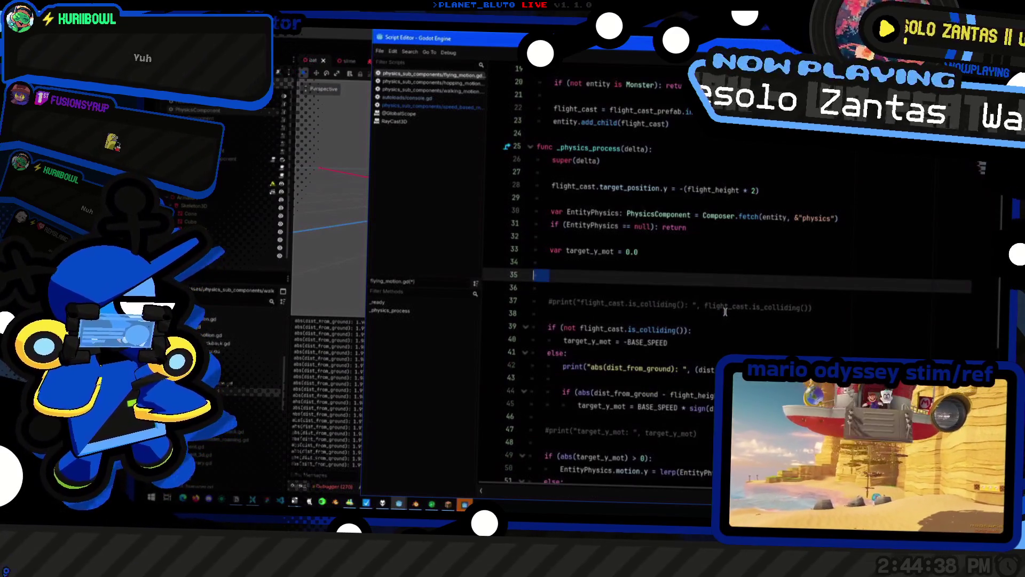
{"action": "key", "text": "shift+Up"}
{"action": "key", "text": "BackSpace"}
{"action": "key", "text": "Down"}
{"action": "key", "text": "Down"}
{"action": "key", "text": "Down"}
{"action": "key", "text": "End"}
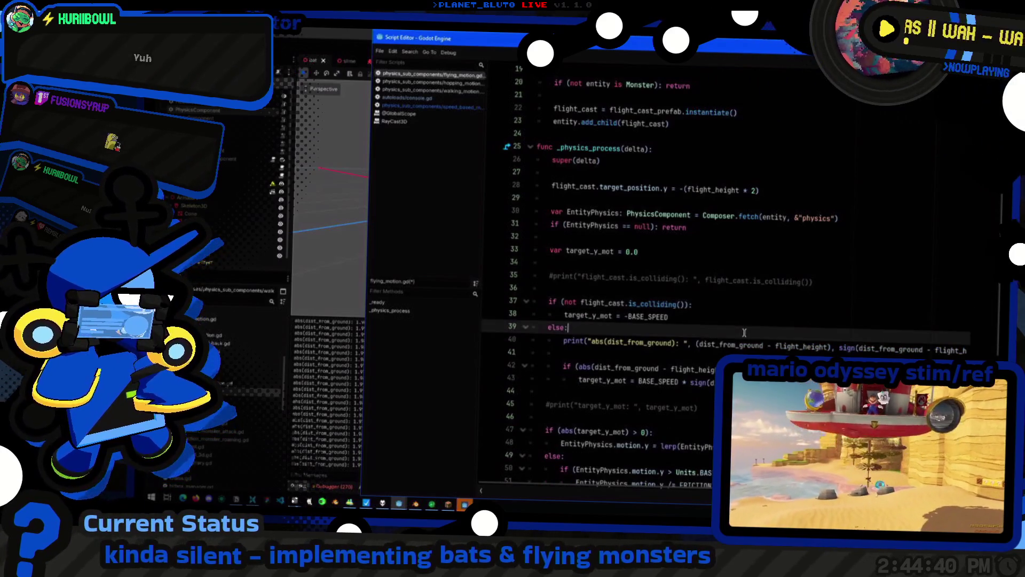
Paste the two lines under else, indent them, and begin a coll_point.y if check
{"action": "key", "text": "Return"}
{"action": "key", "text": "Return"}
{"action": "key", "text": "Up"}
{"action": "key", "text": "ctrl+v"}
{"action": "key", "text": "Up"}
{"action": "key", "text": "Tab"}
{"action": "key", "text": "Down"}
{"action": "key", "text": "Tab"}
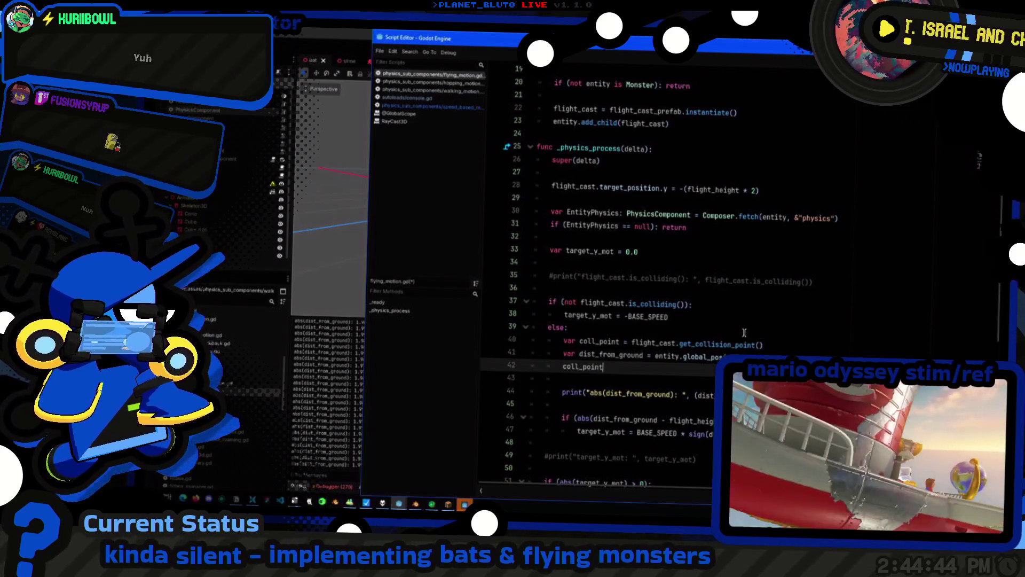
{"action": "key", "text": "BackSpace"}
{"action": "type", "text": ".y"}
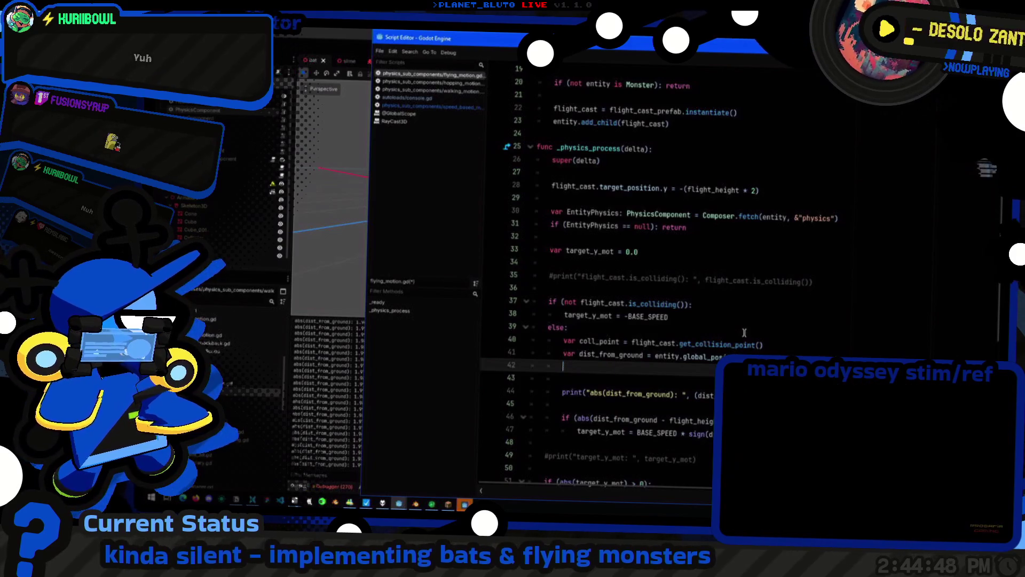
{"action": "type", "text": "if ("}
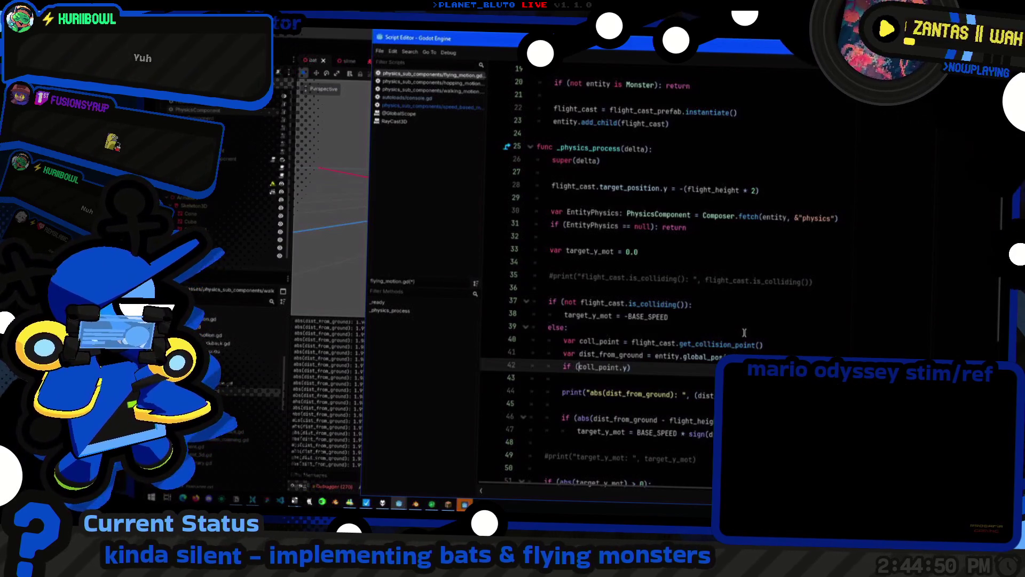
{"action": "type", "text": "target_y"}
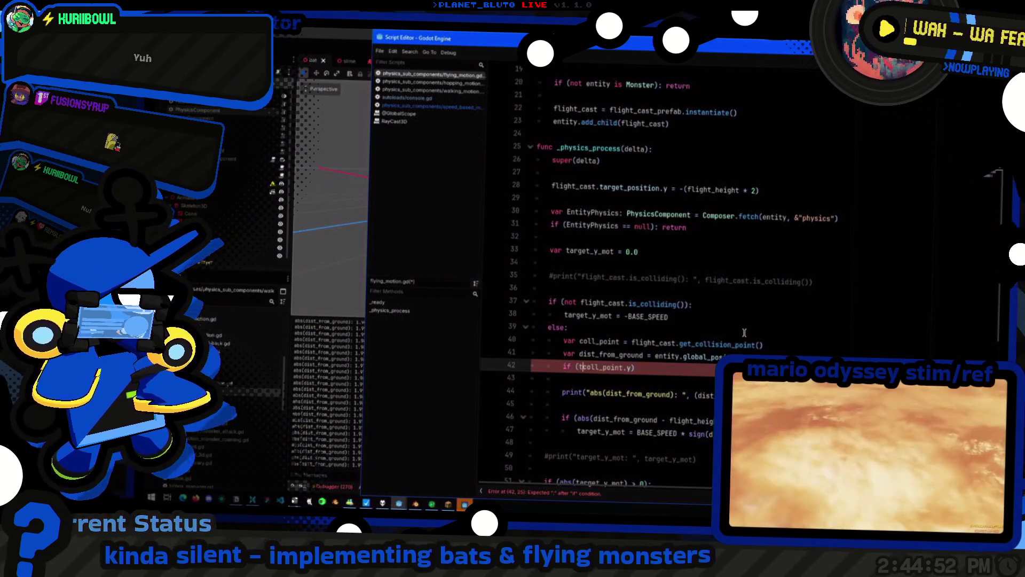
{"action": "key", "text": "ctrl+BackSpace"}
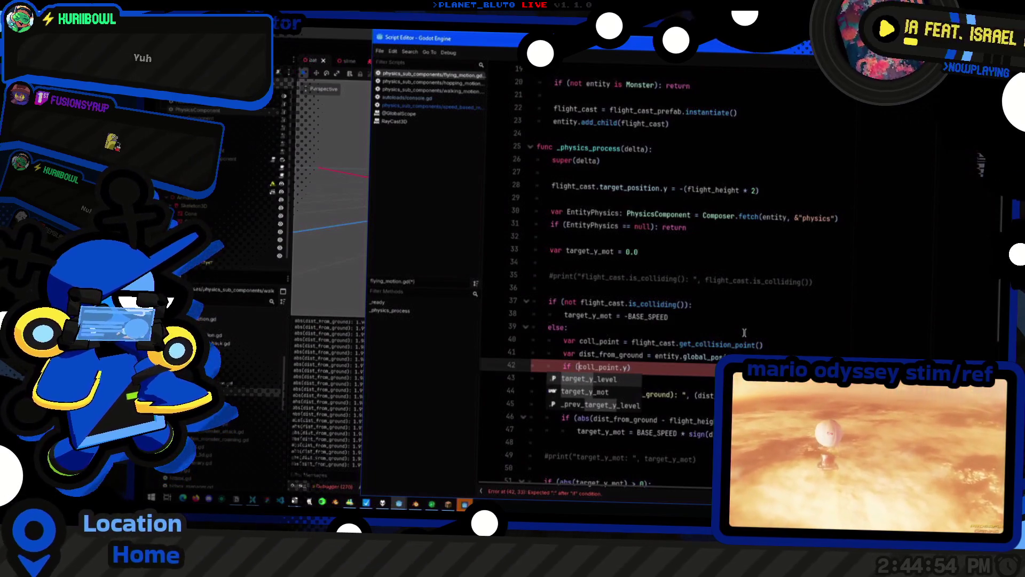
Rename _prev_target_y_level on line 15 to _prev_coll_point_y_level, initialised to 0.0
{"action": "scroll", "coordinate": [744, 333], "scroll_direction": "up", "scroll_amount": 6}
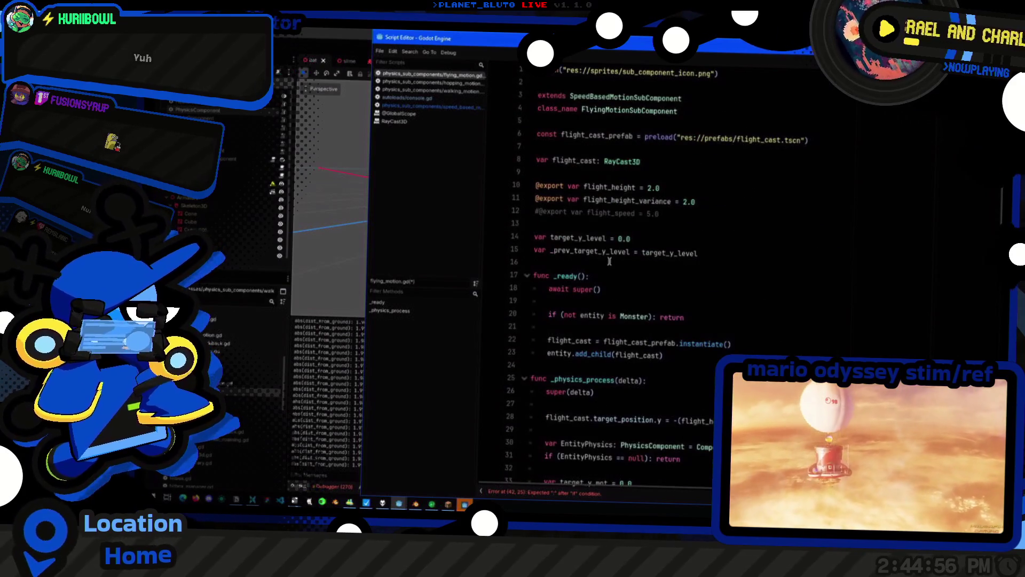
{"action": "double_click", "coordinate": [606, 252]}
{"action": "key", "text": "Left"}
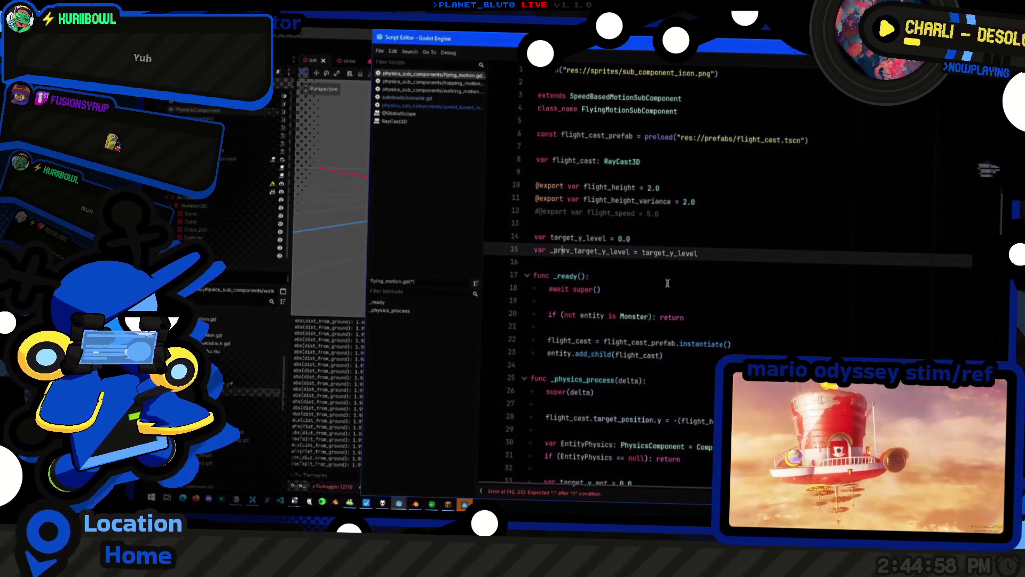
{"action": "key", "text": "shift+Right"}
{"action": "key", "text": "shift+Right"}
{"action": "key", "text": "shift+Right"}
{"action": "type", "text": "coll_point"}
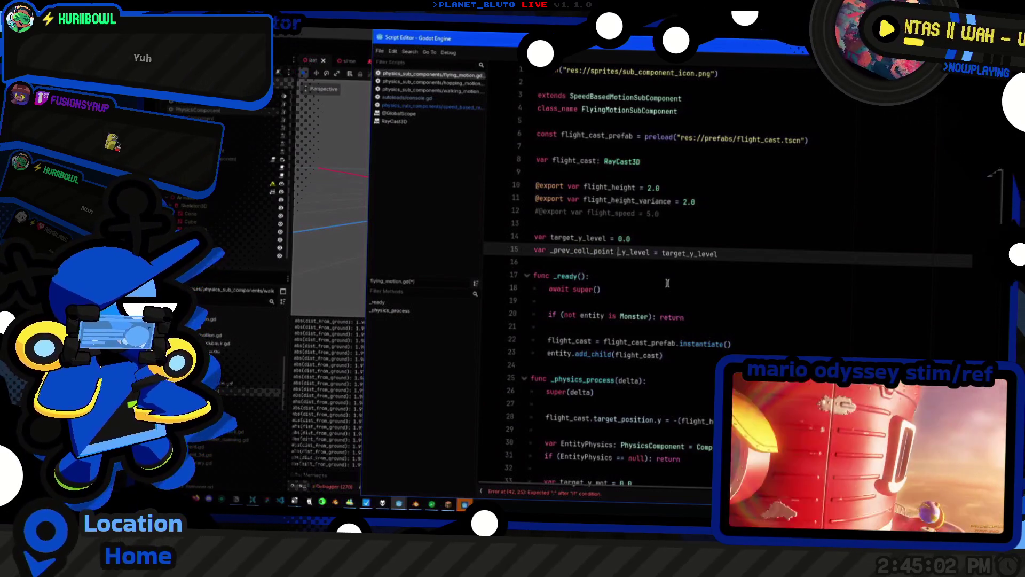
{"action": "key", "text": "ctrl+Right"}
{"action": "key", "text": "ctrl+shift+Left"}
{"action": "key", "text": "Right"}
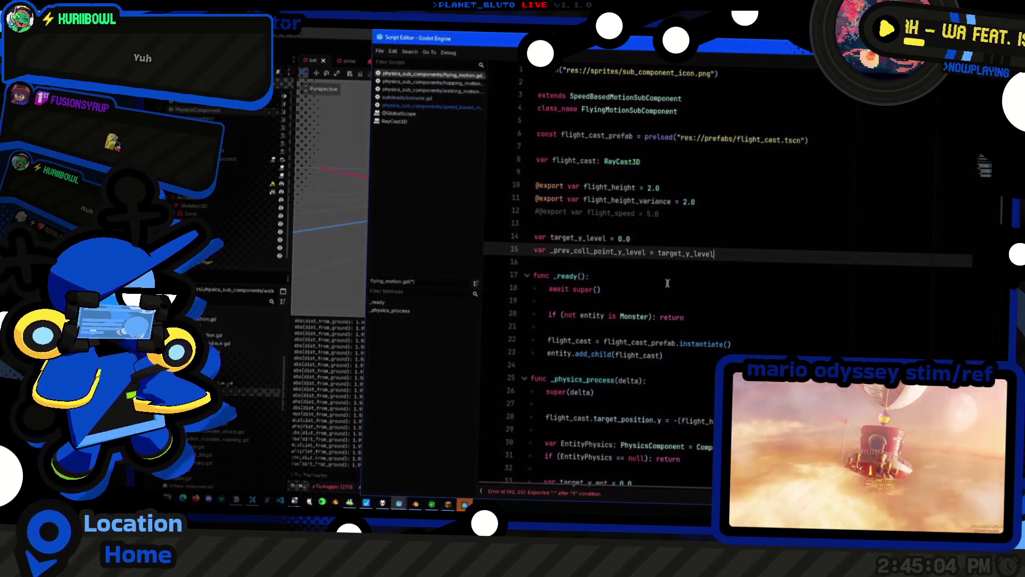
{"action": "key", "text": "End"}
{"action": "key", "text": "ctrl+shift+Left"}
{"action": "type", "text": "0.0"}
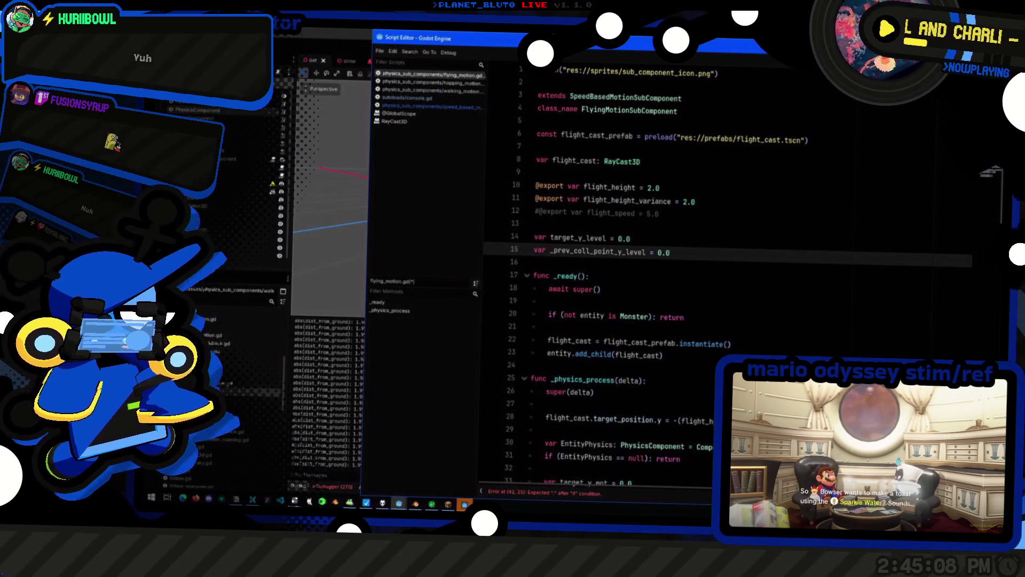
{"action": "scroll", "coordinate": [726, 267], "scroll_direction": "down", "scroll_amount": 7}
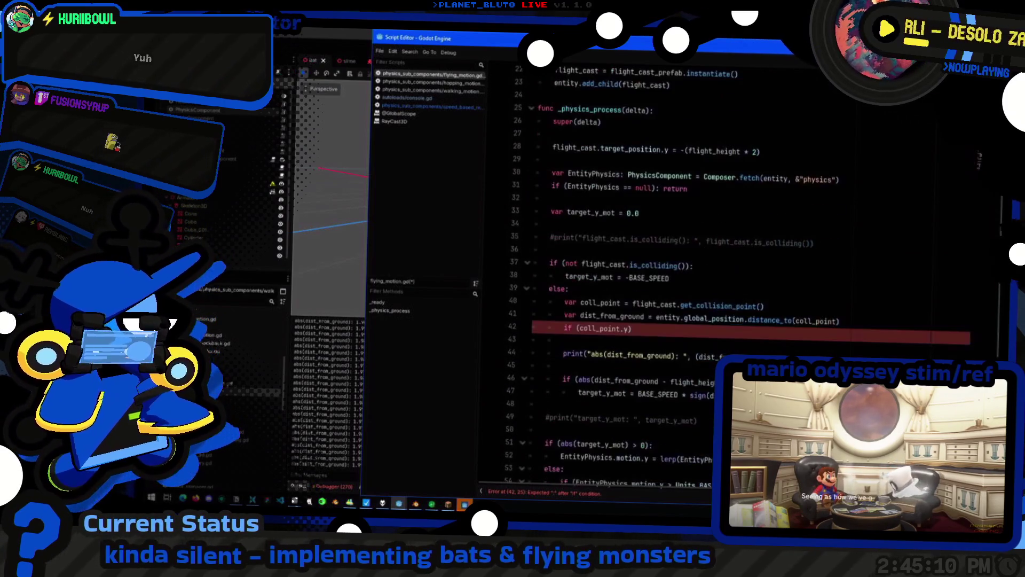
Make the condition if _prev_coll_point_y_level != coll_point.y:
{"action": "left_click", "coordinate": [658, 327]}
{"action": "key", "text": "Home"}
{"action": "key", "text": "Return"}
{"action": "key", "text": "Up"}
{"action": "type", "text": "_prev_coll_point_y_level"}
{"action": "key", "text": "BackSpace"}
{"action": "key", "text": "BackSpace"}
{"action": "key", "text": "BackSpace"}
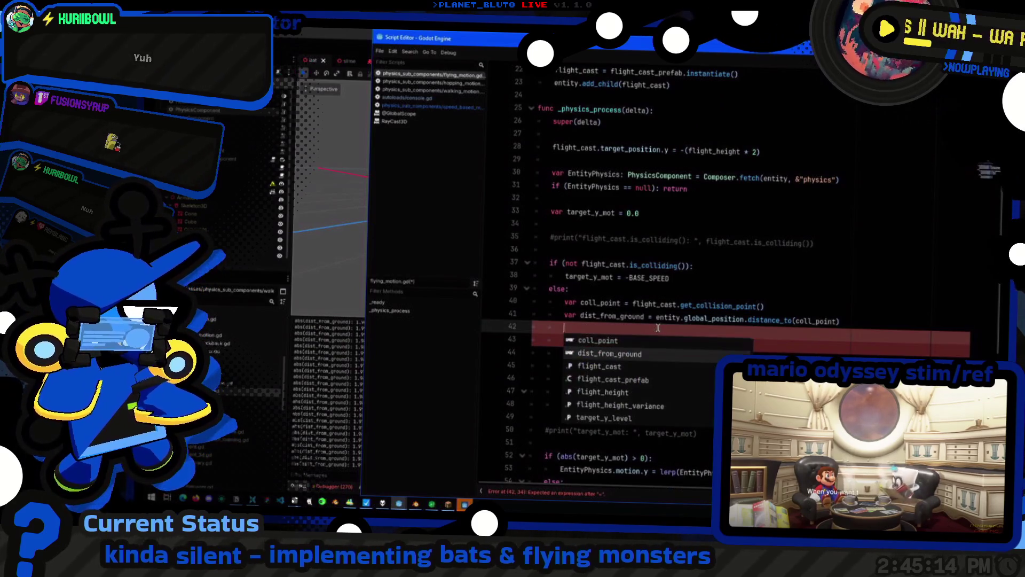
{"action": "key", "text": "Down"}
{"action": "key", "text": "ctrl+Right"}
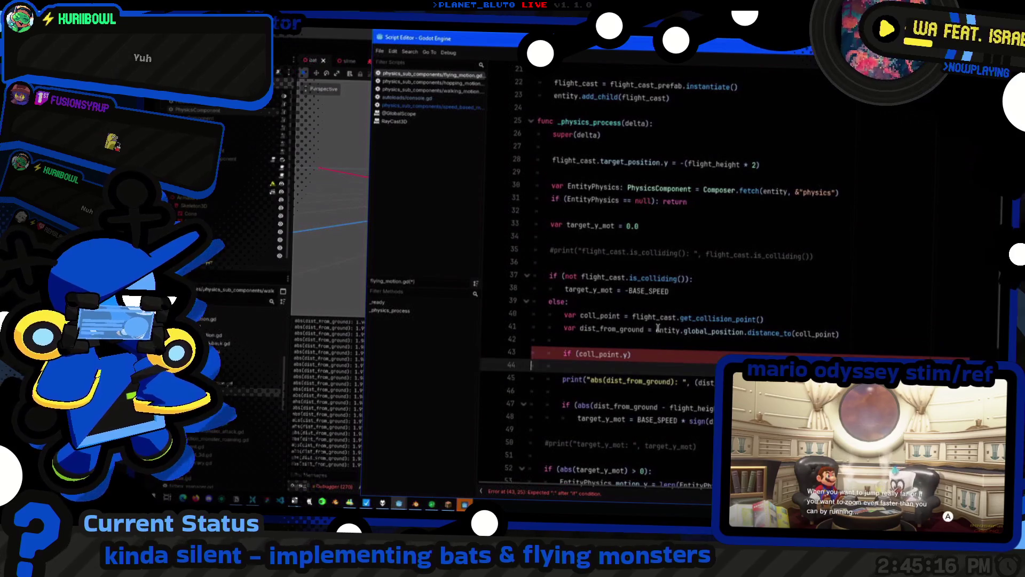
{"action": "type", "text": "_prev_coll_point_y_level !="}
{"action": "key", "text": "End"}
{"action": "type", "text": ":"}
{"action": "key", "text": "Return"}
Inside the check, set _prev_coll_point_y_level = coll_point.y
{"action": "type", "text": "_prev_coll_point_y_level ="}
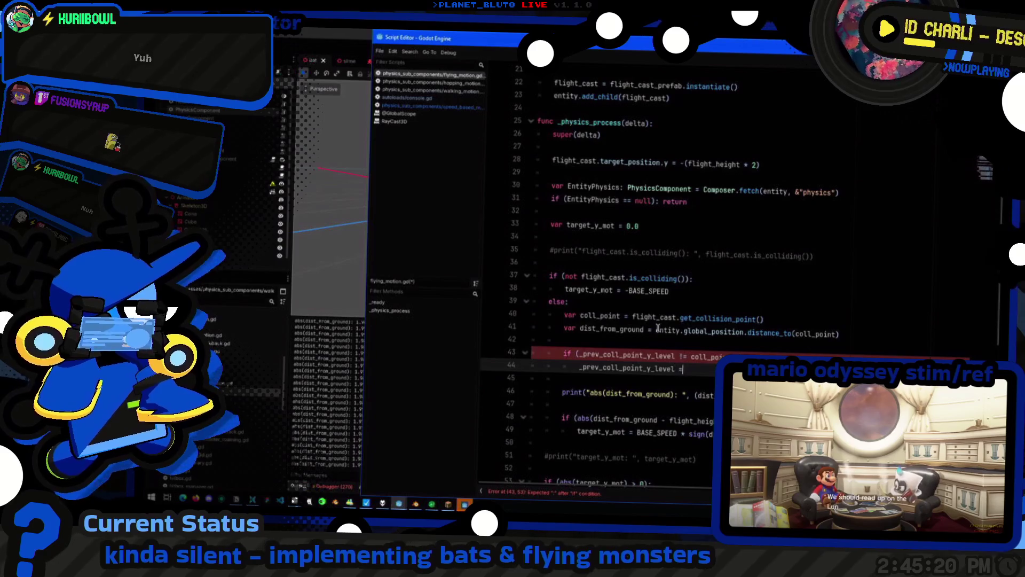
{"action": "key", "text": "shift+Up"}
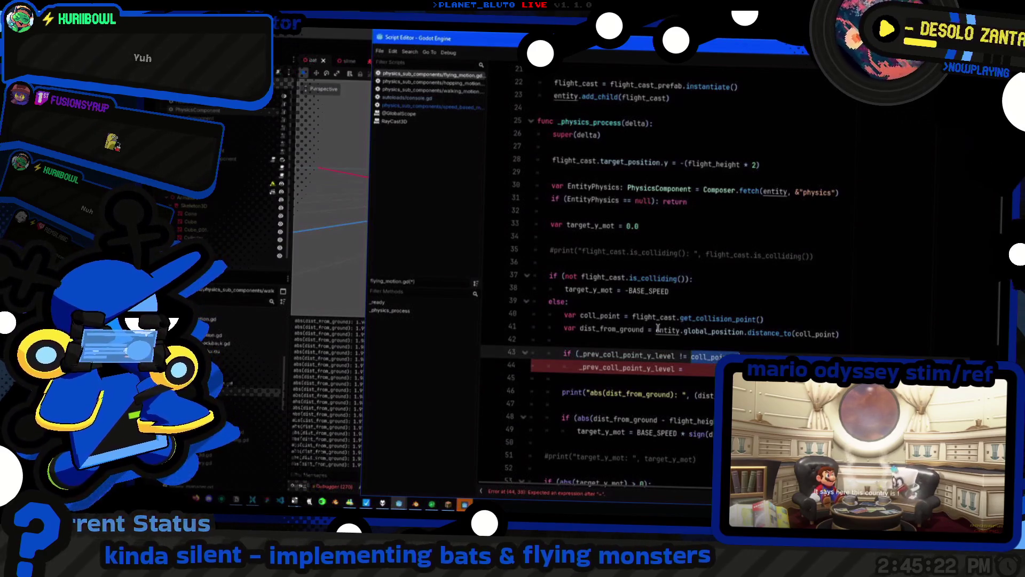
{"action": "key", "text": "ctrl+c"}
{"action": "key", "text": "Down"}
{"action": "key", "text": "End"}
{"action": "key", "text": "ctrl+v"}
{"action": "key", "text": "Home"}
Add a target_y_level assignment line below the stored level
{"action": "key", "text": "End"}
{"action": "key", "text": "Return"}
{"action": "type", "text": "tar"}
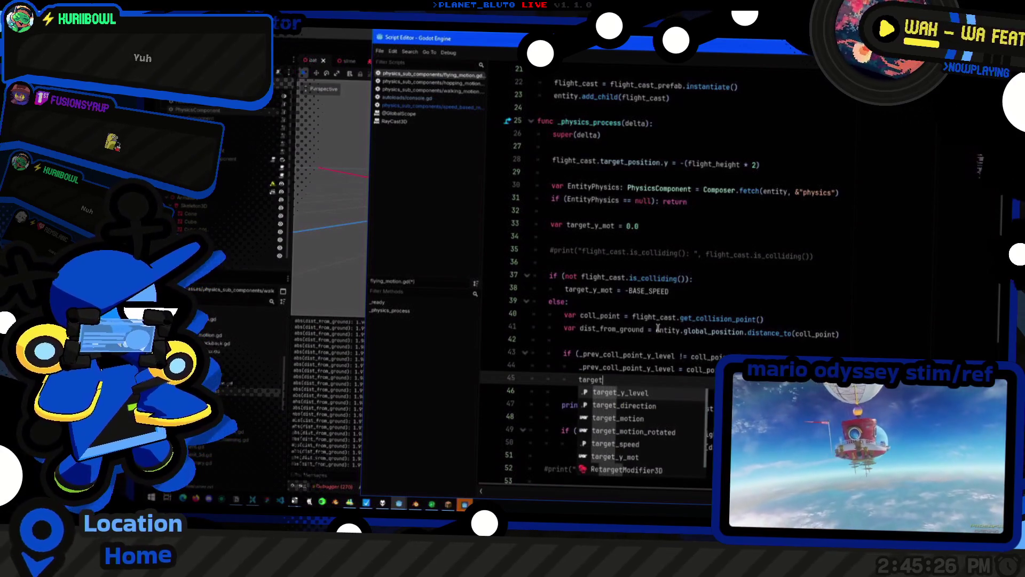
{"action": "key", "text": "Return"}
{"action": "key", "text": "Home"}
{"action": "key", "text": "Return"}
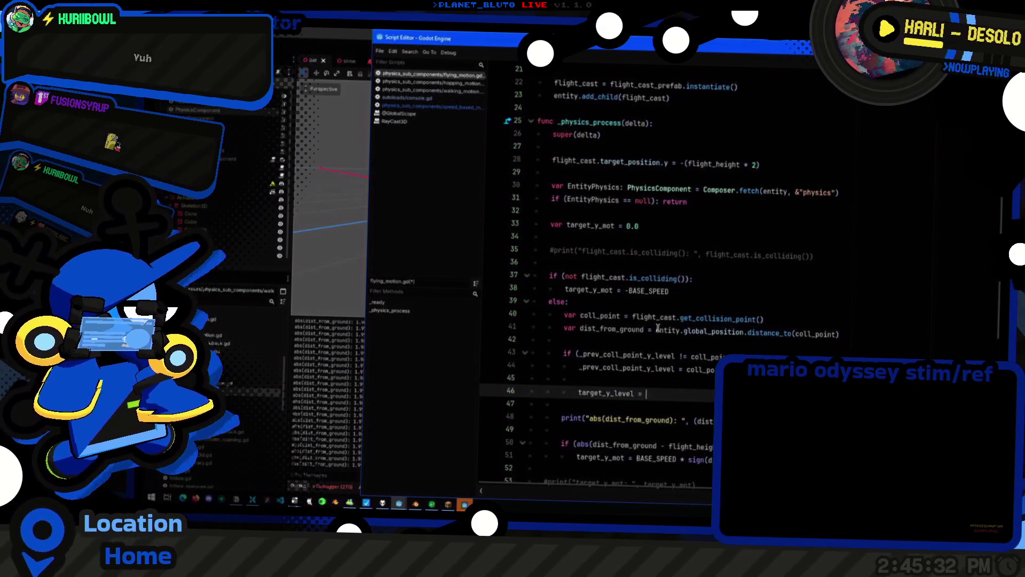
Assign target_y_level a randf_range call with coll_point.y bounds, checking where flight_height is used
{"action": "type", "text": "randf"}
{"action": "key", "text": "Return"}
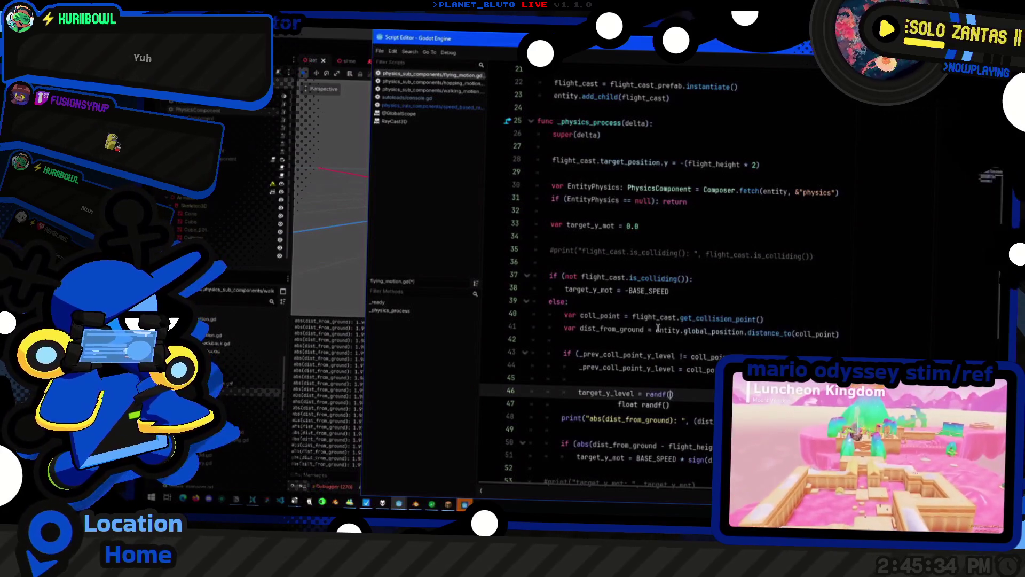
{"action": "key", "text": "BackSpace"}
{"action": "type", "text": "_r"}
{"action": "key", "text": "Return"}
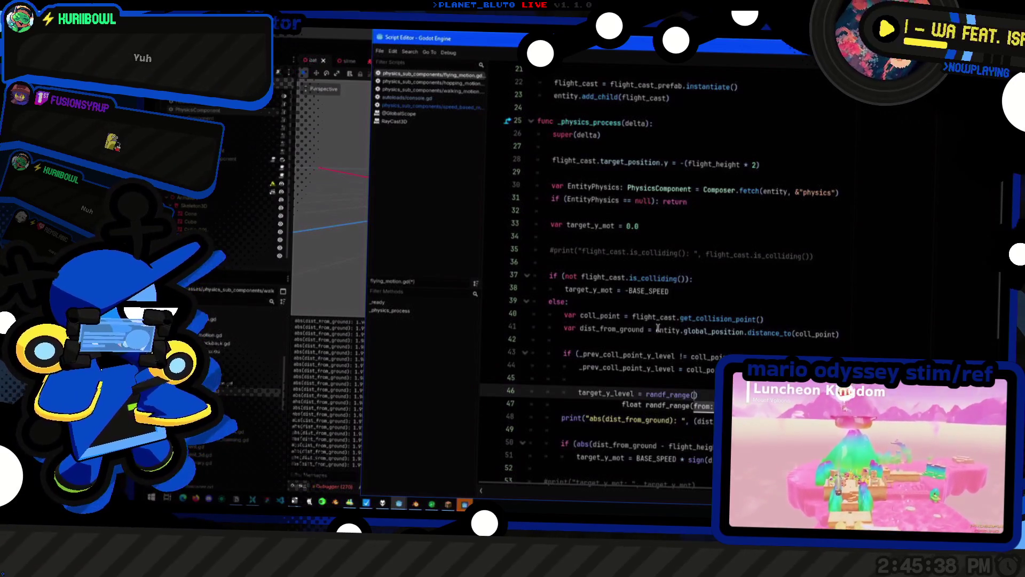
{"action": "type", "text": "coll_"}
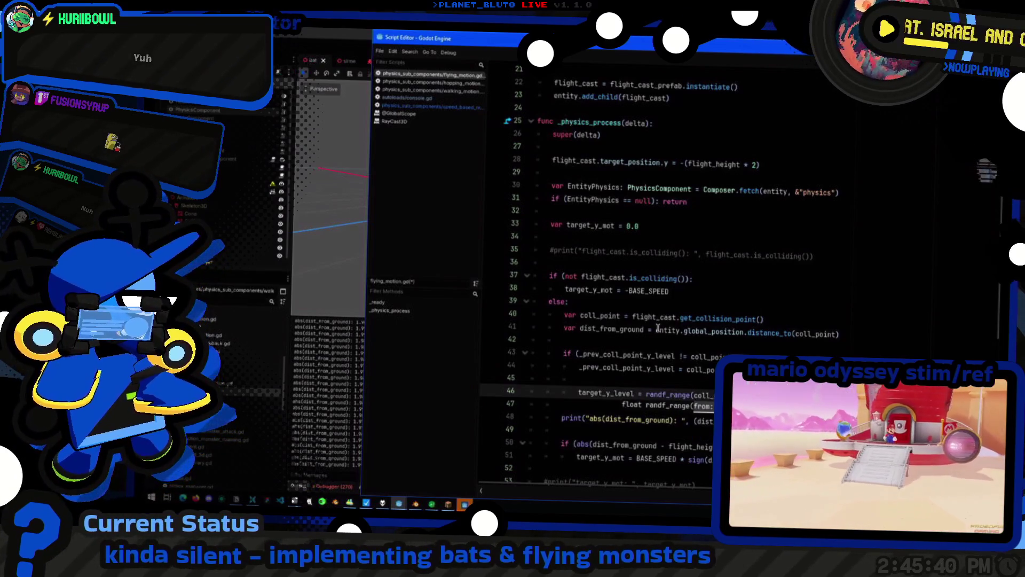
{"action": "type", "text": "p"}
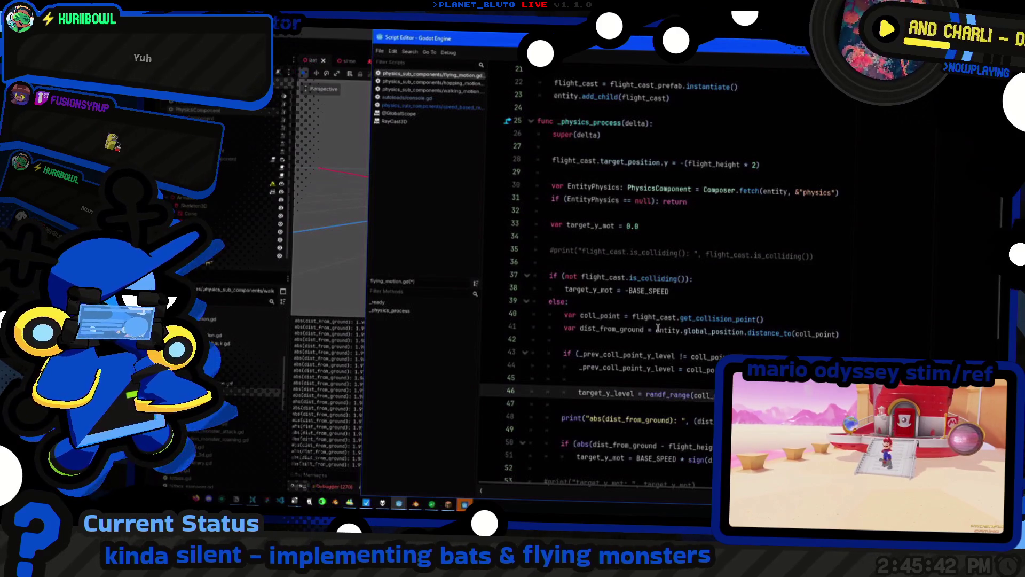
{"action": "key", "text": "Return"}
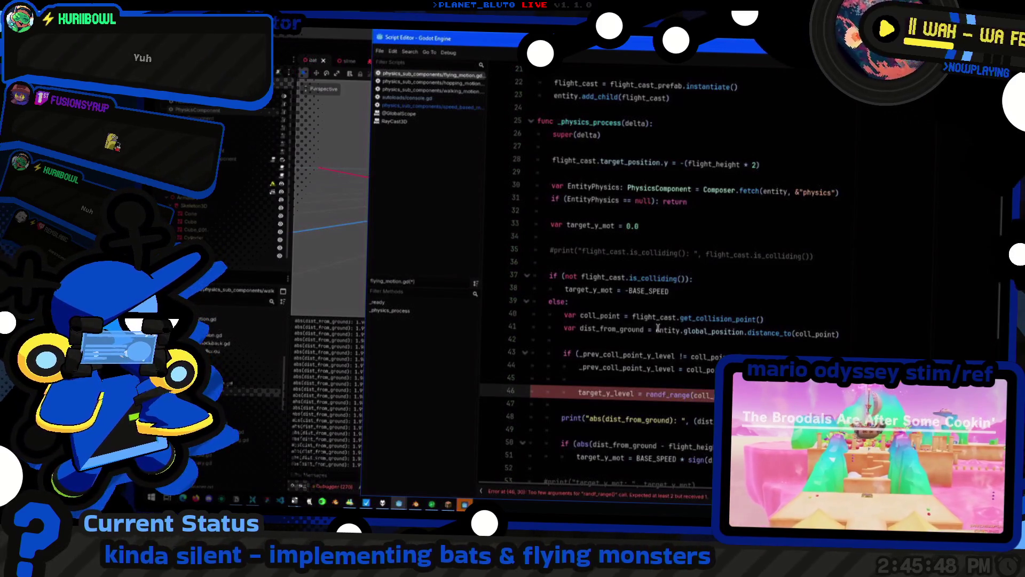
{"action": "scroll", "coordinate": [657, 327], "scroll_direction": "right", "scroll_amount": 3}
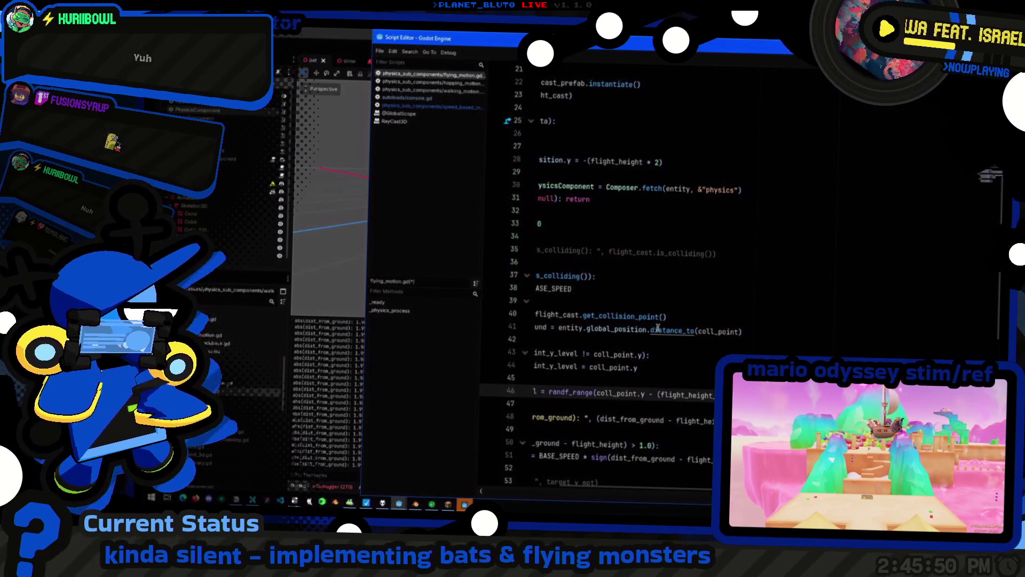
{"action": "scroll", "coordinate": [658, 328], "scroll_direction": "left", "scroll_amount": 3}
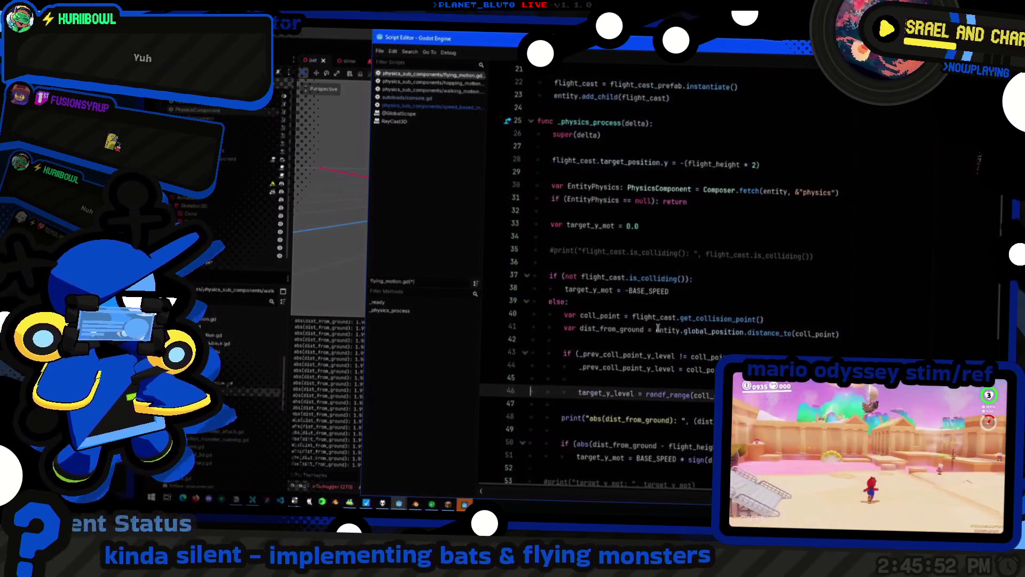
{"action": "scroll", "coordinate": [671, 348], "scroll_direction": "down", "scroll_amount": 2}
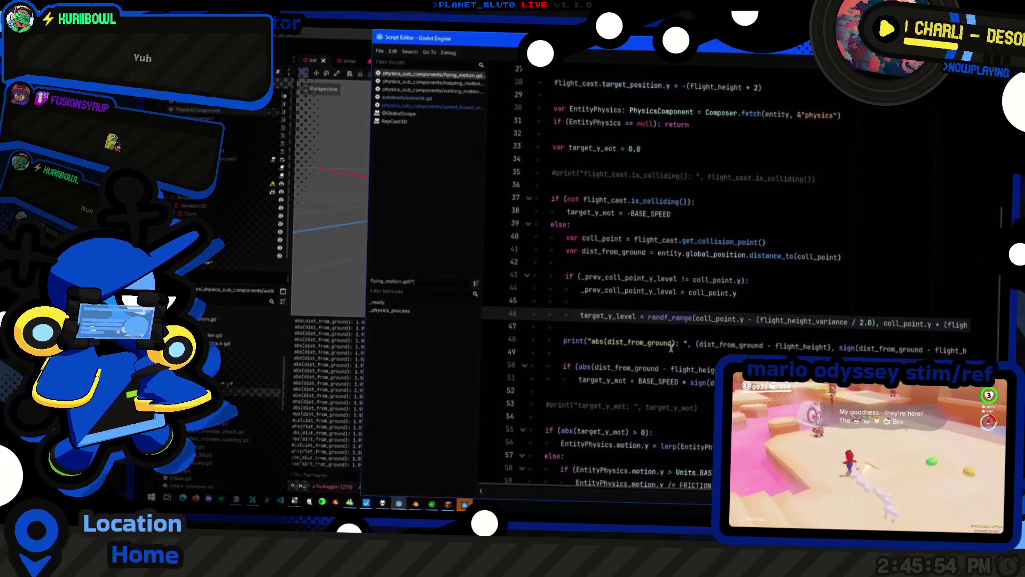
{"action": "scroll", "coordinate": [671, 347], "scroll_direction": "down", "scroll_amount": 1}
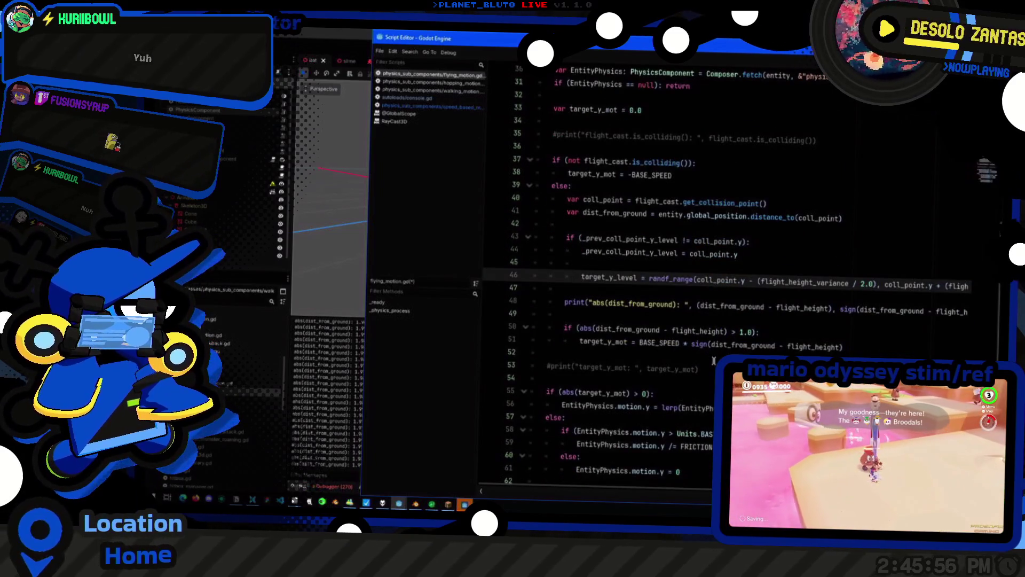
{"action": "double_click", "coordinate": [699, 331]}
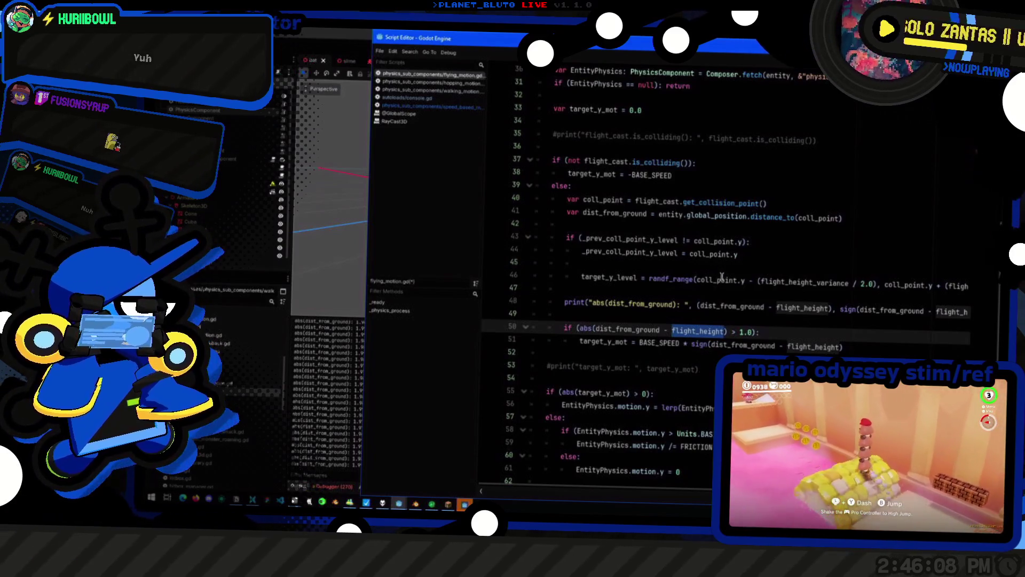
Delete the old ground-distance line and comment out the debug print
{"action": "double_click", "coordinate": [739, 306]}
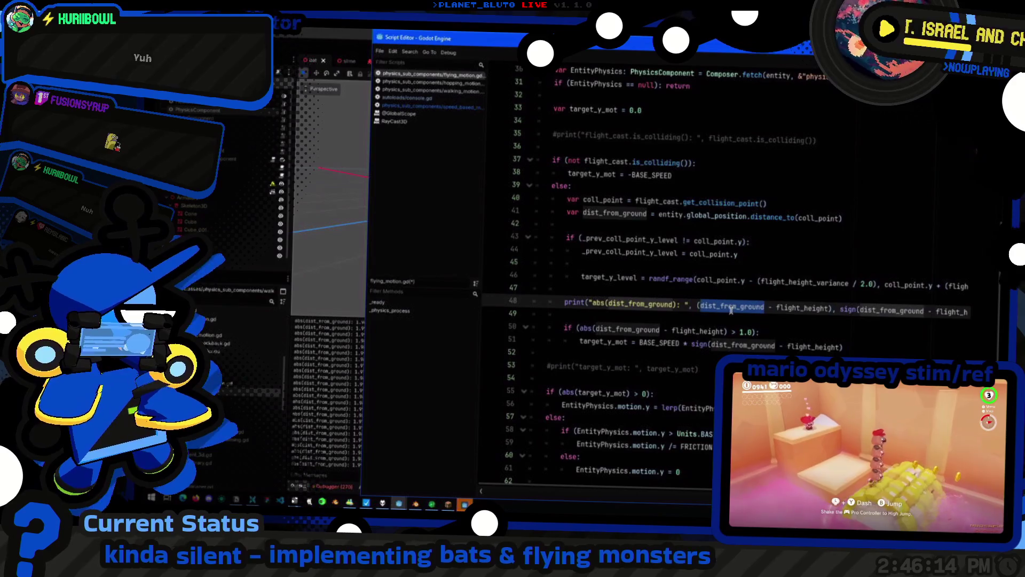
{"action": "left_click", "coordinate": [697, 213]}
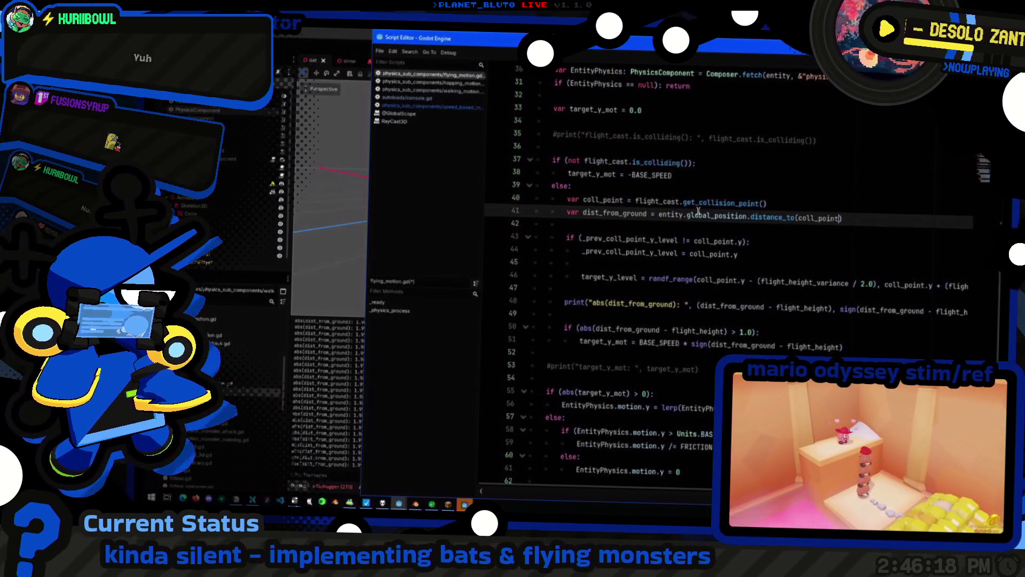
{"action": "key", "text": "ctrl+shift+Left"}
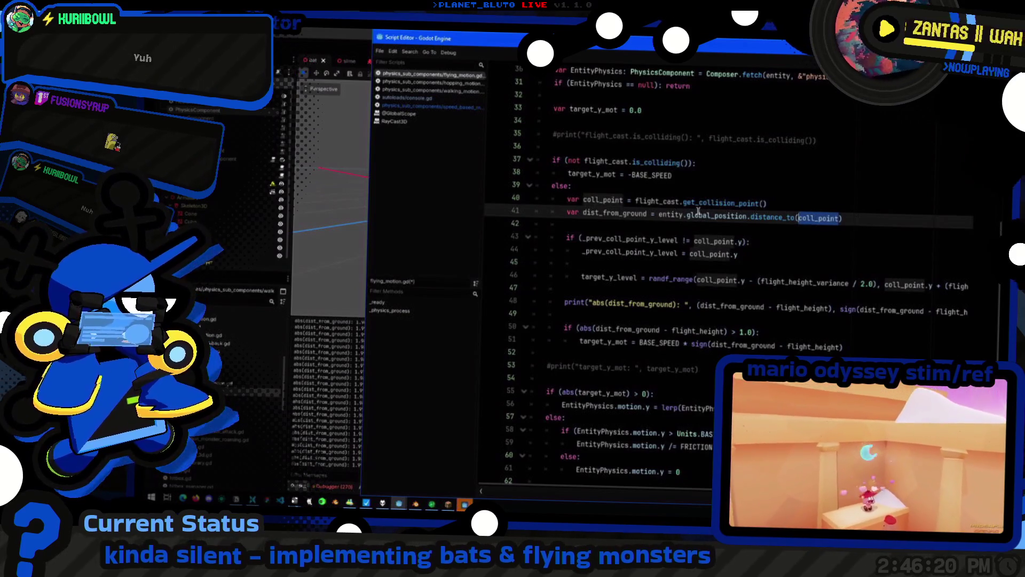
{"action": "key", "text": "ctrl+shift+k"}
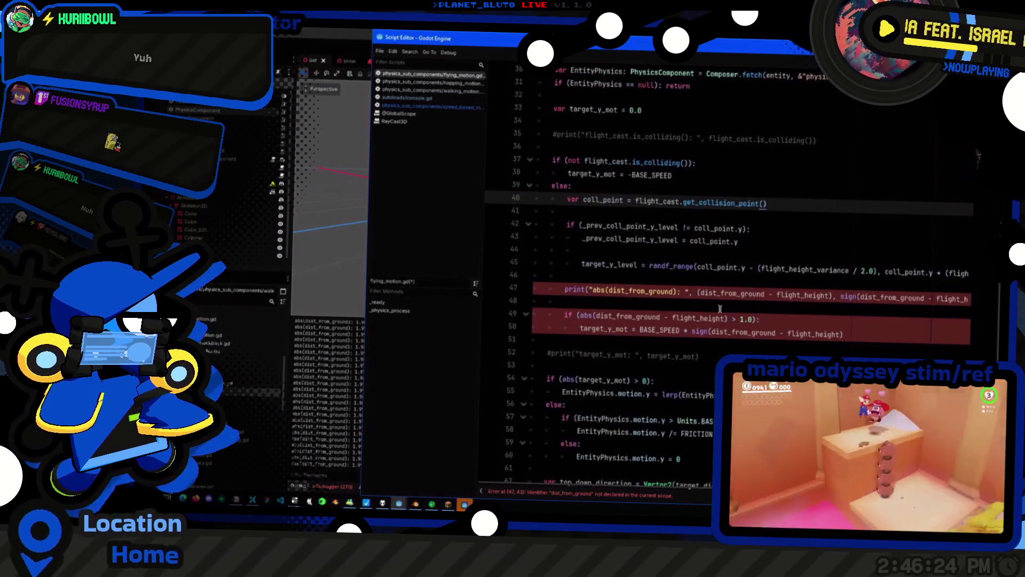
{"action": "left_click", "coordinate": [708, 294]}
{"action": "scroll", "coordinate": [708, 293], "scroll_direction": "right", "scroll_amount": 1}
{"action": "key", "text": "ctrl+k"}
Below the commented print, write var dist_from_ground = target_y_level
{"action": "key", "text": "End"}
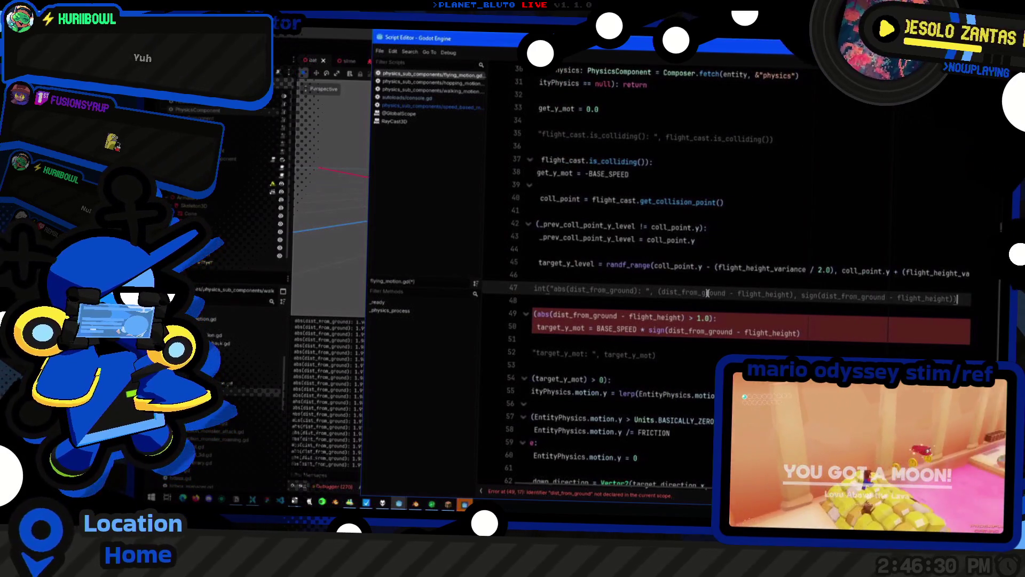
{"action": "key", "text": "Return"}
{"action": "type", "text": "var"}
{"action": "key", "text": "BackSpace"}
{"action": "key", "text": "BackSpace"}
{"action": "key", "text": "BackSpace"}
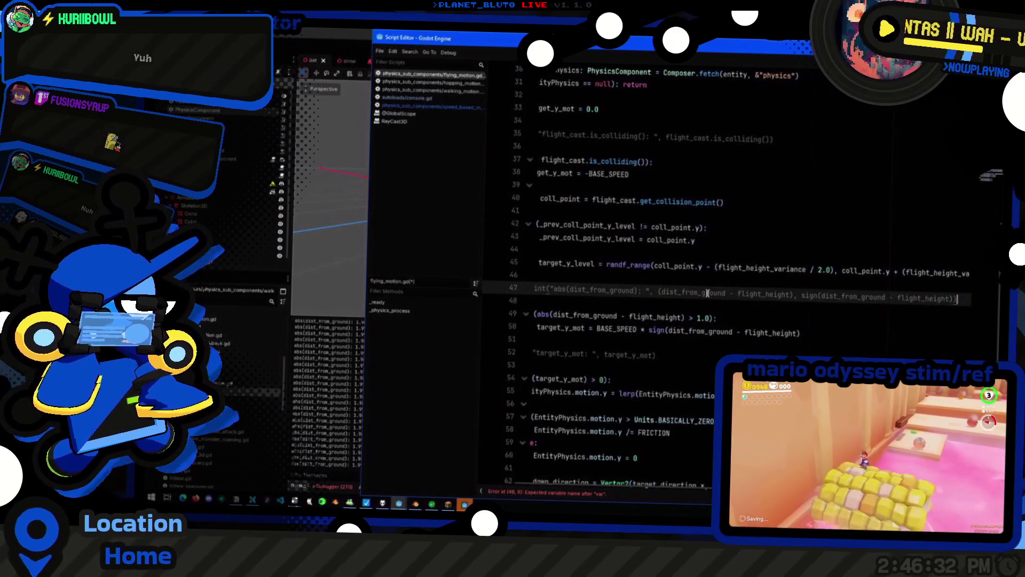
{"action": "key", "text": "Home"}
{"action": "key", "text": "End"}
{"action": "key", "text": "Return"}
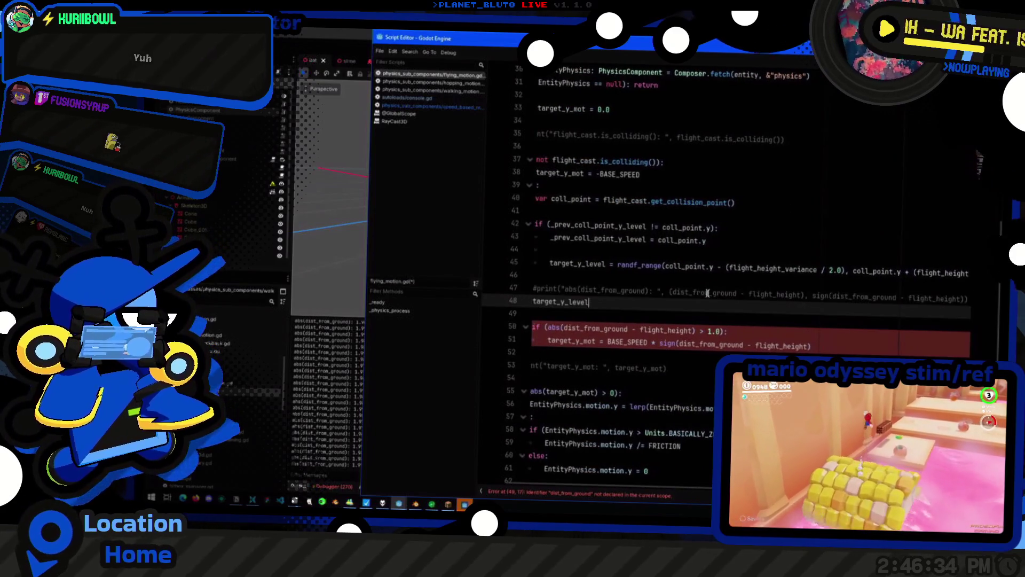
{"action": "type", "text": "v"}
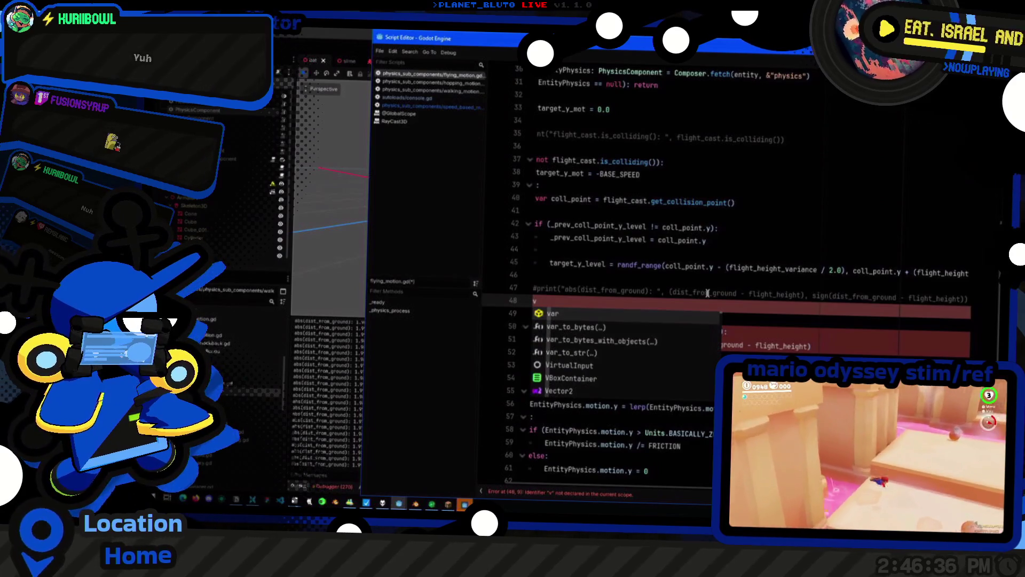
{"action": "type", "text": "ar dist_"}
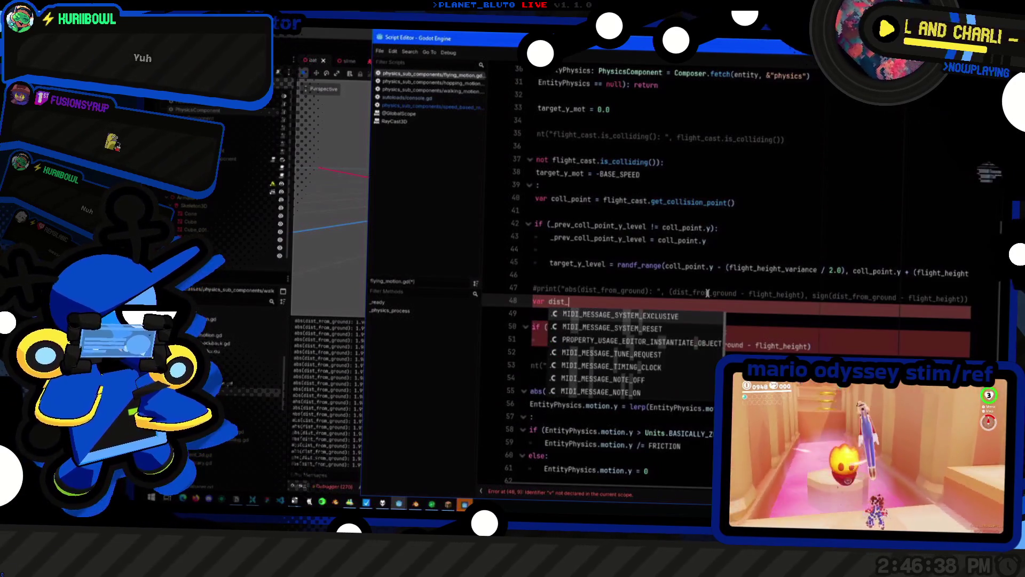
{"action": "type", "text": "from_ground = target_y_level"}
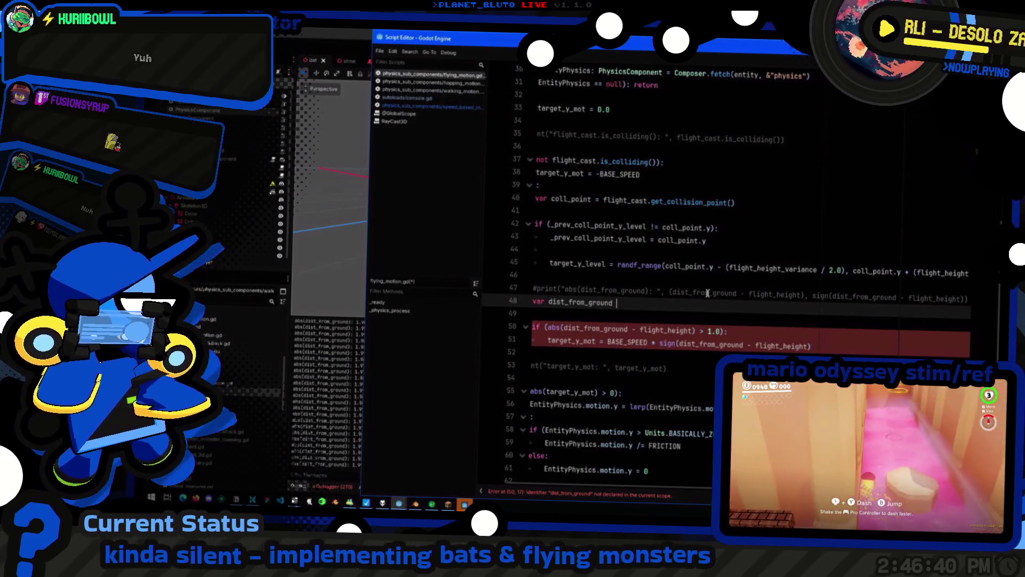
Wrap it as abs(target_y_level - entity.global_position.y)
{"action": "key", "text": "ctrl+shift+Left"}
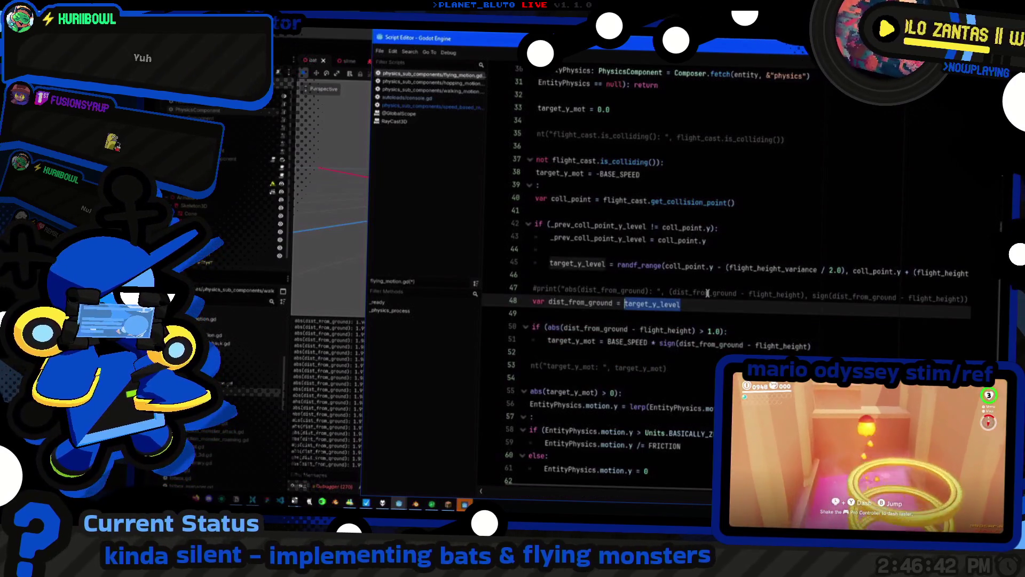
{"action": "type", "text": "("}
{"action": "key", "text": "Left"}
{"action": "type", "text": "abs"}
{"action": "key", "text": "End"}
{"action": "key", "text": "Left"}
{"action": "type", "text": "- "}
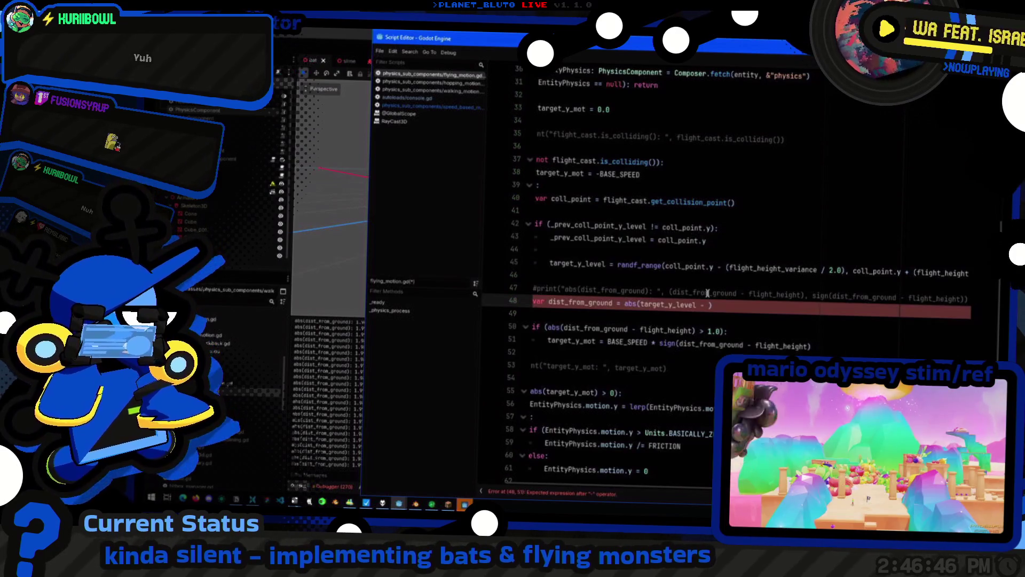
{"action": "type", "text": "tity.global"}
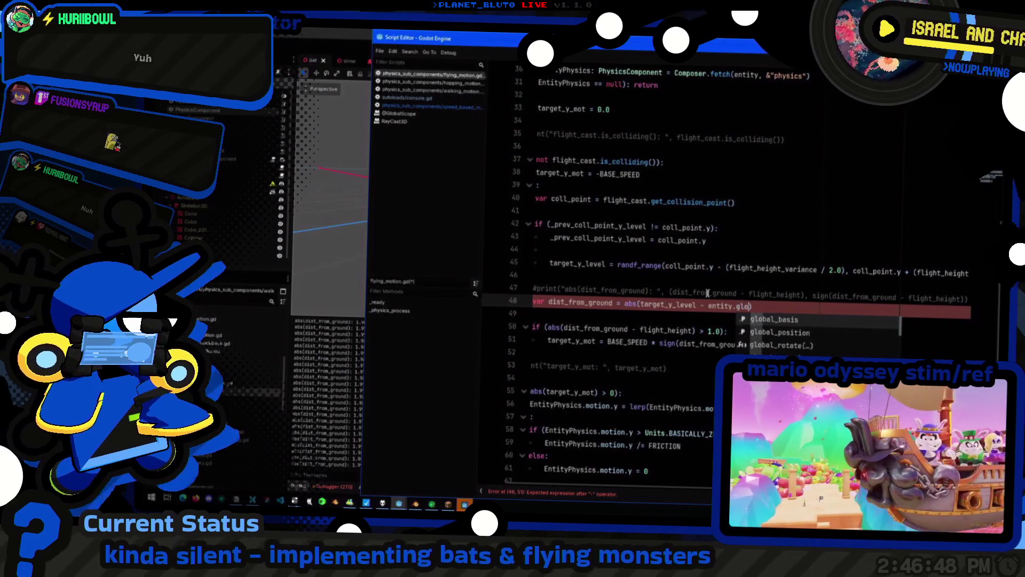
{"action": "type", "text": "."}
{"action": "type", "text": "position"}
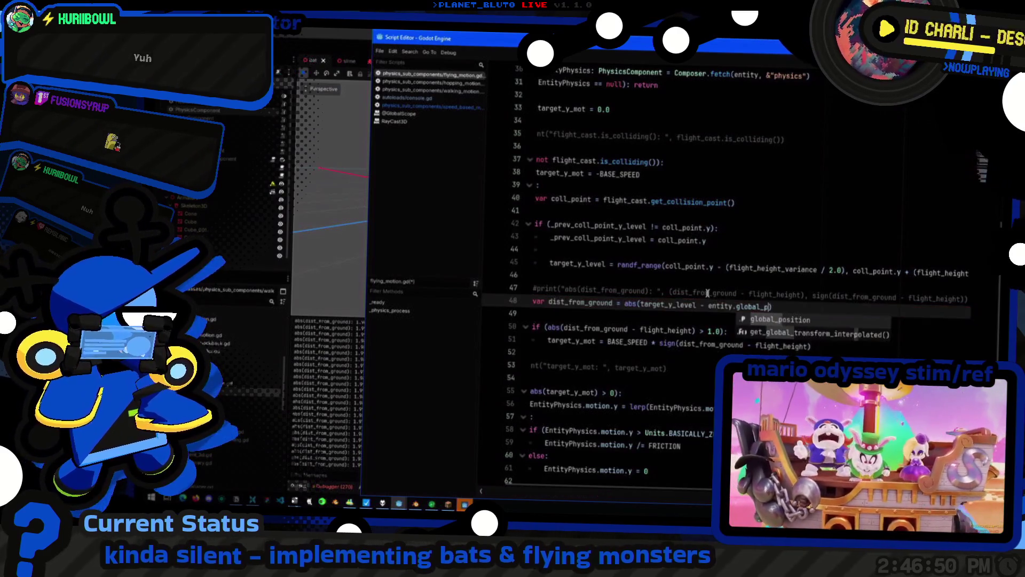
Review where dist_from_ground is used, then run the project with F5
{"action": "scroll", "coordinate": [707, 293], "scroll_direction": "down", "scroll_amount": 1}
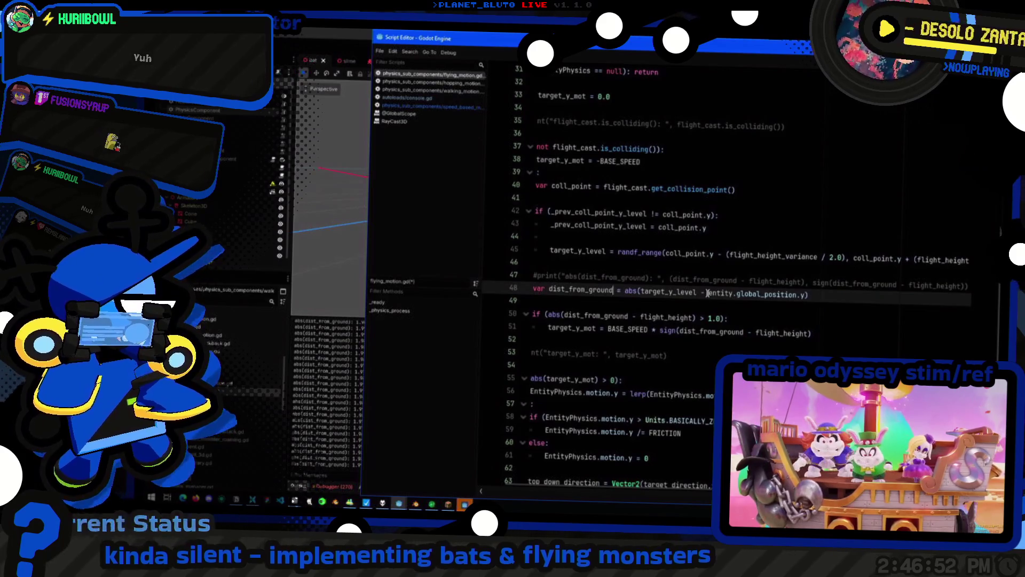
{"action": "key", "text": "ctrl+shift+Left"}
{"action": "key", "text": "Left"}
{"action": "scroll", "coordinate": [710, 295], "scroll_direction": "down", "scroll_amount": 3}
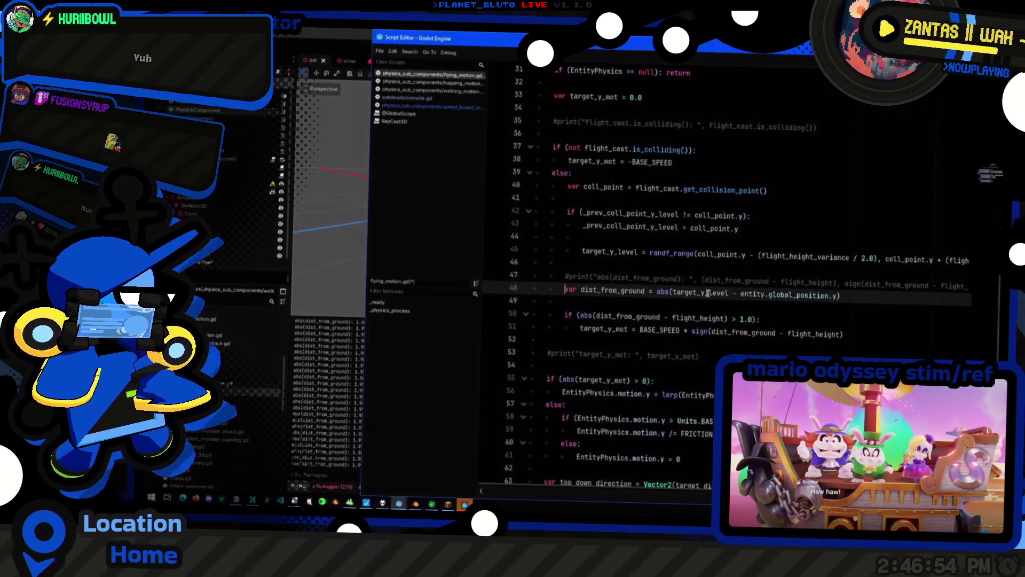
{"action": "scroll", "coordinate": [741, 347], "scroll_direction": "up", "scroll_amount": 3}
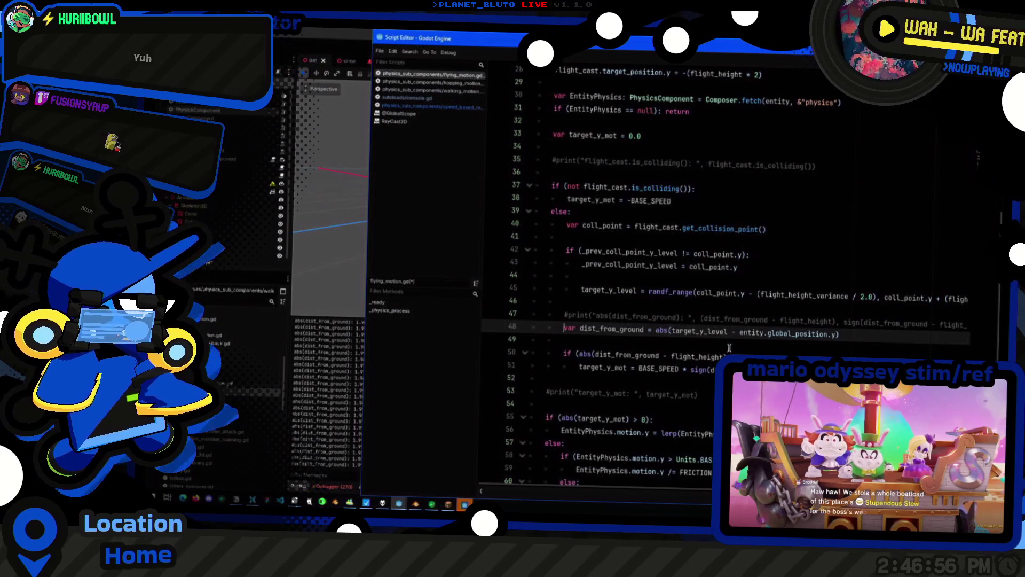
{"action": "key", "text": "F5"}
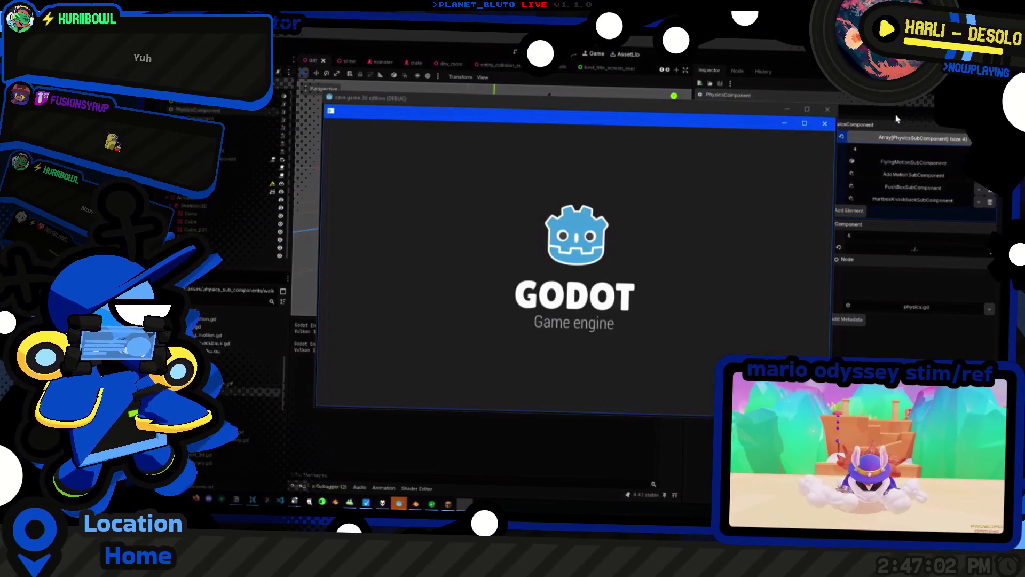
Select Knight in the game's class dropdown, then bring the script editor back to the distance check on line 50
{"action": "left_click", "coordinate": [436, 164]}
{"action": "left_click", "coordinate": [434, 201]}
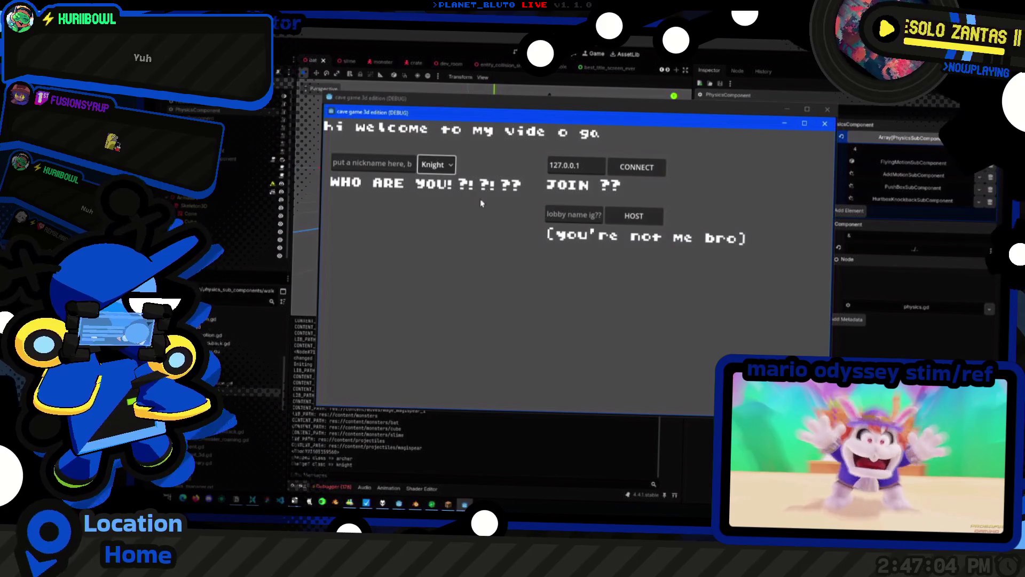
{"action": "key", "text": "super+Tab"}
{"action": "key", "text": "Return"}
{"action": "key", "text": "alt+Tab"}
{"action": "key", "text": "super+Tab"}
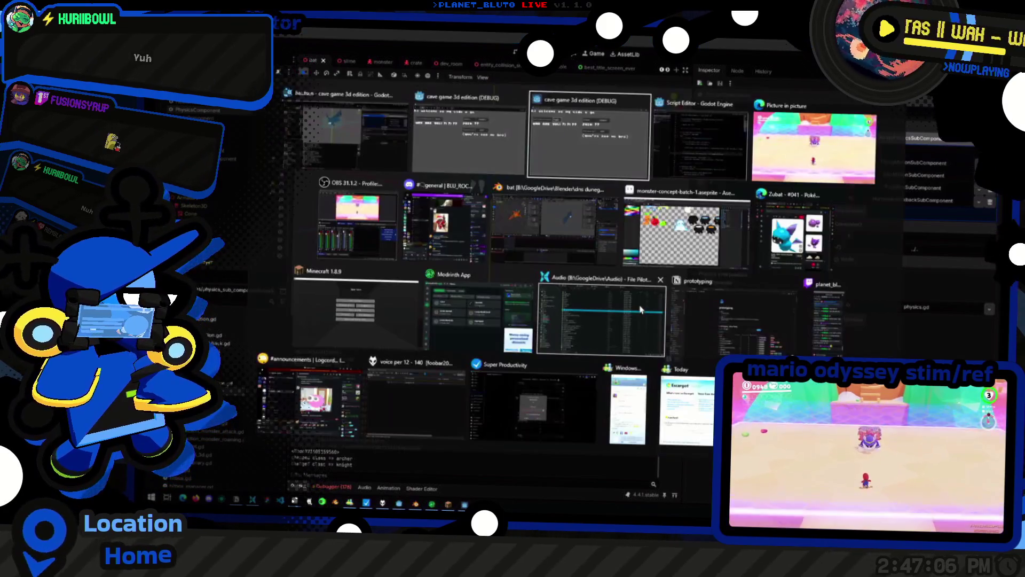
{"action": "left_click", "coordinate": [696, 362]}
{"action": "left_click", "coordinate": [563, 354]}
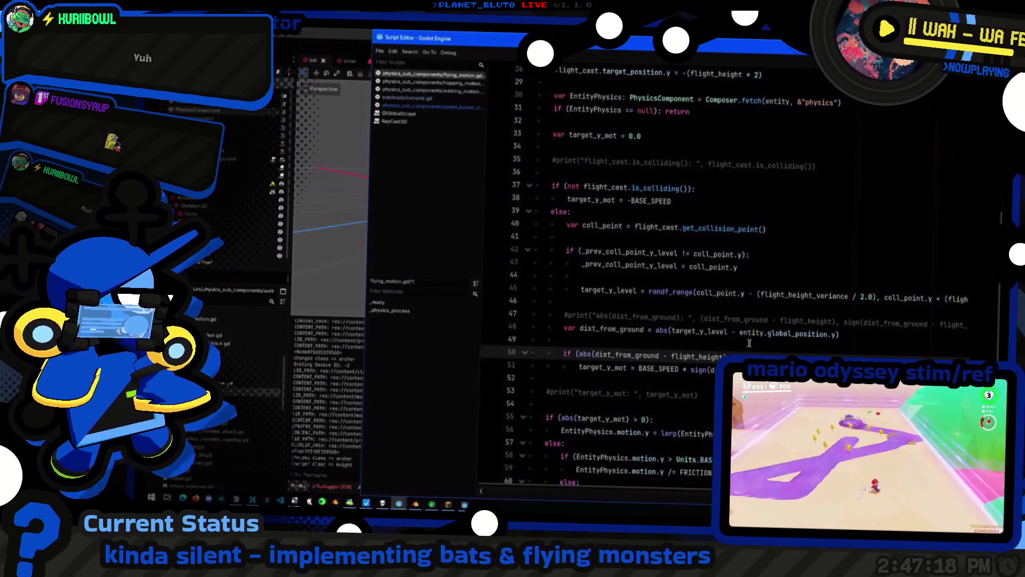
Declare var met_y_level = false right after the target_y_level declaration
{"action": "left_click", "coordinate": [614, 293], "text": "ctrl"}
{"action": "scroll", "coordinate": [622, 303], "scroll_direction": "up", "scroll_amount": 3}
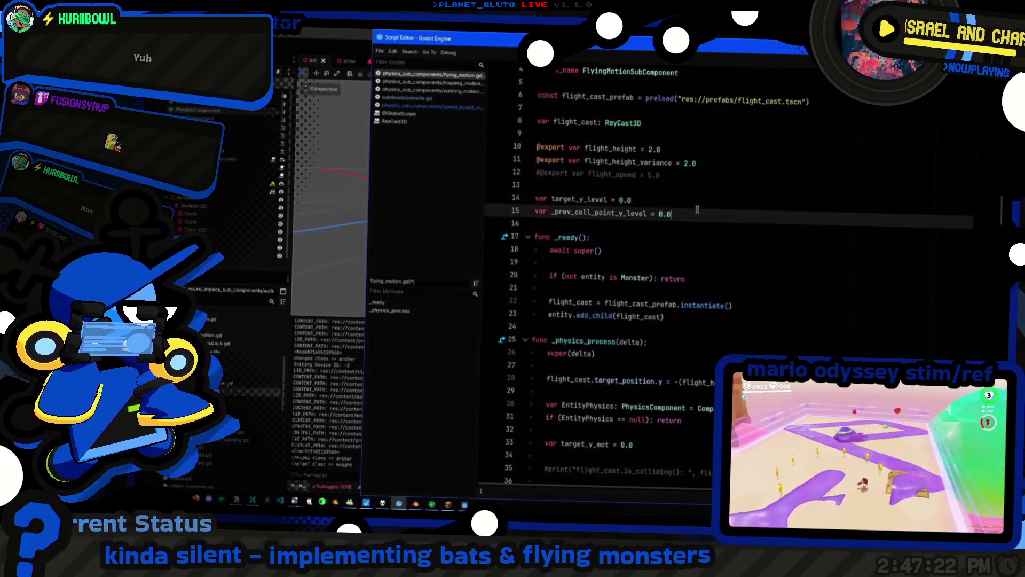
{"action": "key", "text": "Return"}
{"action": "type", "text": "va"}
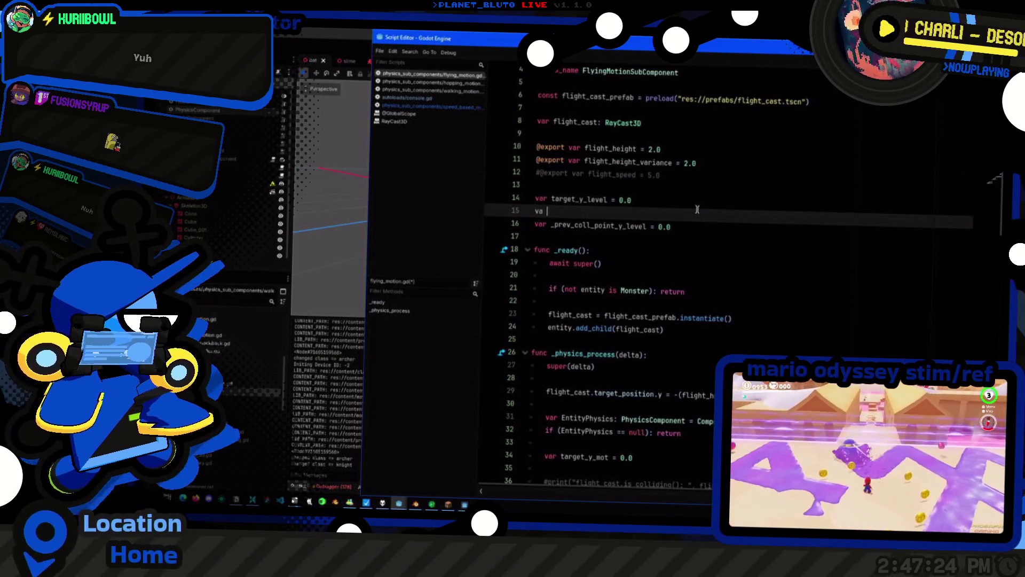
{"action": "type", "text": "r met"}
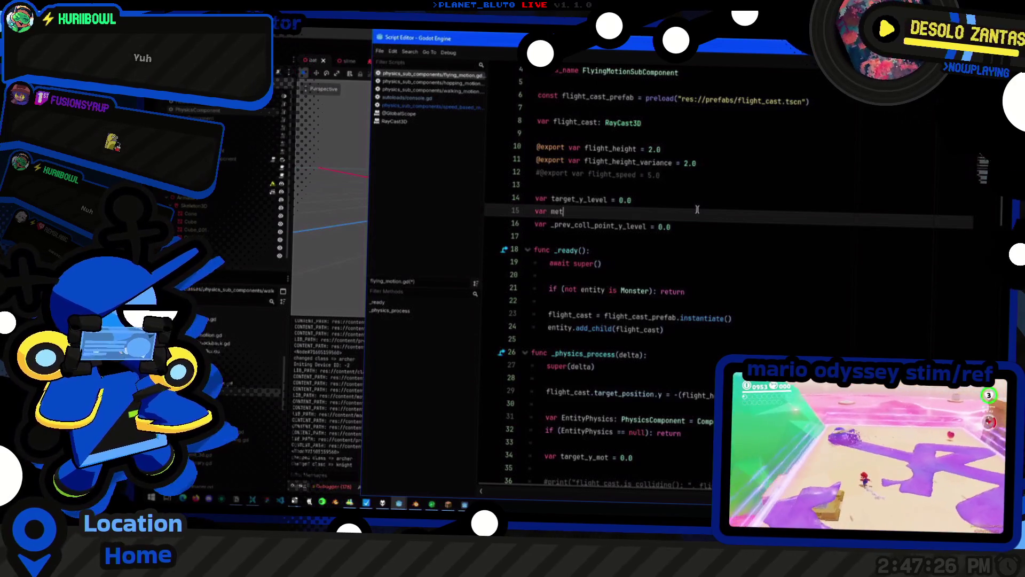
{"action": "type", "text": "_y_level = false"}
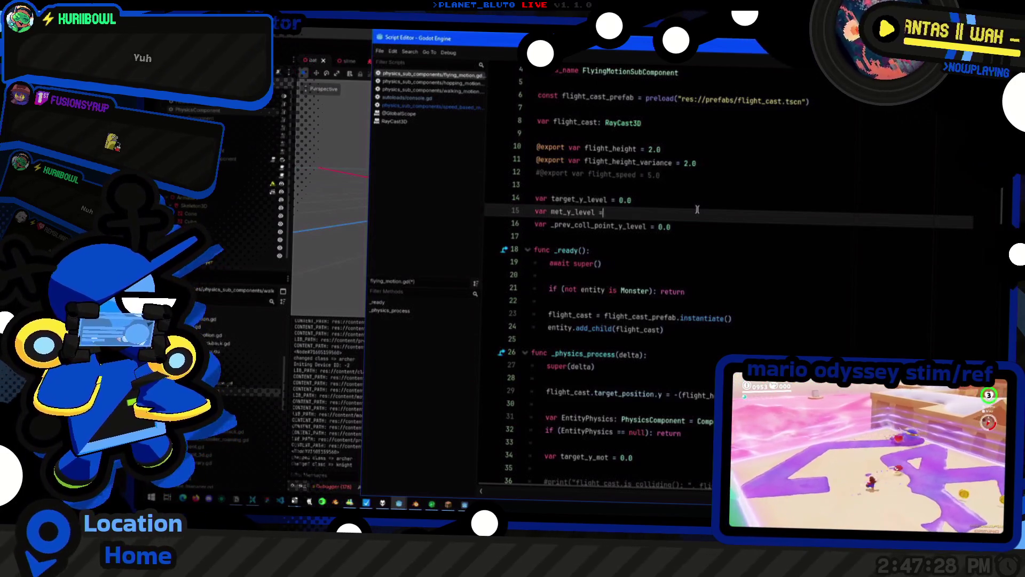
{"action": "key", "text": "ctrl+shift+Left"}
{"action": "key", "text": "ctrl+c"}
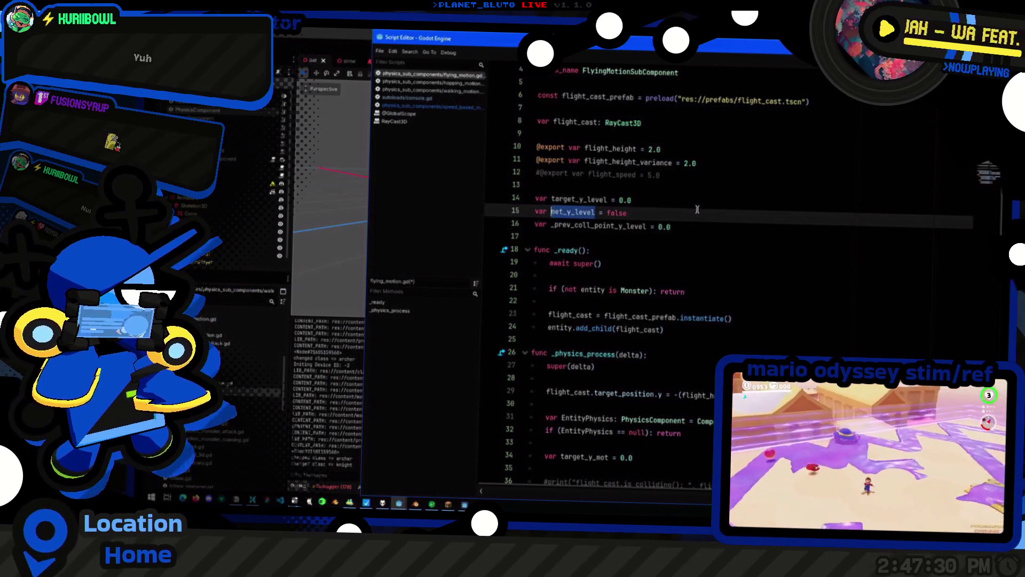
Add met_y_level = false inside the _prev_coll_point_y_level change check
{"action": "scroll", "coordinate": [689, 251], "scroll_direction": "down", "scroll_amount": 8}
{"action": "left_click", "coordinate": [662, 304]}
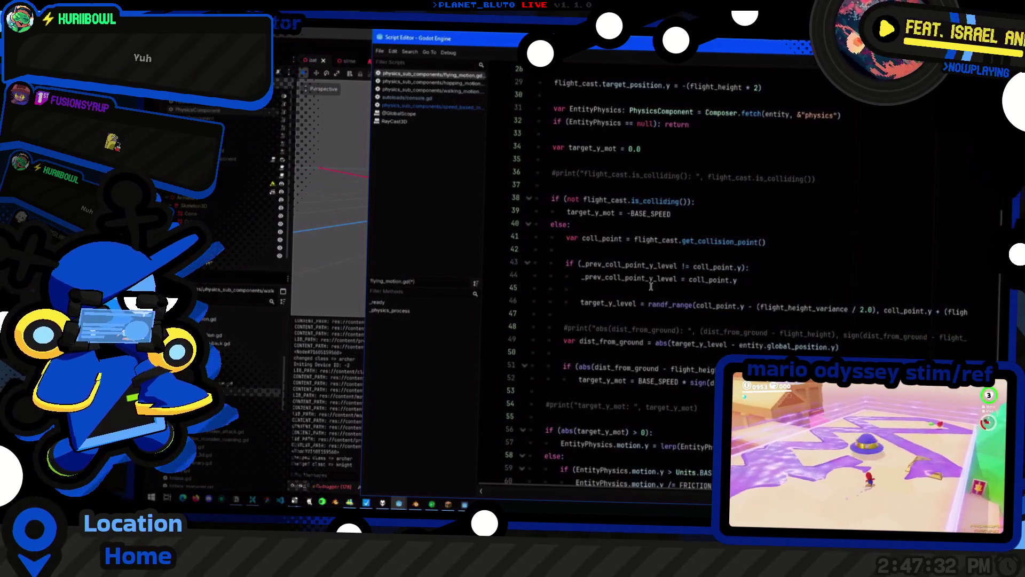
{"action": "left_click", "coordinate": [638, 253]}
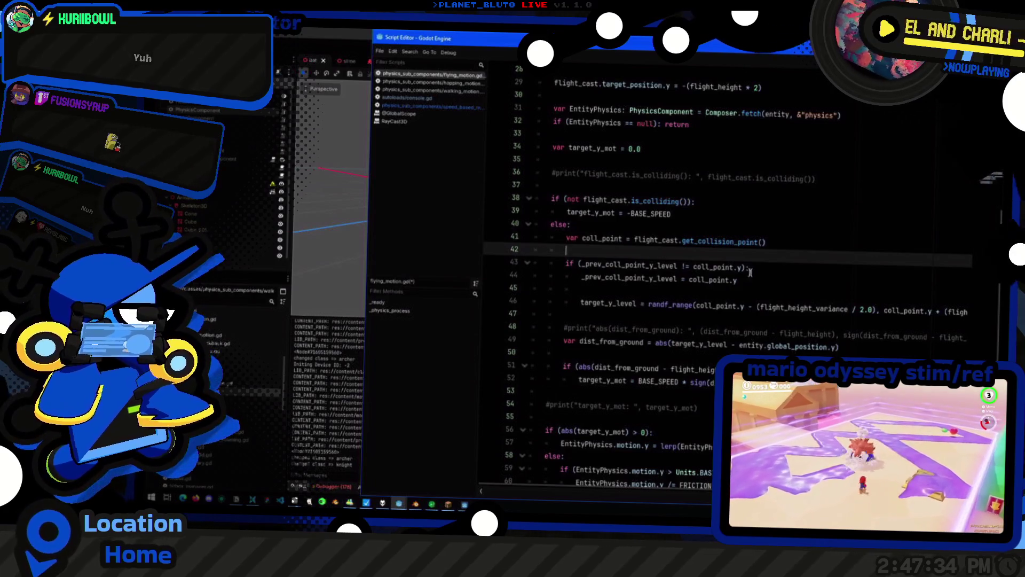
{"action": "left_click", "coordinate": [779, 267]}
{"action": "key", "text": "Return"}
{"action": "key", "text": "ctrl+v"}
{"action": "type", "text": "= false"}
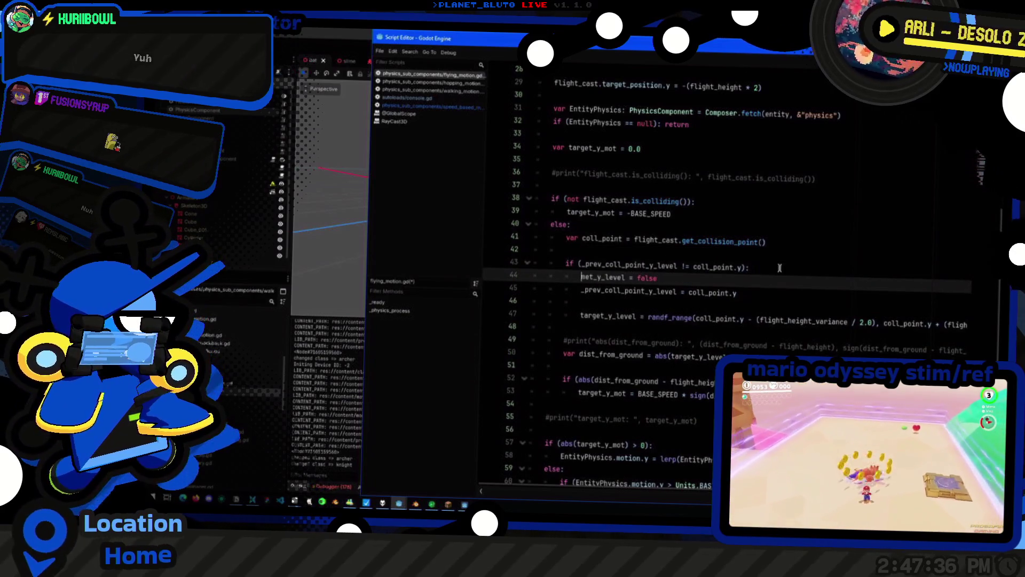
{"action": "left_click_drag", "start_coordinate": [742, 305], "coordinate": [741, 316]}
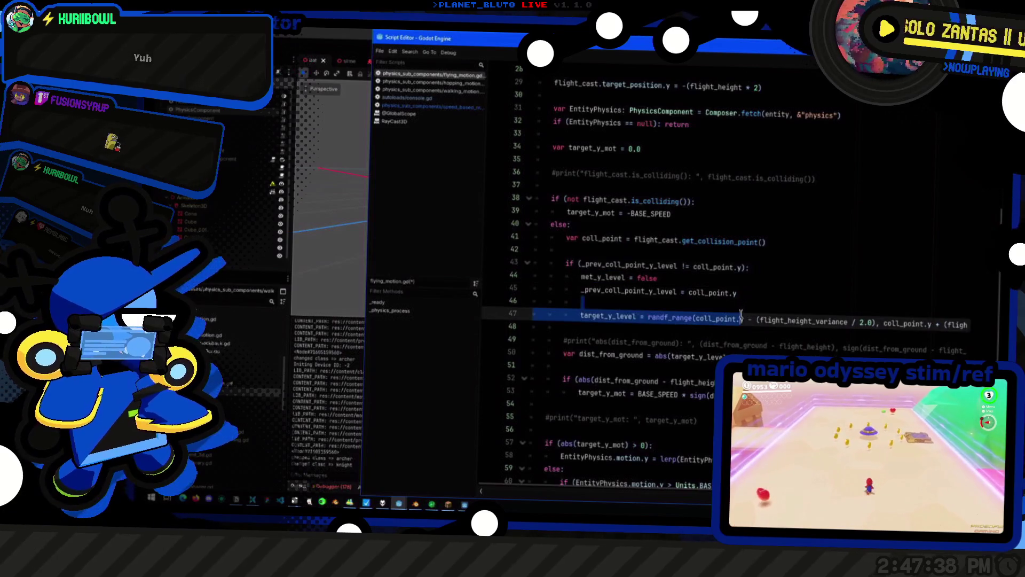
{"action": "key", "text": "Down"}
{"action": "key", "text": "Down"}
{"action": "key", "text": "Down"}
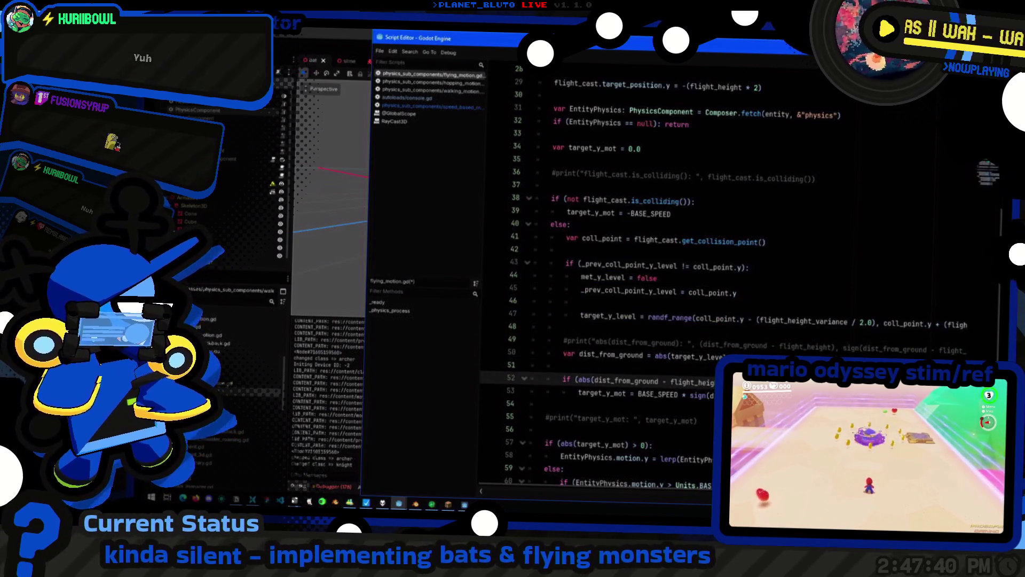
{"action": "left_click", "coordinate": [667, 279]}
{"action": "scroll", "coordinate": [672, 283], "scroll_direction": "up", "scroll_amount": 7}
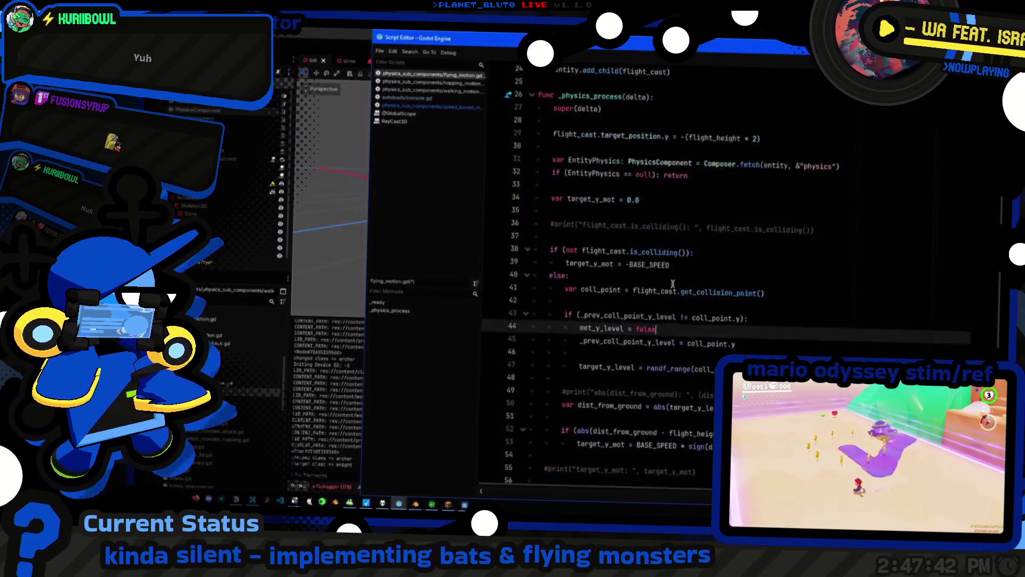
{"action": "left_click", "coordinate": [645, 216]}
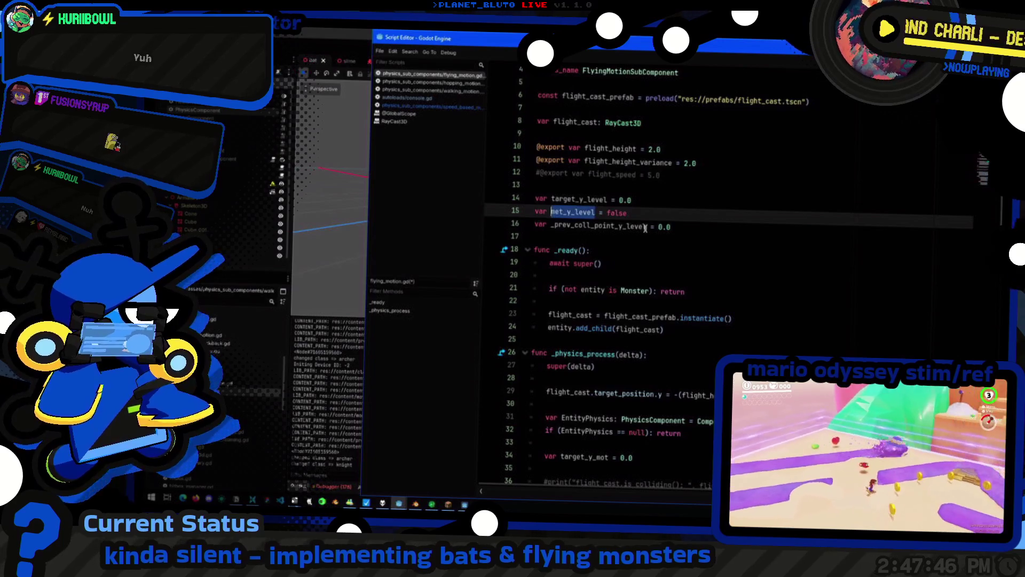
Change line 44 to set target_y_direction = sign(coll_point.y - entity.global_position.y) instead of met_y_level = false
{"action": "type", "text": "target_direction = 0"}
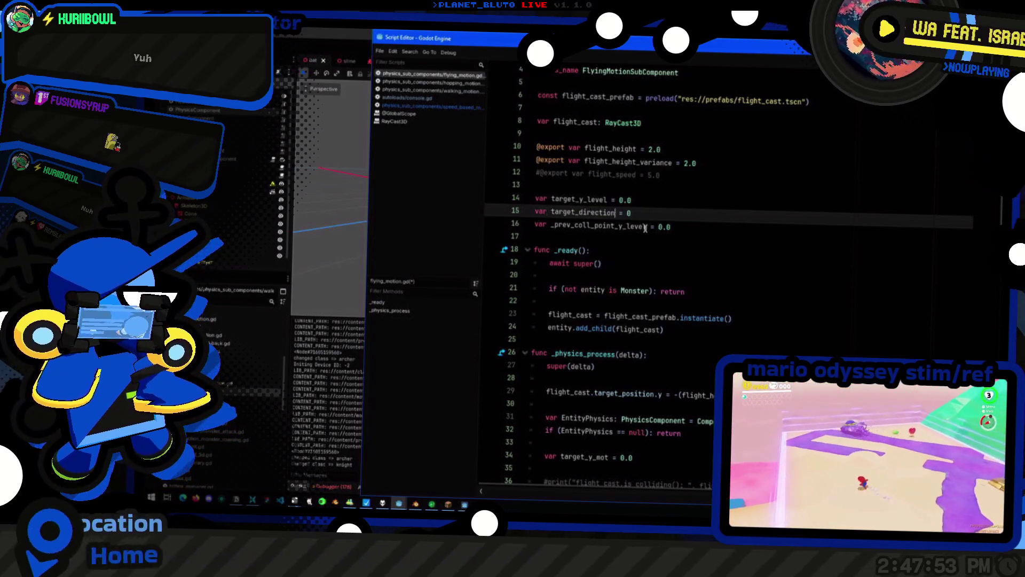
{"action": "key", "text": "ctrl+shift+Left"}
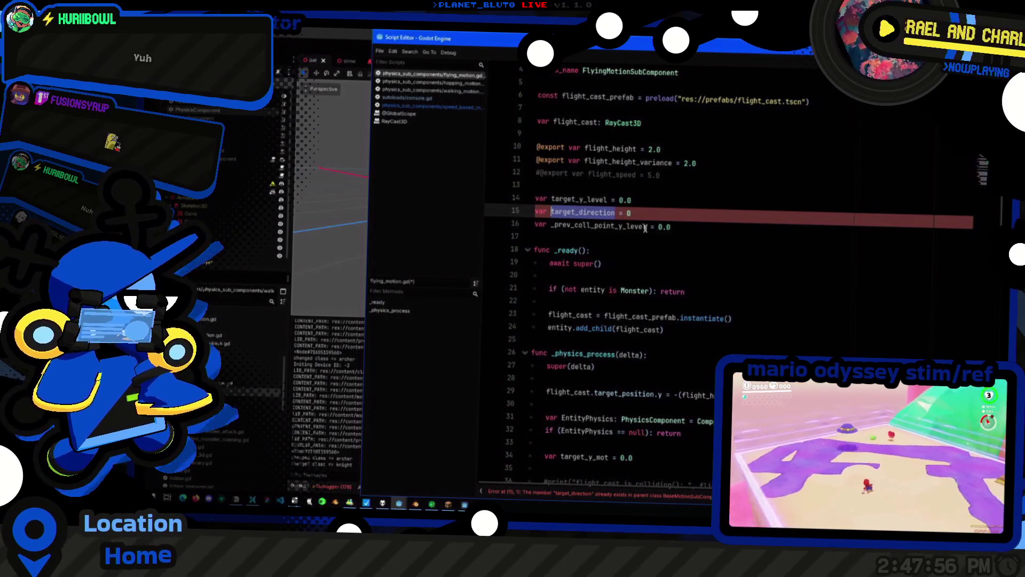
{"action": "key", "text": "Left"}
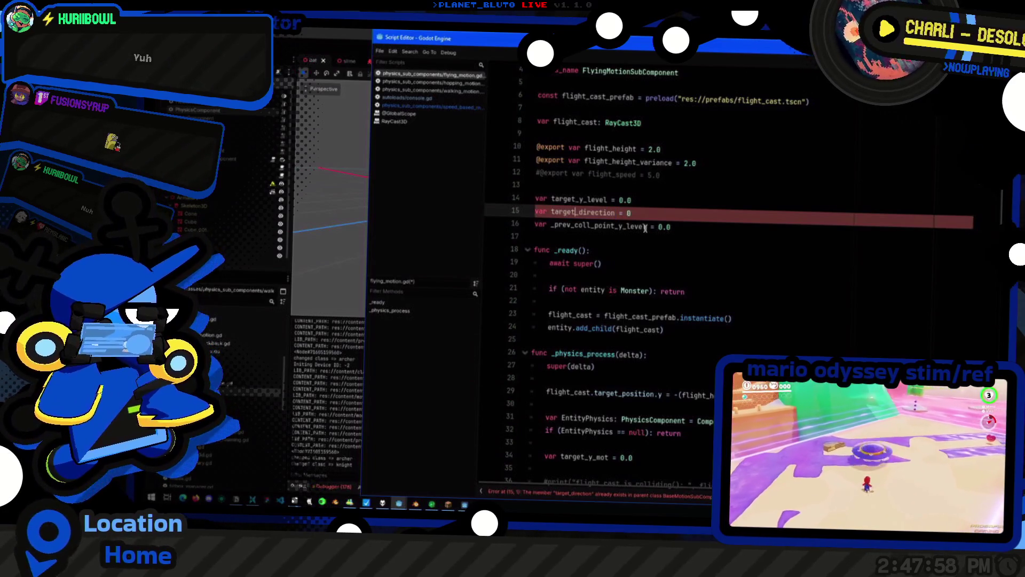
{"action": "scroll", "coordinate": [624, 278], "scroll_direction": "down", "scroll_amount": 8}
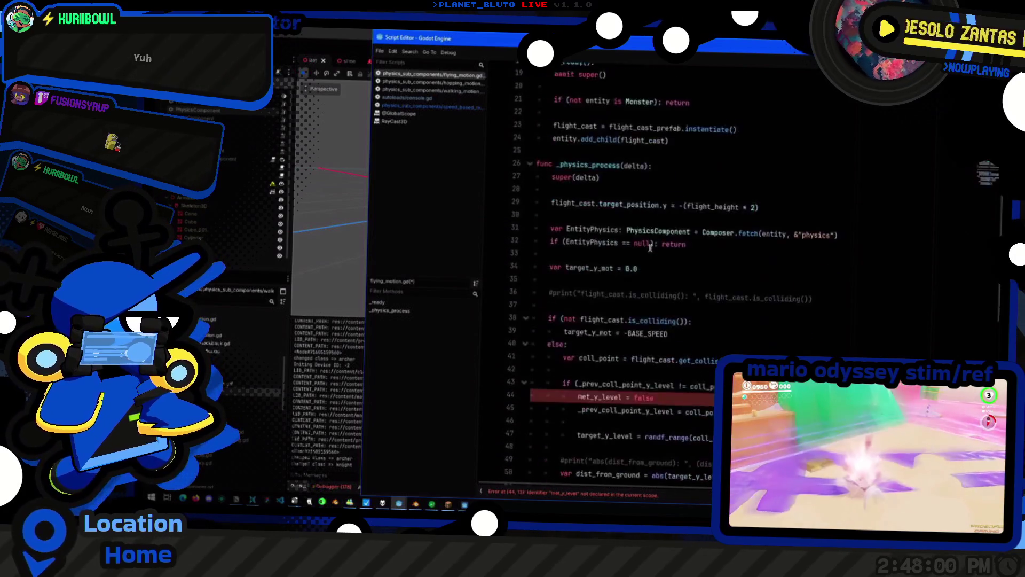
{"action": "double_click", "coordinate": [603, 278]}
{"action": "type", "text": "target_y_direction"}
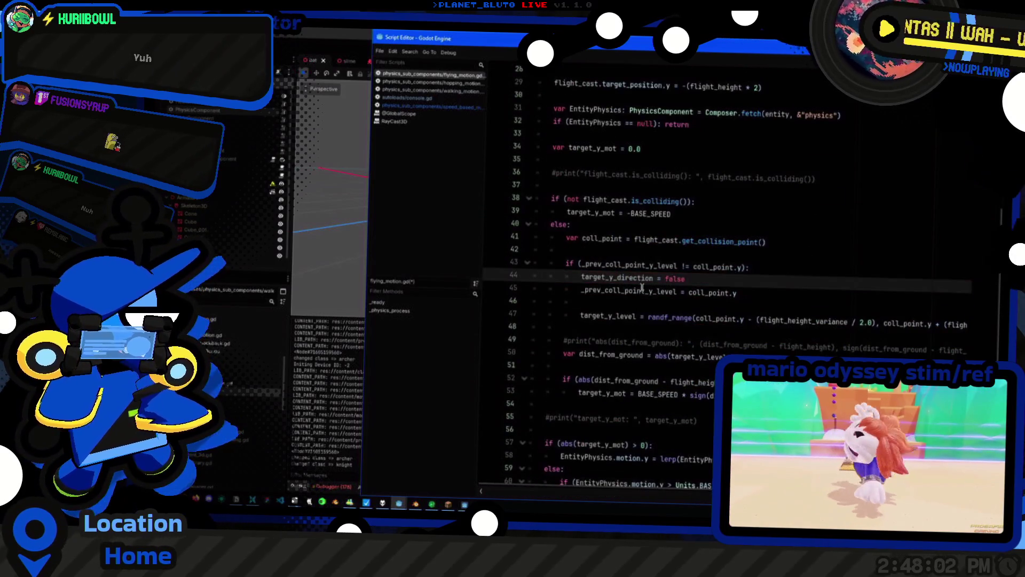
{"action": "left_click", "coordinate": [642, 289]}
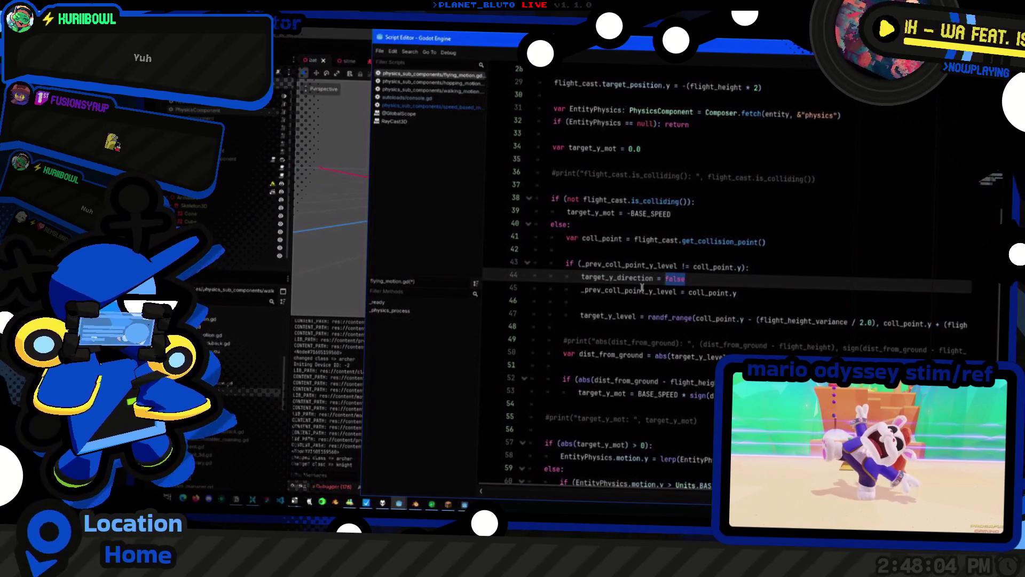
{"action": "left_click", "coordinate": [614, 354]}
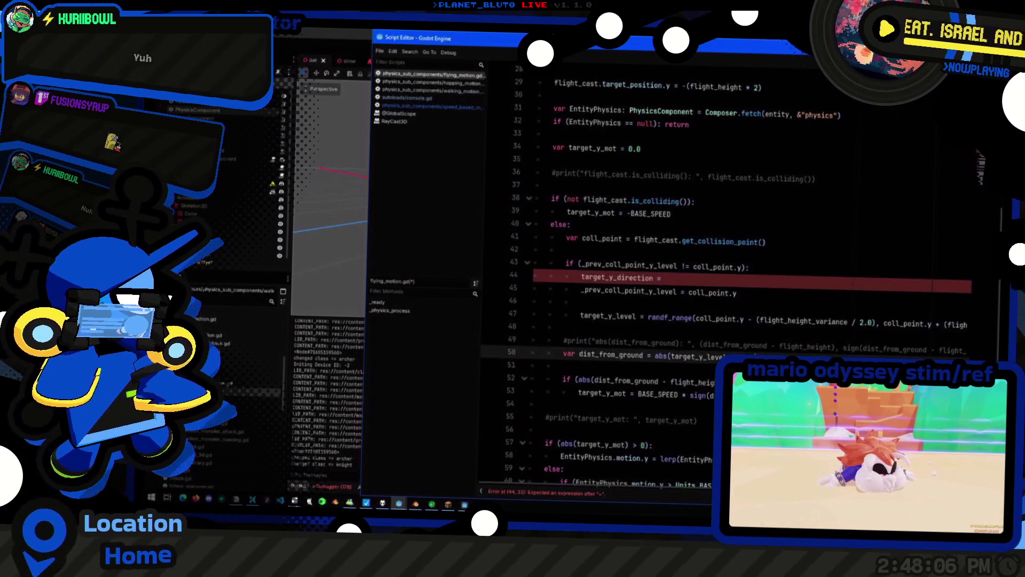
{"action": "left_click", "coordinate": [726, 277]}
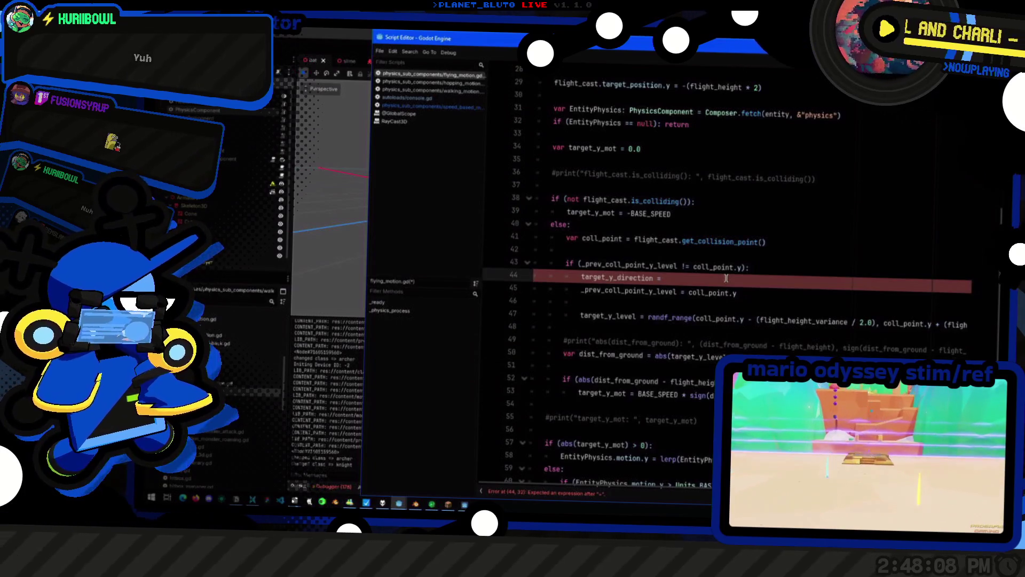
{"action": "type", "text": "sign("}
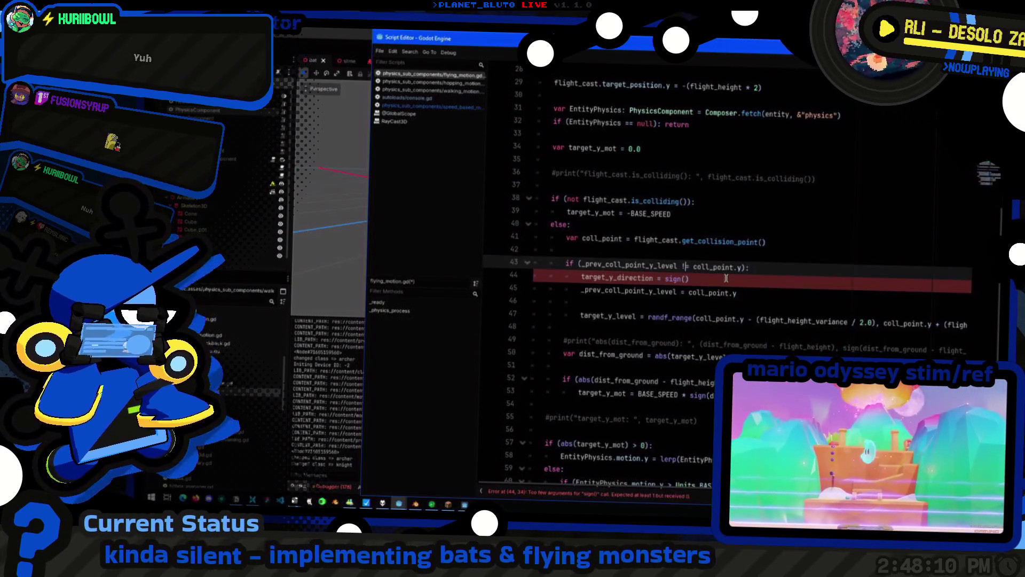
{"action": "type", "text": "coll_point.y - "}
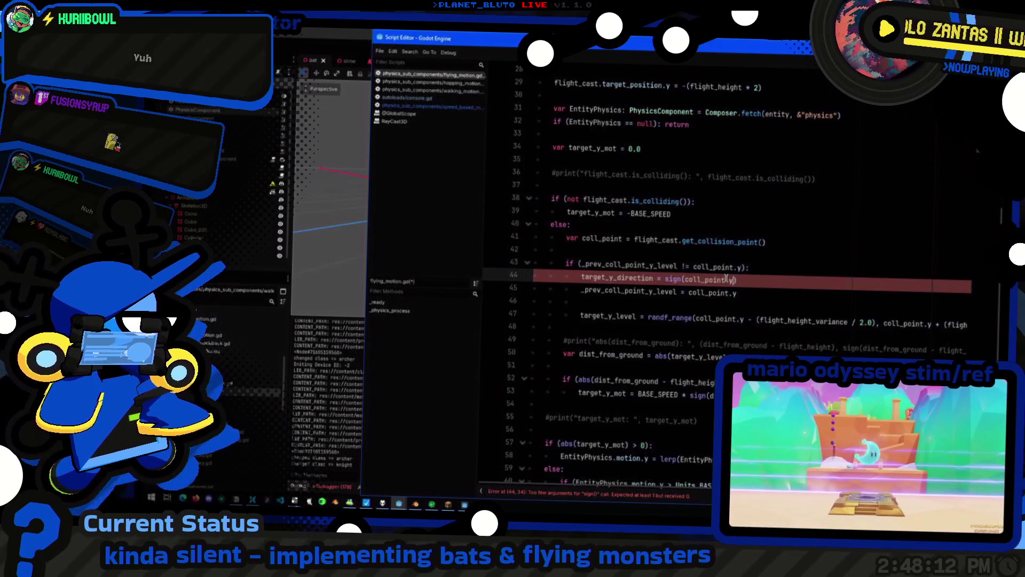
{"action": "type", "text": "entity.global_position.y"}
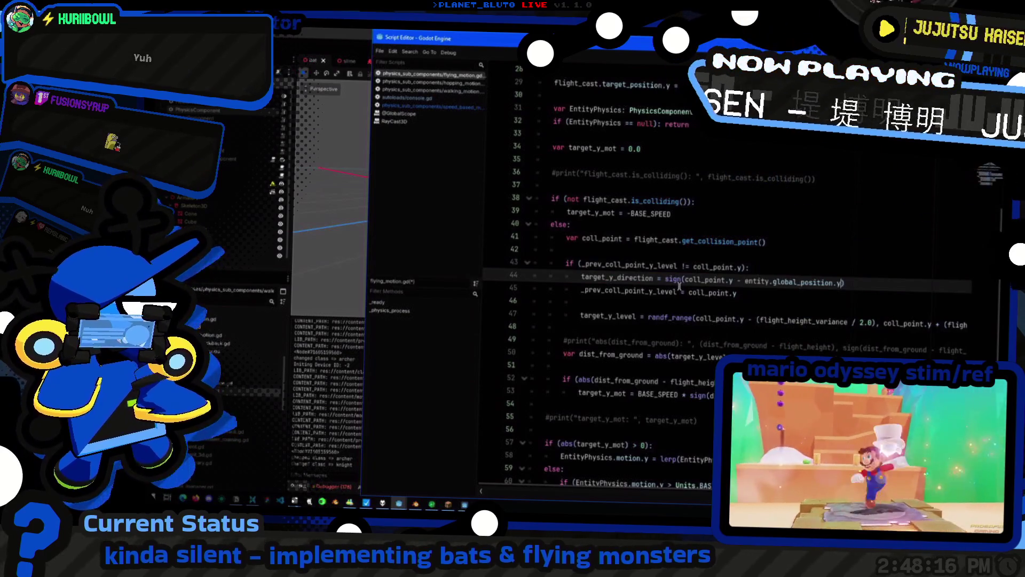
{"action": "key", "text": "Home"}
{"action": "key", "text": "ctrl+shift+Right"}
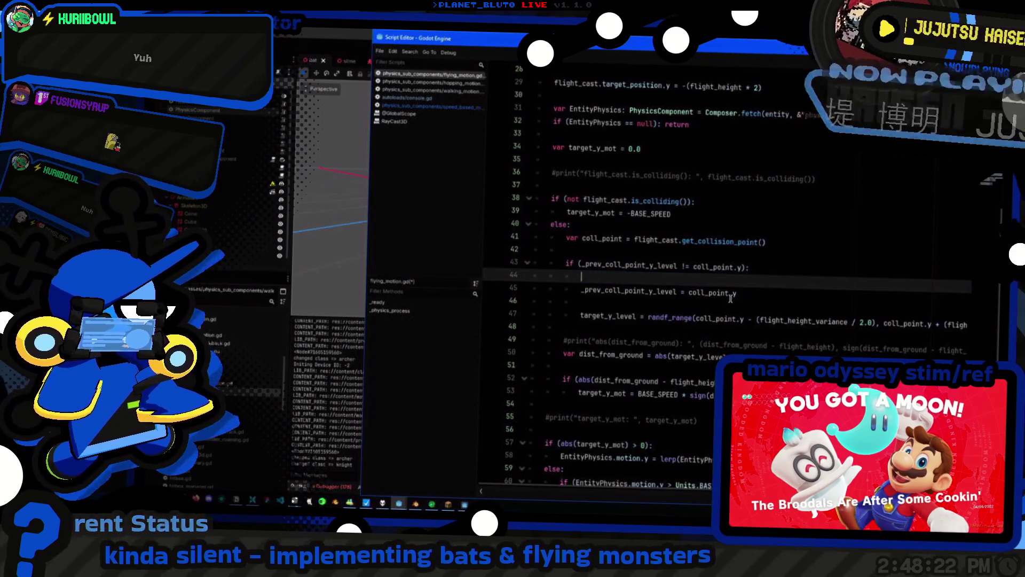
Move the target_y_direction line below target_y_level, and compute its sign from target_y_level instead of coll_point.y
{"action": "key", "text": "ctrl+shift+k"}
{"action": "key", "text": "Down"}
{"action": "key", "text": "Down"}
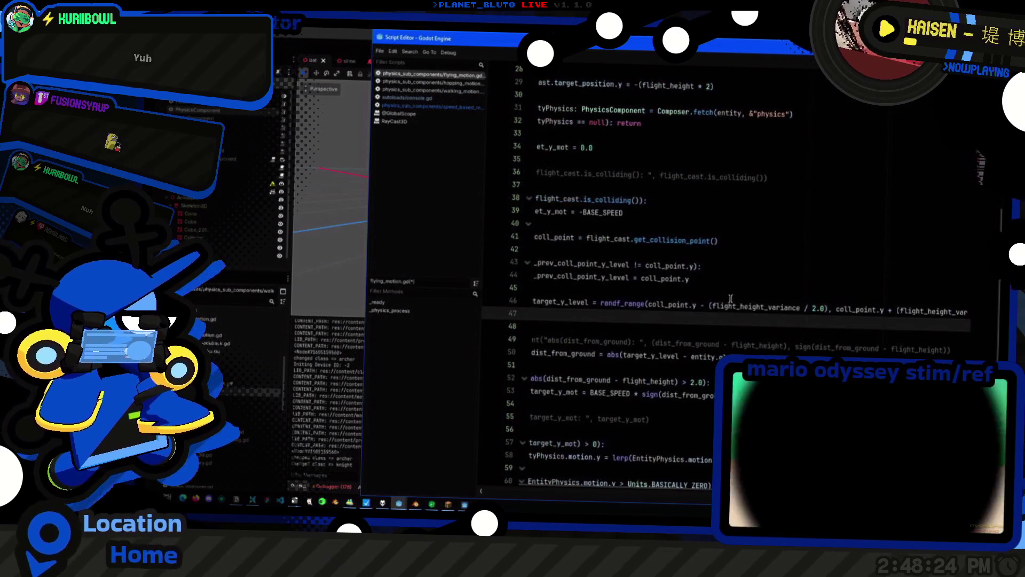
{"action": "type", "text": "target_y_direction = sign(coll_point.y - entity.global_position.y)"}
{"action": "key", "text": "Up"}
{"action": "key", "text": "Home"}
{"action": "key", "text": "ctrl+shift+Right"}
{"action": "key", "text": "ctrl+c"}
{"action": "key", "text": "Down"}
{"action": "key", "text": "ctrl+Right"}
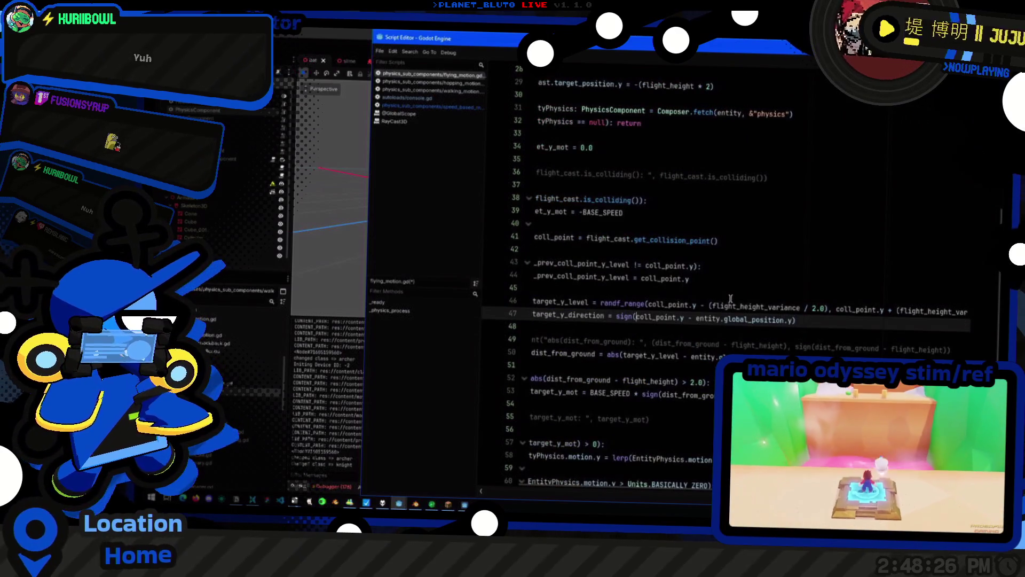
{"action": "key", "text": "ctrl+shift+Right"}
{"action": "key", "text": "ctrl+shift+Right"}
{"action": "key", "text": "ctrl+v"}
Use target_y_direction in the line 53 speed calculation, and change abs to sign in the line 52 condition
{"action": "scroll", "coordinate": [730, 298], "scroll_direction": "left", "scroll_amount": 2}
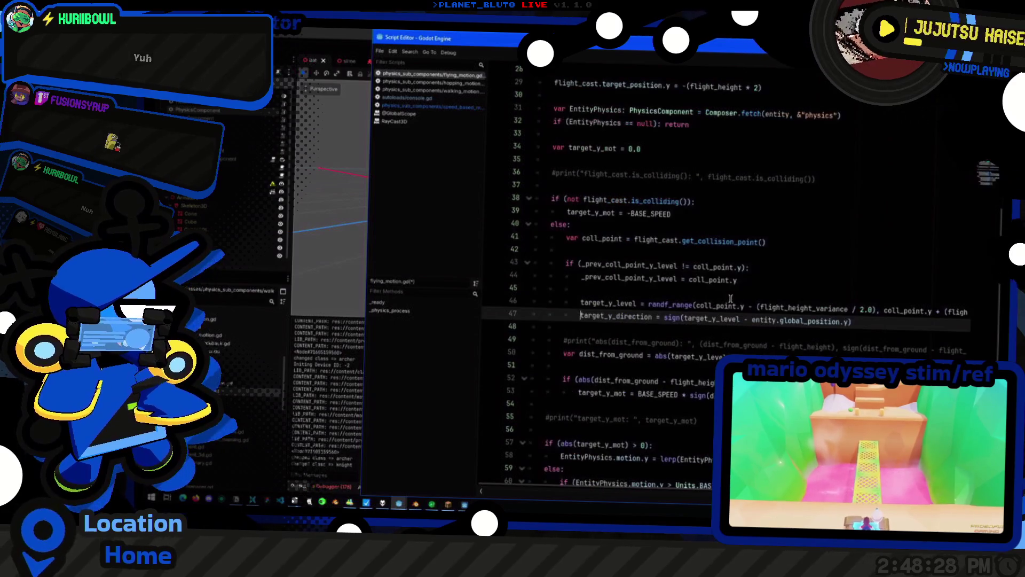
{"action": "key", "text": "ctrl+shift+Right"}
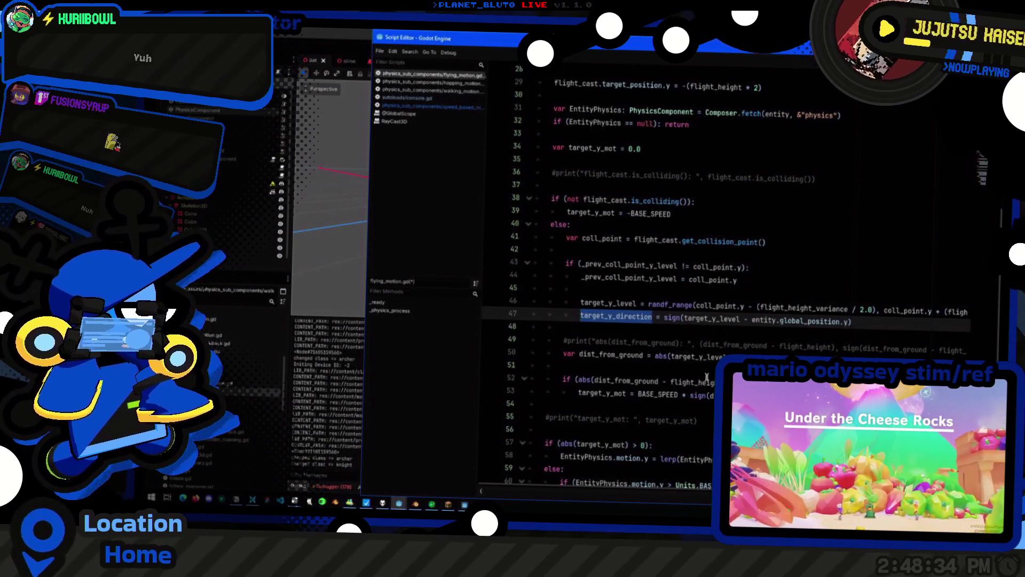
{"action": "left_click", "coordinate": [713, 393]}
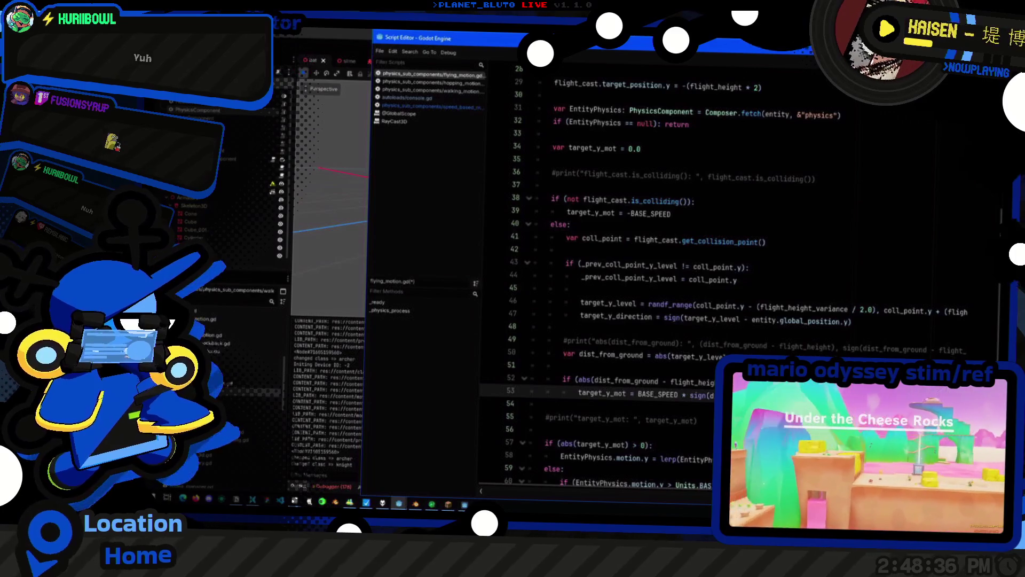
{"action": "key", "text": "ctrl+v"}
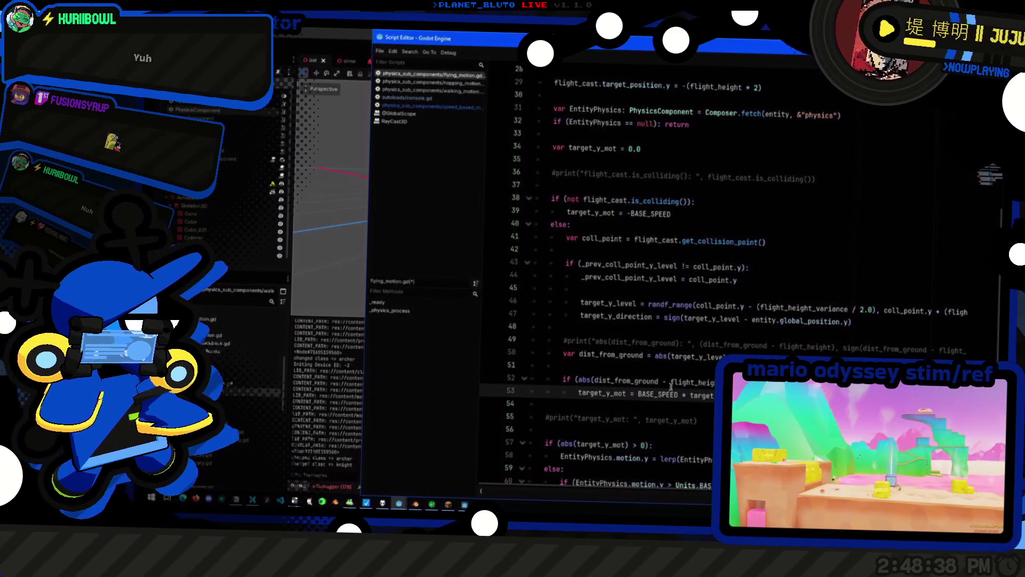
{"action": "left_click", "coordinate": [577, 380]}
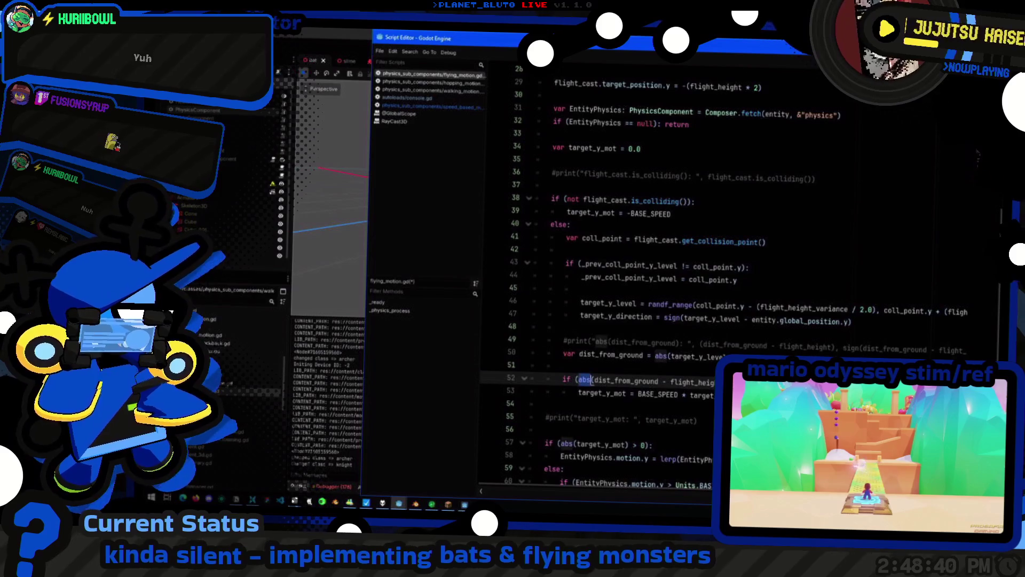
{"action": "type", "text": "ign"}
{"action": "key", "text": "Delete"}
{"action": "key", "text": "Delete"}
{"action": "key", "text": "Delete"}
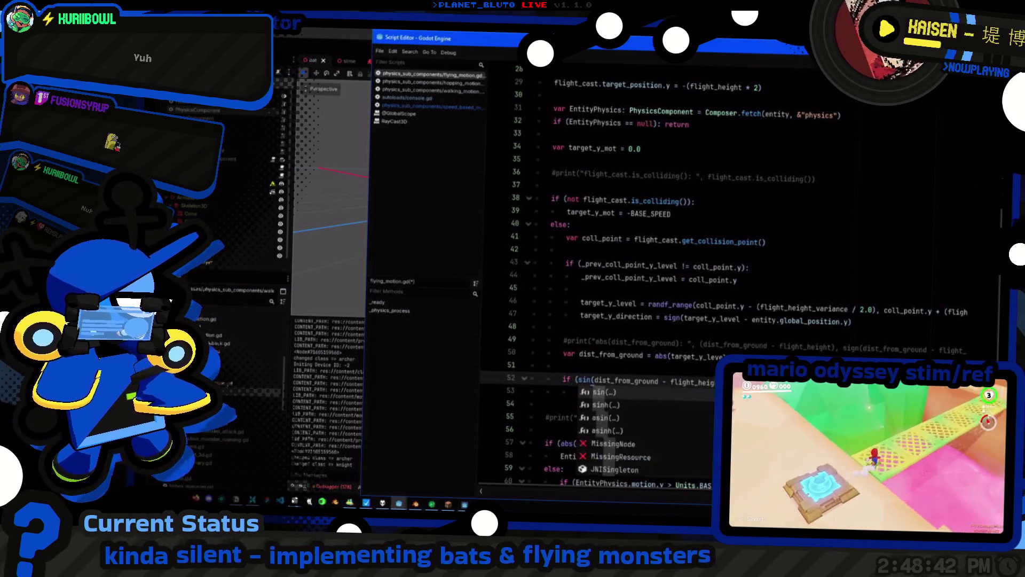
{"action": "type", "text": "sign"}
{"action": "key", "text": "Escape"}
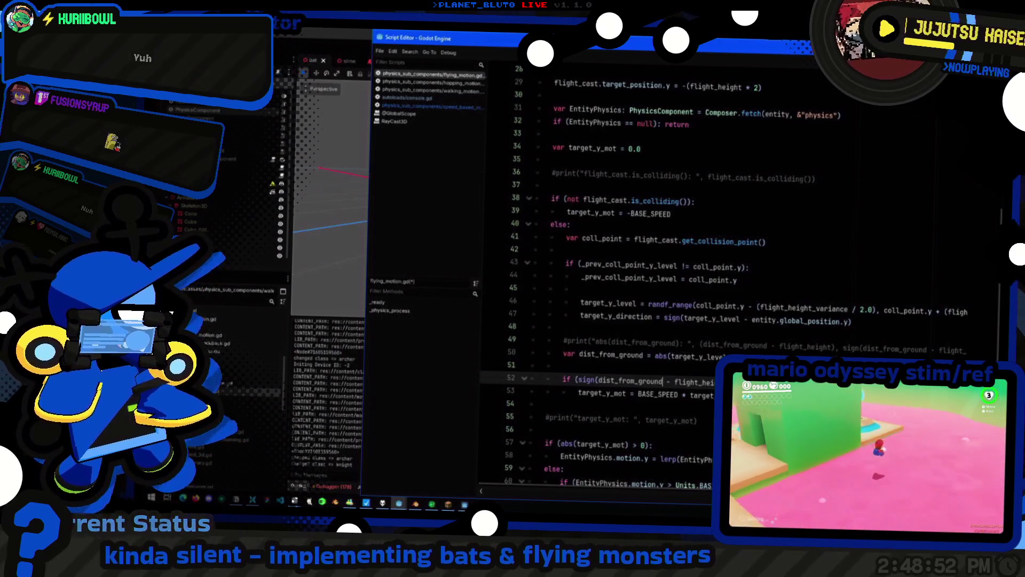
In line 52, replace dist_from_ground with target_y_level and flight_height with the entity's height; comment out dist_from_ground
{"action": "double_click", "coordinate": [716, 319]}
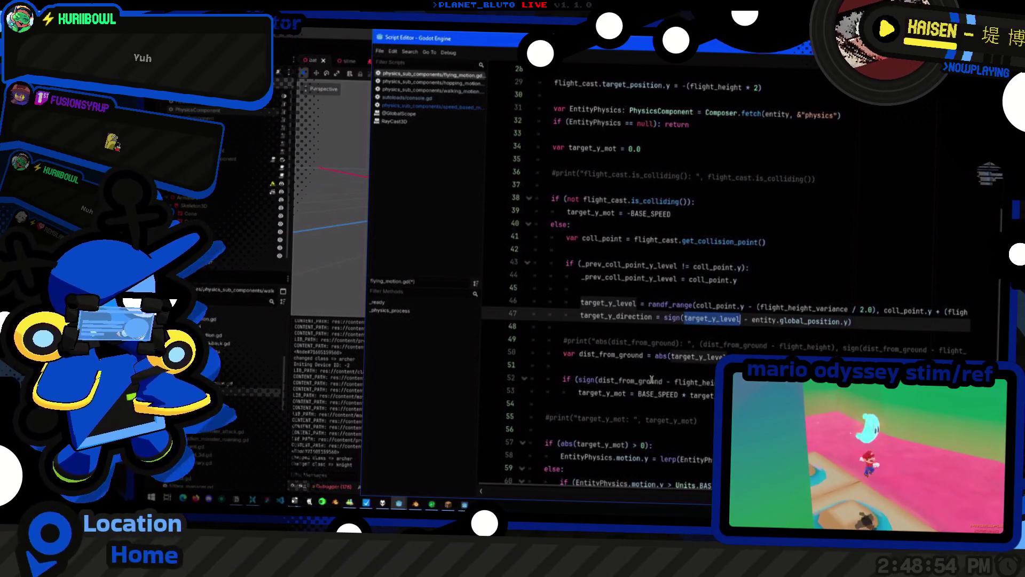
{"action": "double_click", "coordinate": [635, 381]}
{"action": "key", "text": "ctrl+v"}
{"action": "left_click_drag", "start_coordinate": [743, 354], "coordinate": [844, 354]}
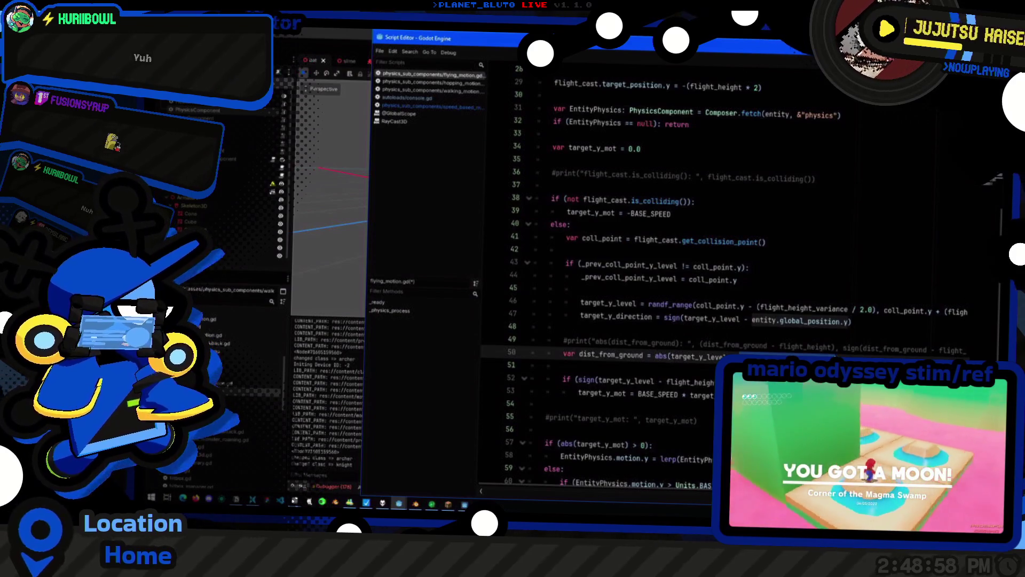
{"action": "key", "text": "ctrl+k"}
{"action": "double_click", "coordinate": [689, 384]}
{"action": "key", "text": "ctrl+v"}
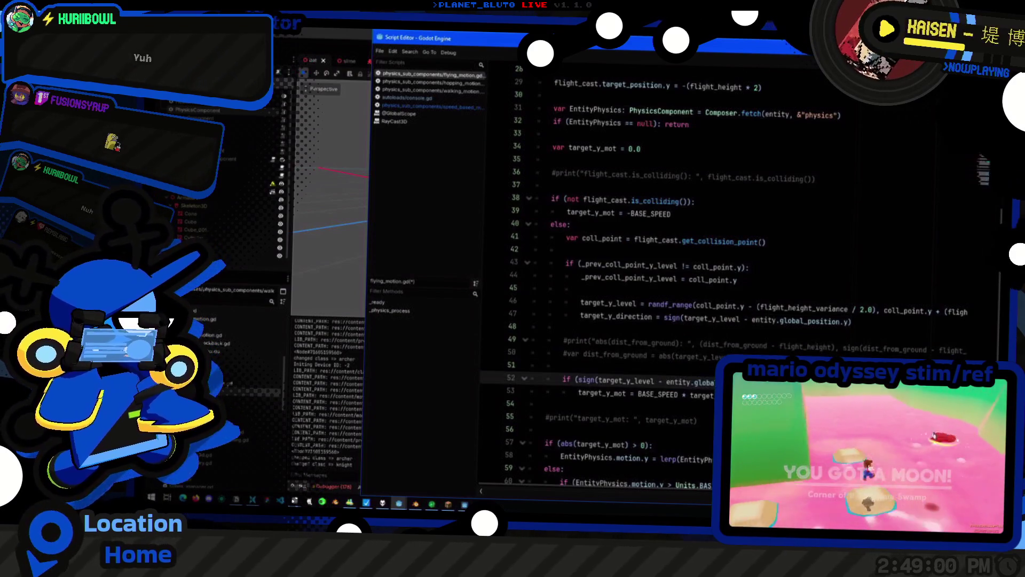
{"action": "left_click", "coordinate": [689, 395]}
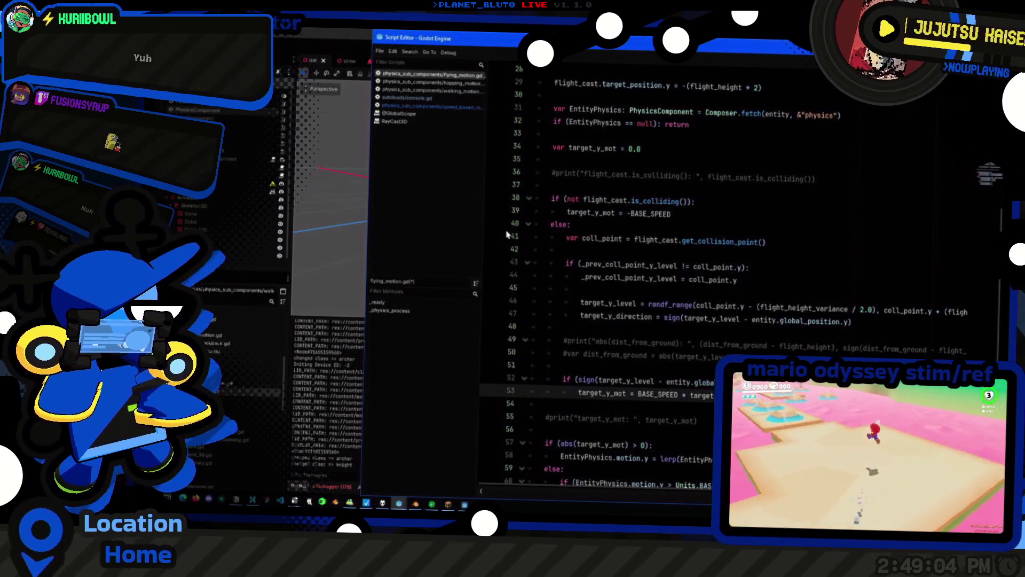
{"action": "key", "text": "alt+Tab"}
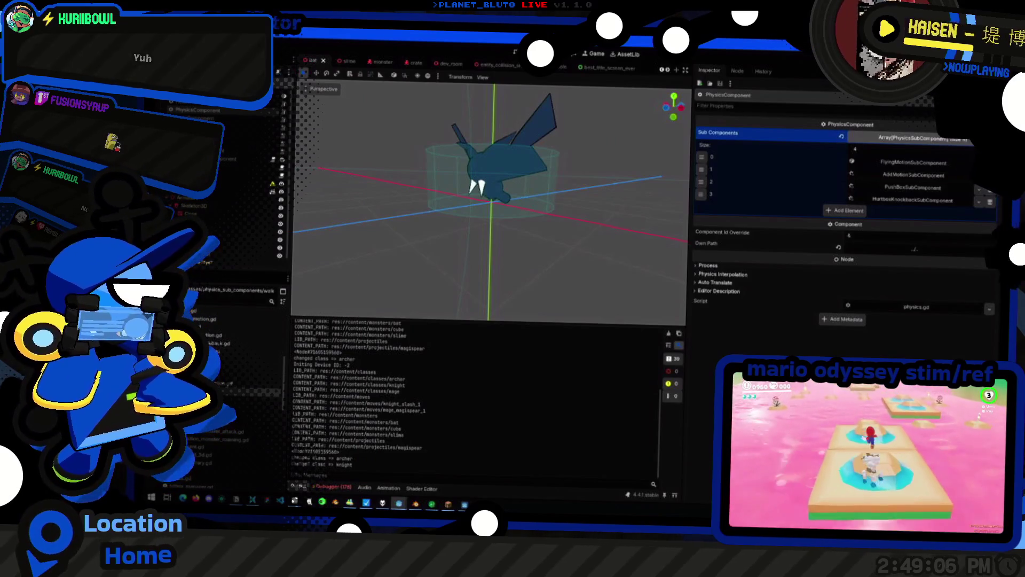
Run the game, host a session as the Knight class, and spawn a bat via the console command 'mon bat'
{"action": "key", "text": "F5"}
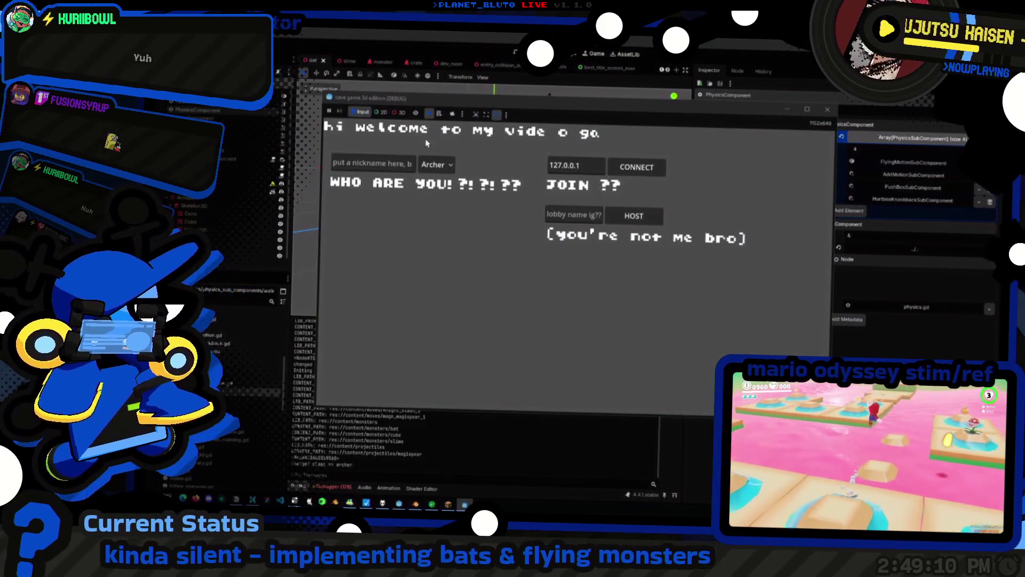
{"action": "left_click", "coordinate": [435, 164]}
{"action": "left_click", "coordinate": [438, 205]}
{"action": "left_click", "coordinate": [436, 165]}
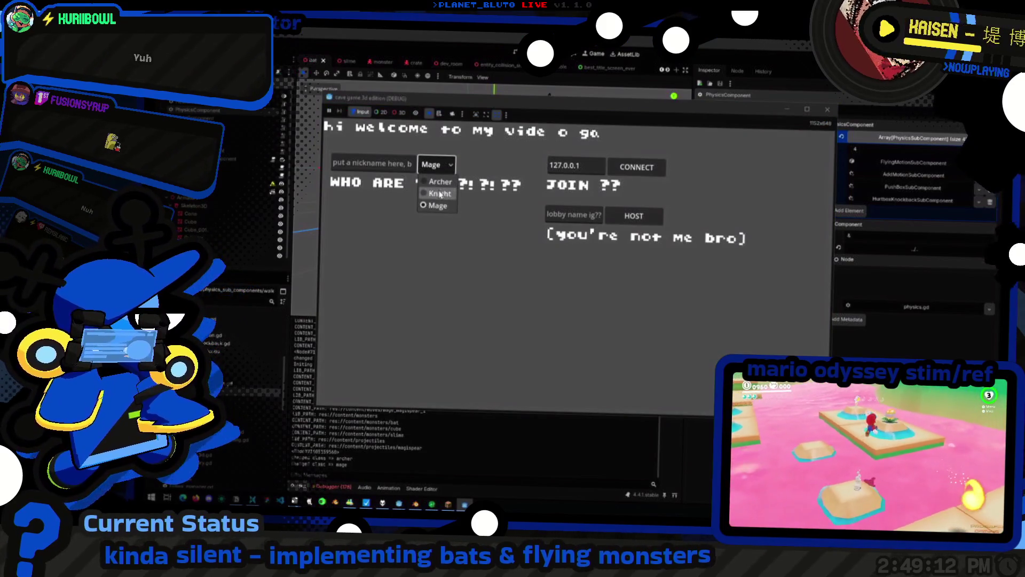
{"action": "left_click", "coordinate": [440, 193]}
{"action": "left_click", "coordinate": [638, 217]}
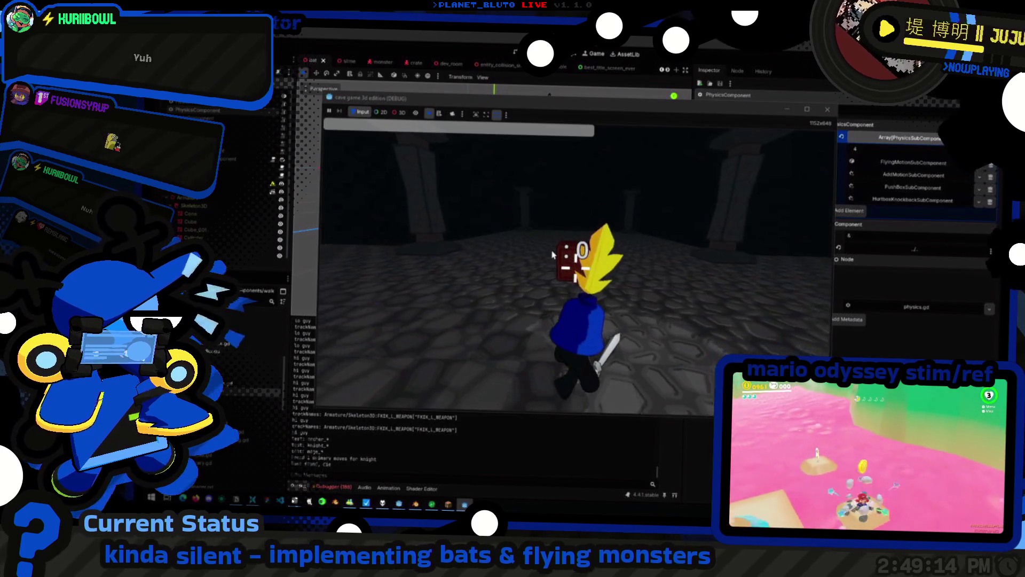
{"action": "key", "text": "grave"}
{"action": "type", "text": "mon bat"}
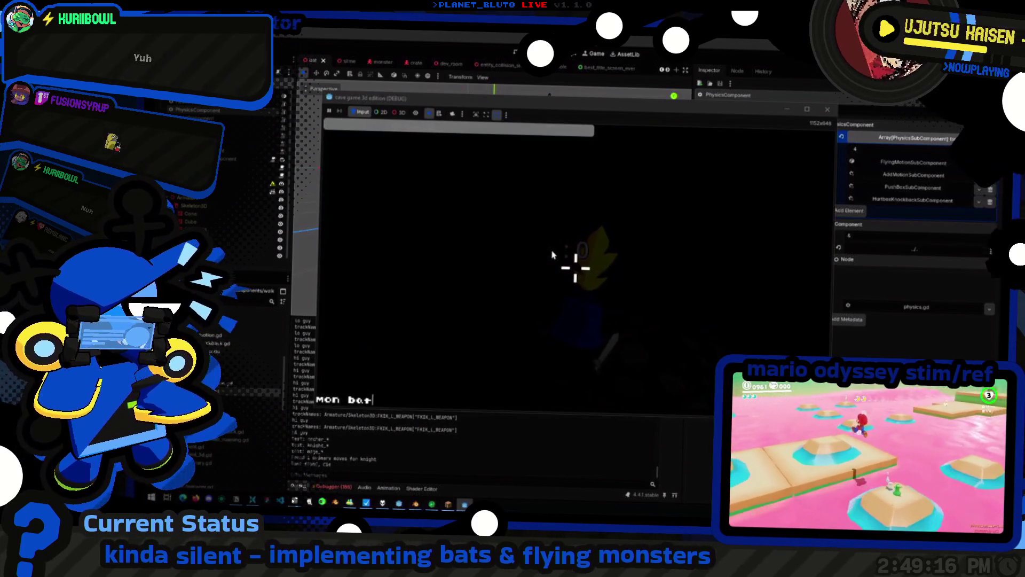
{"action": "key", "text": "Return"}
{"action": "key", "text": "grave"}
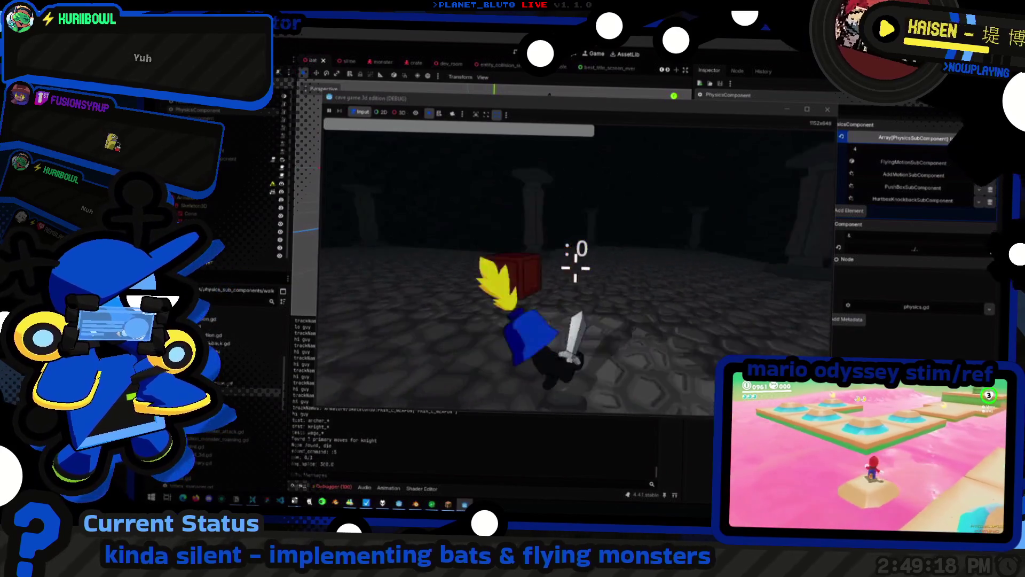
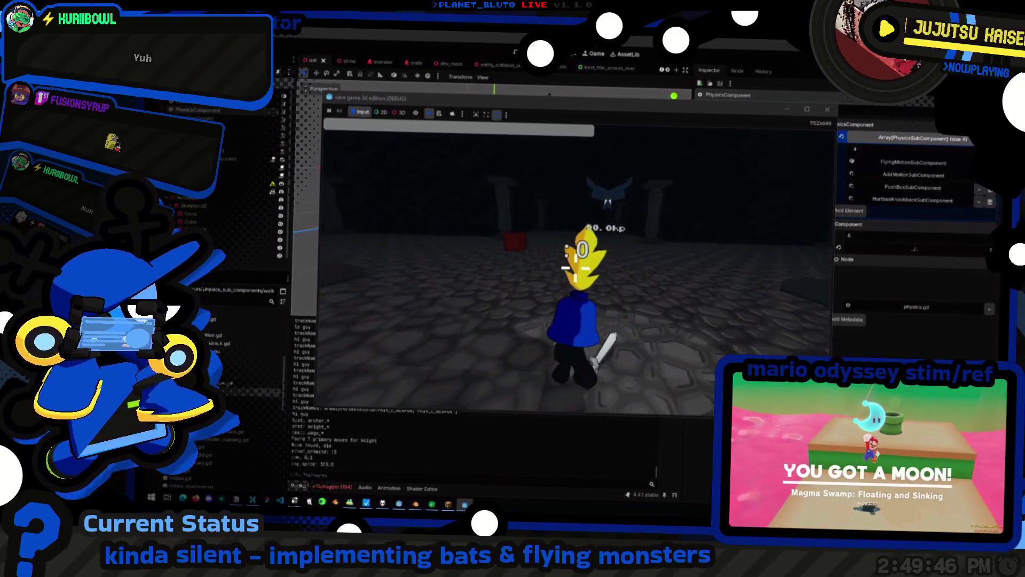
Spawn a bat with 'mon bat' in the in-game console, then switch away from the game
{"action": "type", "text": "mon bat"}
{"action": "key", "text": "Return"}
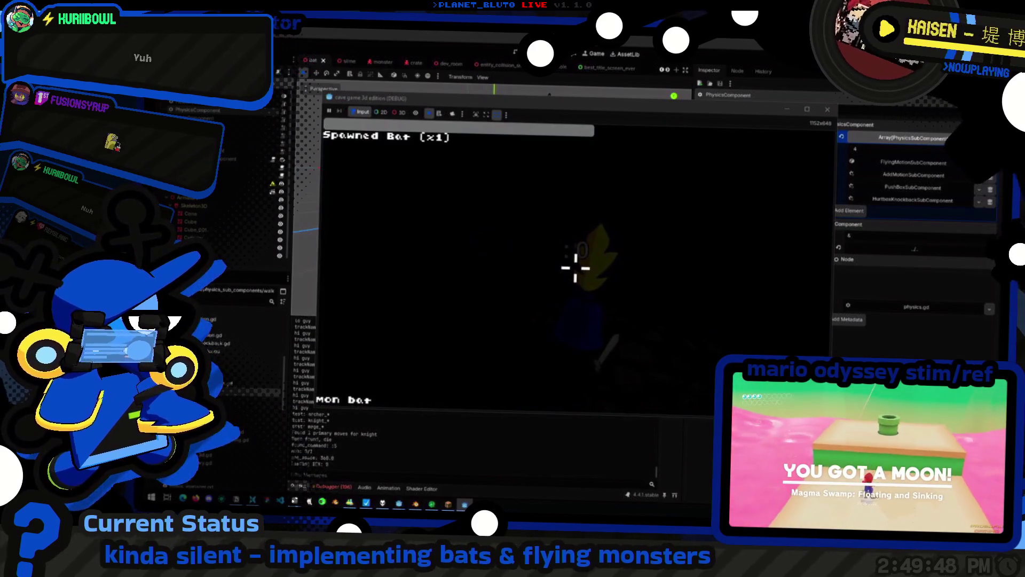
{"action": "key", "text": "grave"}
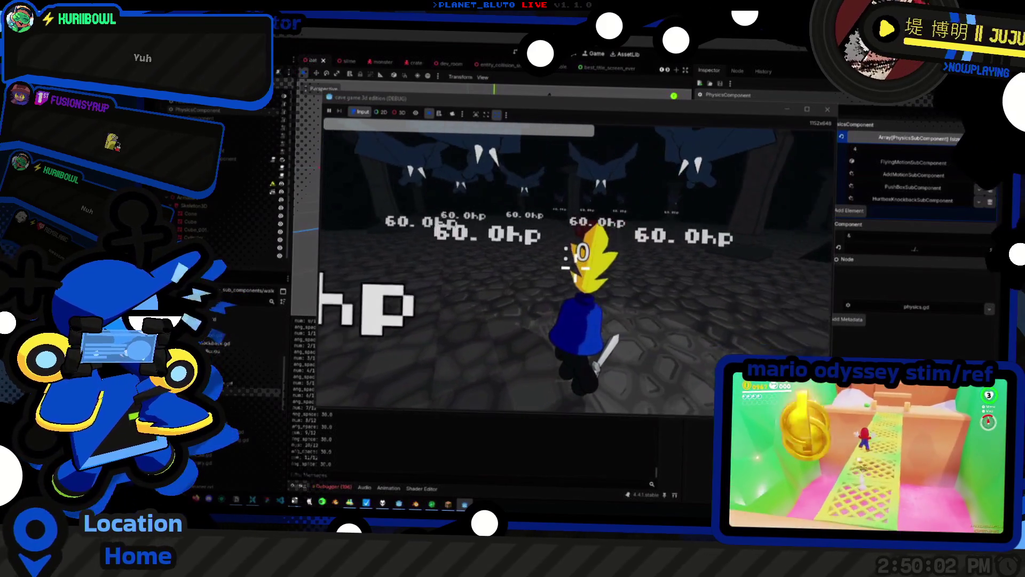
{"action": "key", "text": "alt+Tab"}
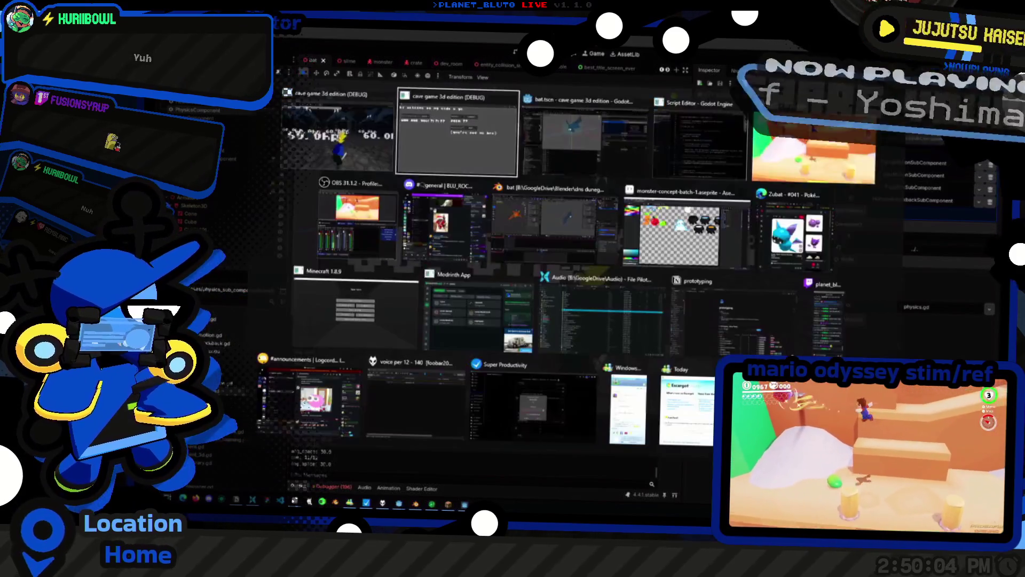
Review how target_y_direction, target_y_level, coll_point and flight_height are used in flying_motion.gd
{"action": "key", "text": "alt+Tab"}
{"action": "key", "text": "alt+Tab"}
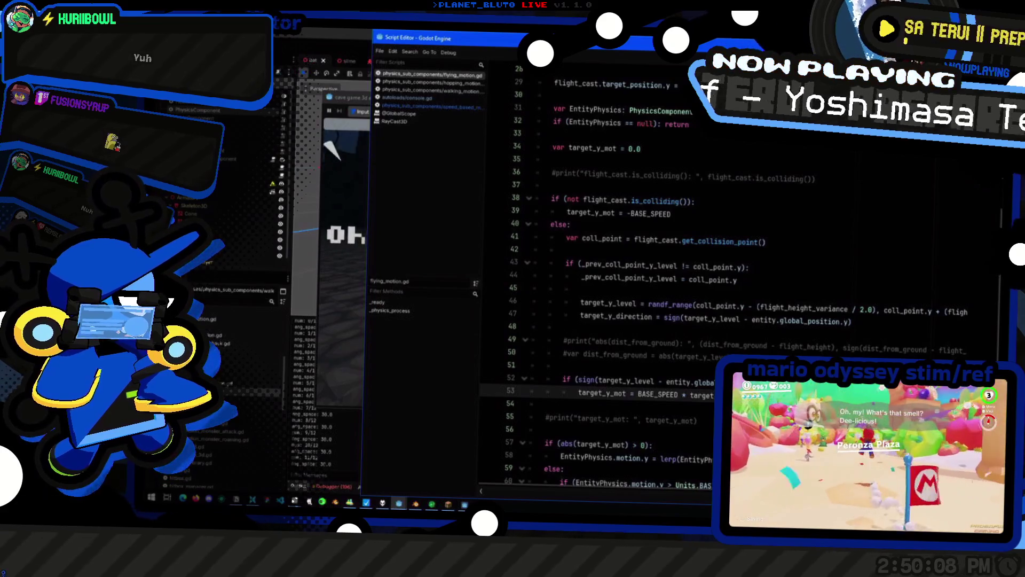
{"action": "double_click", "coordinate": [701, 395]}
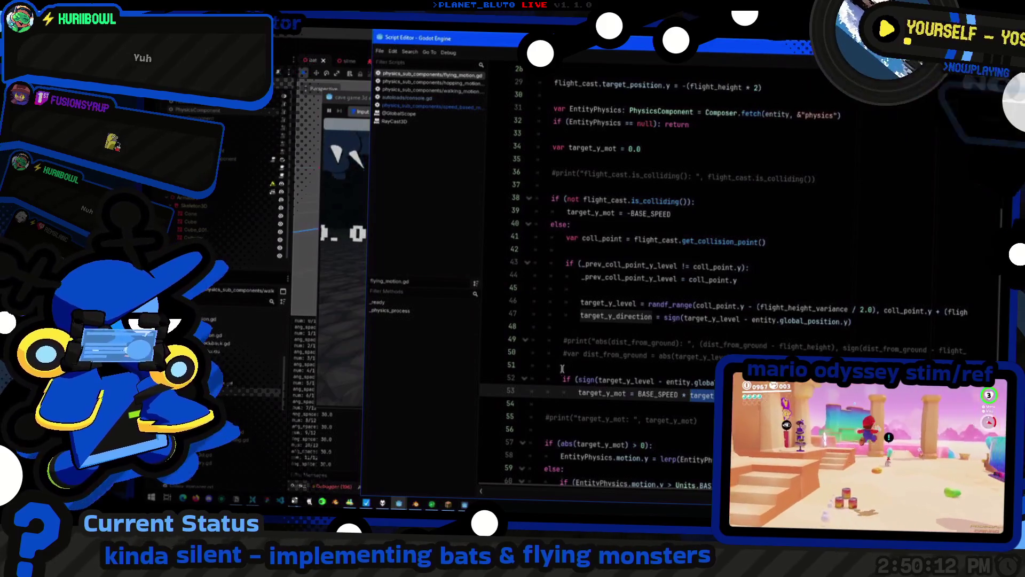
{"action": "double_click", "coordinate": [633, 380]}
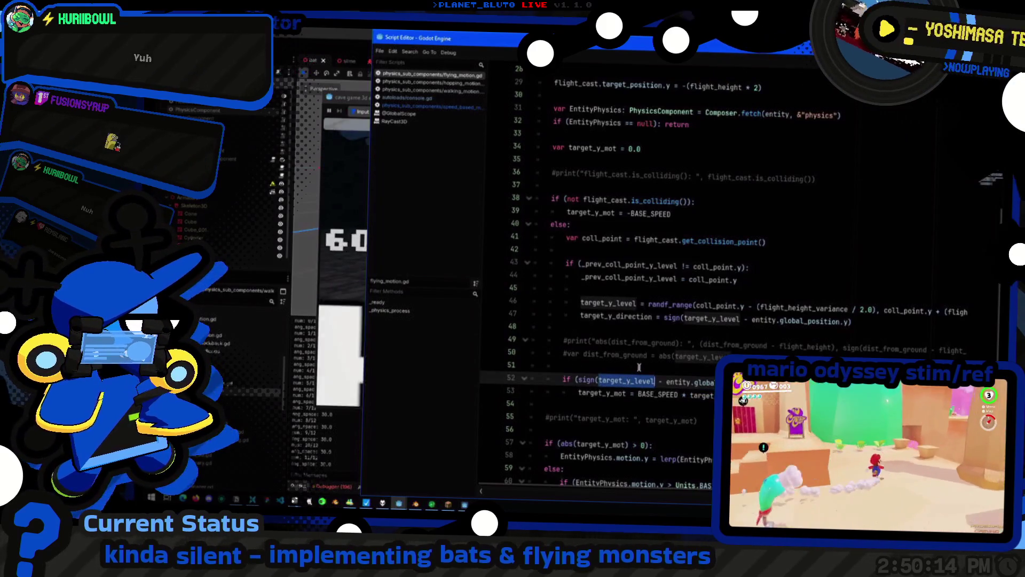
{"action": "key", "text": "Tab"}
{"action": "key", "text": "alt+Tab"}
{"action": "key", "text": "alt+Tab"}
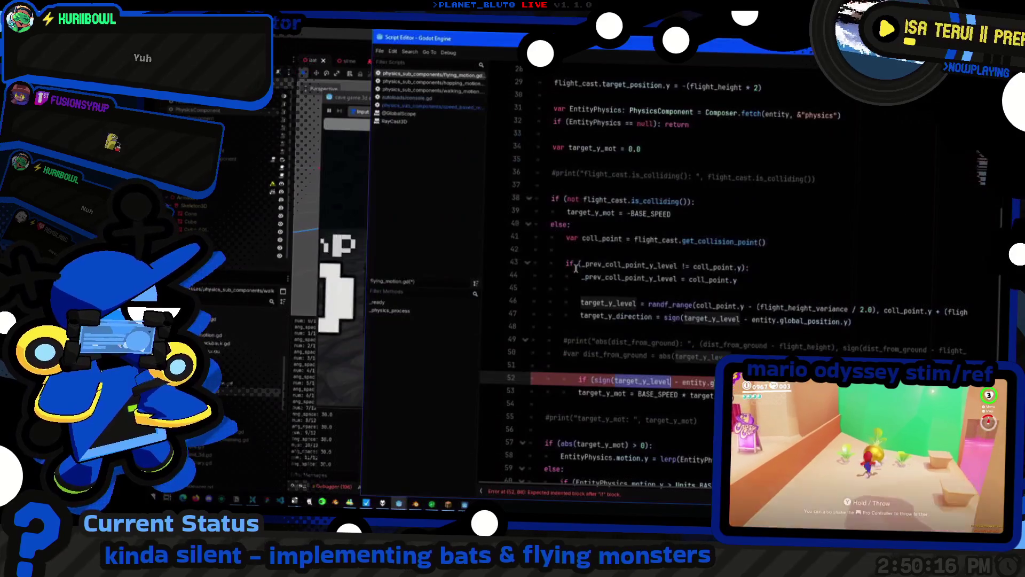
{"action": "key", "text": "ctrl+z"}
{"action": "left_click", "coordinate": [725, 307]}
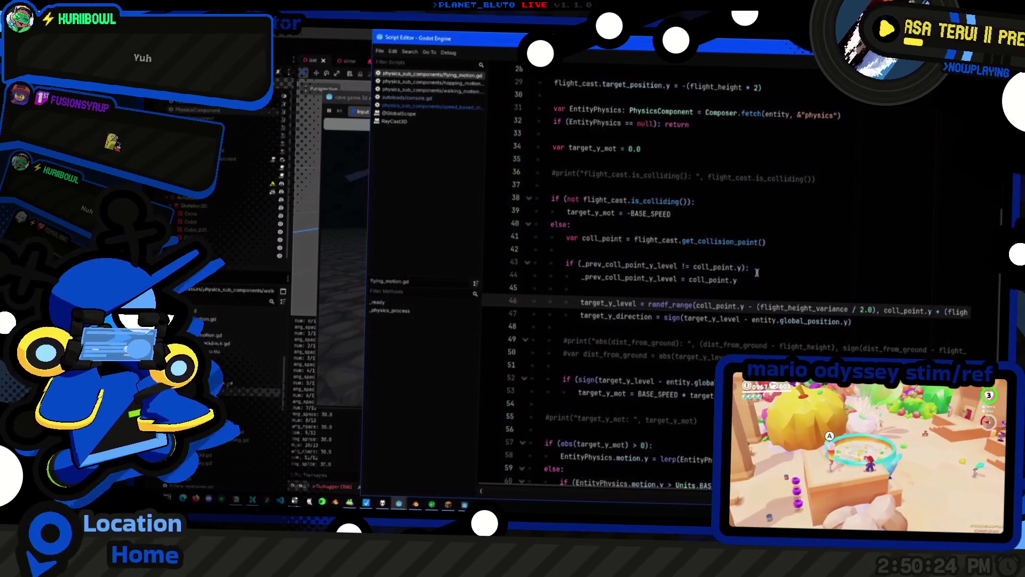
{"action": "double_click", "coordinate": [717, 306]}
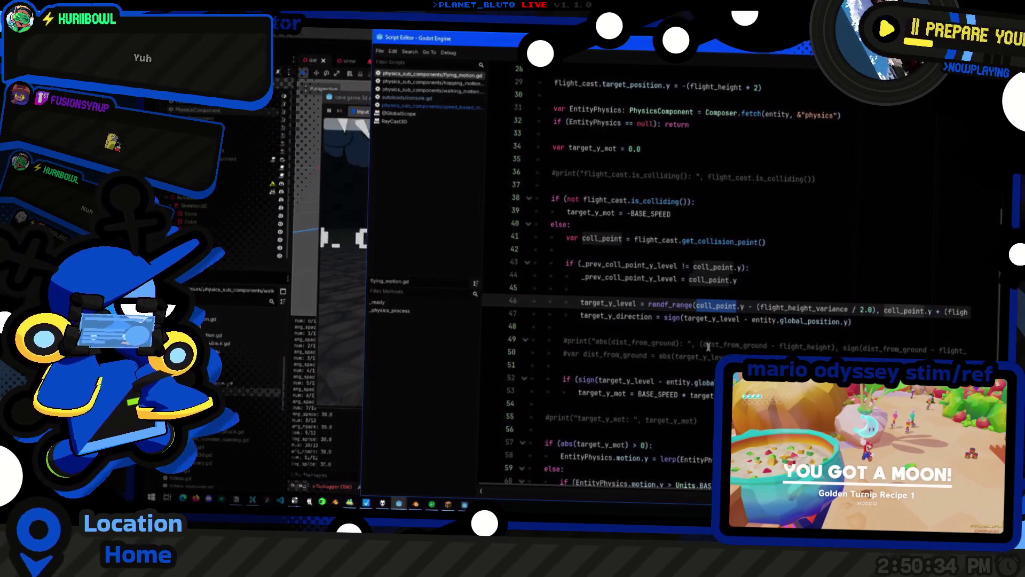
{"action": "scroll", "coordinate": [717, 344], "scroll_direction": "right", "scroll_amount": 5}
{"action": "double_click", "coordinate": [715, 345]}
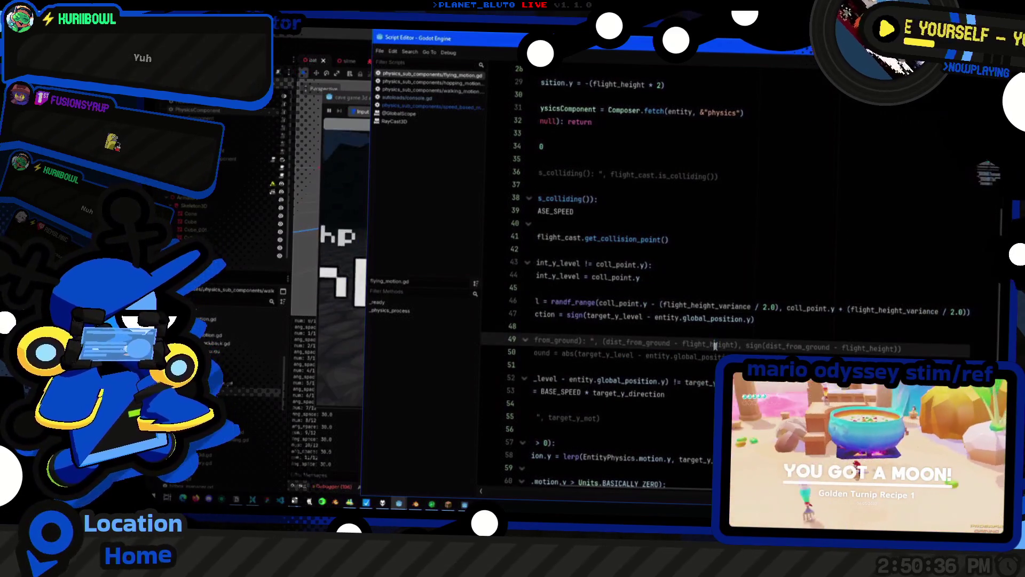
{"action": "scroll", "coordinate": [656, 306], "scroll_direction": "left", "scroll_amount": 5}
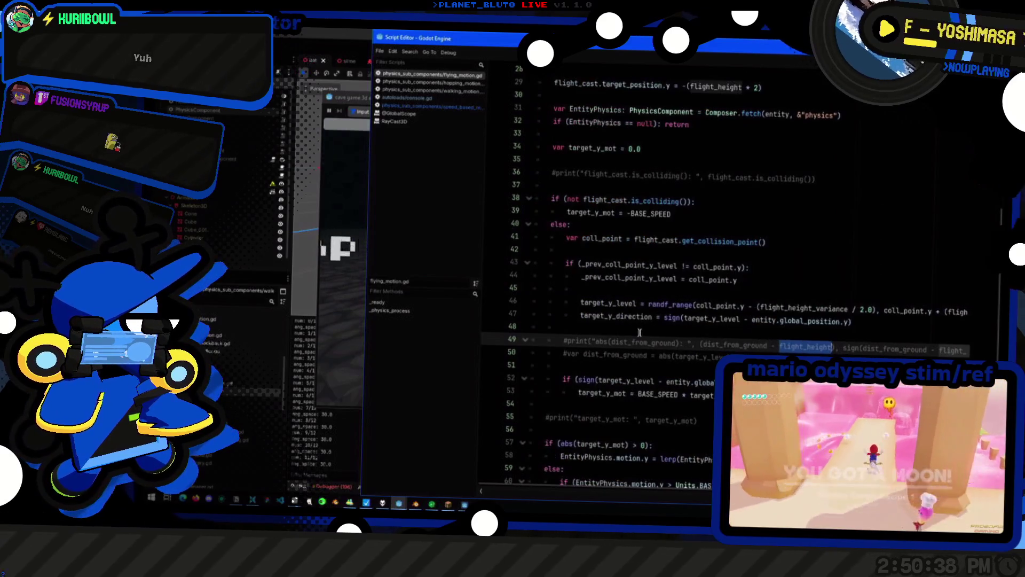
Replace both coll_point.y arguments of randf_range on line 46 with flight_height
{"action": "left_click", "coordinate": [656, 306]}
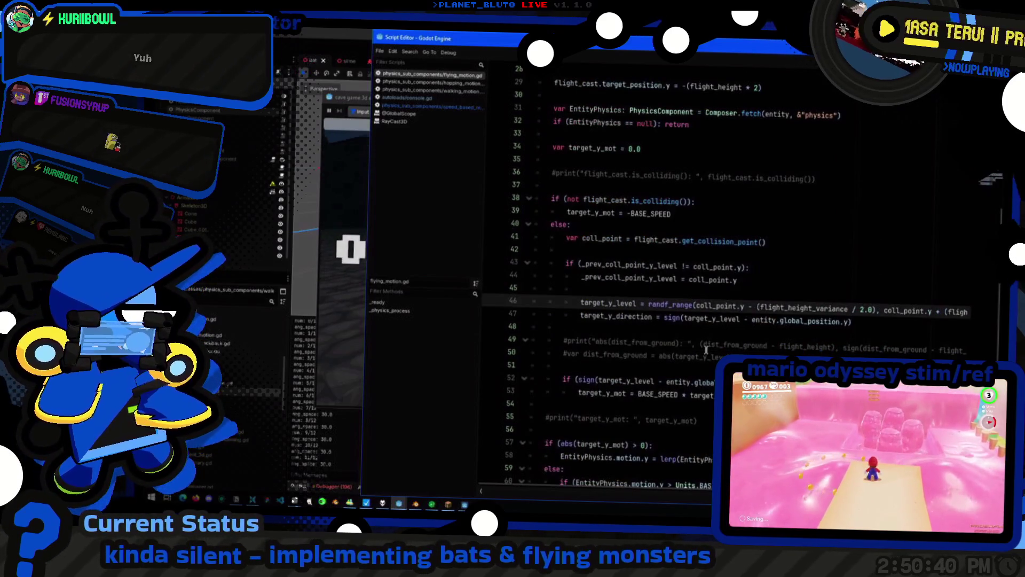
{"action": "key", "text": "ctrl+Right"}
{"action": "key", "text": "ctrl+Right"}
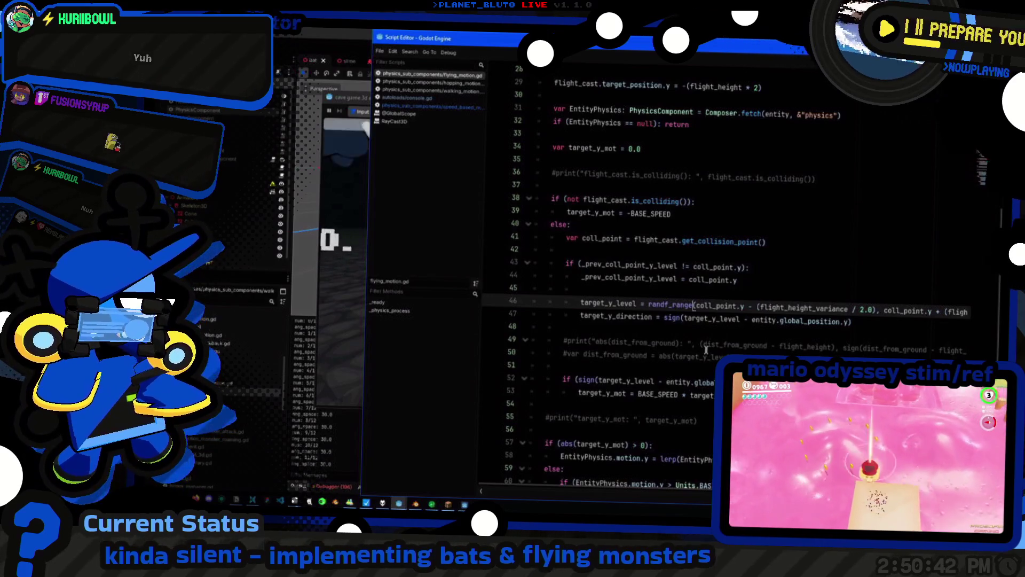
{"action": "key", "text": "ctrl+shift+Right"}
{"action": "key", "text": "ctrl+shift+Right"}
{"action": "key", "text": "ctrl+shift+Right"}
{"action": "type", "text": "flight_height"}
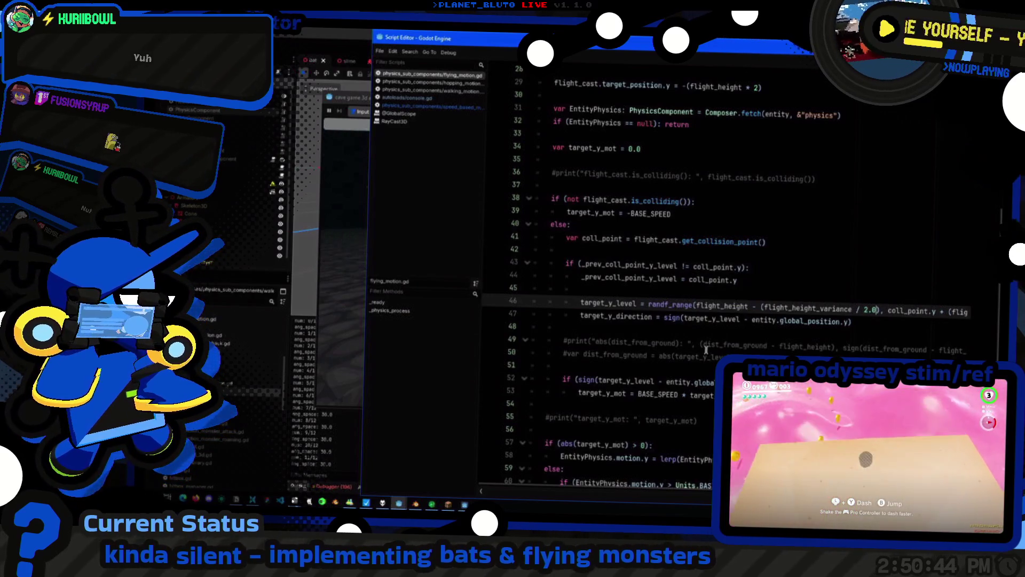
{"action": "key", "text": "ctrl+Left"}
{"action": "key", "text": "ctrl+shift+Right"}
{"action": "key", "text": "ctrl+shift+Right"}
{"action": "key", "text": "ctrl+shift+Right"}
{"action": "type", "text": "flight_height"}
Prefix the randf_range call on line 46 with 'coll_point.y +'
{"action": "key", "text": "End"}
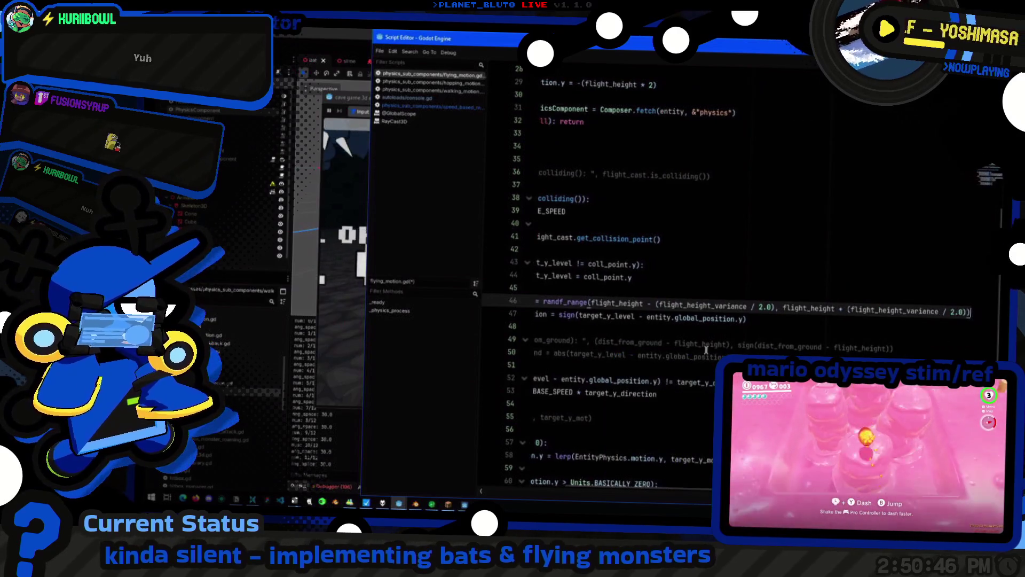
{"action": "key", "text": "Home"}
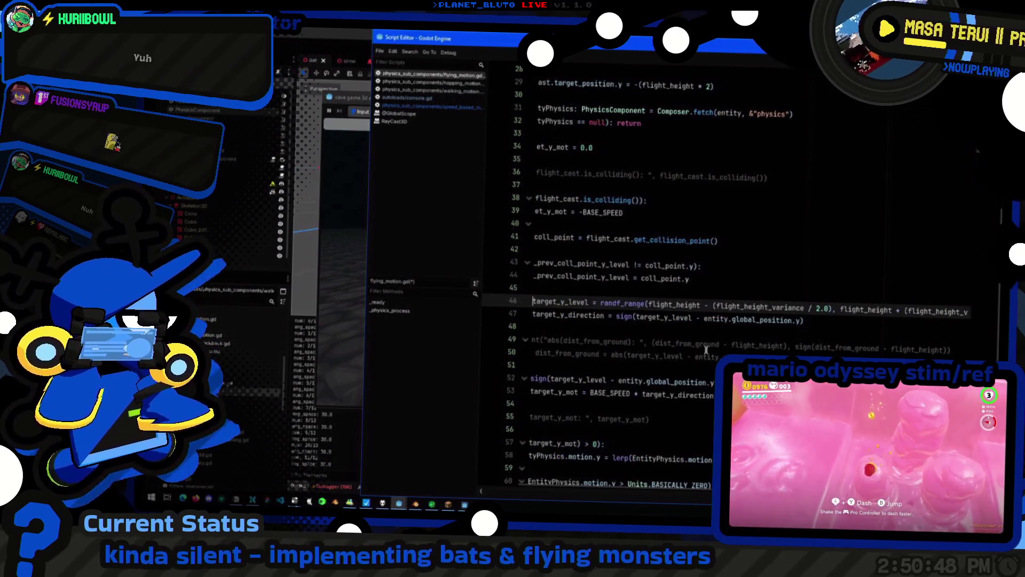
{"action": "key", "text": "Up"}
{"action": "key", "text": "Up"}
{"action": "key", "text": "ctrl+Left"}
{"action": "key", "text": "ctrl+Left"}
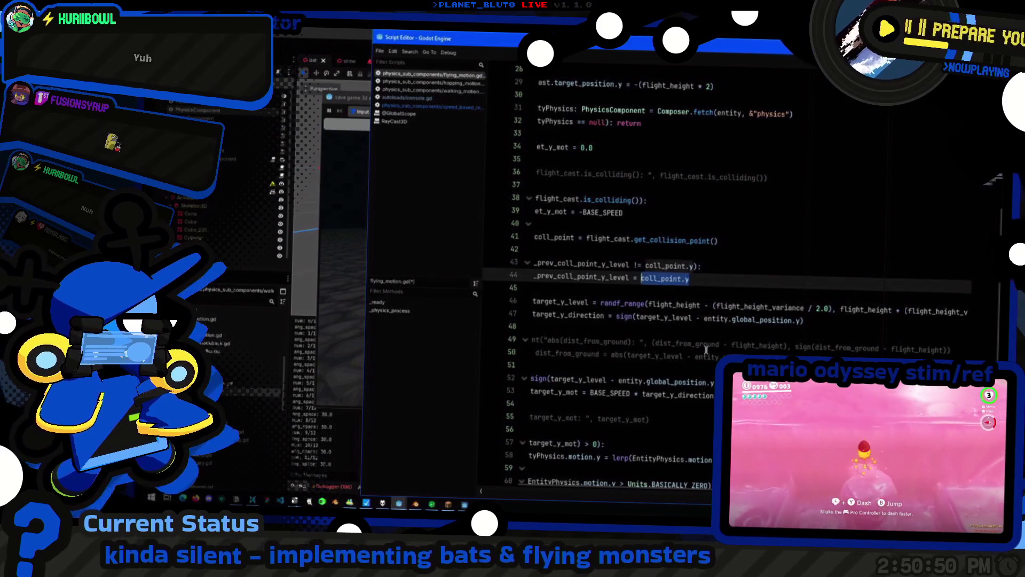
{"action": "key", "text": "Down"}
{"action": "key", "text": "Down"}
{"action": "key", "text": "ctrl+Left"}
{"action": "type", "text": "coll_point.y +"}
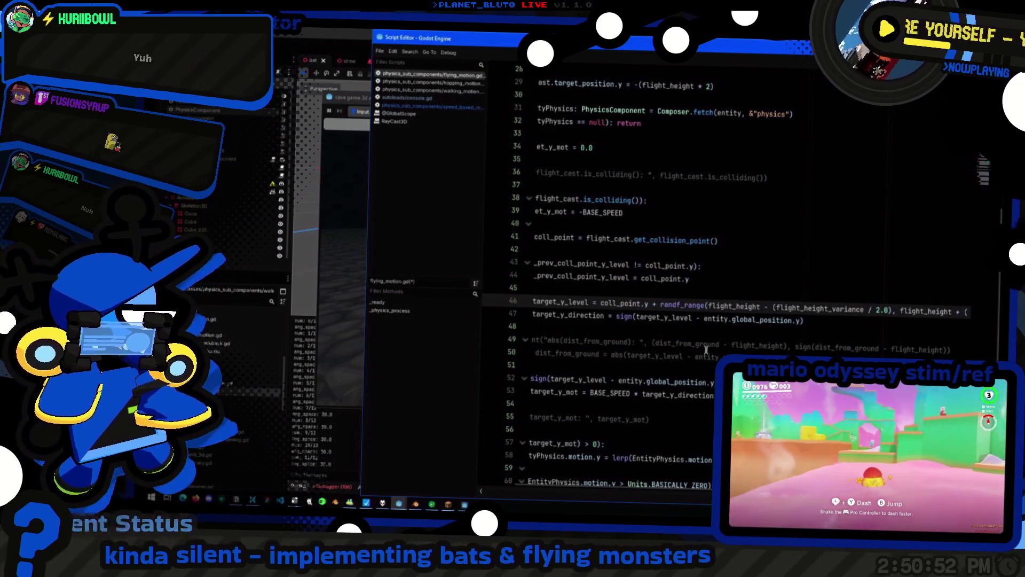
{"action": "key", "text": "Home"}
{"action": "key", "text": "ctrl+shift+Right"}
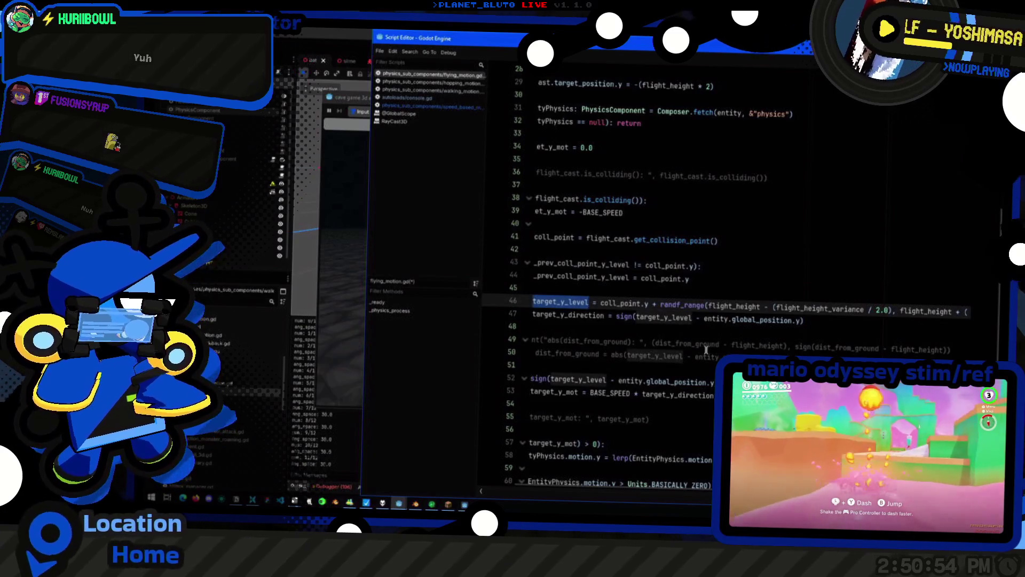
{"action": "scroll", "coordinate": [706, 350], "scroll_direction": "left", "scroll_amount": 3}
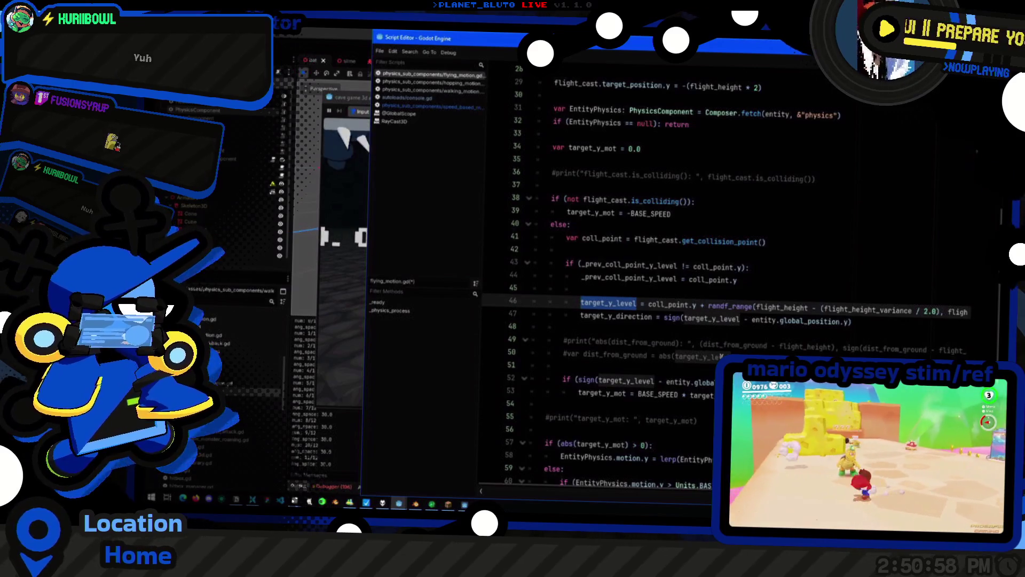
Add 'target_y_direction = 0.0' on a new line under the line-52 check
{"action": "left_click", "coordinate": [562, 366]}
{"action": "key", "text": "Return"}
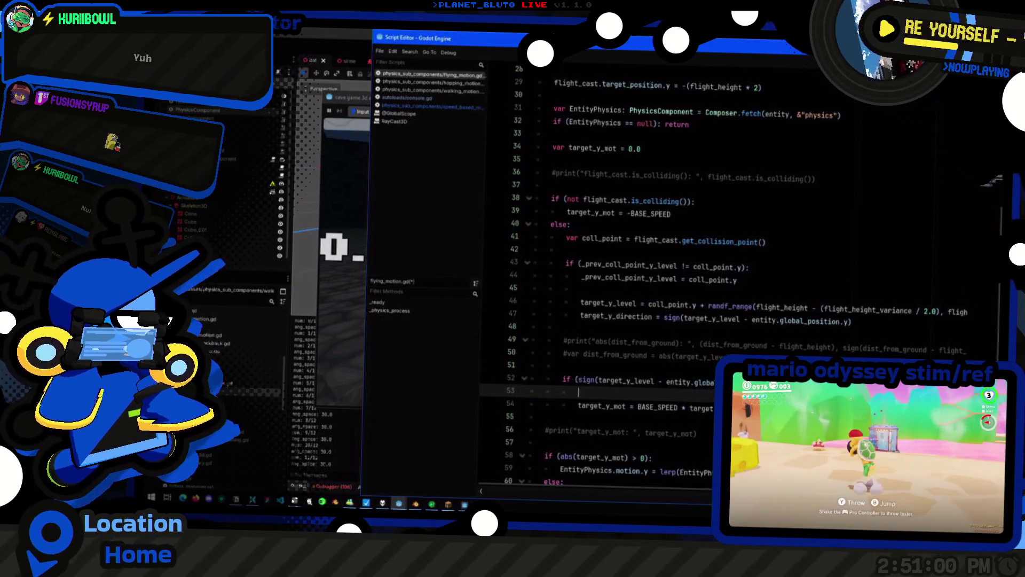
{"action": "type", "text": "target_y_direction = 0.0"}
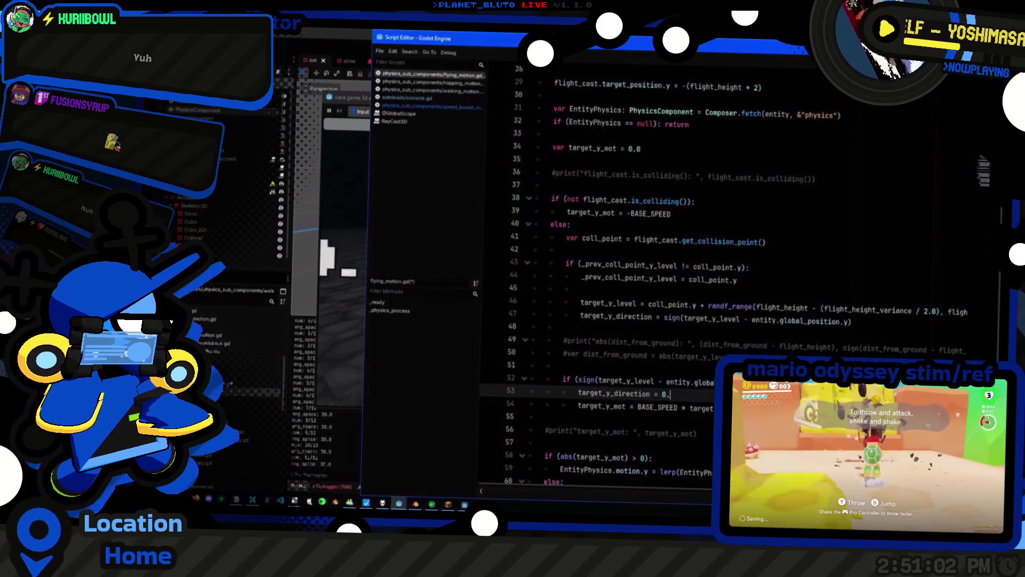
Try adding a '!= 0.0 and' condition to line 52, then undo it
{"action": "double_click", "coordinate": [614, 394]}
{"action": "key", "text": "ctrl+c"}
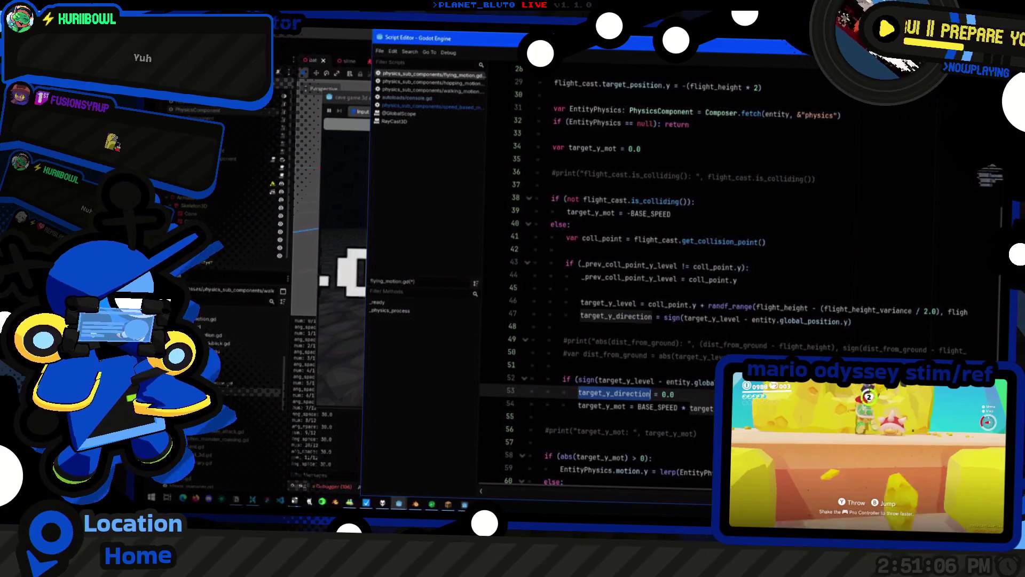
{"action": "left_click", "coordinate": [651, 380]}
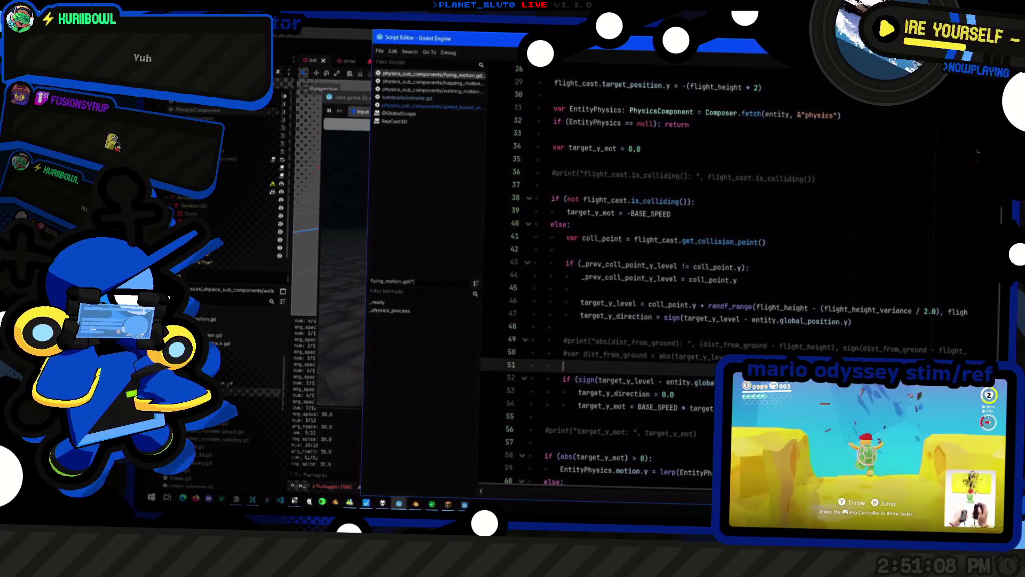
{"action": "key", "text": "ctrl+v"}
{"action": "type", "text": "!= "}
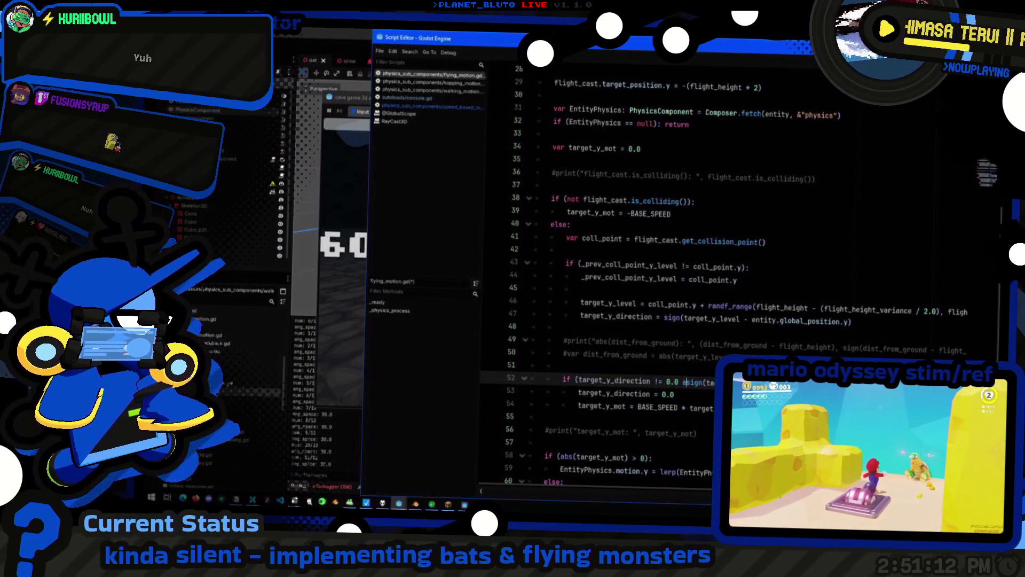
{"action": "type", "text": "0.0 and"}
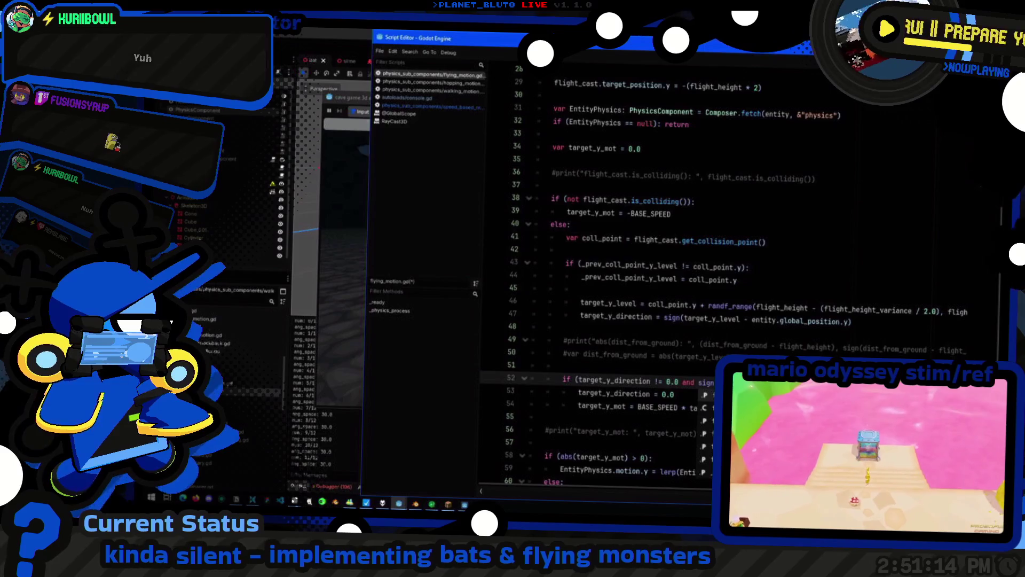
{"action": "key", "text": "ctrl+shift+Left"}
{"action": "key", "text": "ctrl+shift+Left"}
{"action": "key", "text": "ctrl+shift+Left"}
{"action": "key", "text": "ctrl+z"}
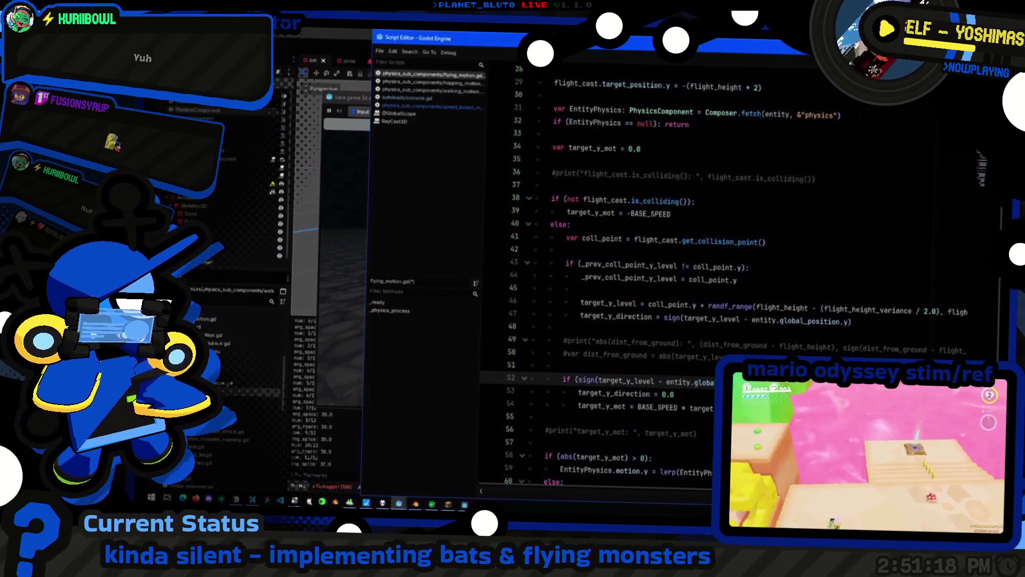
Change the != comparison in the check to ==
{"action": "scroll", "coordinate": [694, 267], "scroll_direction": "down", "scroll_amount": 2}
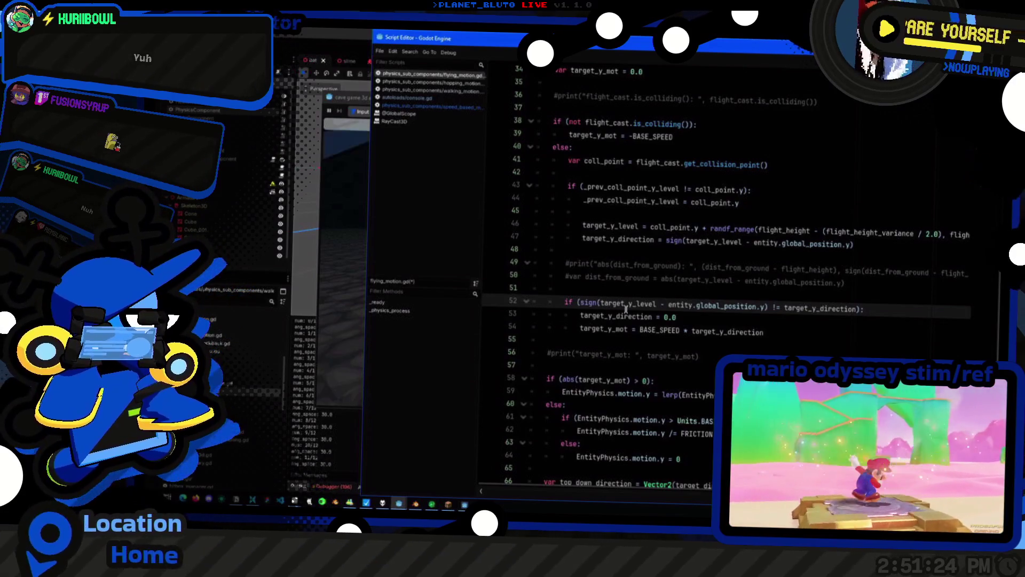
{"action": "left_click", "coordinate": [774, 308]}
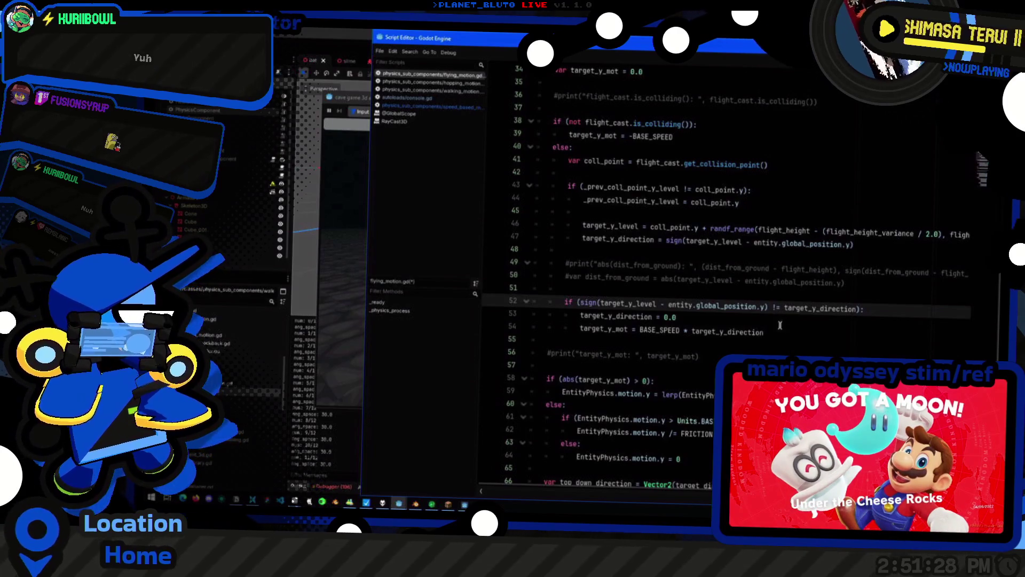
{"action": "key", "text": "BackSpace"}
{"action": "type", "text": "="}
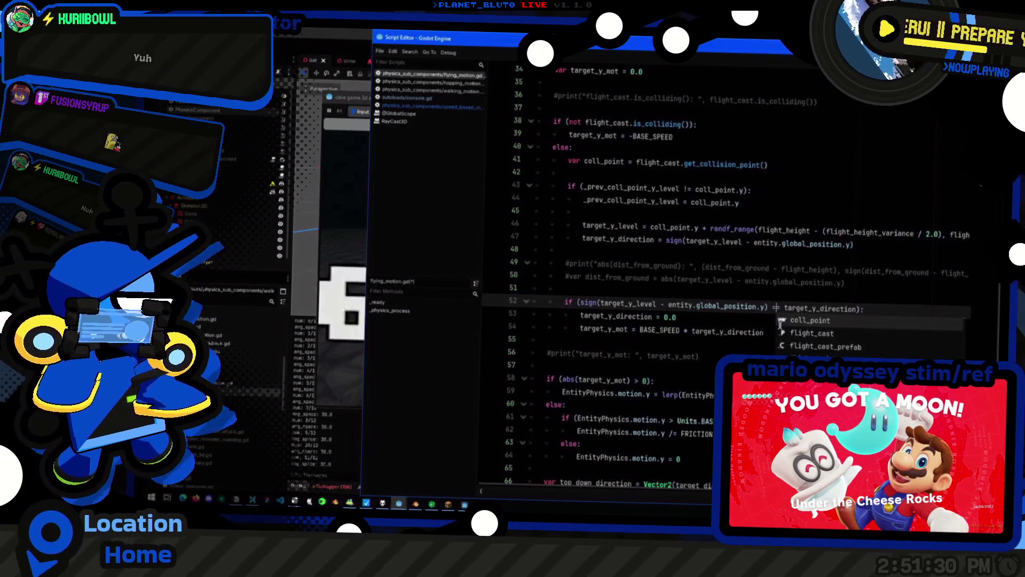
{"action": "key", "text": "Escape"}
Move 'target_y_direction = 0.0' into a new else: branch, then run the game
{"action": "key", "text": "Down"}
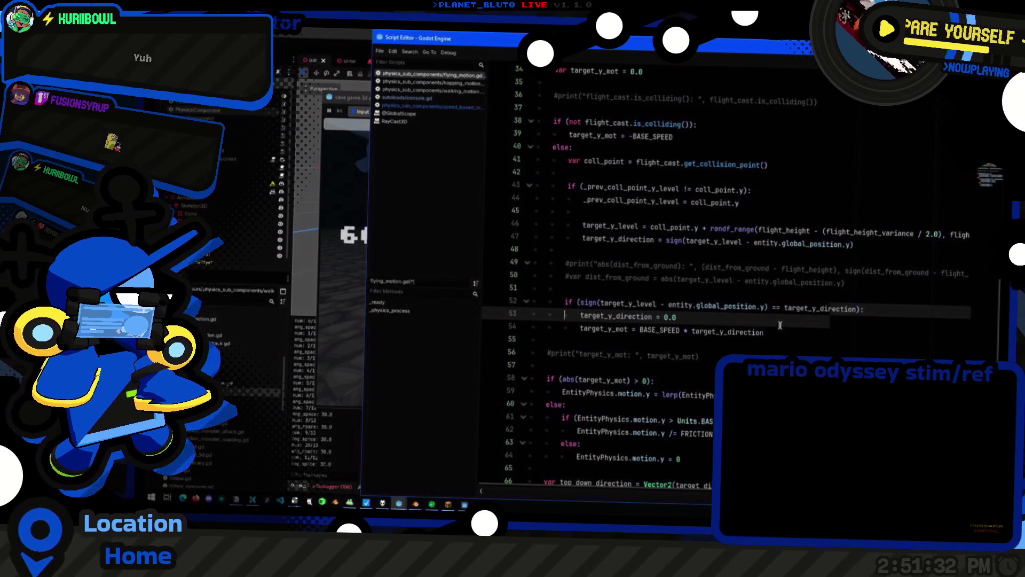
{"action": "key", "text": "shift+End"}
{"action": "key", "text": "ctrl+c"}
{"action": "key", "text": "BackSpace"}
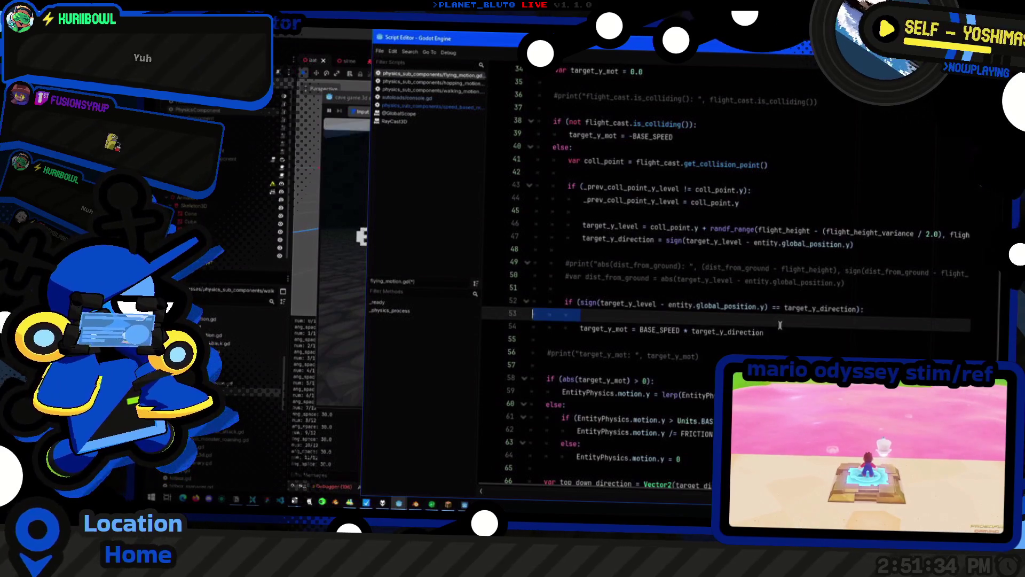
{"action": "key", "text": "ctrl+shift+k"}
{"action": "key", "text": "End"}
{"action": "key", "text": "Return"}
{"action": "key", "text": "BackSpace"}
{"action": "type", "text": "else:"}
{"action": "key", "text": "Return"}
{"action": "key", "text": "ctrl+v"}
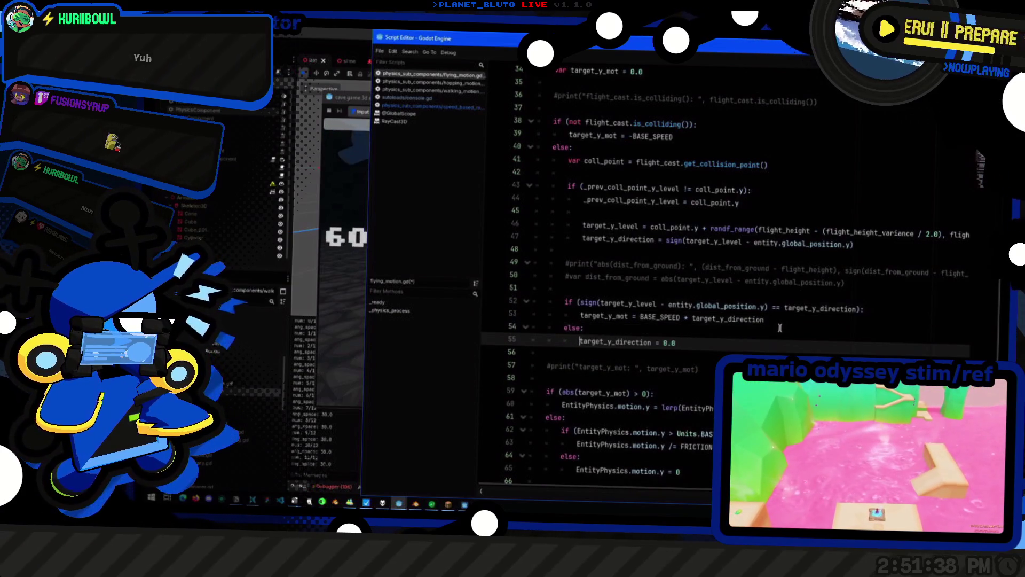
{"action": "key", "text": "F5"}
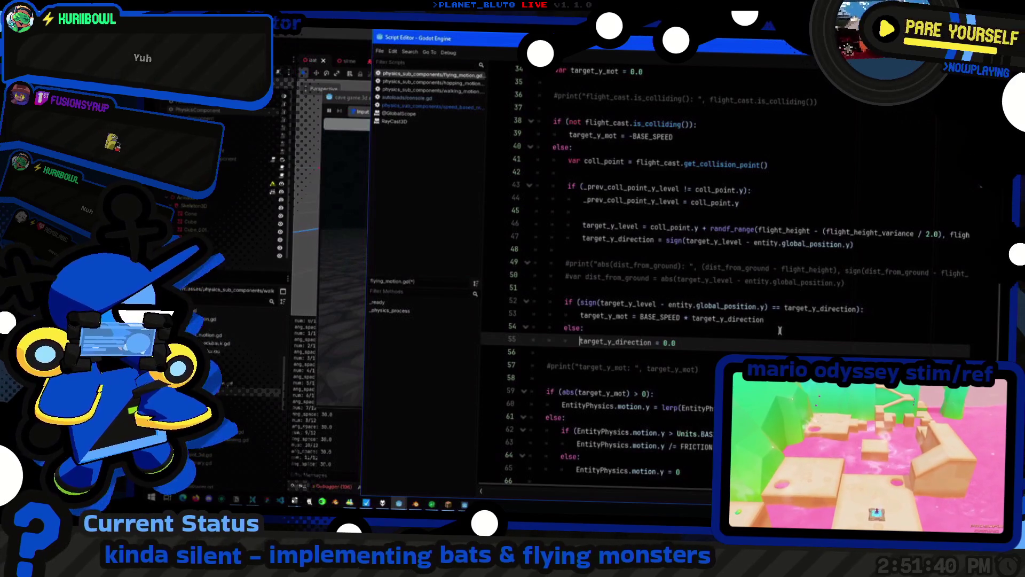
{"action": "key", "text": "w"}
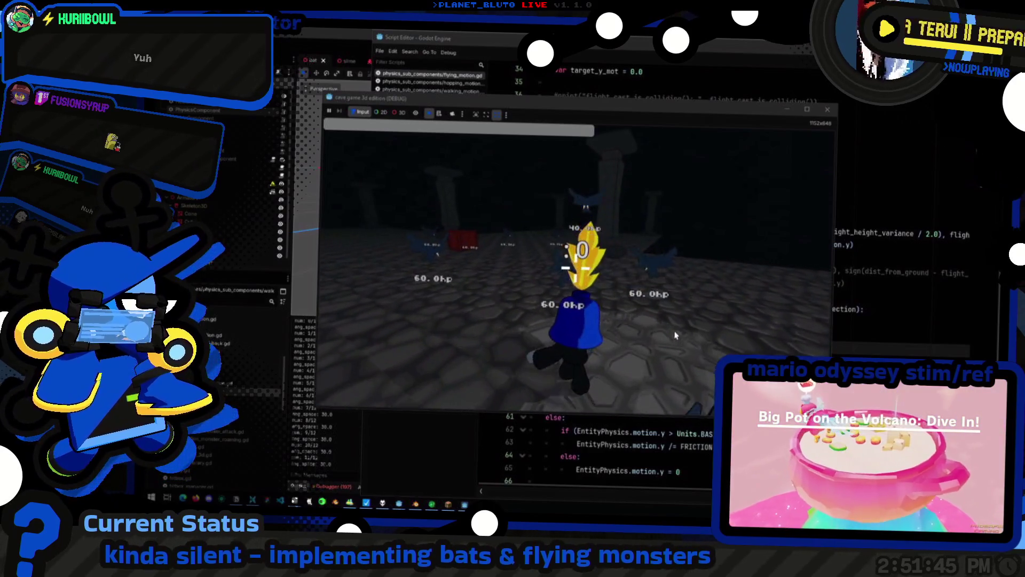
Hit the bats with the sword, dropping them to 40.0 and 20.0 hp, then return to flying_motion.gd
{"action": "left_click", "coordinate": [675, 335]}
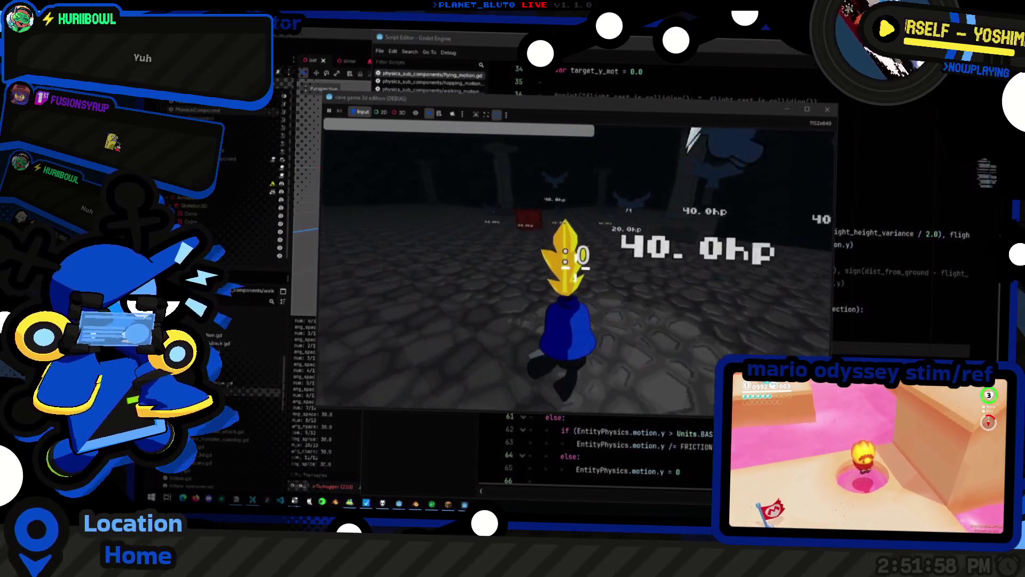
{"action": "key", "text": "alt+Tab"}
{"action": "scroll", "coordinate": [743, 312], "scroll_direction": "up", "scroll_amount": 10}
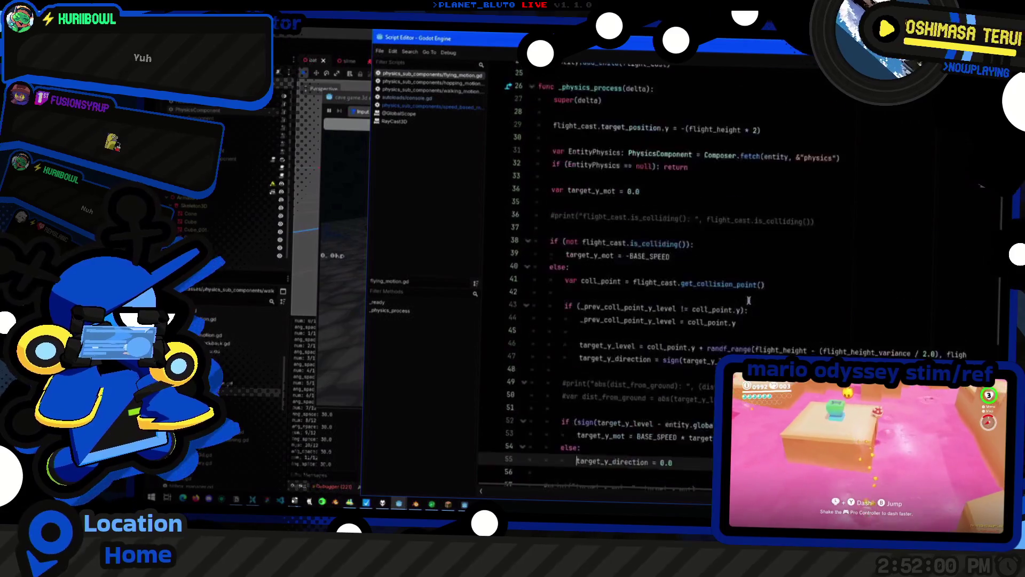
Lower flight_height_variance on line 11 to 1 and review the randf_range lines 46-47
{"action": "left_click", "coordinate": [686, 201]}
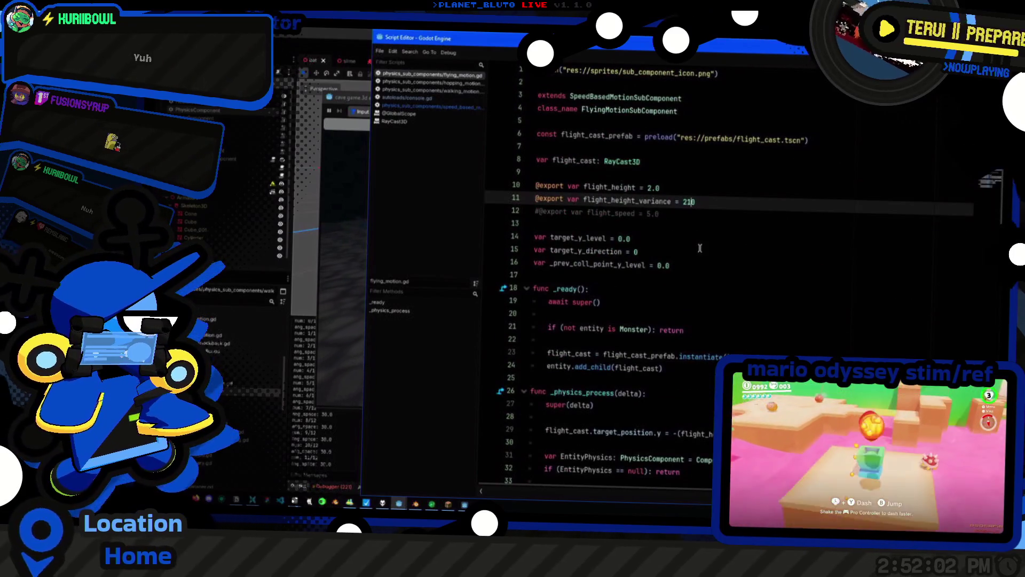
{"action": "key", "text": "BackSpace"}
{"action": "type", "text": "1"}
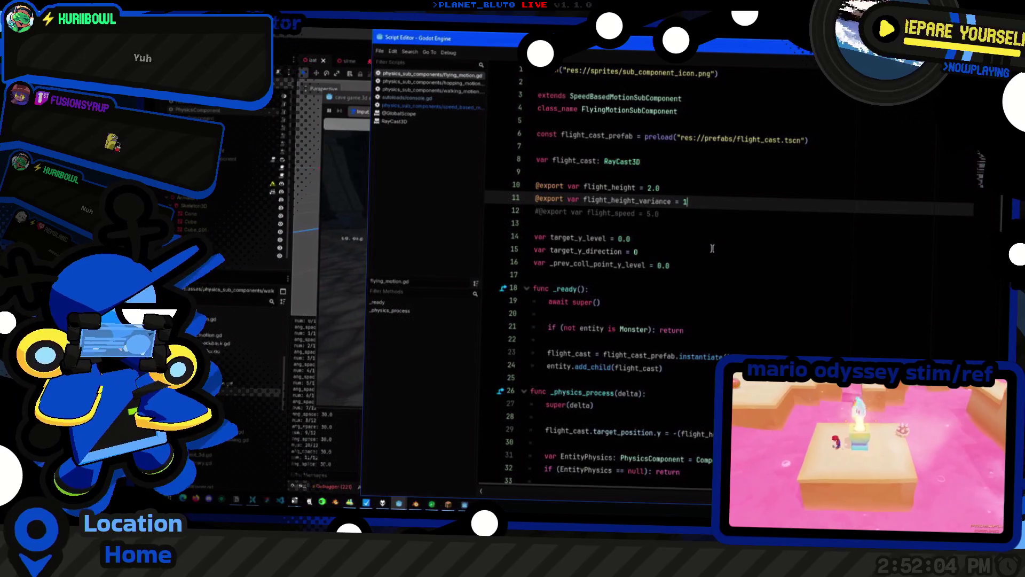
{"action": "key", "text": "alt+Tab"}
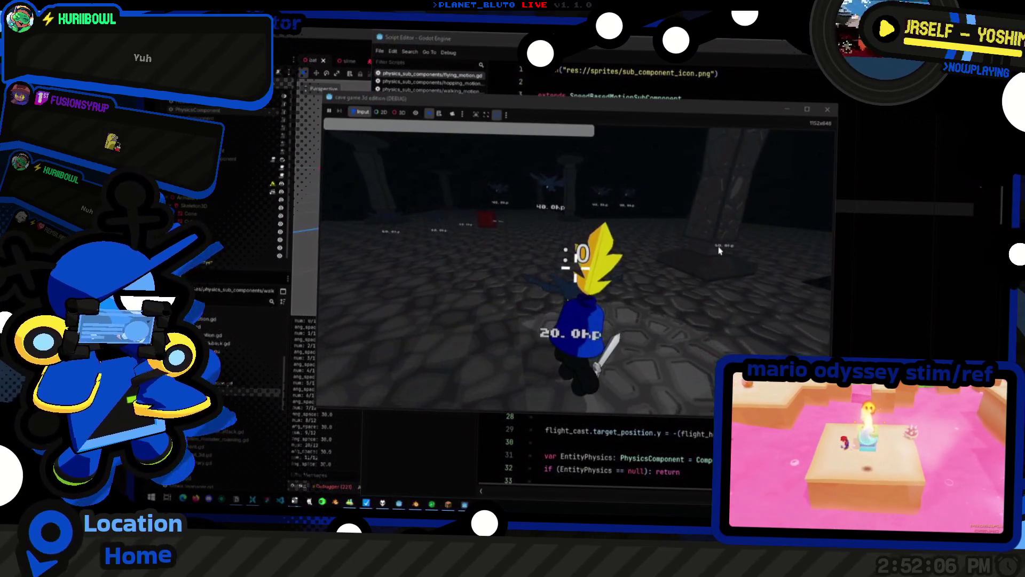
{"action": "key", "text": "alt+Tab"}
{"action": "scroll", "coordinate": [805, 347], "scroll_direction": "down", "scroll_amount": 9}
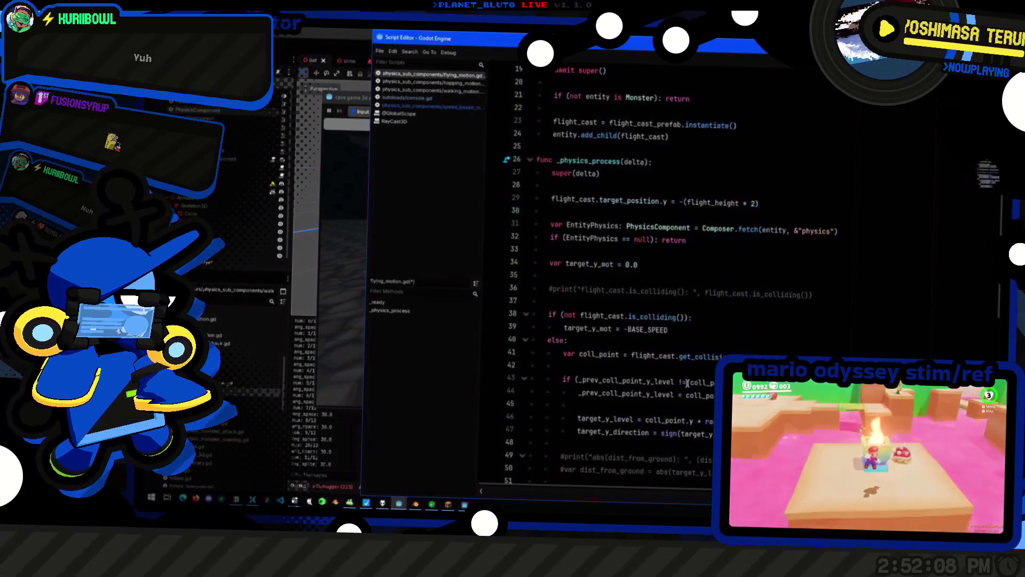
{"action": "left_click", "coordinate": [804, 347]}
{"action": "left_click", "coordinate": [888, 327]}
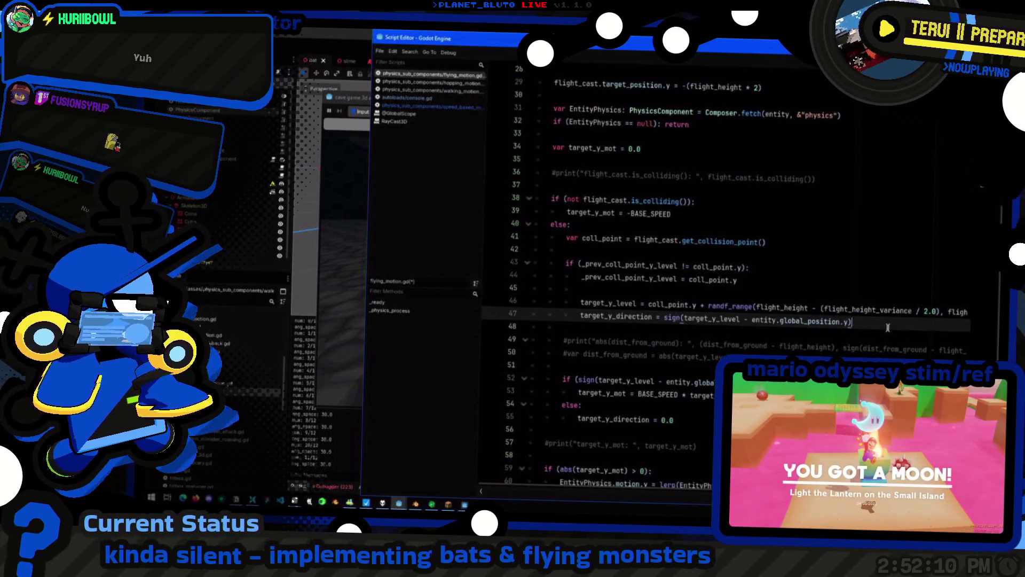
{"action": "key", "text": "alt+Tab"}
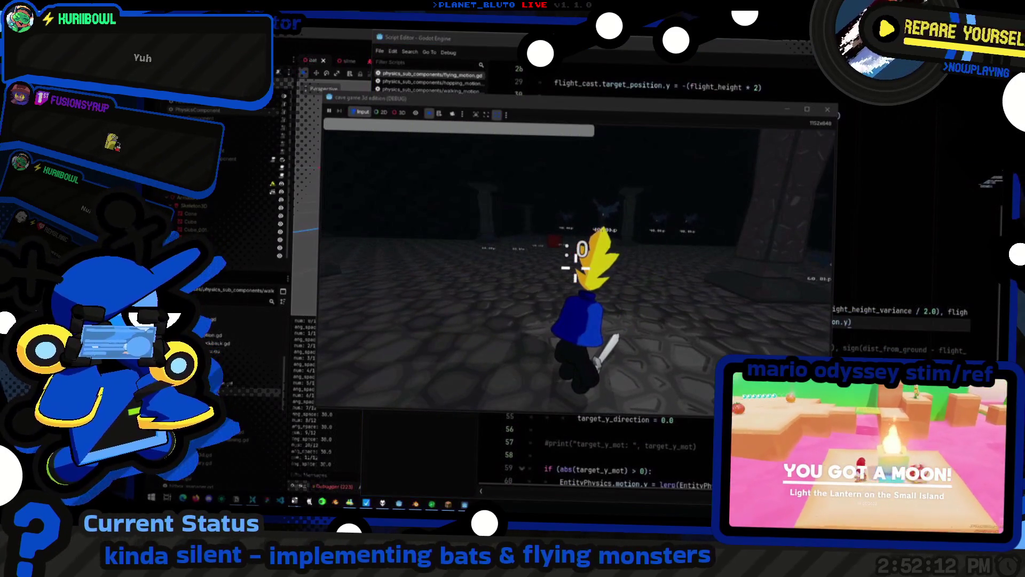
{"action": "key", "text": "alt+Tab"}
{"action": "left_click", "coordinate": [809, 308]}
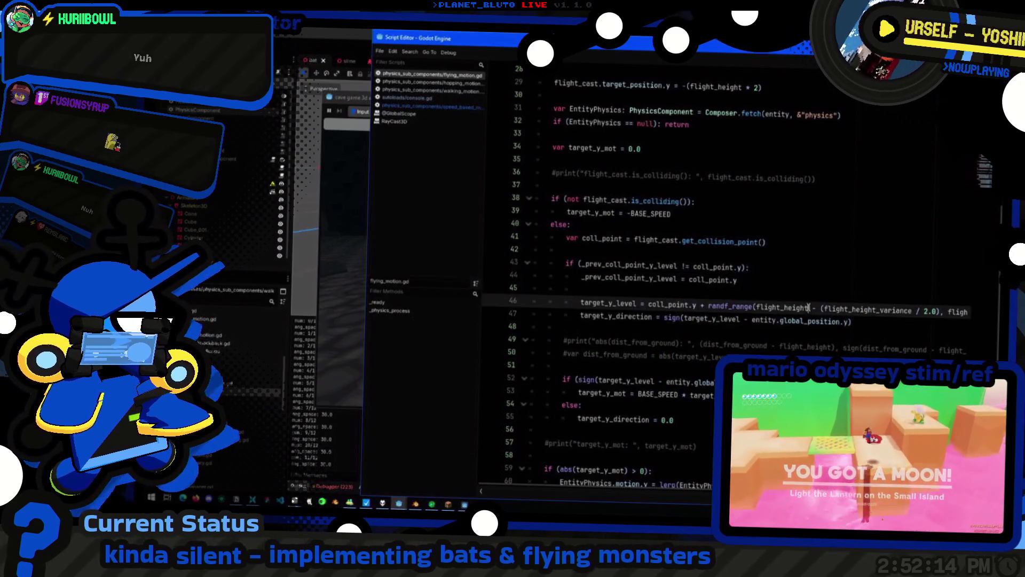
{"action": "left_click", "coordinate": [877, 323]}
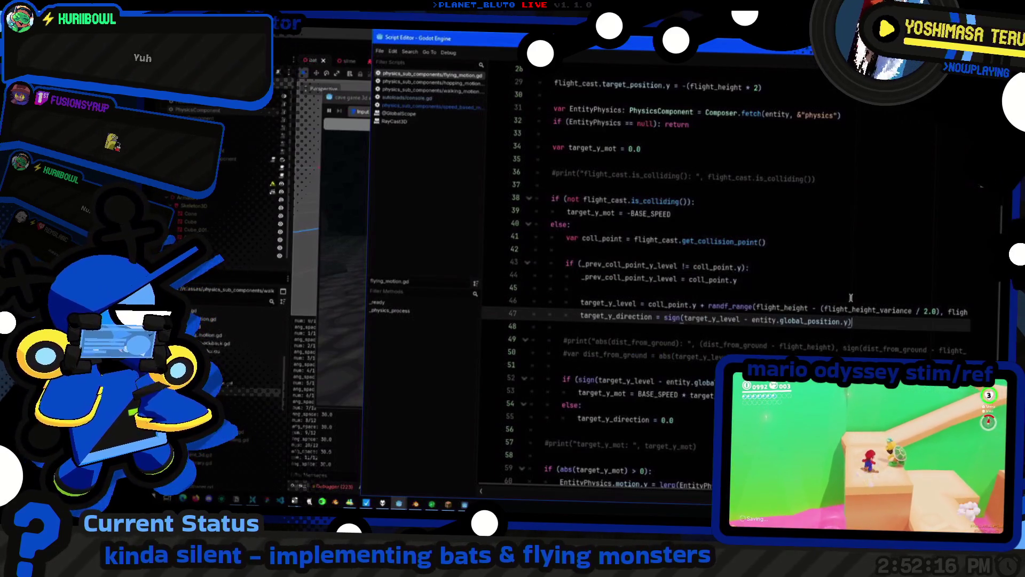
{"action": "scroll", "coordinate": [849, 296], "scroll_direction": "up", "scroll_amount": 3}
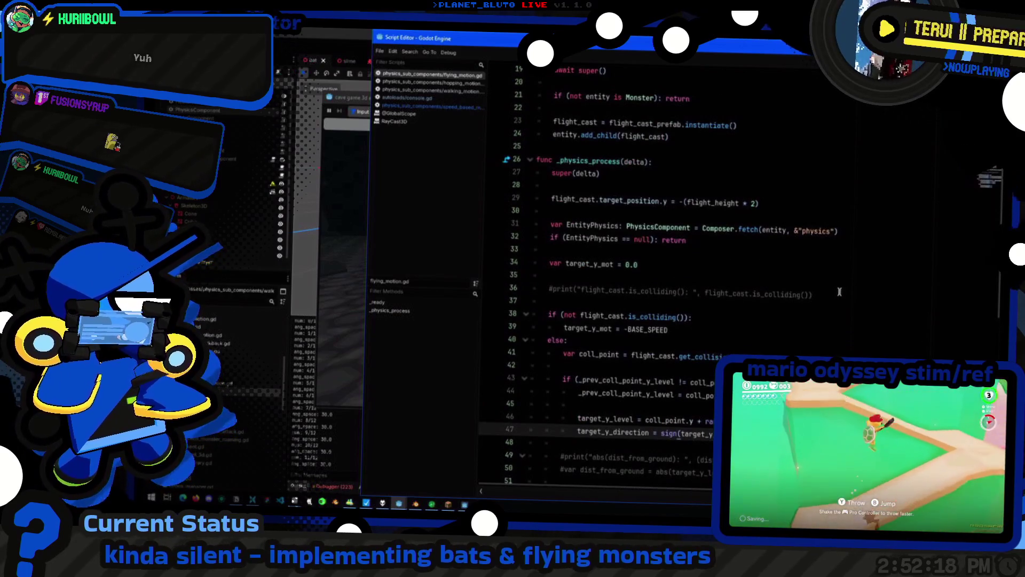
Save, relaunch the game hosting as a Knight, and spawn bats with 'mon bat'
{"action": "key", "text": "F5"}
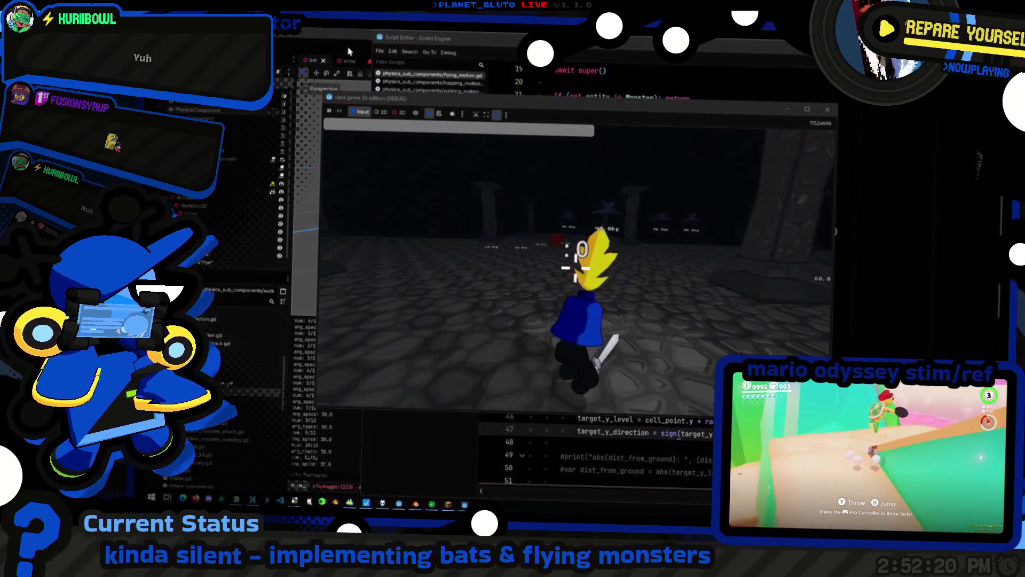
{"action": "key", "text": "F8"}
{"action": "key", "text": "ctrl+s"}
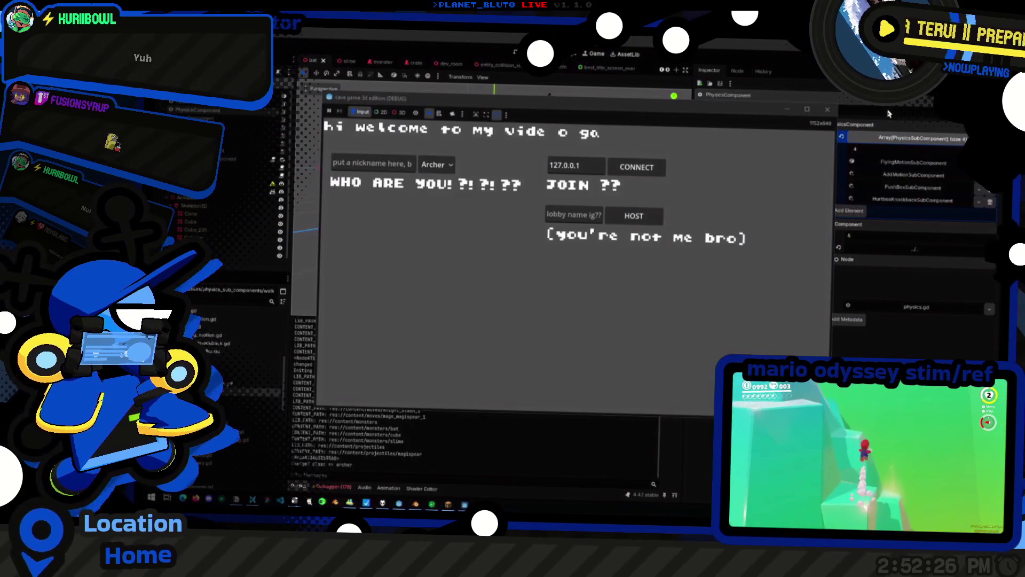
{"action": "left_click", "coordinate": [437, 164]}
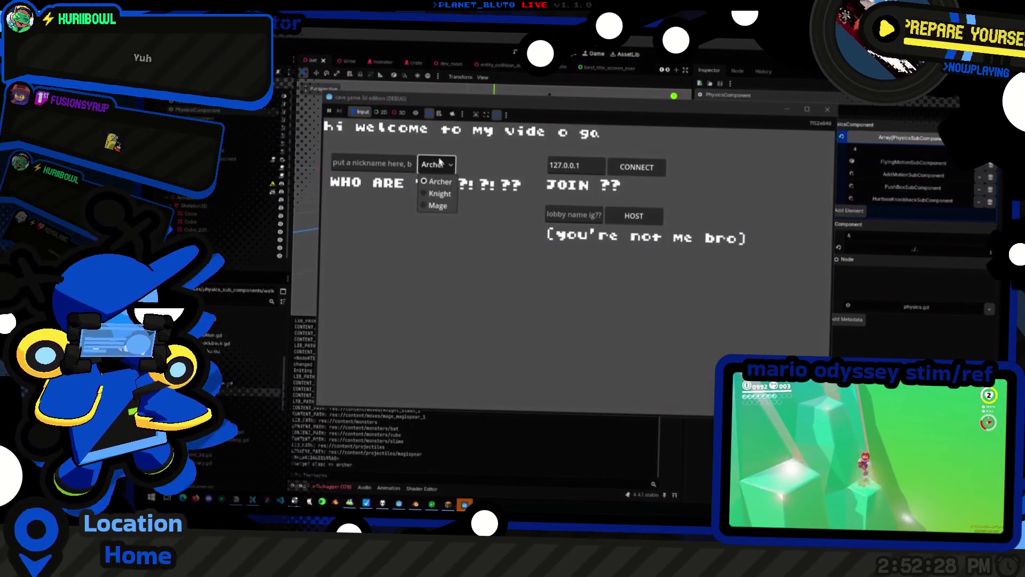
{"action": "left_click", "coordinate": [447, 193]}
{"action": "left_click", "coordinate": [647, 216]}
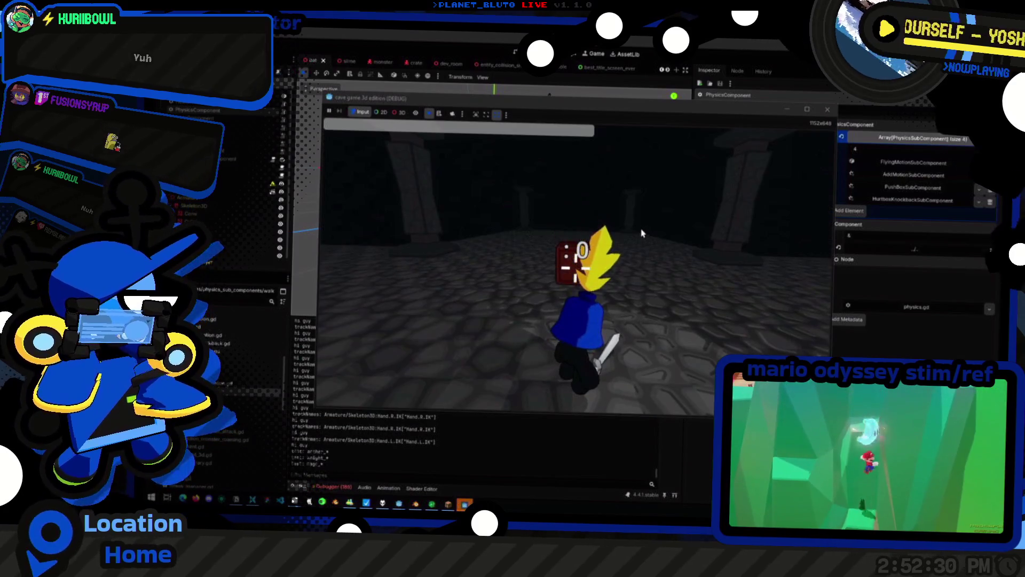
{"action": "key", "text": "grave"}
{"action": "key", "text": "Return"}
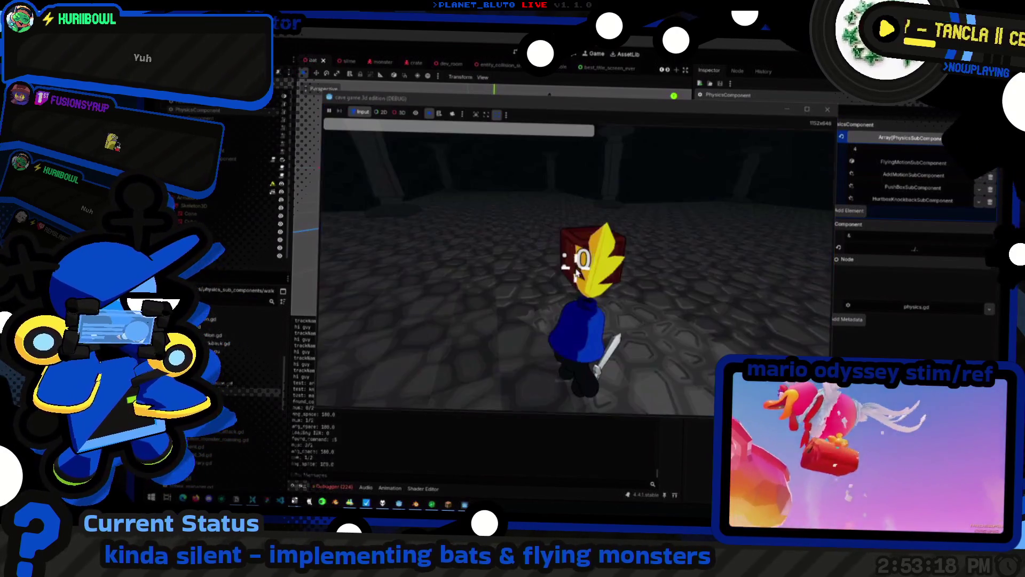
{"action": "key", "text": "alt+Tab"}
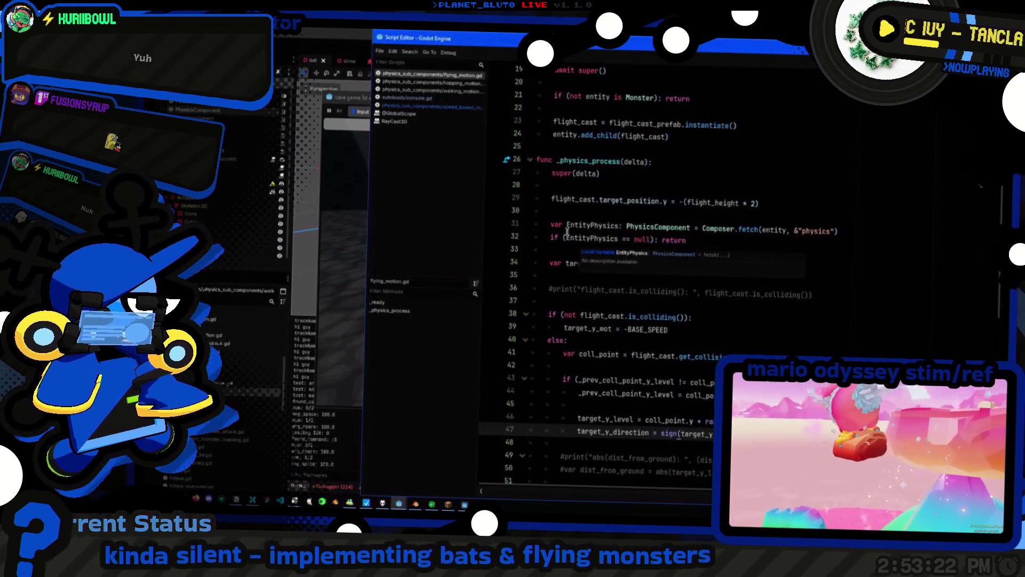
Trace where _prev_coll_point_y_level and the target_y_direction reset appear in the script
{"action": "left_click", "coordinate": [843, 208]}
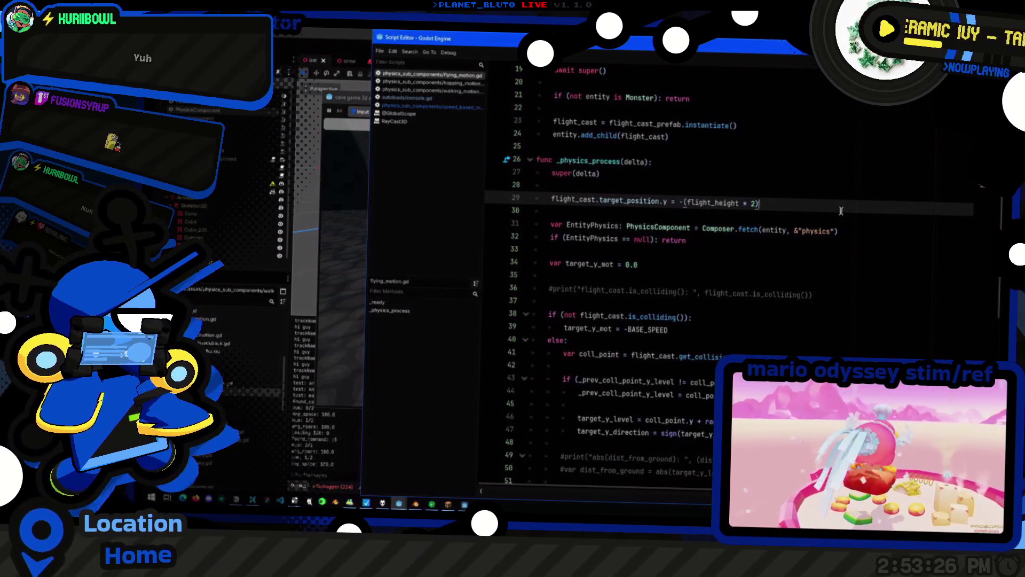
{"action": "scroll", "coordinate": [793, 276], "scroll_direction": "down", "scroll_amount": 2}
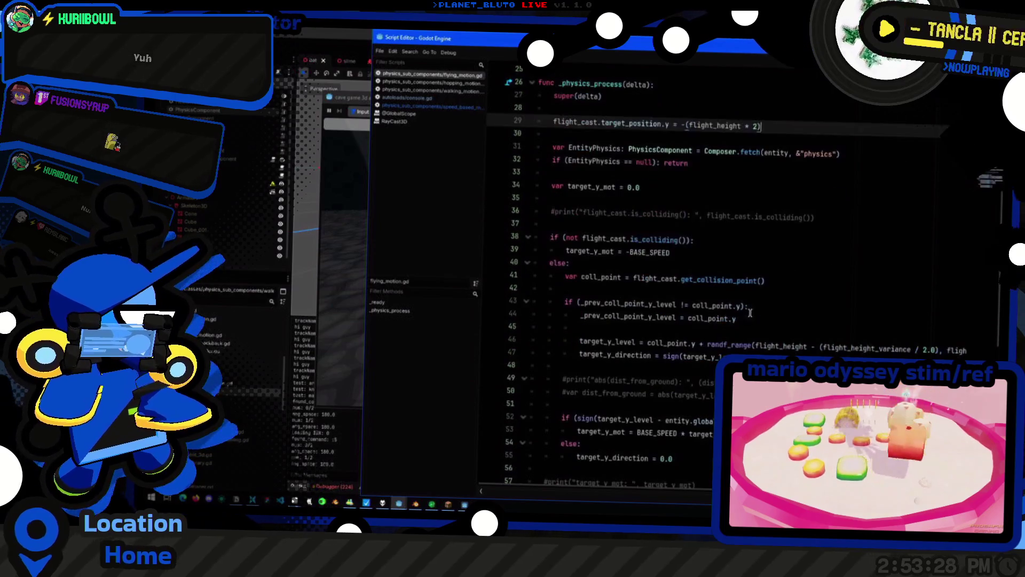
{"action": "scroll", "coordinate": [751, 305], "scroll_direction": "down", "scroll_amount": 1}
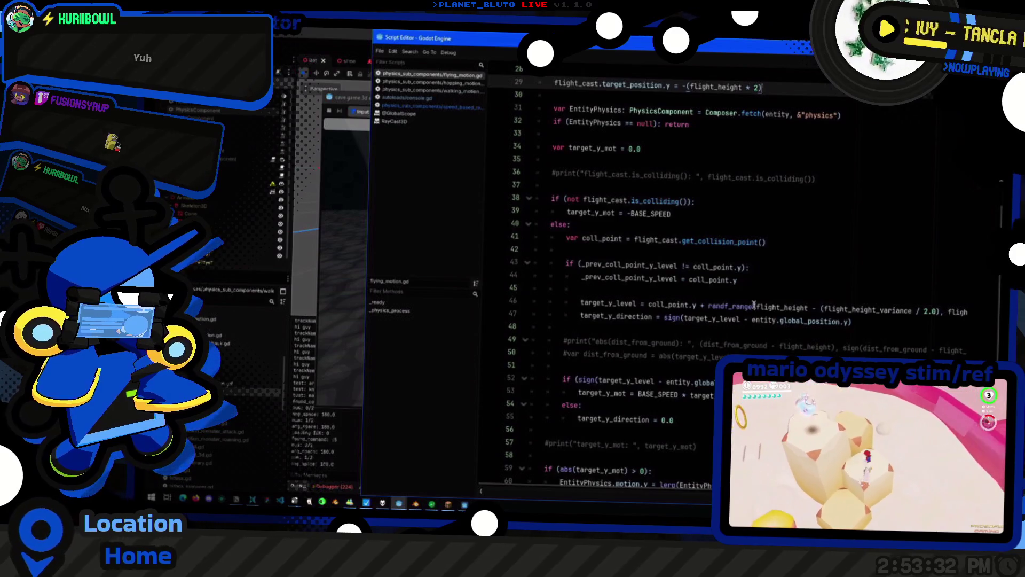
{"action": "left_click", "coordinate": [771, 279]}
{"action": "double_click", "coordinate": [605, 270]}
{"action": "scroll", "coordinate": [789, 341], "scroll_direction": "down", "scroll_amount": 1}
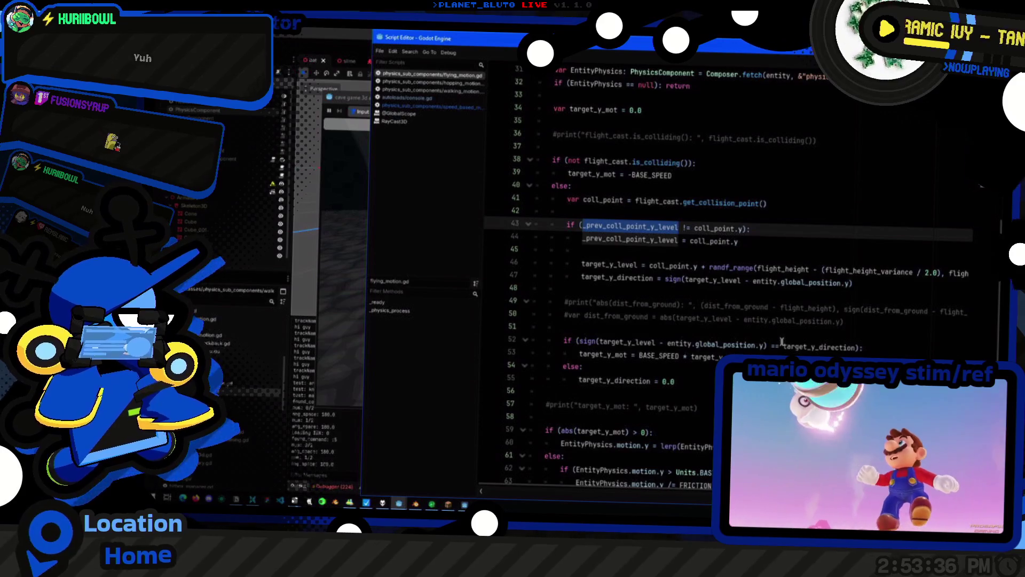
{"action": "scroll", "coordinate": [781, 341], "scroll_direction": "down", "scroll_amount": 2}
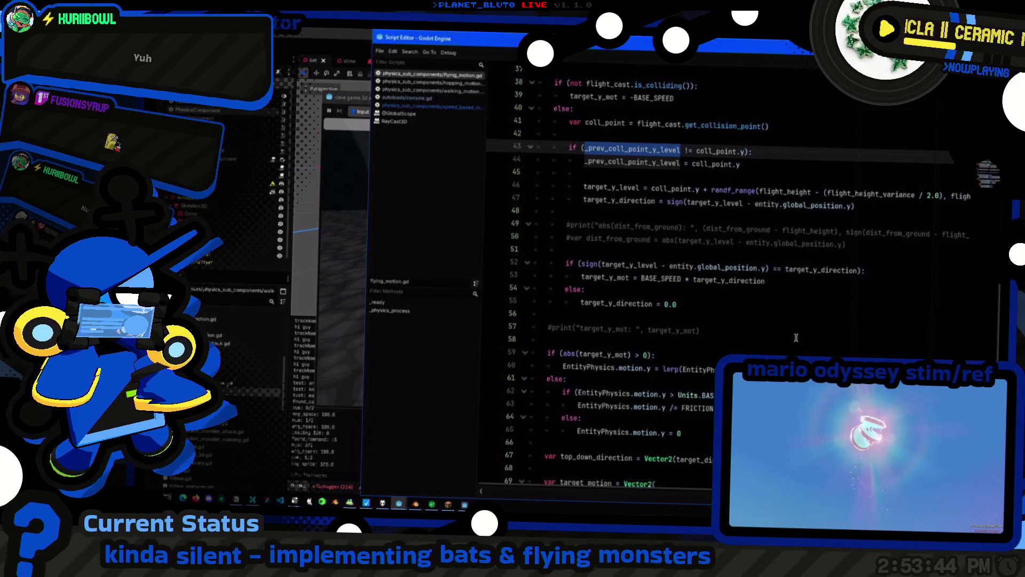
{"action": "left_click", "coordinate": [767, 308]}
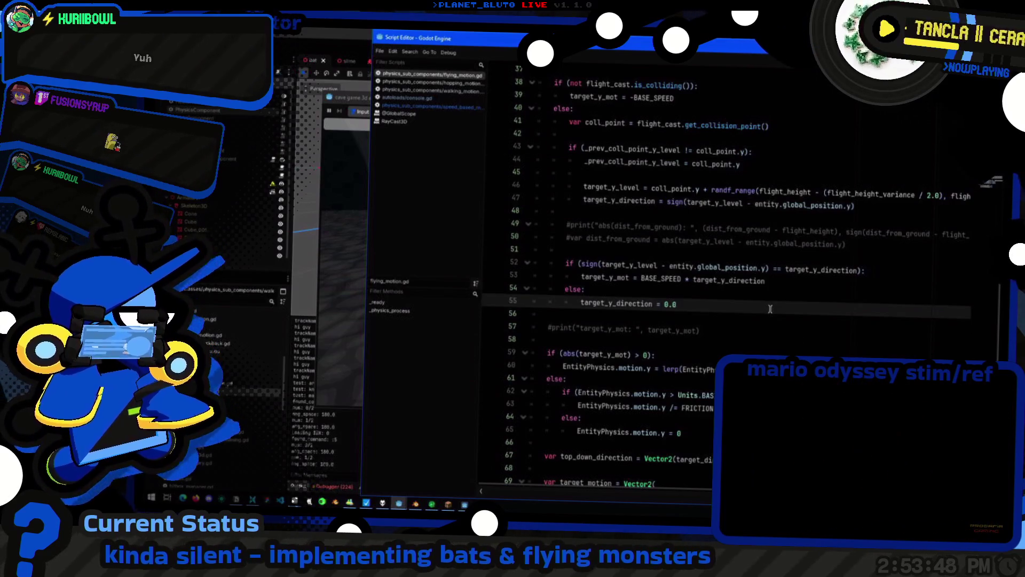
{"action": "scroll", "coordinate": [770, 308], "scroll_direction": "down", "scroll_amount": 6}
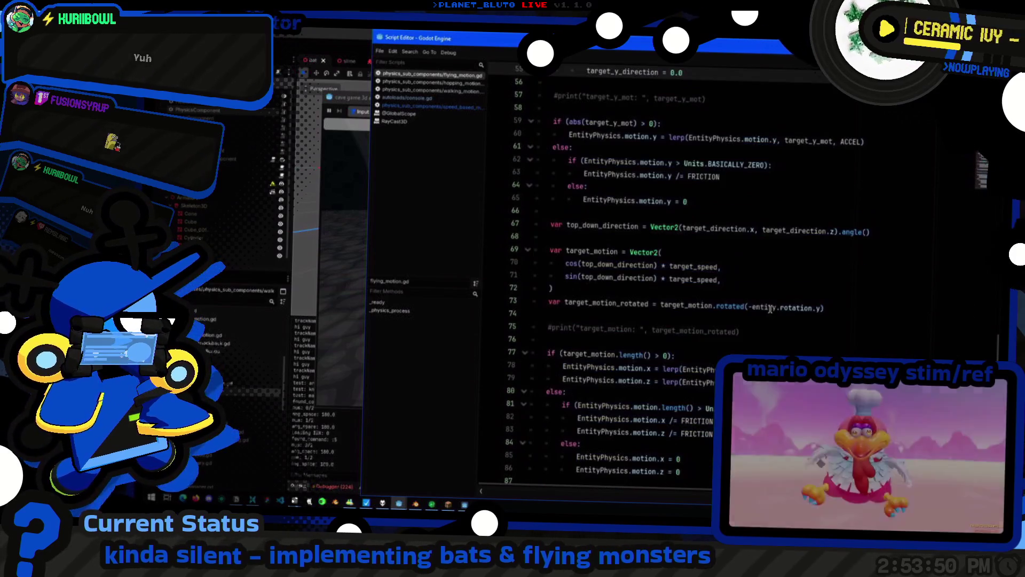
{"action": "scroll", "coordinate": [770, 308], "scroll_direction": "up", "scroll_amount": 7}
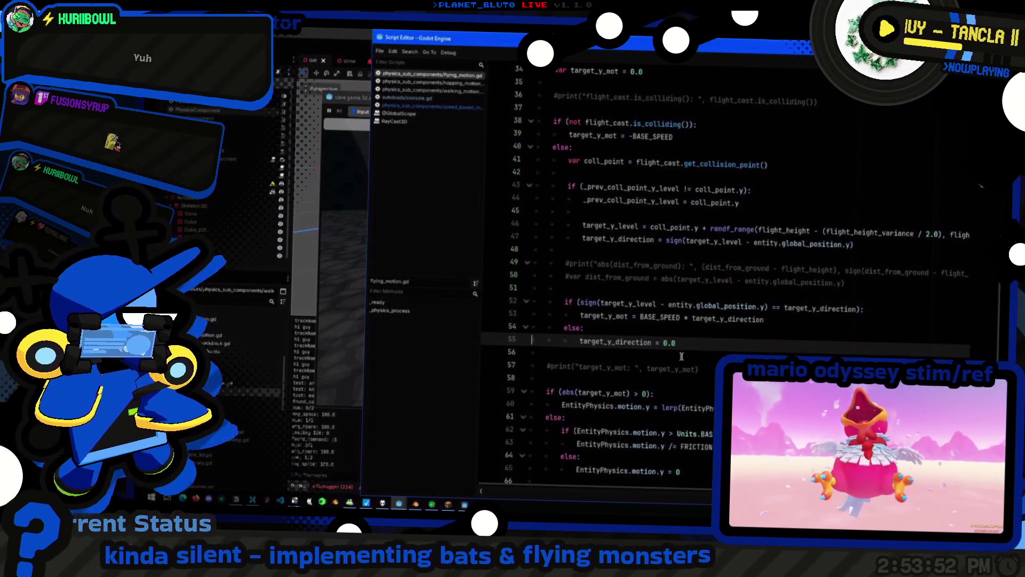
{"action": "key", "text": "shift+Home"}
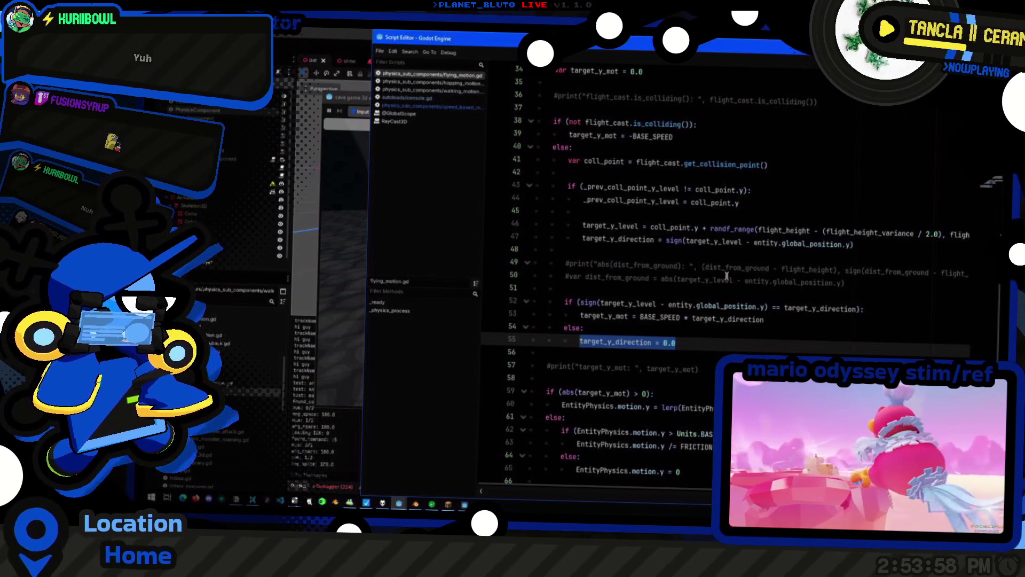
{"action": "left_click", "coordinate": [704, 136]}
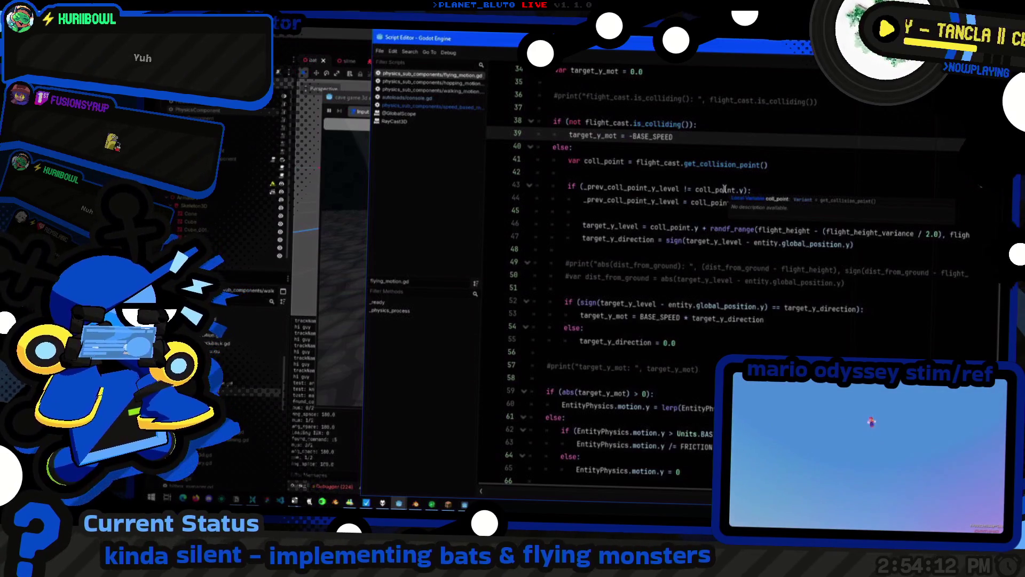
Add a '_prev_coll_point_y_level = null' line in the not-colliding branch and launch the game
{"action": "left_click", "coordinate": [665, 208]}
{"action": "left_click", "coordinate": [694, 151]}
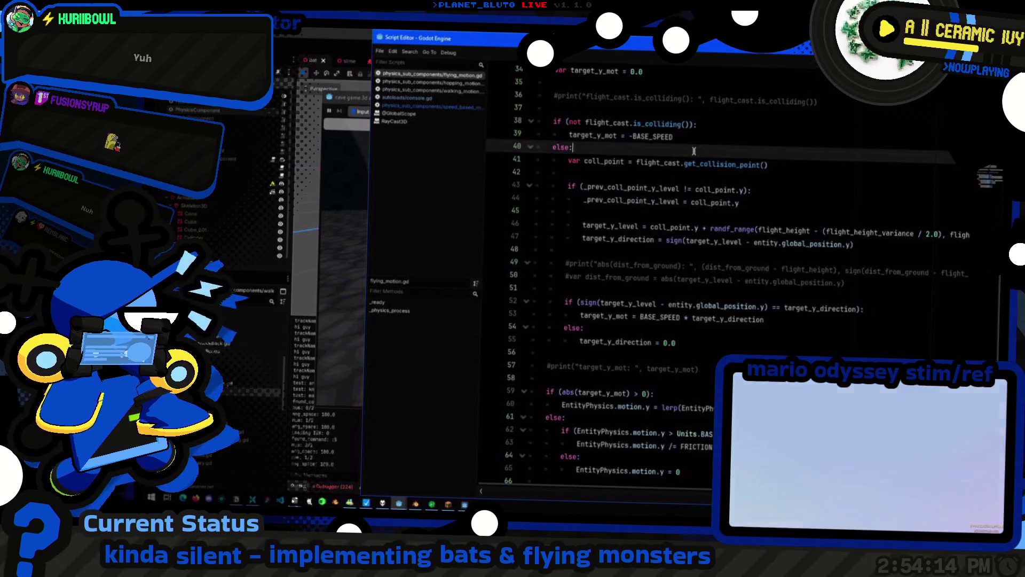
{"action": "key", "text": "Up"}
{"action": "key", "text": "End"}
{"action": "key", "text": "Return"}
{"action": "type", "text": "nu"}
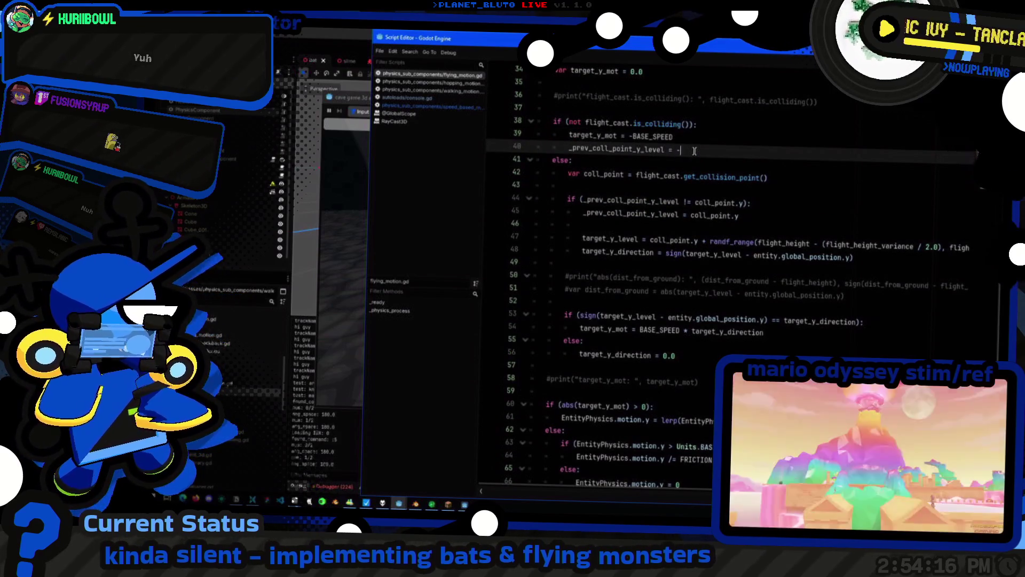
{"action": "key", "text": "F5"}
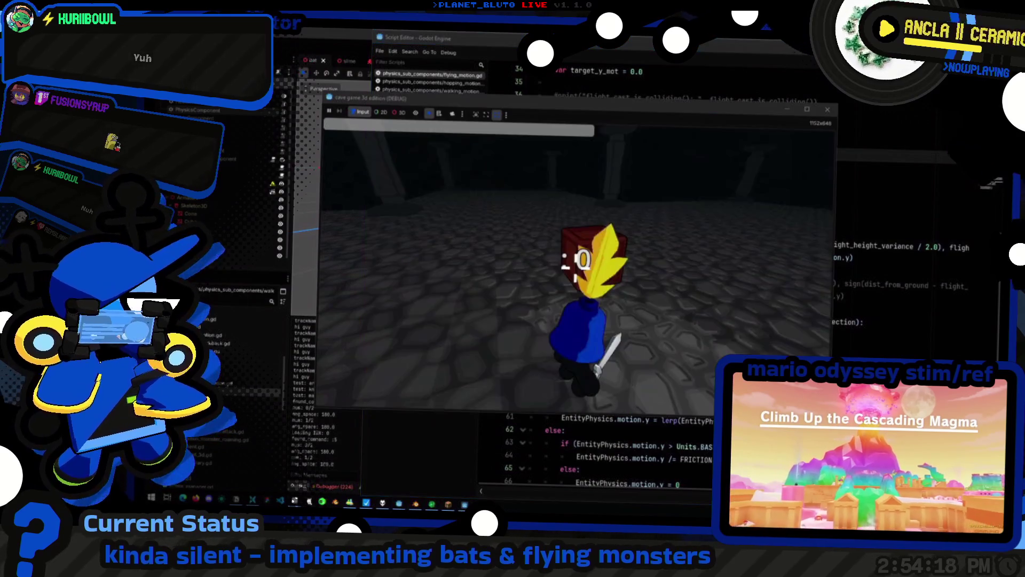
Walk the character around the cave and summon two bats with 'summon bat 2'
{"action": "key", "text": "w"}
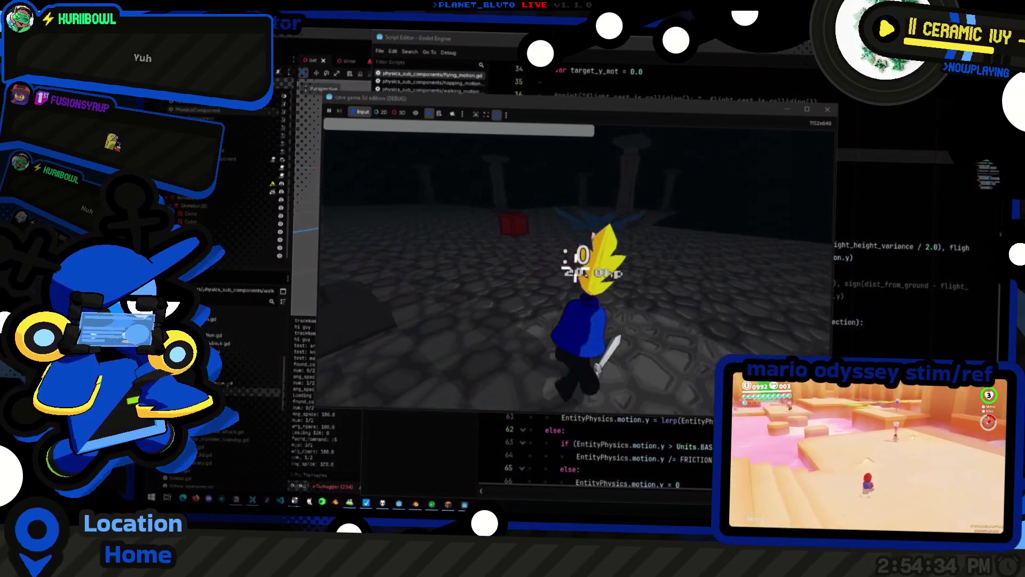
{"action": "key", "text": "grave"}
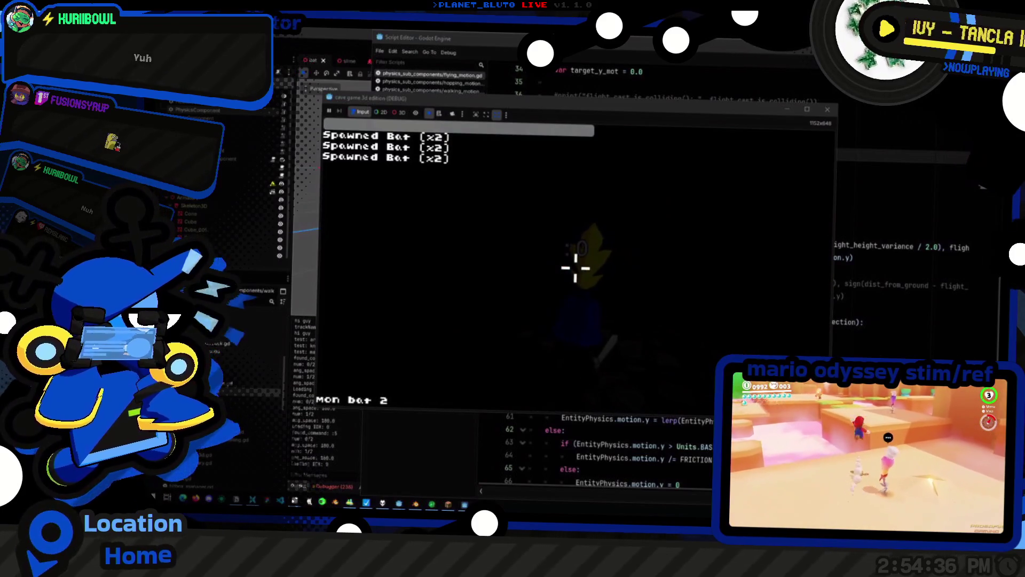
{"action": "key", "text": "Return"}
{"action": "key", "text": "grave"}
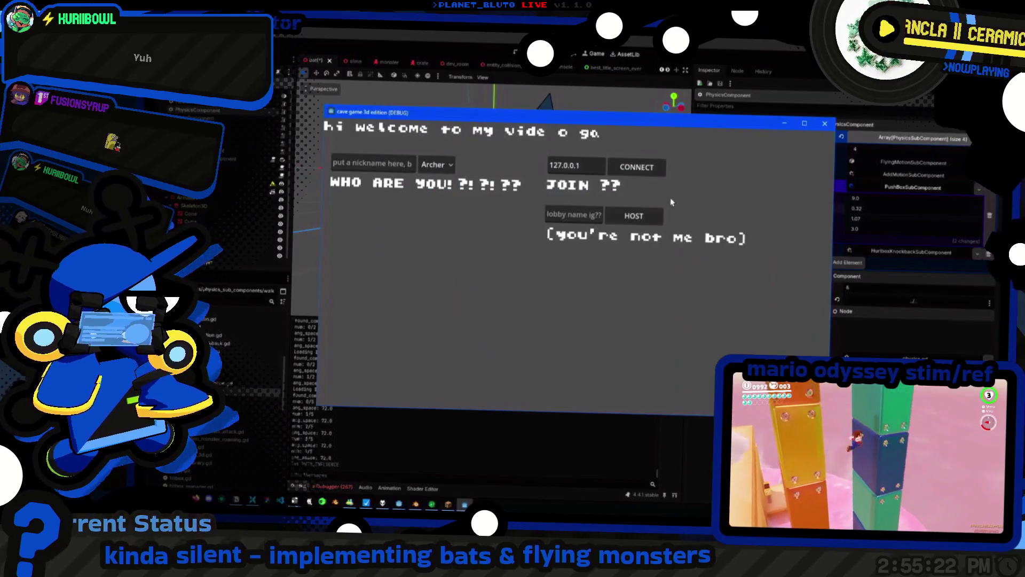
{"action": "key", "text": "alt+Tab"}
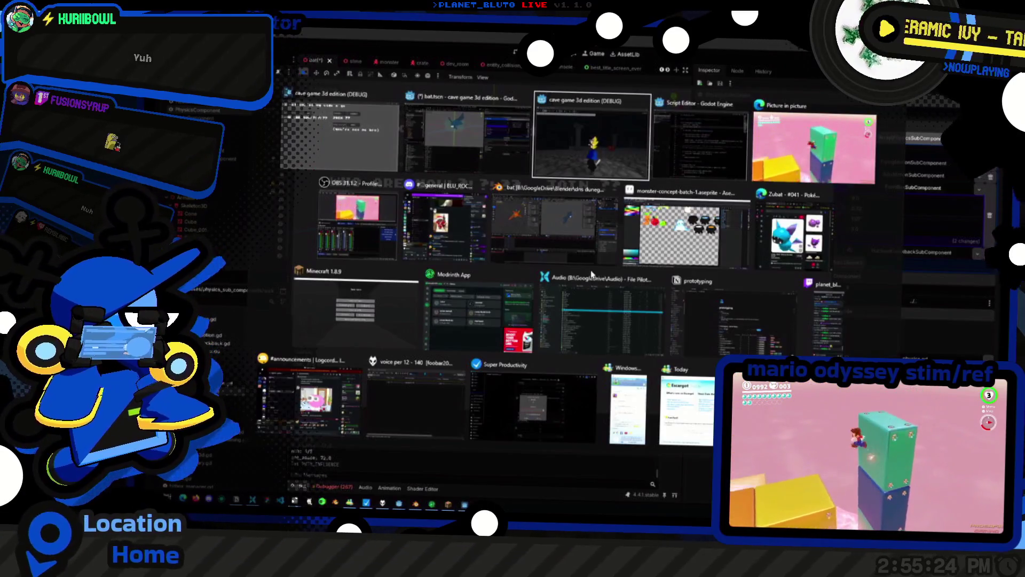
Set flight_height to 2.5 and flight_height_variance to 1.5, then save the bat scene
{"action": "key", "text": "alt+Tab"}
{"action": "key", "text": "alt+Tab"}
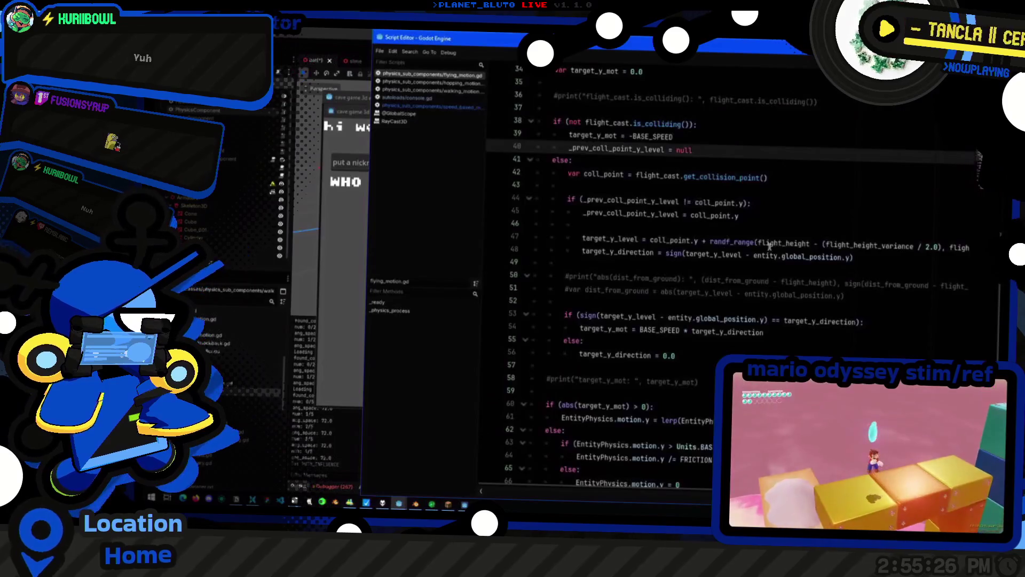
{"action": "left_click", "coordinate": [799, 200]}
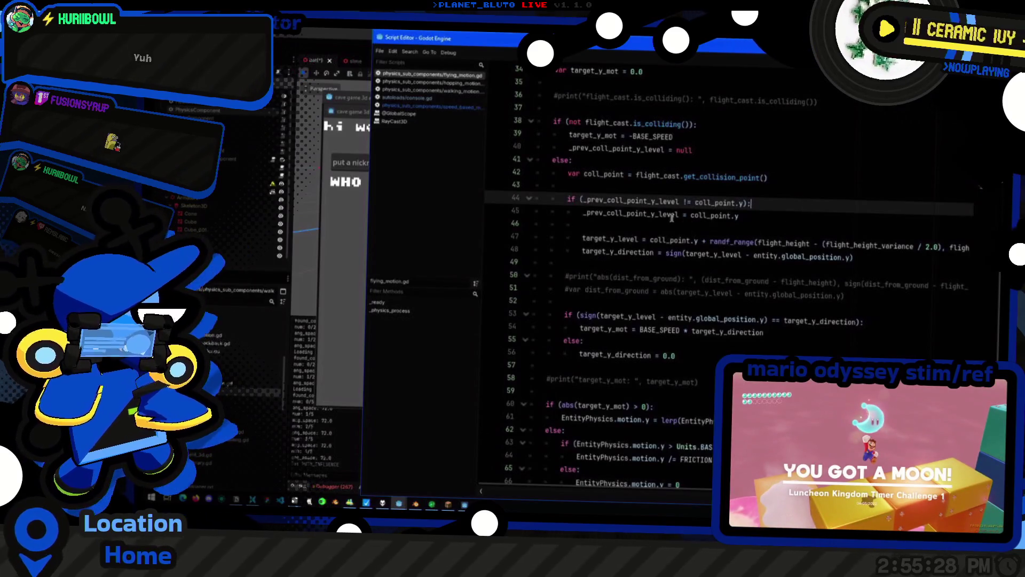
{"action": "left_click", "coordinate": [196, 114]}
{"action": "left_click", "coordinate": [871, 187]}
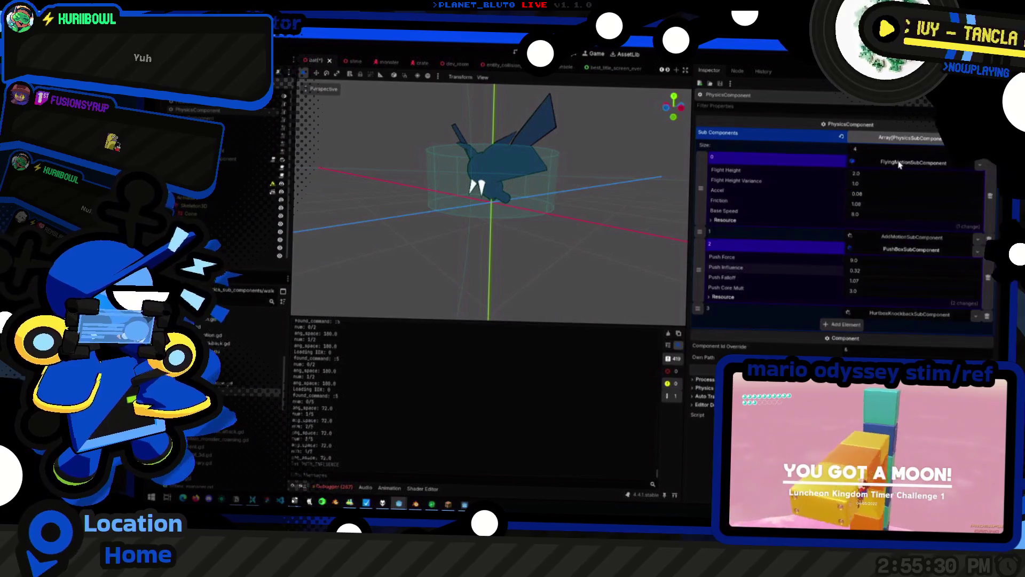
{"action": "key", "text": "alt+Tab"}
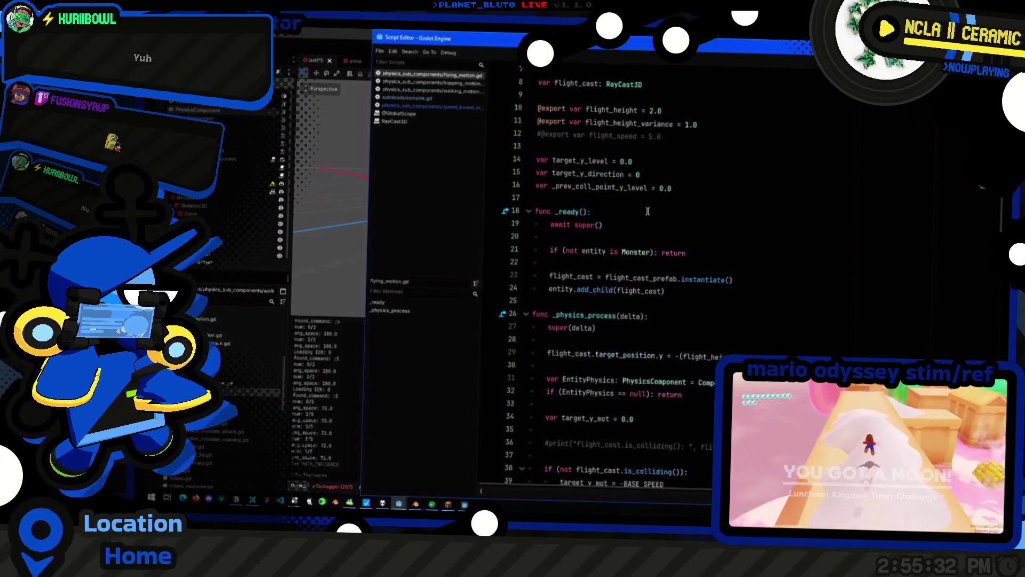
{"action": "scroll", "coordinate": [643, 181], "scroll_direction": "up", "scroll_amount": 3}
{"action": "left_click", "coordinate": [660, 187]}
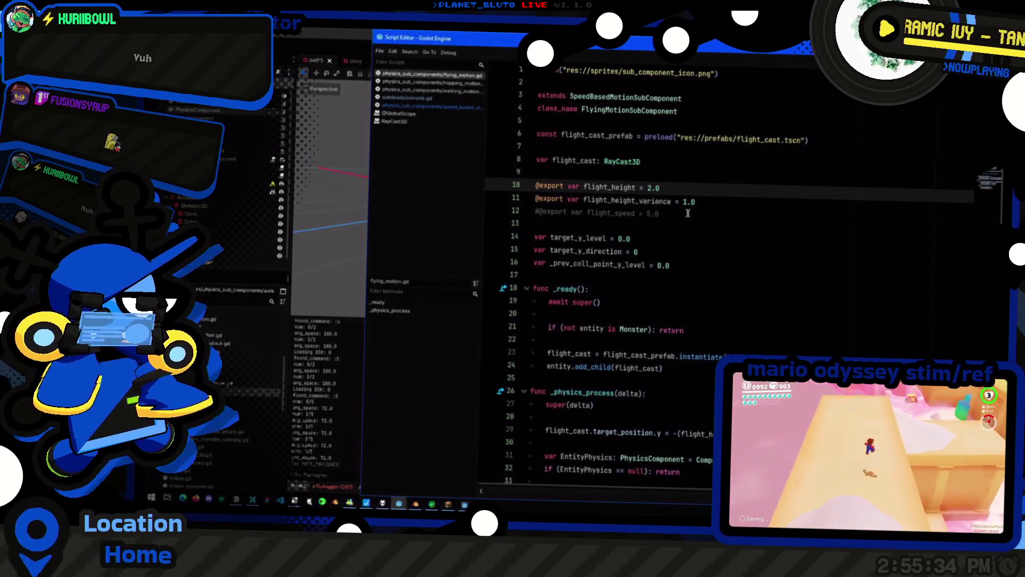
{"action": "type", "text": "5"}
{"action": "key", "text": "Down"}
{"action": "key", "text": "End"}
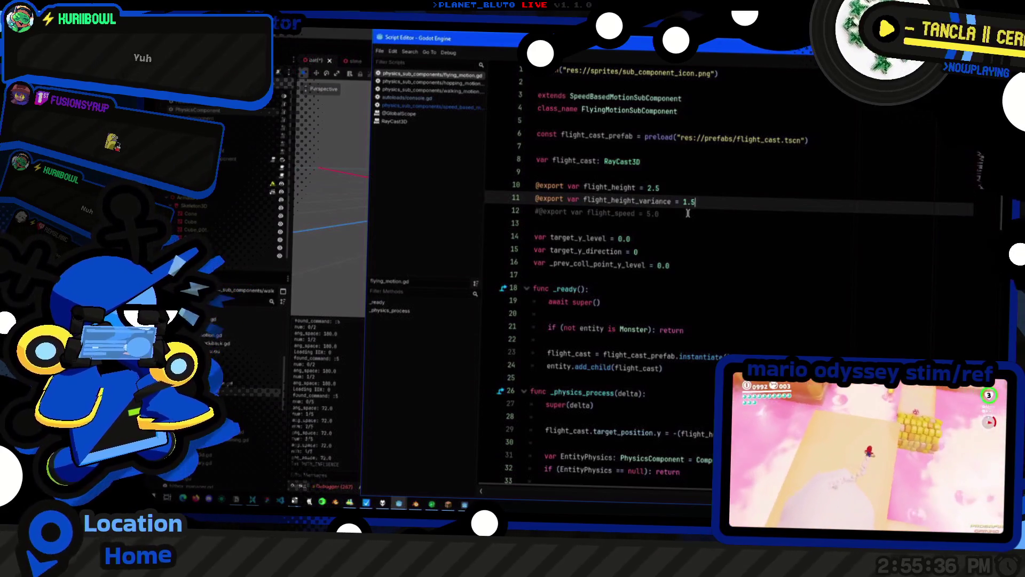
{"action": "key", "text": "alt+Tab"}
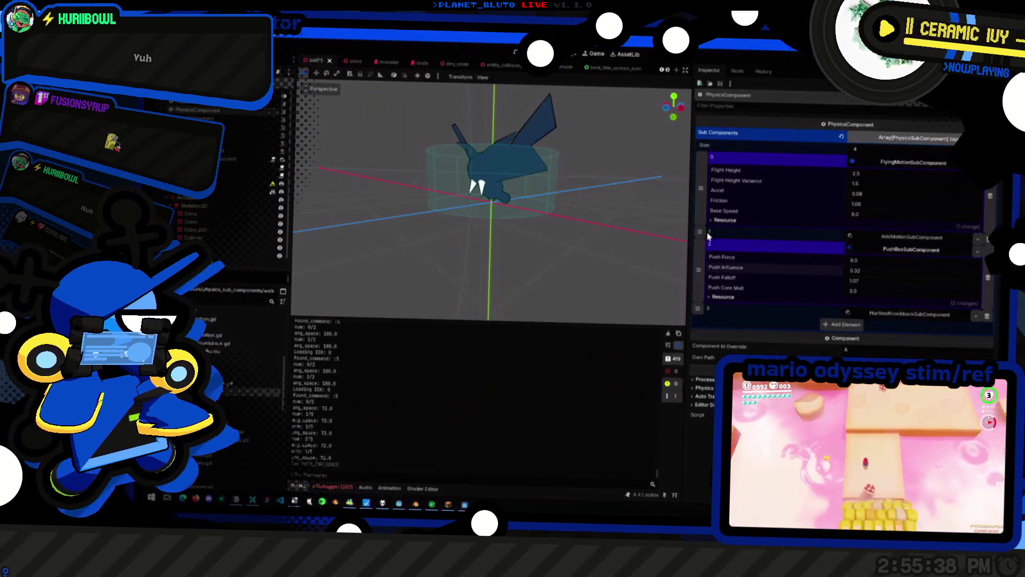
{"action": "key", "text": "ctrl+s"}
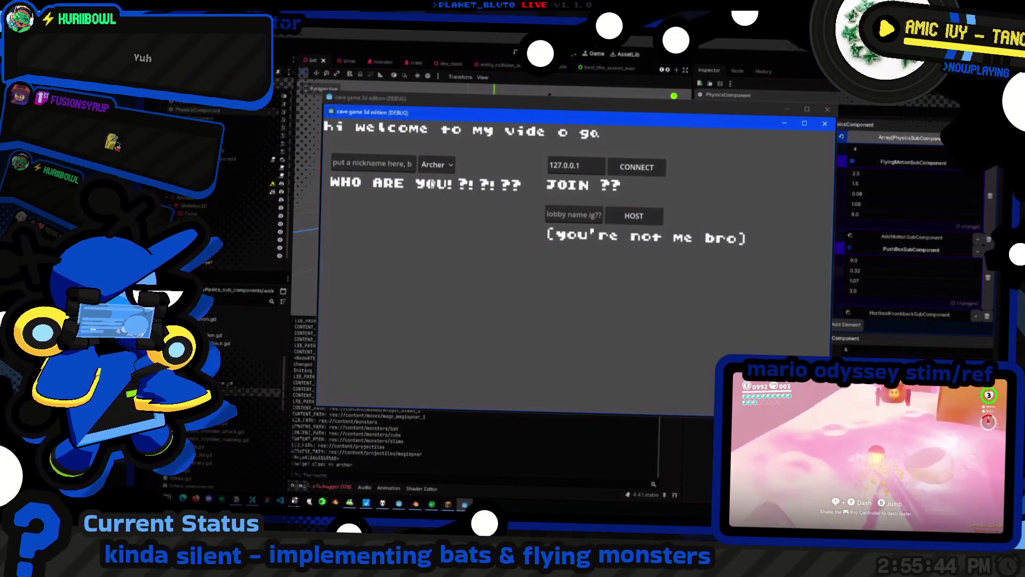
Host as the Knight and summon five bats with 'mon bat 5'
{"action": "left_click", "coordinate": [437, 165]}
{"action": "left_click", "coordinate": [435, 193]}
{"action": "left_click", "coordinate": [615, 212]}
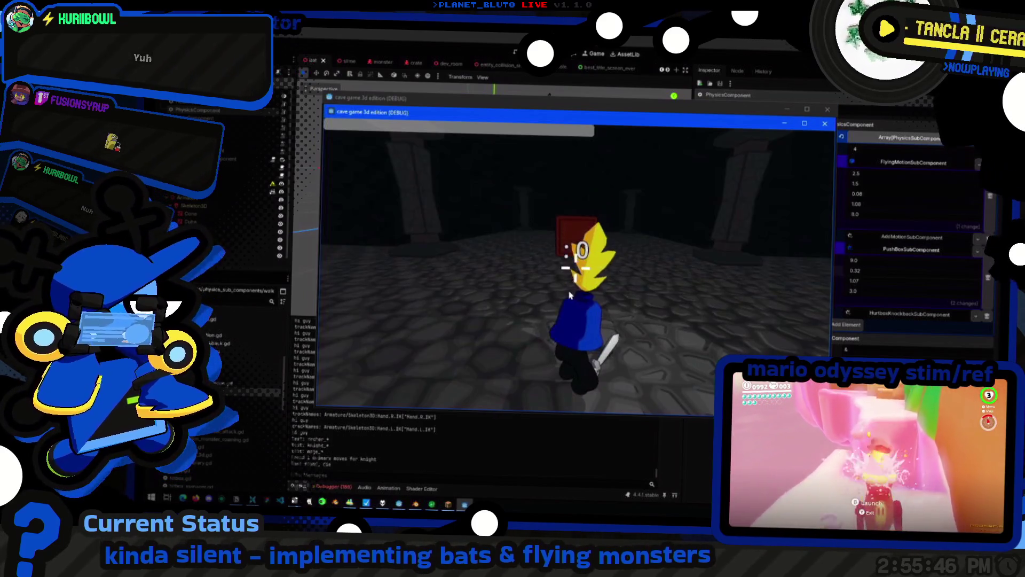
{"action": "key", "text": "grave"}
{"action": "type", "text": "mon 5"}
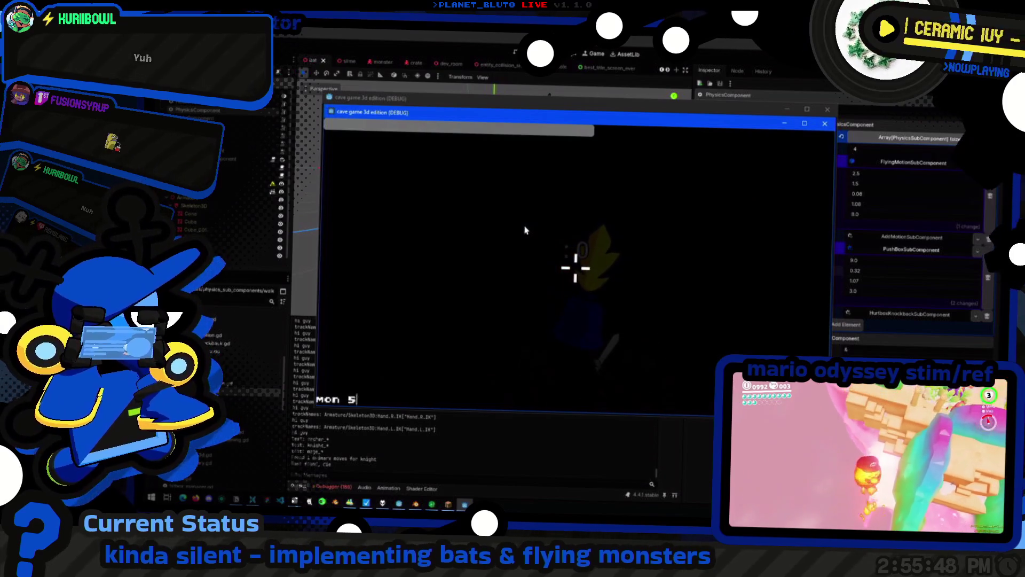
{"action": "key", "text": "Return"}
{"action": "key", "text": "grave"}
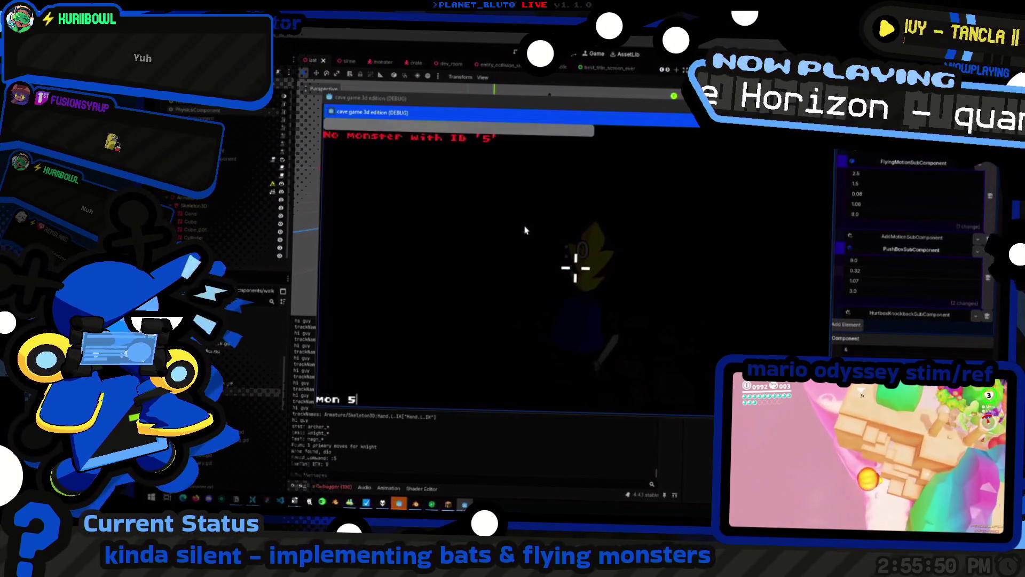
{"action": "key", "text": "Left"}
{"action": "type", "text": "ba"}
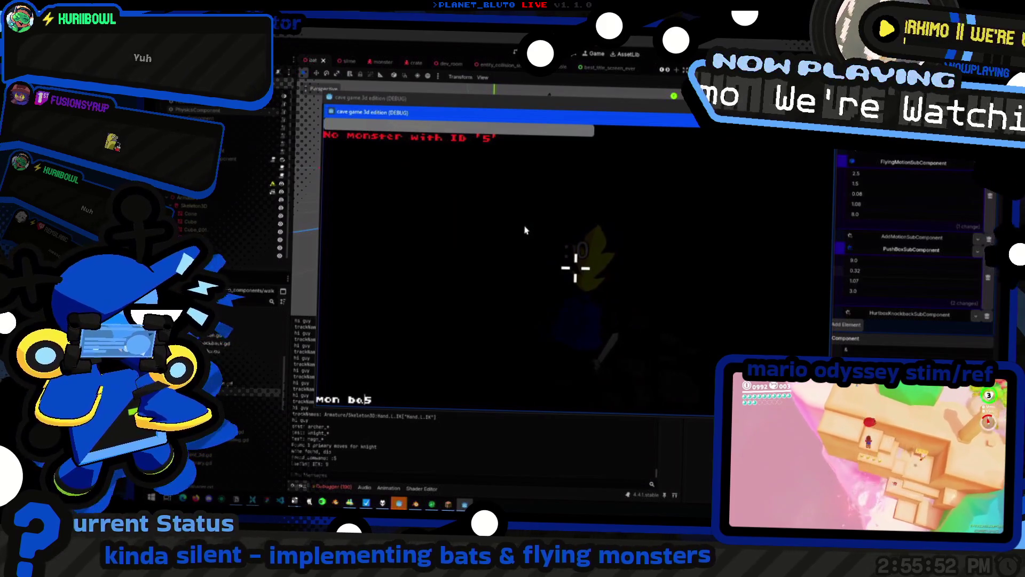
{"action": "type", "text": "t"}
{"action": "key", "text": "Return"}
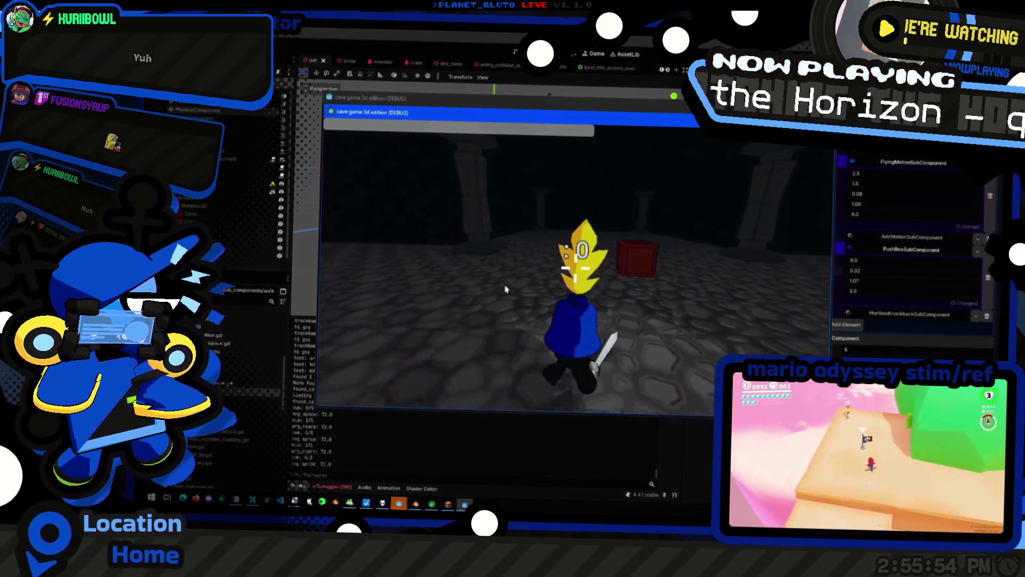
Walk toward the hovering bats to watch them surround the character, then end the playtest
{"action": "key", "text": "w"}
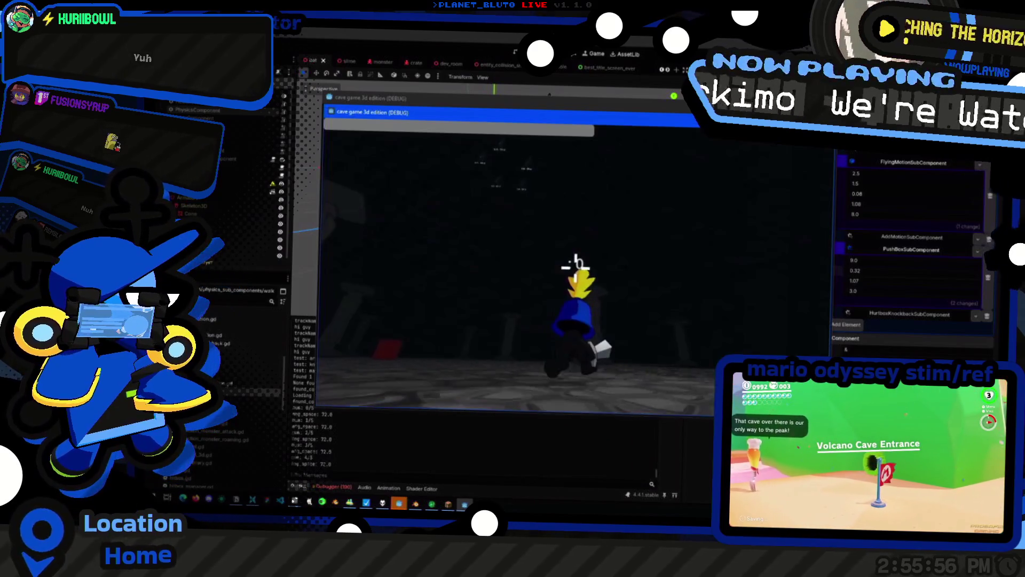
{"action": "key", "text": "w"}
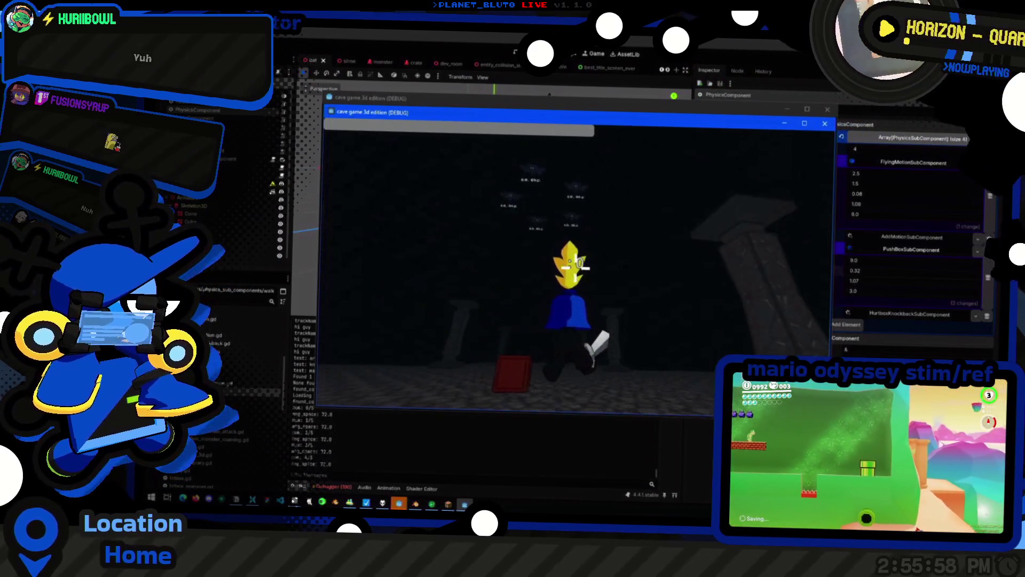
{"action": "key", "text": "w"}
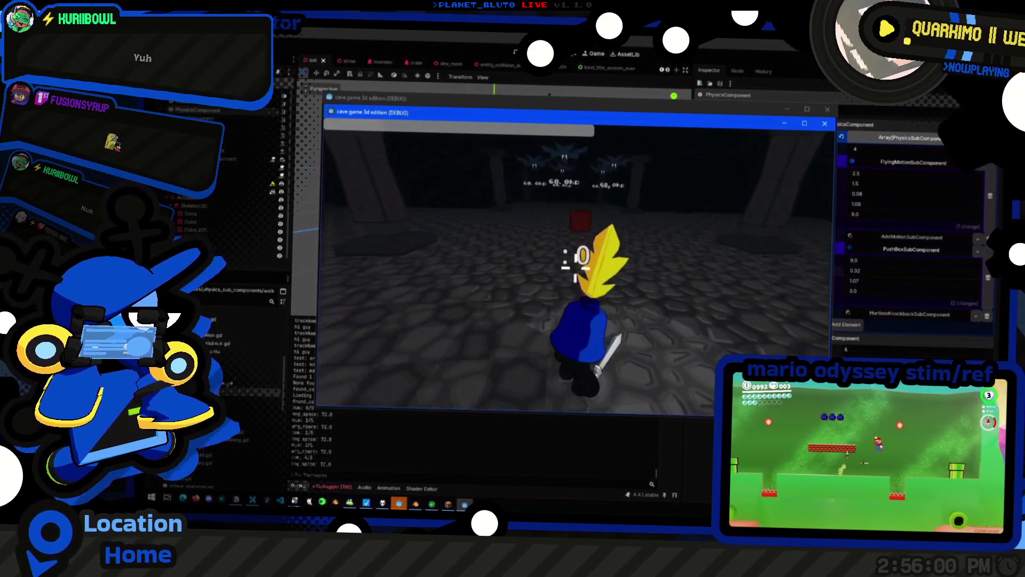
{"action": "key", "text": "w"}
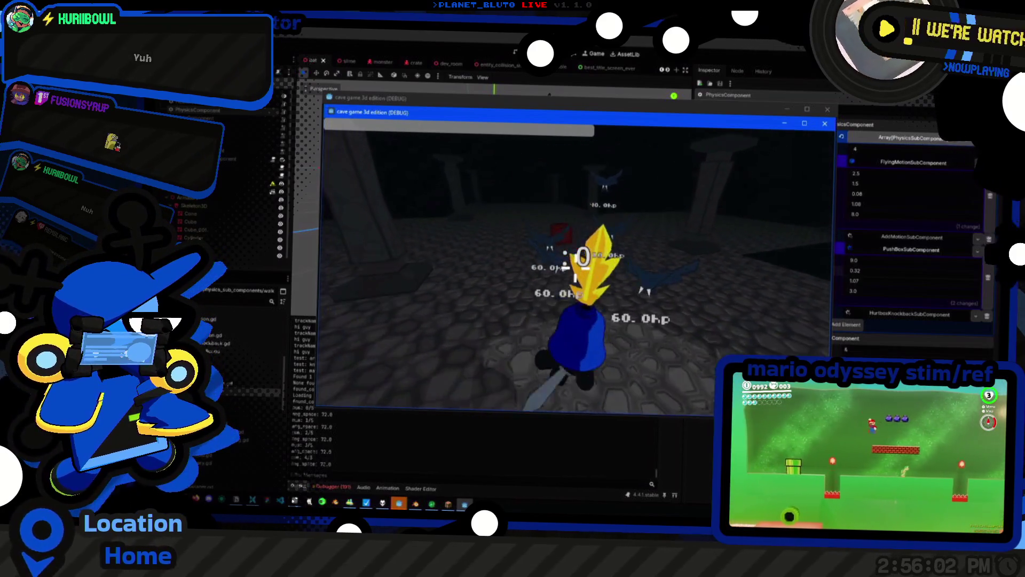
{"action": "key", "text": "w"}
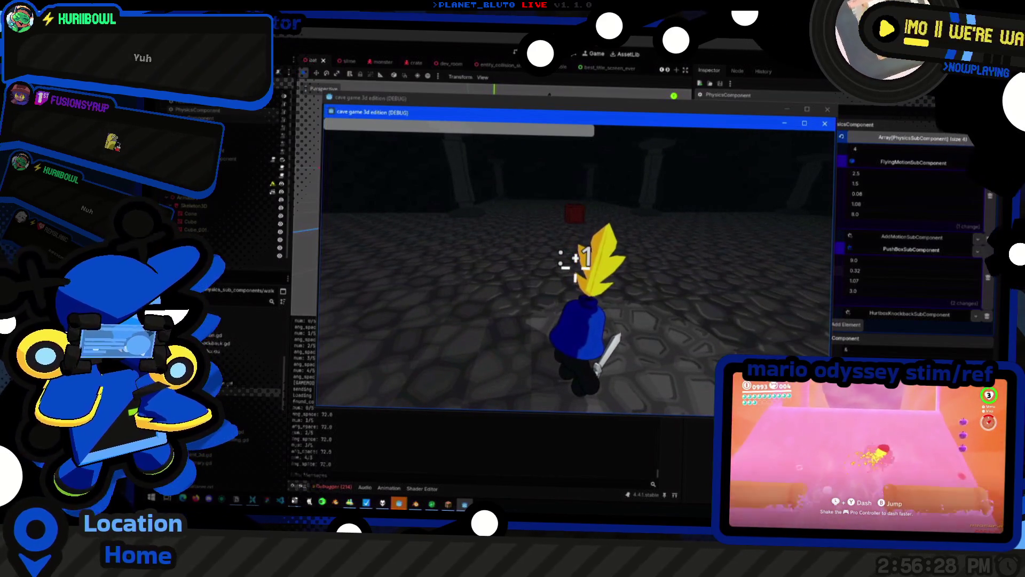
{"action": "key", "text": "F8"}
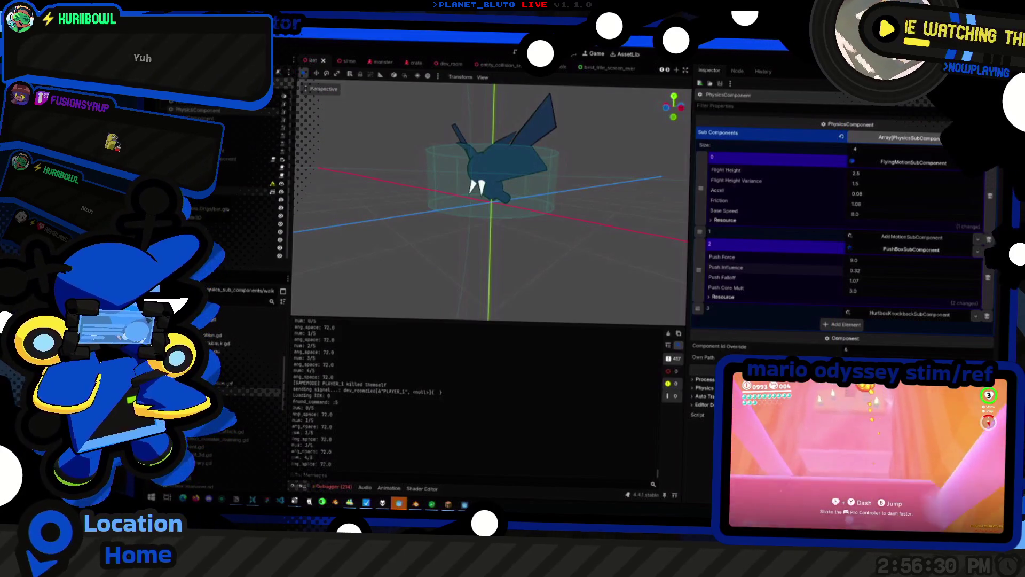
Select the bat's CollisionShape3D, run a short playtest, then save the bat scene
{"action": "left_click", "coordinate": [192, 102]}
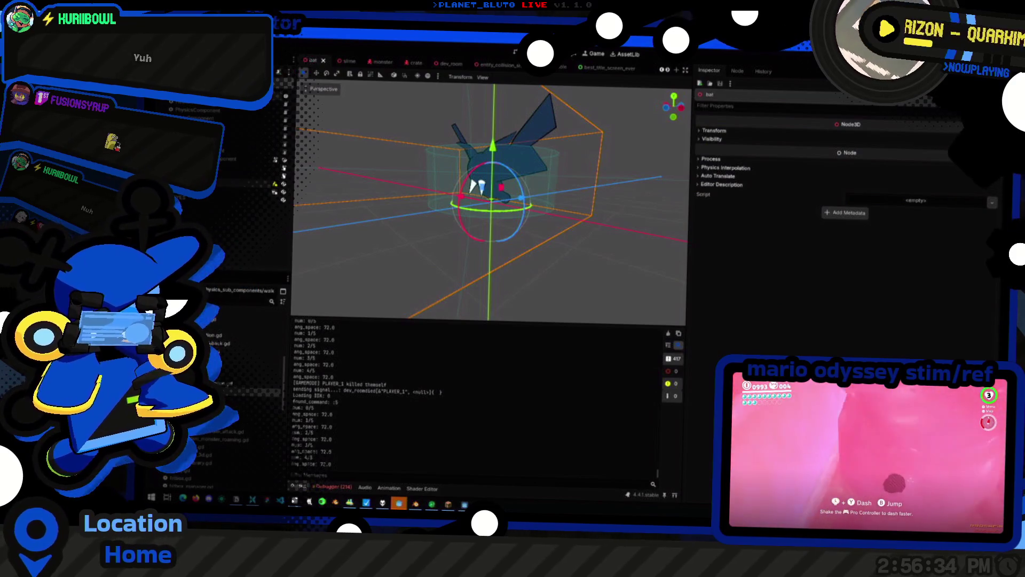
{"action": "left_click", "coordinate": [198, 112]}
{"action": "key", "text": "F5"}
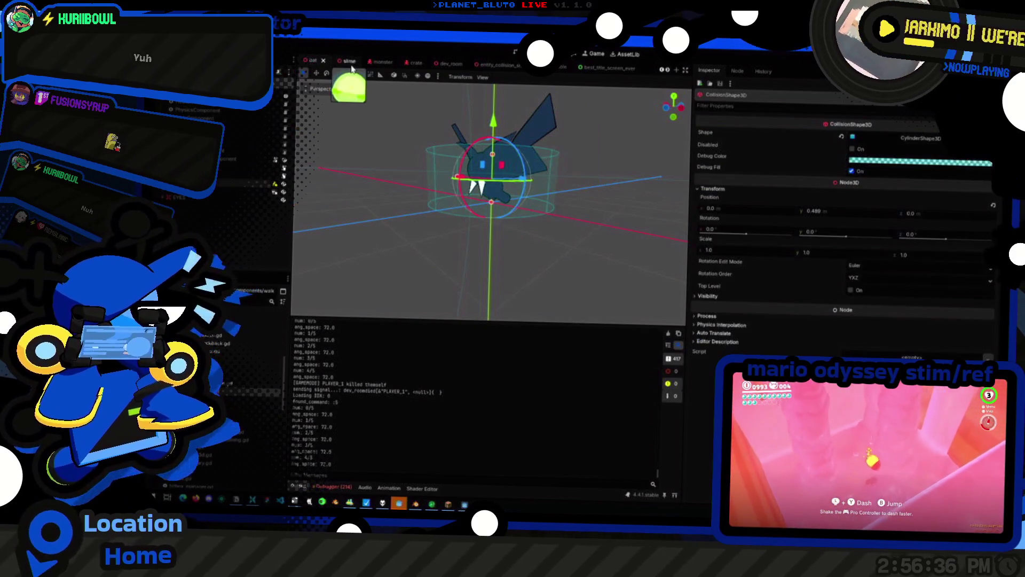
{"action": "left_click", "coordinate": [486, 253]}
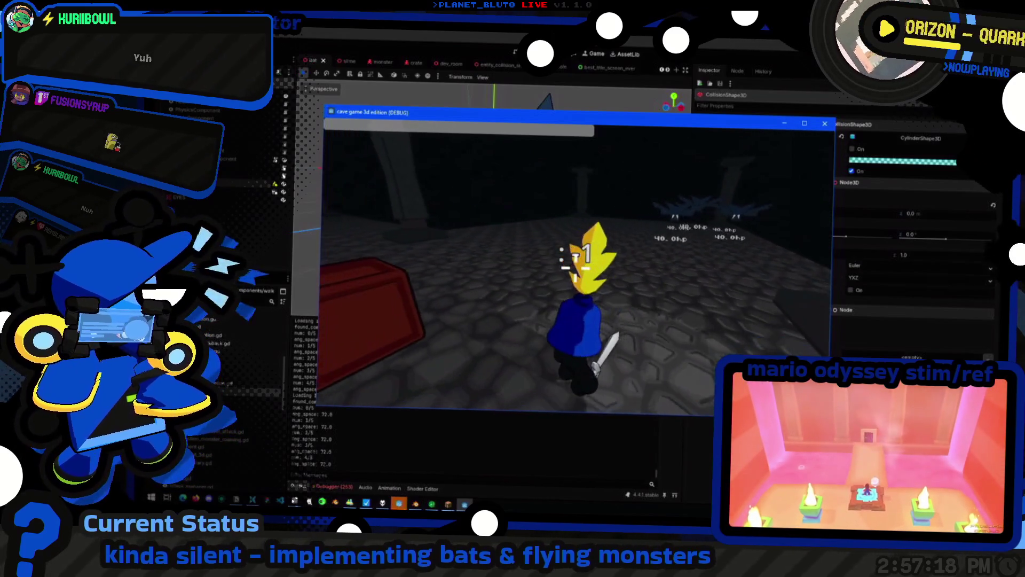
{"action": "key", "text": "F8"}
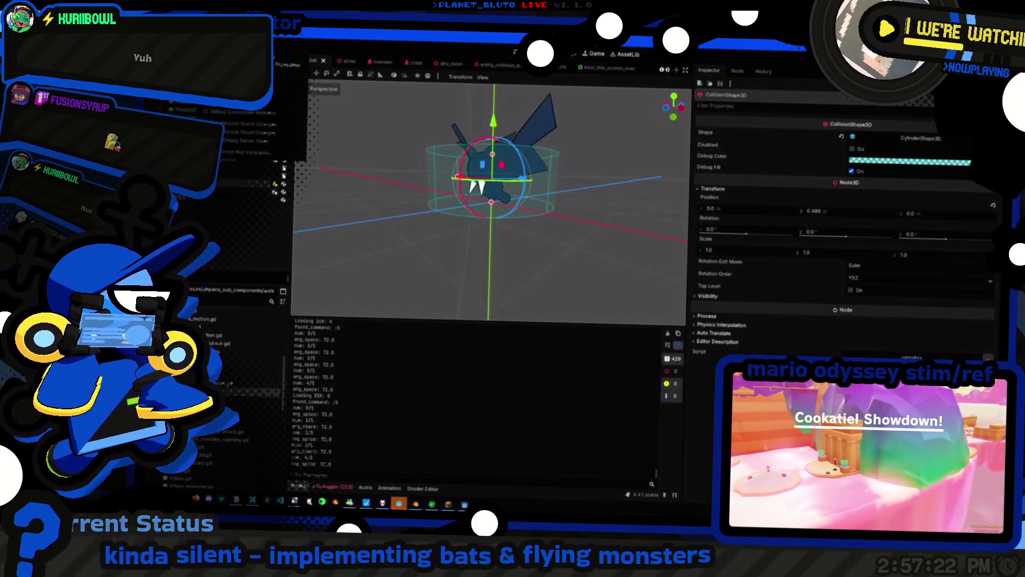
{"action": "key", "text": "ctrl+s"}
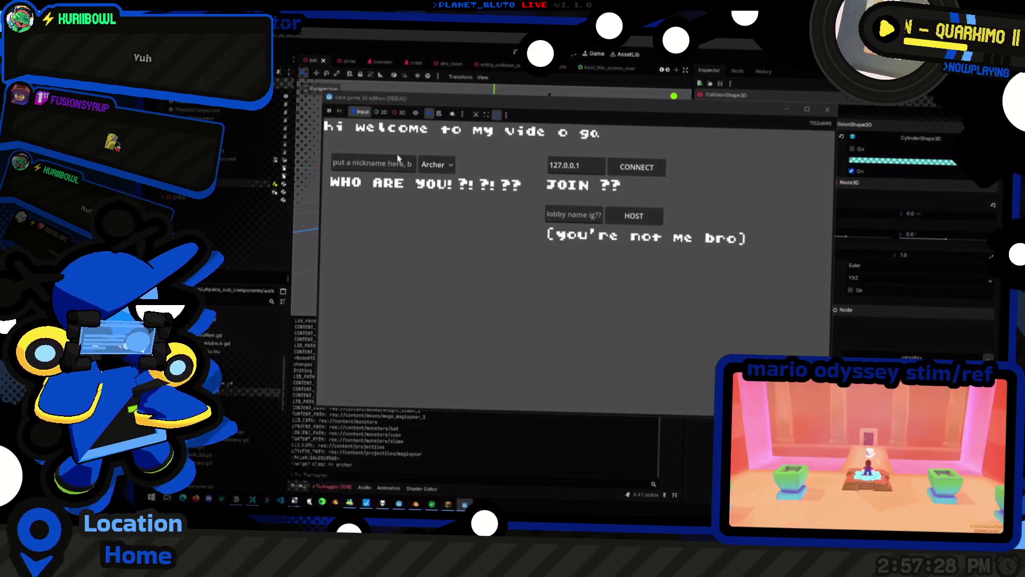
Pick the Knight class and host a lobby to enter the cave
{"action": "left_click", "coordinate": [430, 165]}
{"action": "left_click", "coordinate": [435, 199]}
{"action": "left_click", "coordinate": [630, 215]}
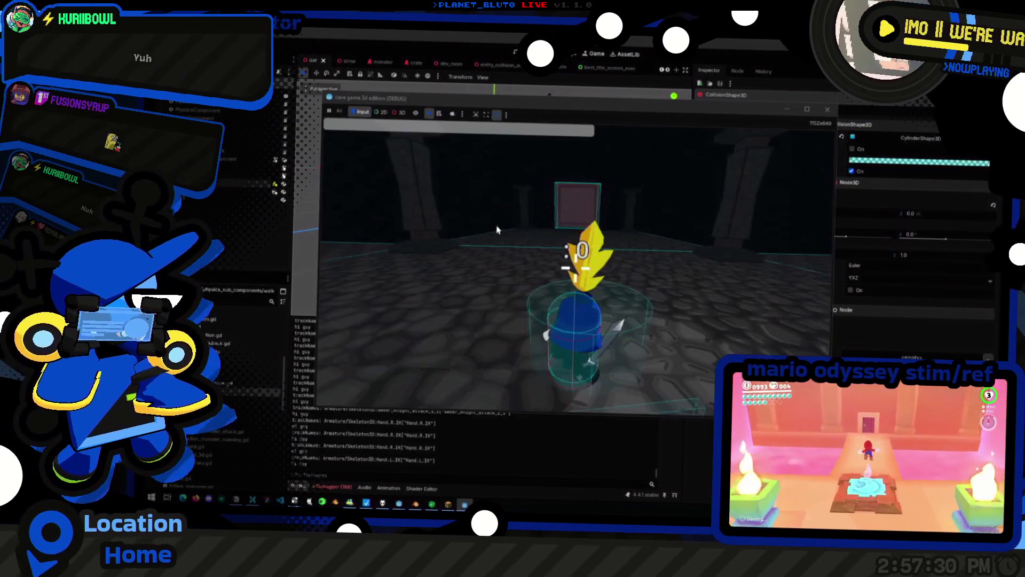
Spawn five bats with 'mon bat 5' in the console, then return to flying_motion.gd
{"action": "key", "text": "grave"}
{"action": "type", "text": "mon bat 5"}
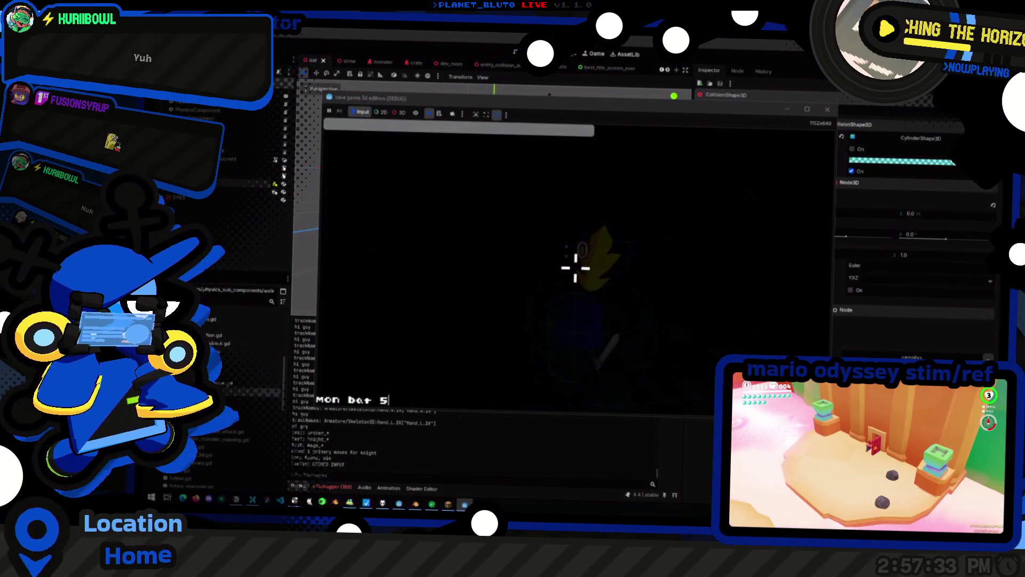
{"action": "key", "text": "Return"}
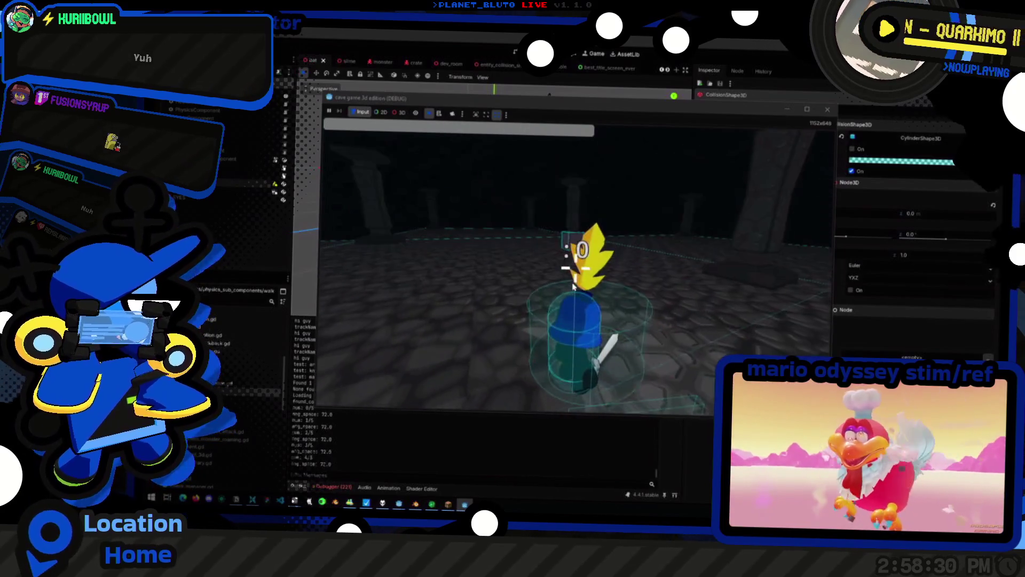
{"action": "key", "text": "alt+Tab"}
{"action": "key", "text": "Tab"}
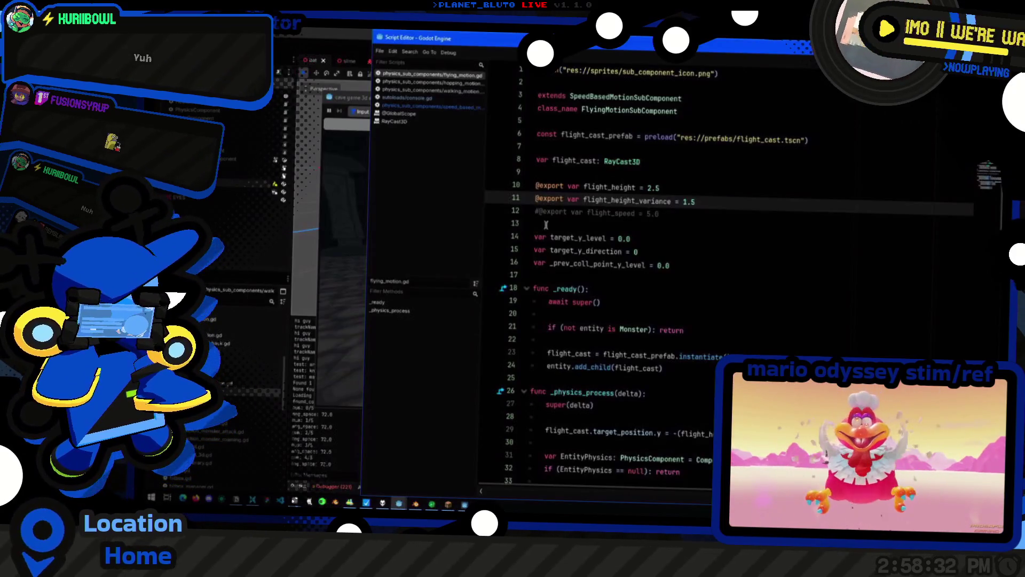
Open gravity.gd through the quick file search
{"action": "key", "text": "alt+Tab"}
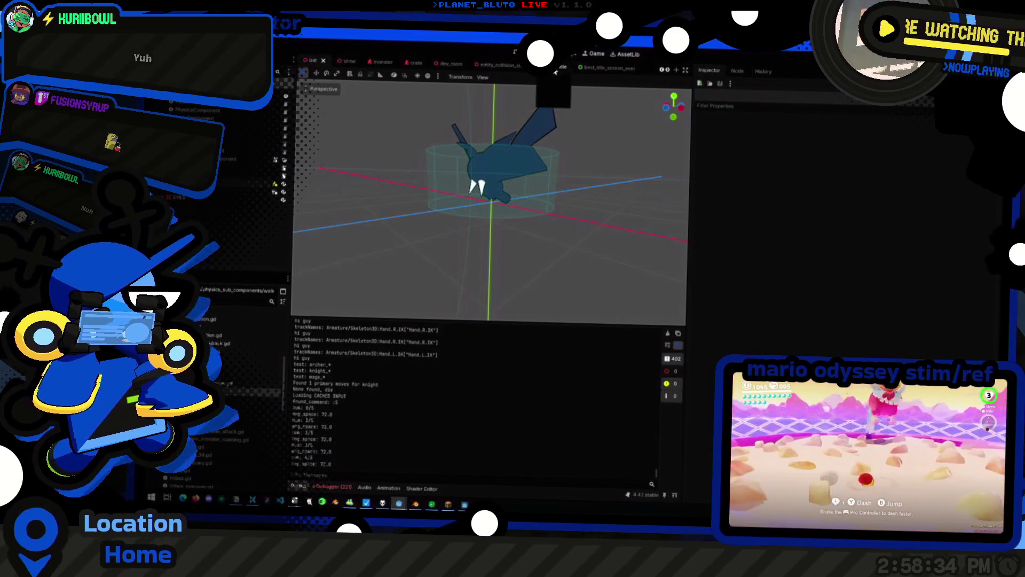
{"action": "key", "text": "alt+Tab"}
{"action": "key", "text": "shift+alt+o"}
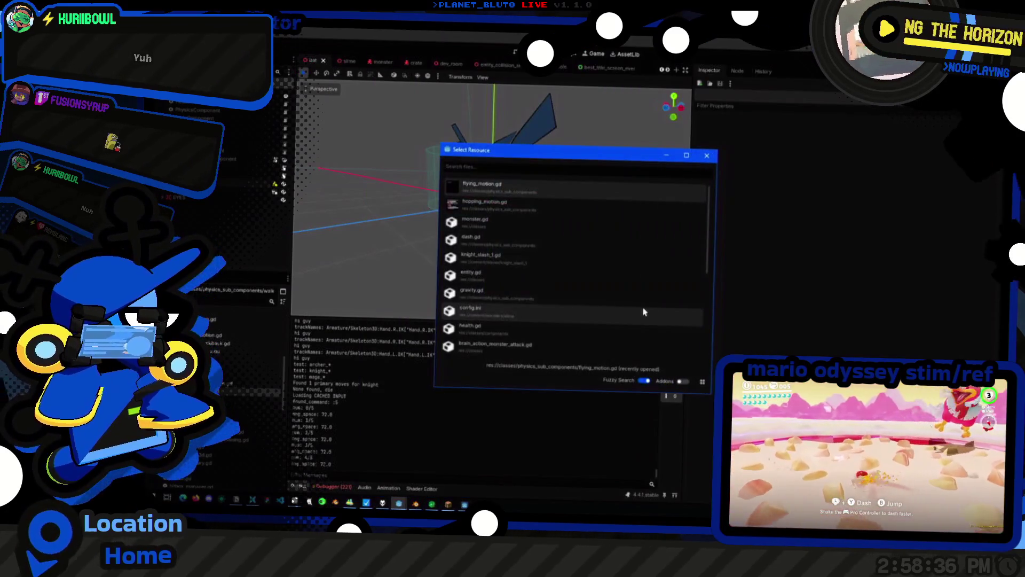
{"action": "type", "text": "gravity"}
{"action": "key", "text": "Return"}
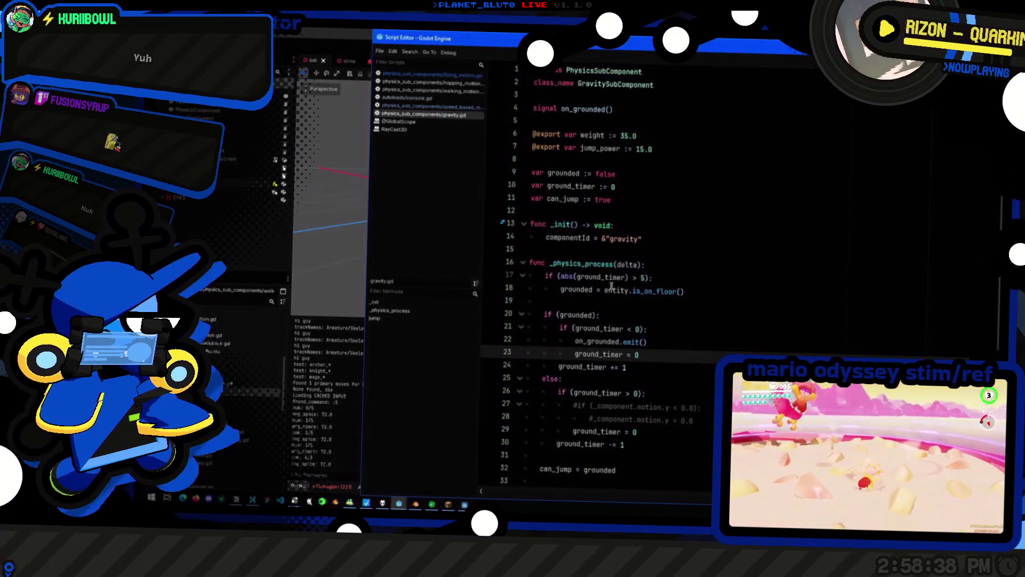
{"action": "scroll", "coordinate": [684, 288], "scroll_direction": "down", "scroll_amount": 6}
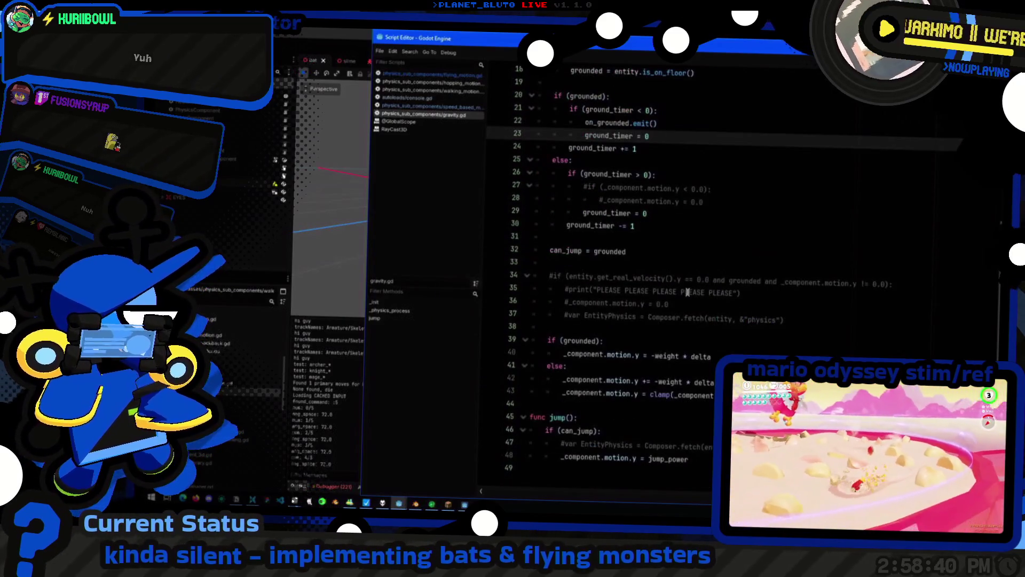
{"action": "scroll", "coordinate": [688, 292], "scroll_direction": "up", "scroll_amount": 1}
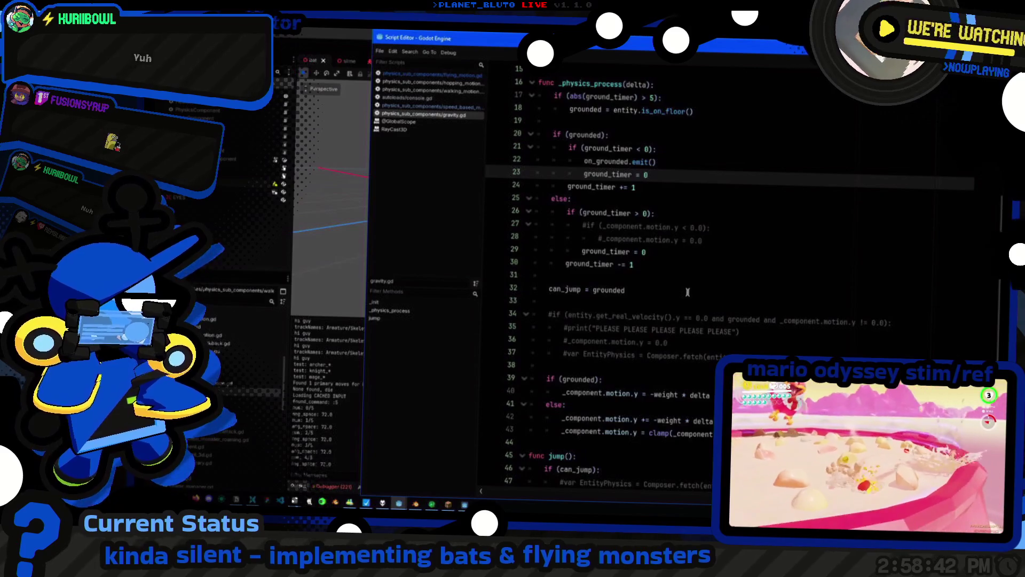
Add print("buh") under the grounded check on line 40 and save
{"action": "left_click", "coordinate": [711, 395]}
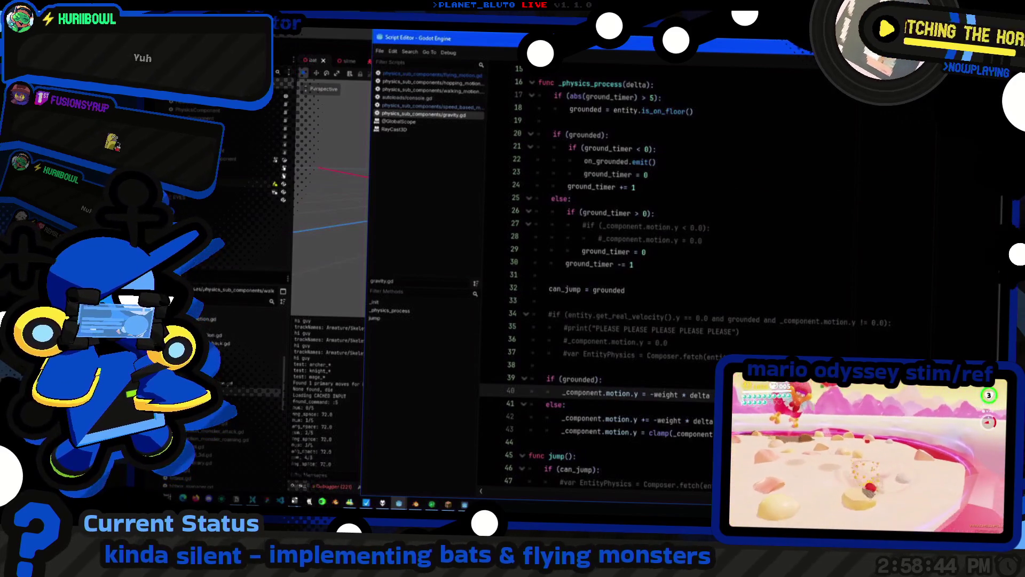
{"action": "key", "text": "ctrl+shift+Return"}
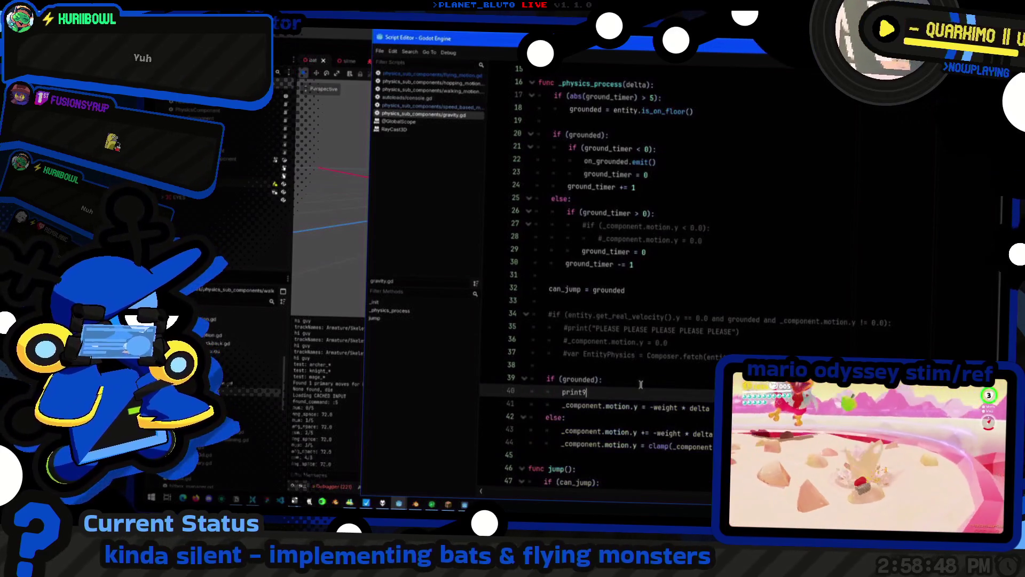
{"action": "type", "text": "\"buh"}
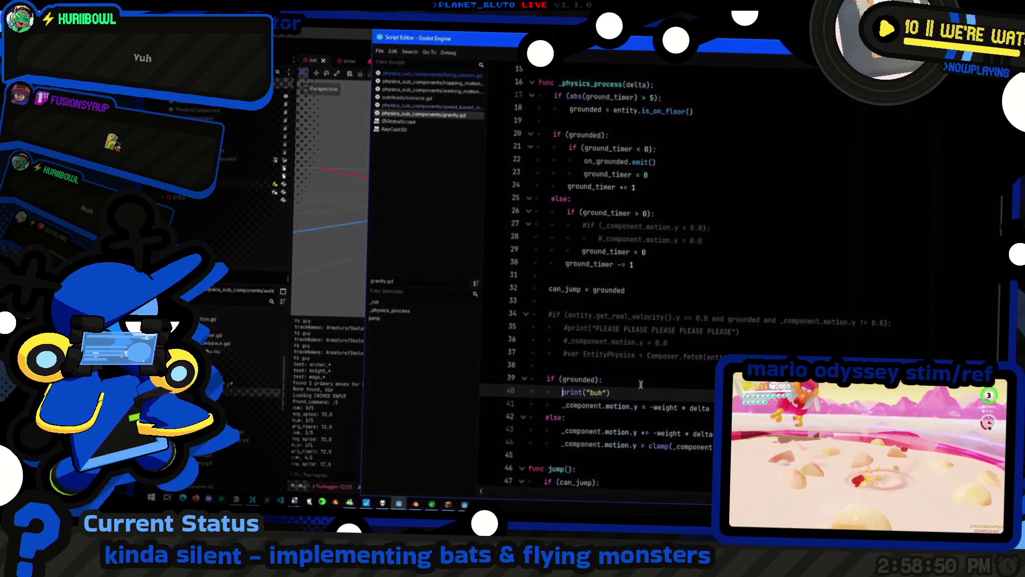
{"action": "key", "text": "ctrl+s"}
Replace -weight * delta with 0.0 for grounded motion.y on line 41
{"action": "left_click", "coordinate": [656, 408]}
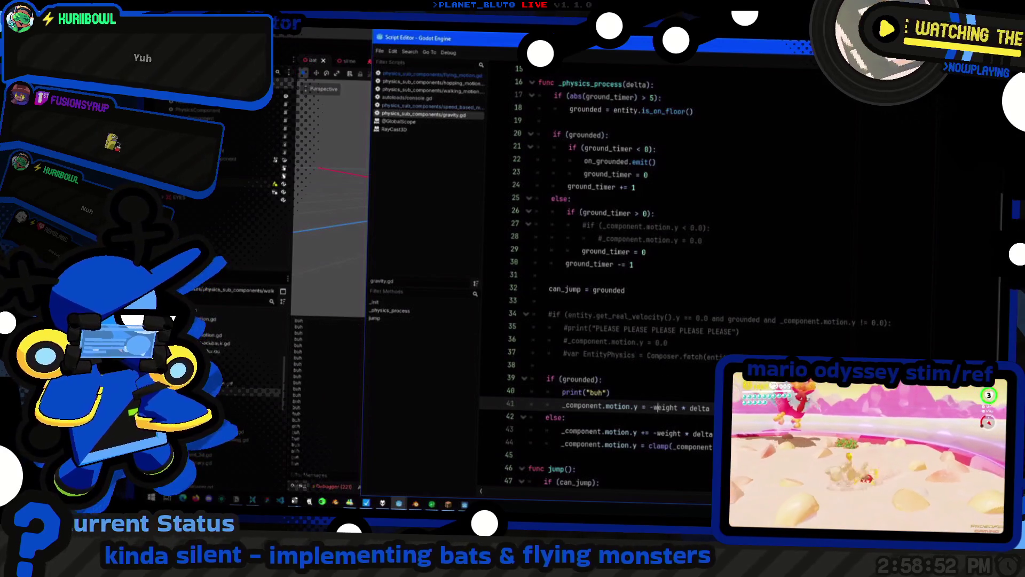
{"action": "key", "text": "shift+End"}
{"action": "type", "text": "0"}
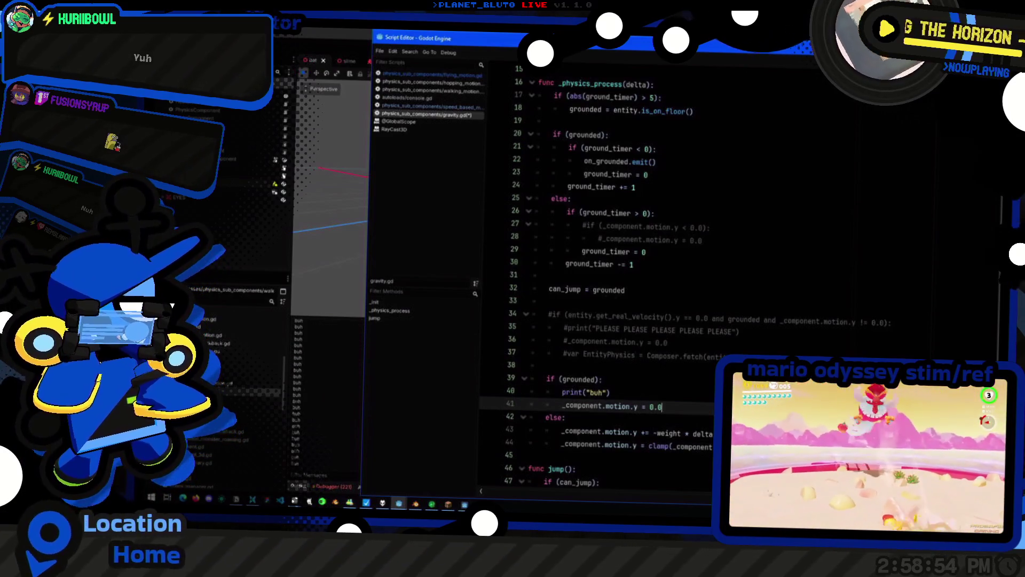
{"action": "key", "text": "alt+Tab"}
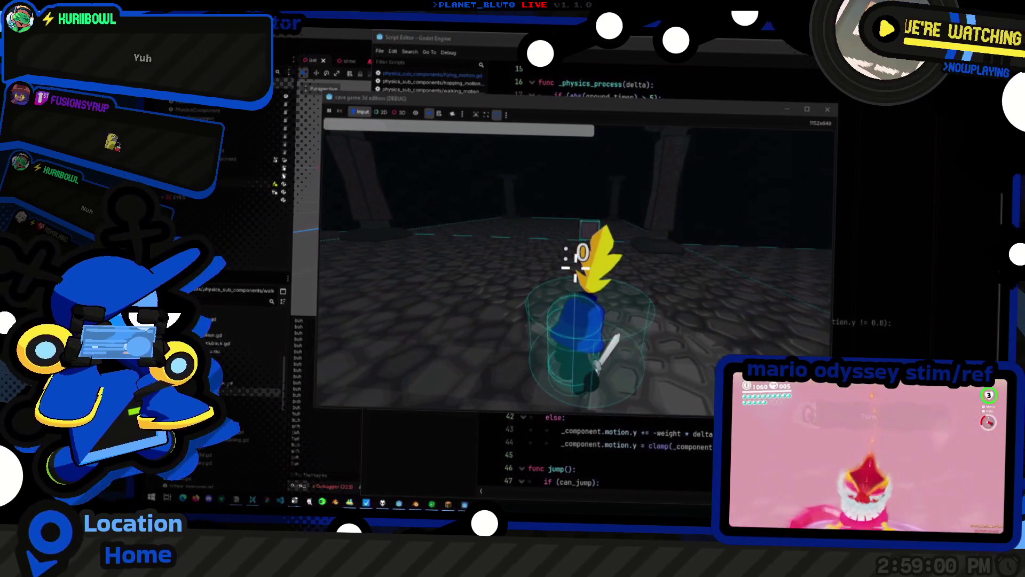
Restart the game with F5, host as Knight, and return to the editor
{"action": "key", "text": "F8"}
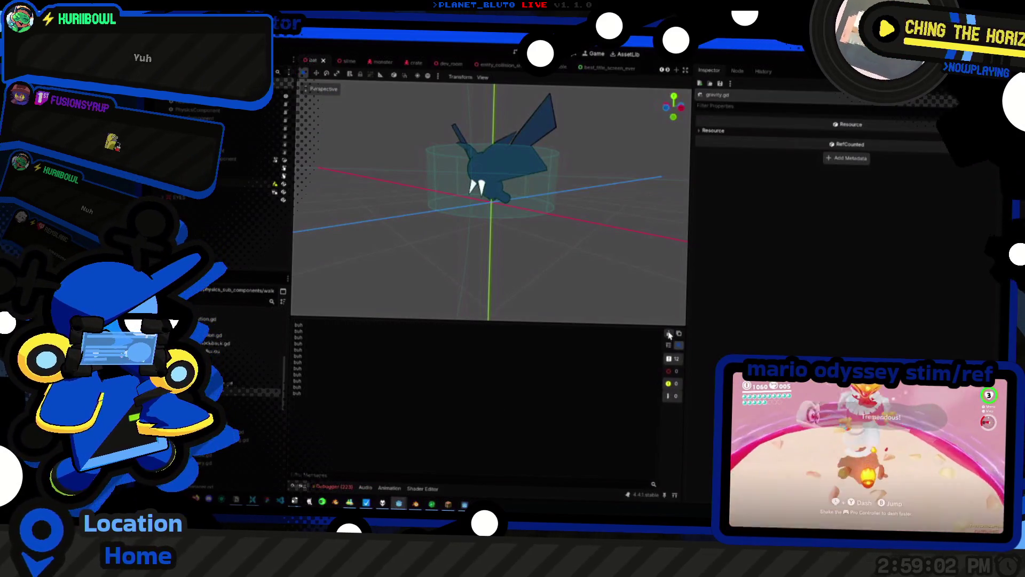
{"action": "key", "text": "F5"}
{"action": "key", "text": "F5"}
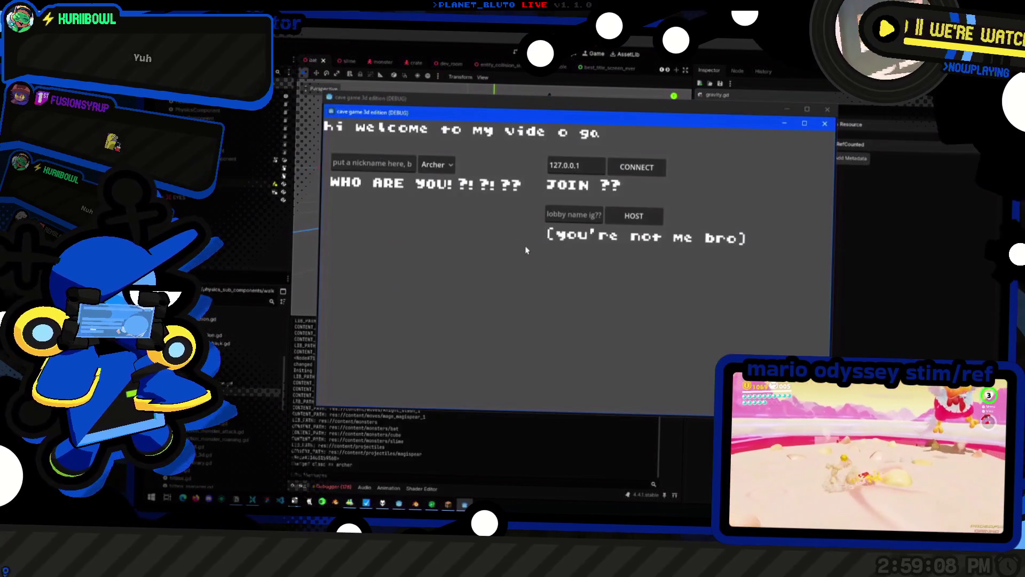
{"action": "left_click", "coordinate": [436, 165]}
{"action": "left_click", "coordinate": [433, 182]}
{"action": "left_click", "coordinate": [634, 215]}
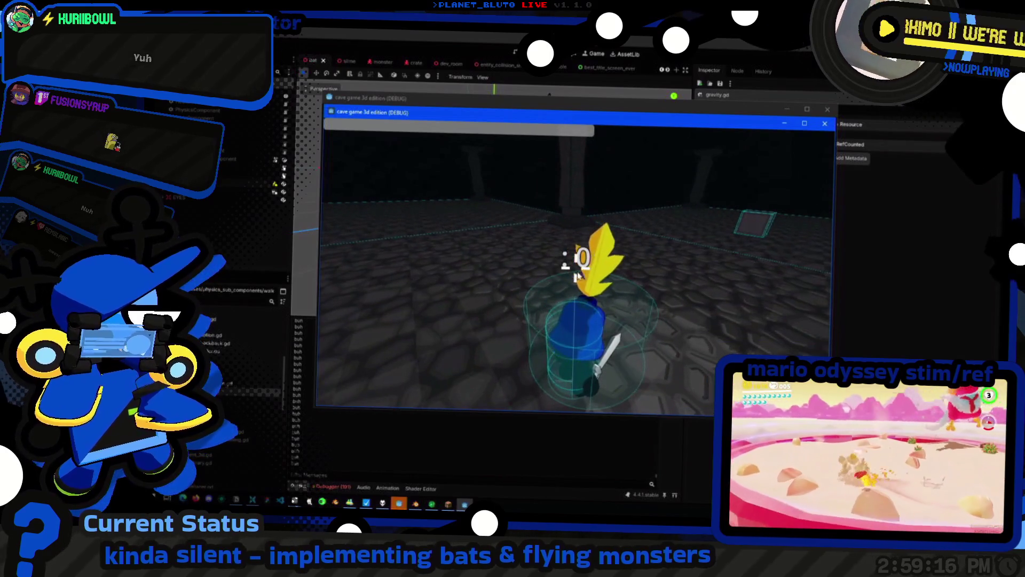
{"action": "key", "text": "alt+Tab"}
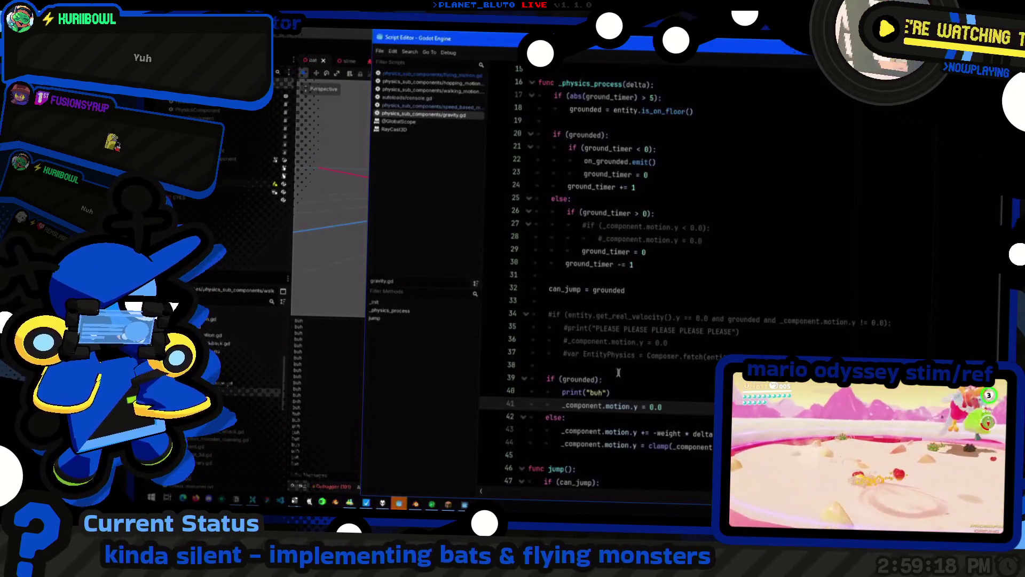
Guard the line-40 "buh" print with 'if entity is Player:'
{"action": "left_click", "coordinate": [644, 389]}
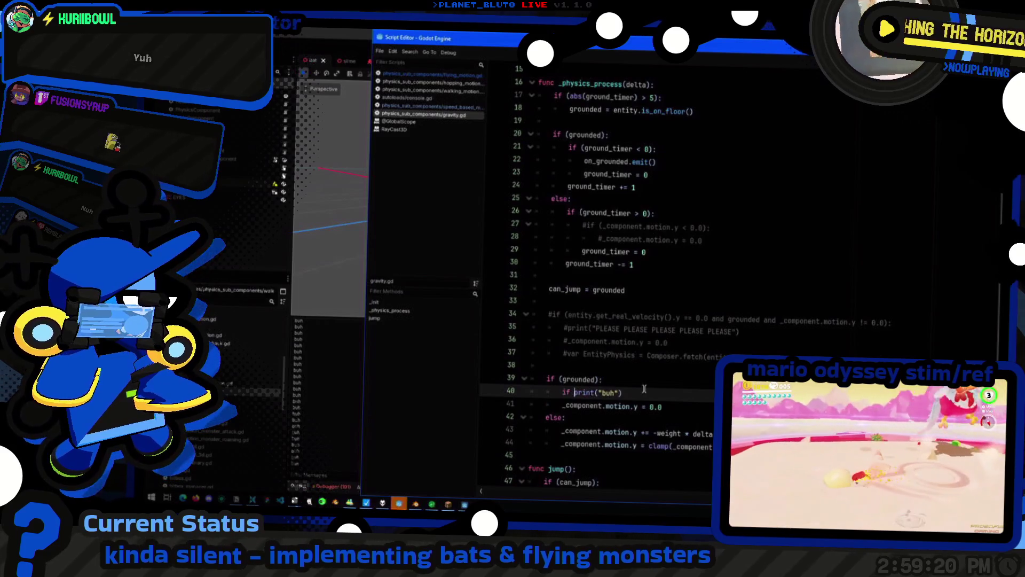
{"action": "type", "text": "entity"}
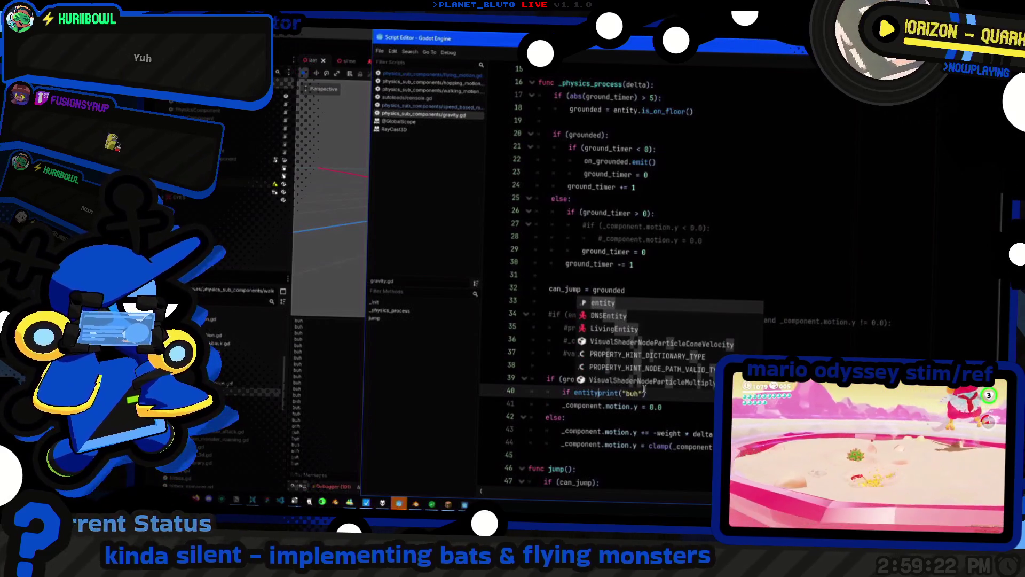
{"action": "type", "text": " is Player:"}
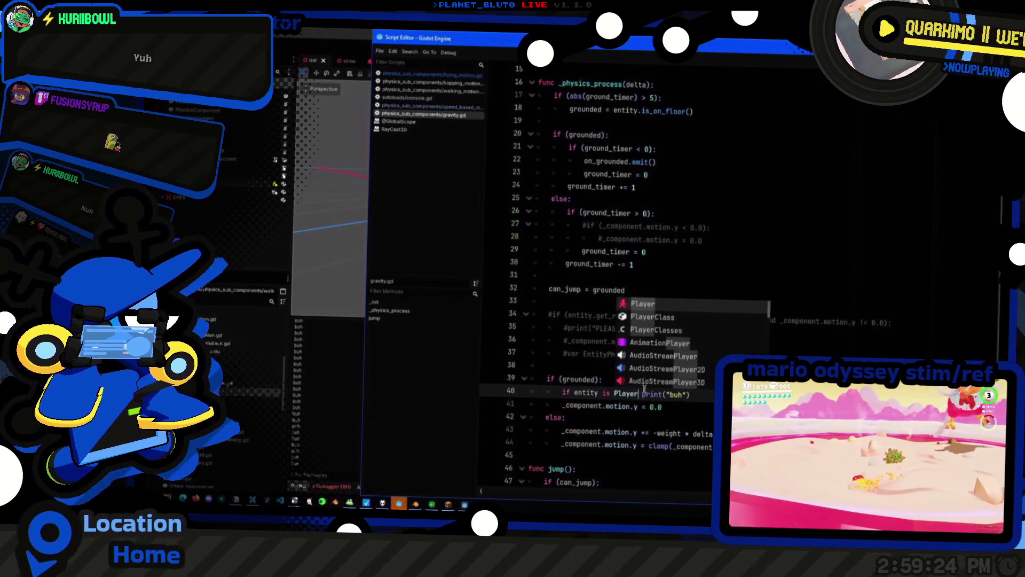
{"action": "left_click", "coordinate": [689, 299]}
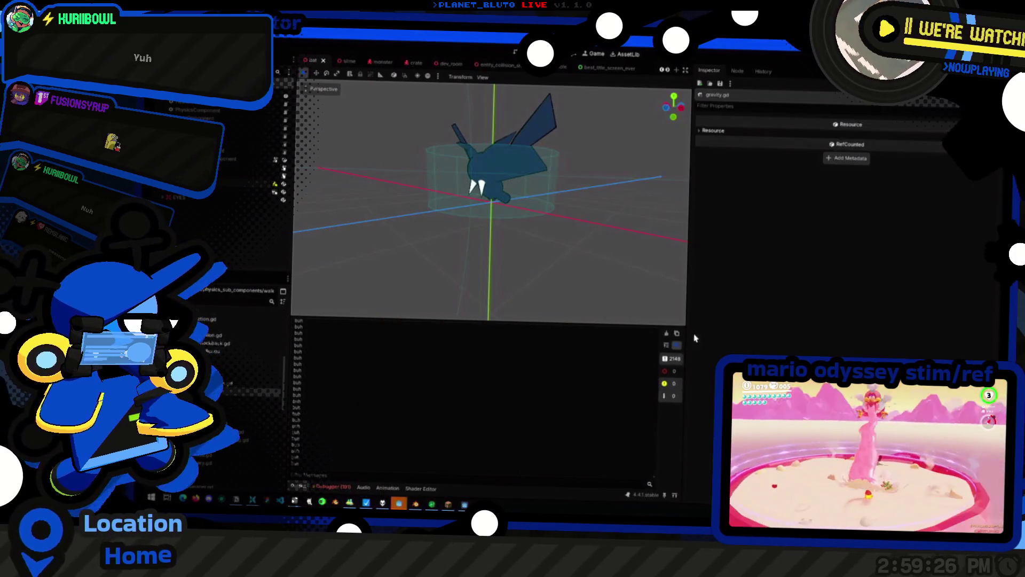
{"action": "key", "text": "alt+Tab"}
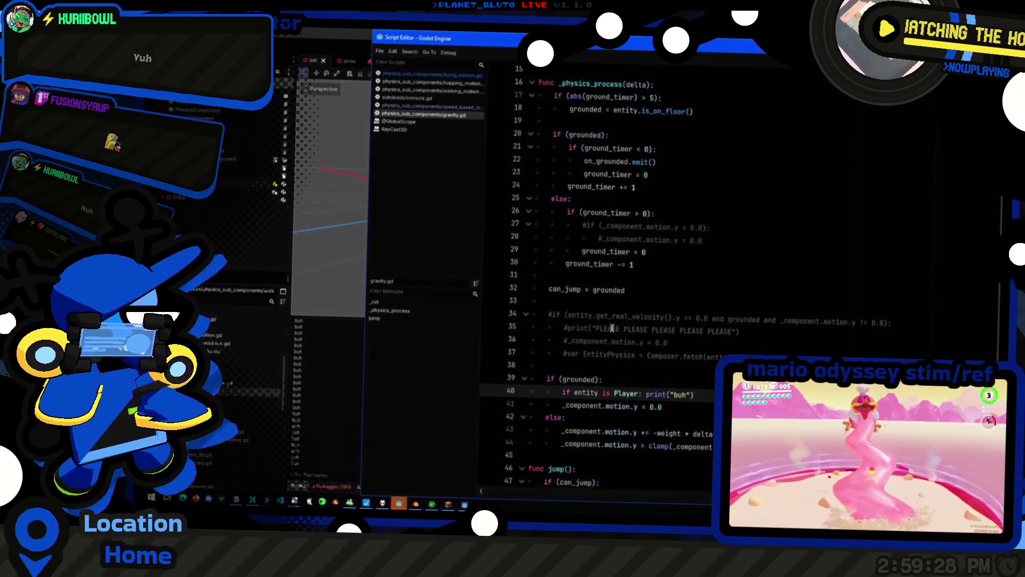
{"action": "key", "text": "F5"}
Move the game window up and left and shrink it
{"action": "key", "text": "alt+Tab"}
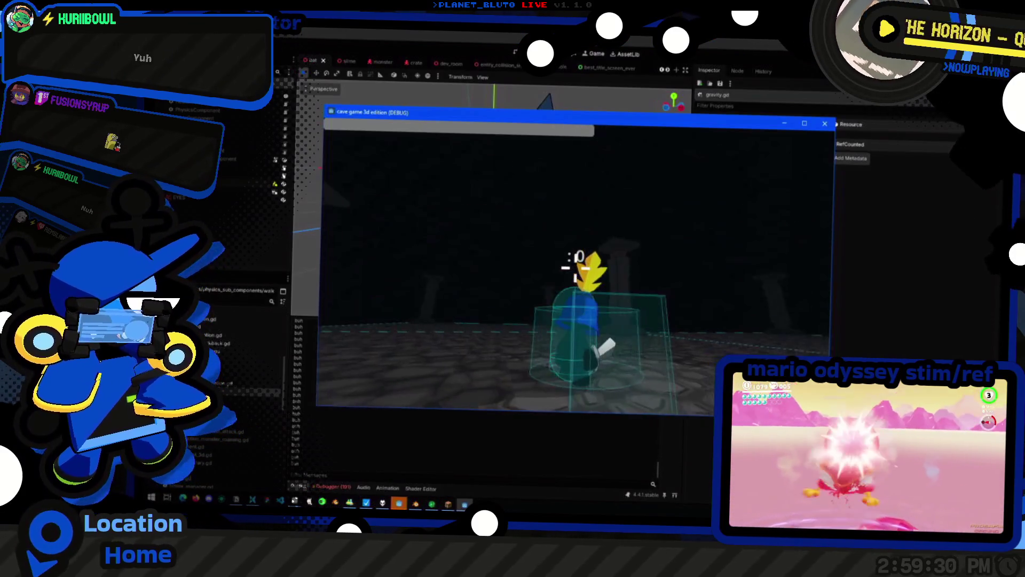
{"action": "mouse_move", "coordinate": [562, 123]}
{"action": "left_mouse_down"}
{"action": "mouse_move", "coordinate": [502, 101]}
{"action": "mouse_move", "coordinate": [501, 58]}
{"action": "left_mouse_up"}
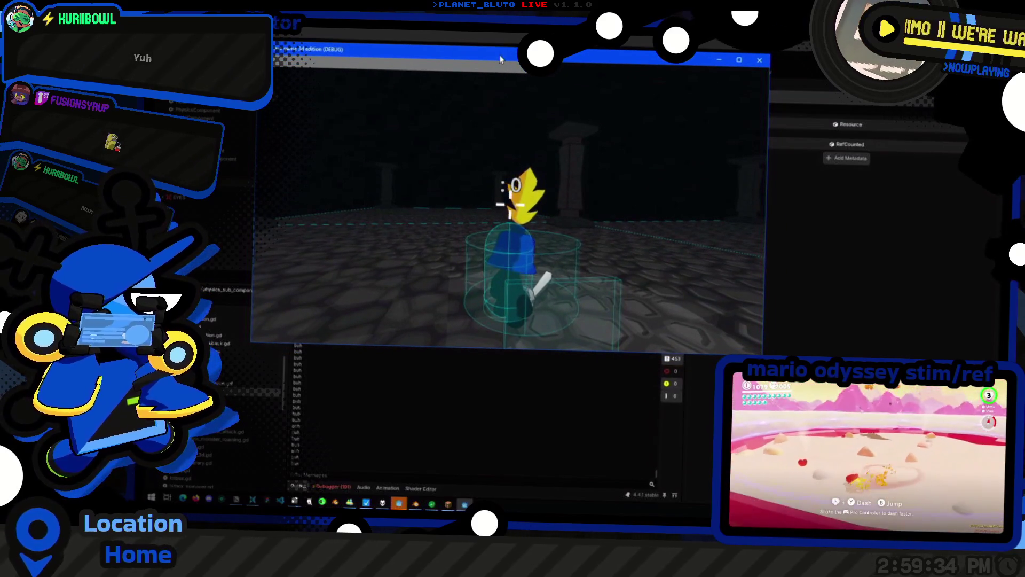
{"action": "left_click_drag", "start_coordinate": [445, 54], "coordinate": [437, 53]}
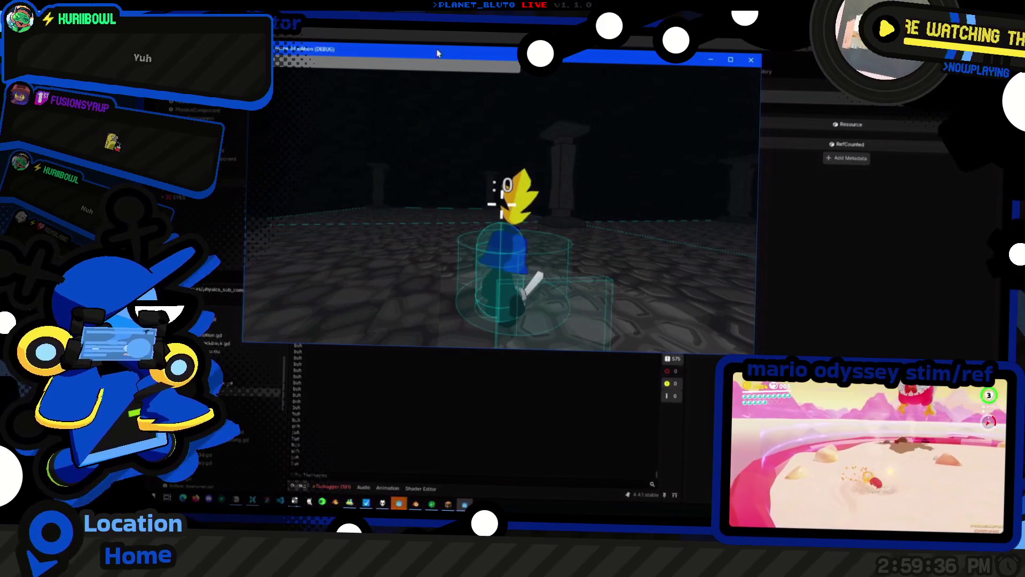
{"action": "left_click", "coordinate": [465, 153]}
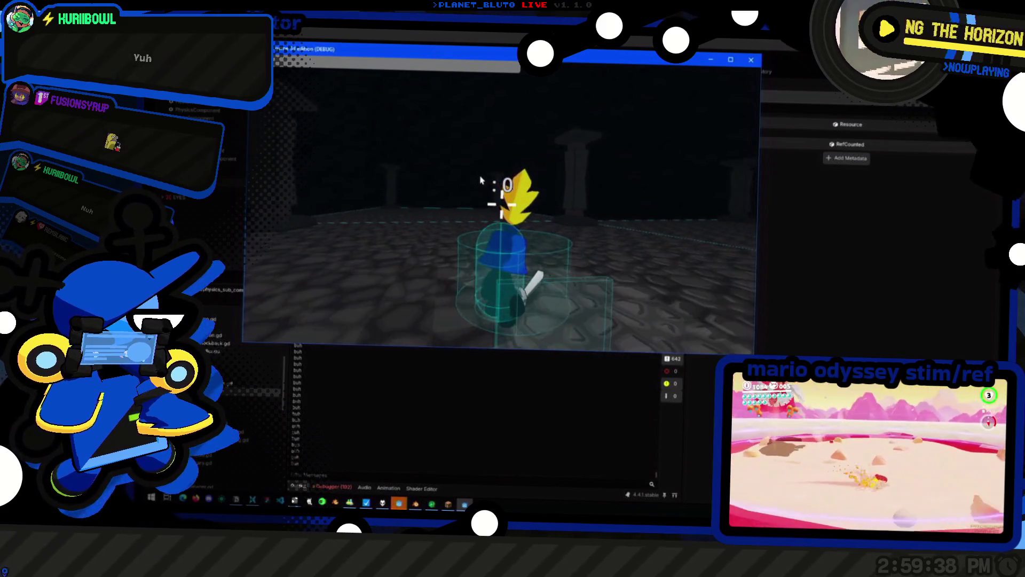
{"action": "key", "text": "Escape"}
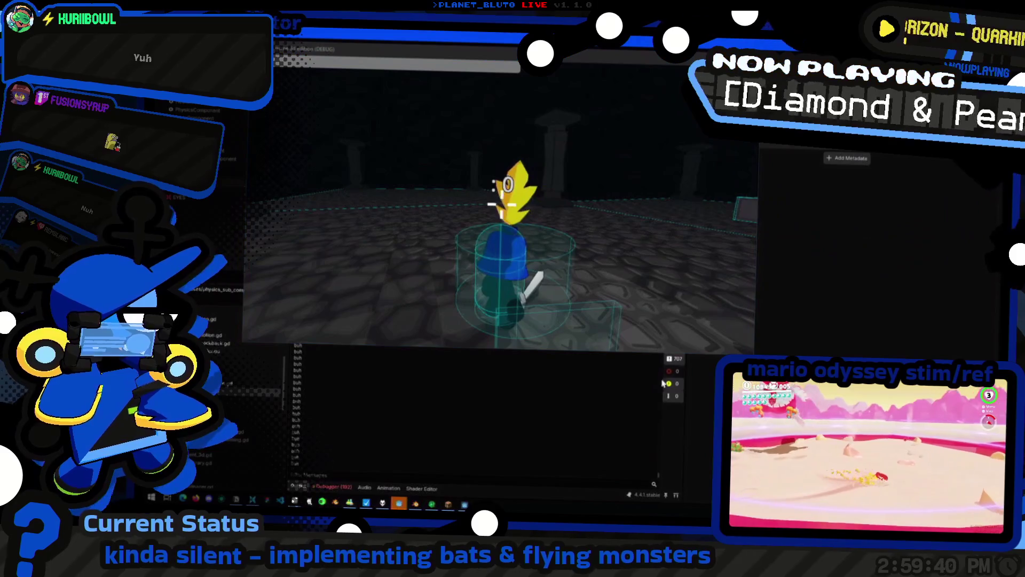
{"action": "mouse_move", "coordinate": [757, 353]}
{"action": "left_mouse_down"}
{"action": "mouse_move", "coordinate": [699, 302]}
{"action": "mouse_move", "coordinate": [689, 311]}
{"action": "left_mouse_up"}
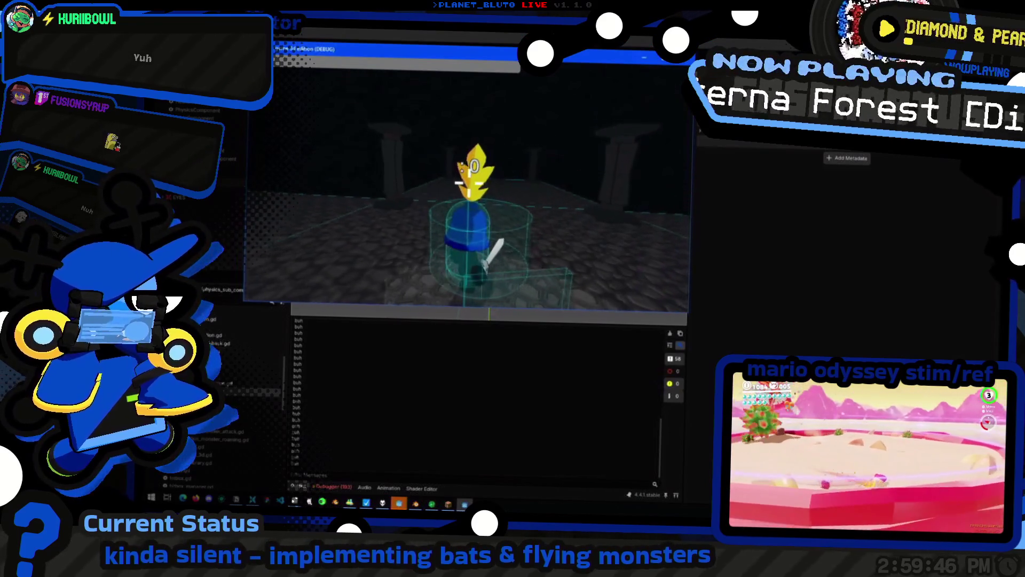
Spawn a bat from the in-game dungeon console
{"action": "key", "text": "grave"}
{"action": "key", "text": "grave"}
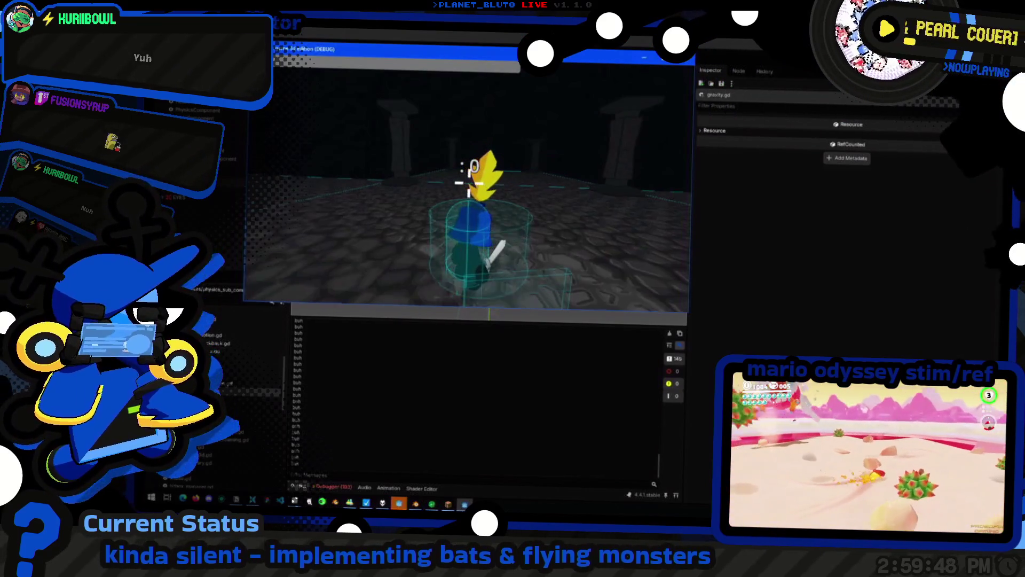
{"action": "key", "text": "grave"}
{"action": "type", "text": "Mon bat"}
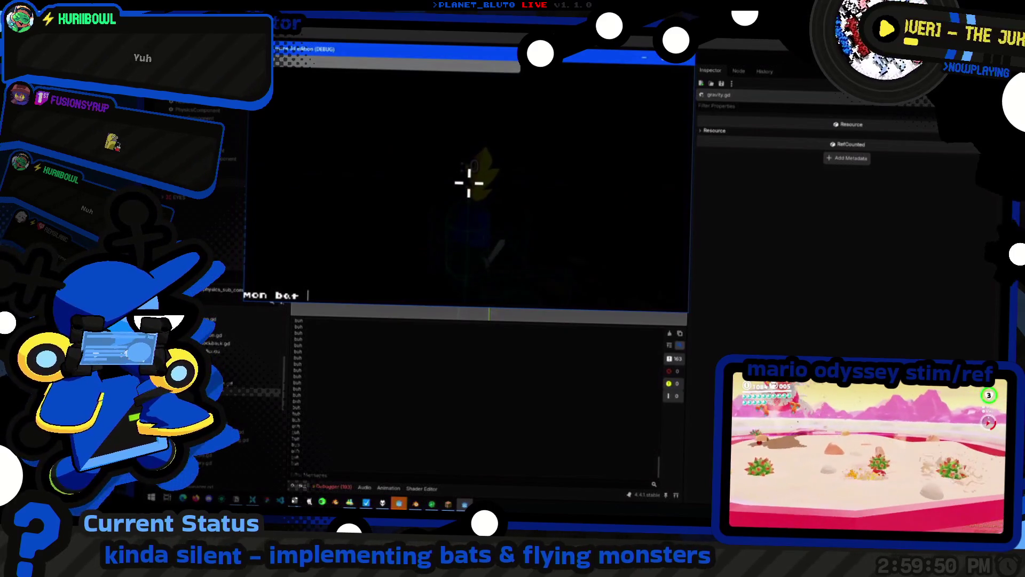
{"action": "key", "text": "Return"}
{"action": "key", "text": "grave"}
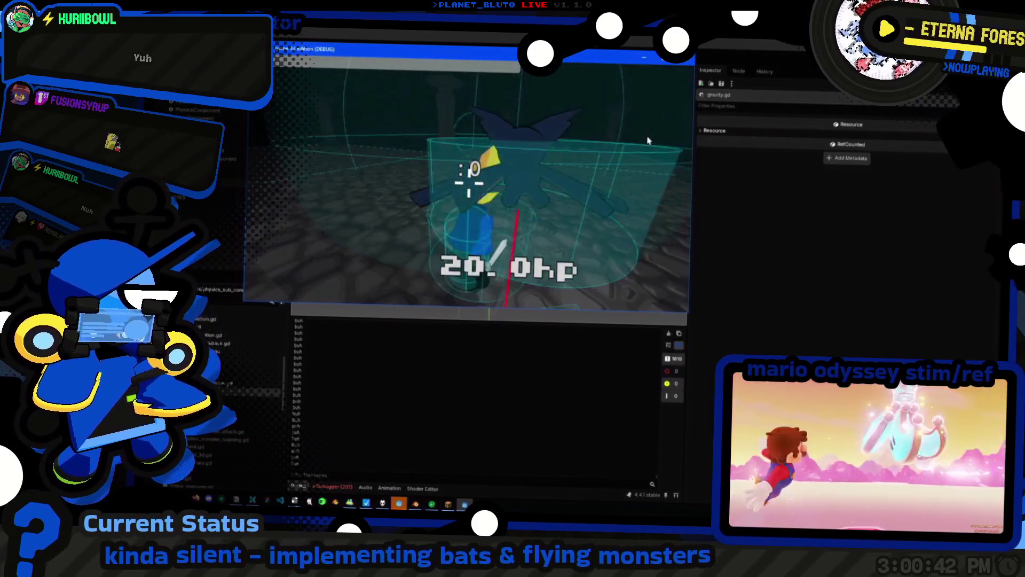
Stop the playtest with F8 while reviewing gravity.gd's grounded logic
{"action": "key", "text": "alt+Tab"}
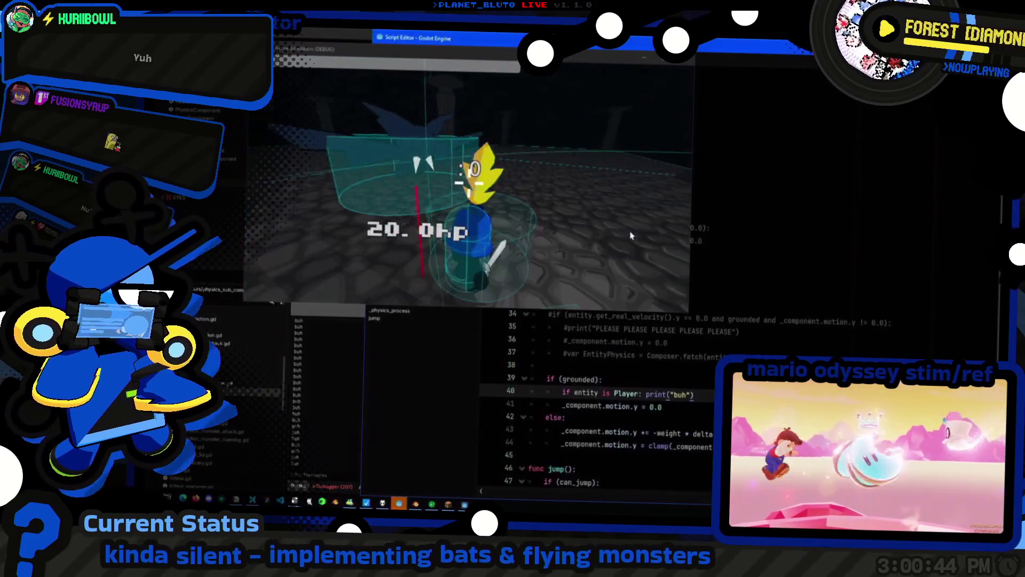
{"action": "key", "text": "Down"}
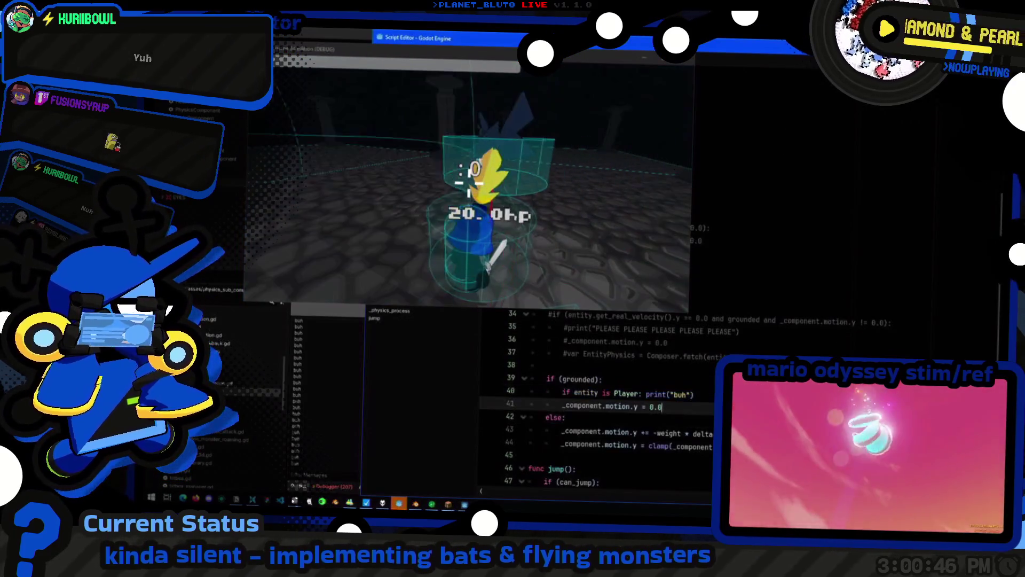
{"action": "key", "text": "Down"}
{"action": "key", "text": "Down"}
{"action": "key", "text": "Down"}
{"action": "scroll", "coordinate": [696, 394], "scroll_direction": "down", "scroll_amount": 1}
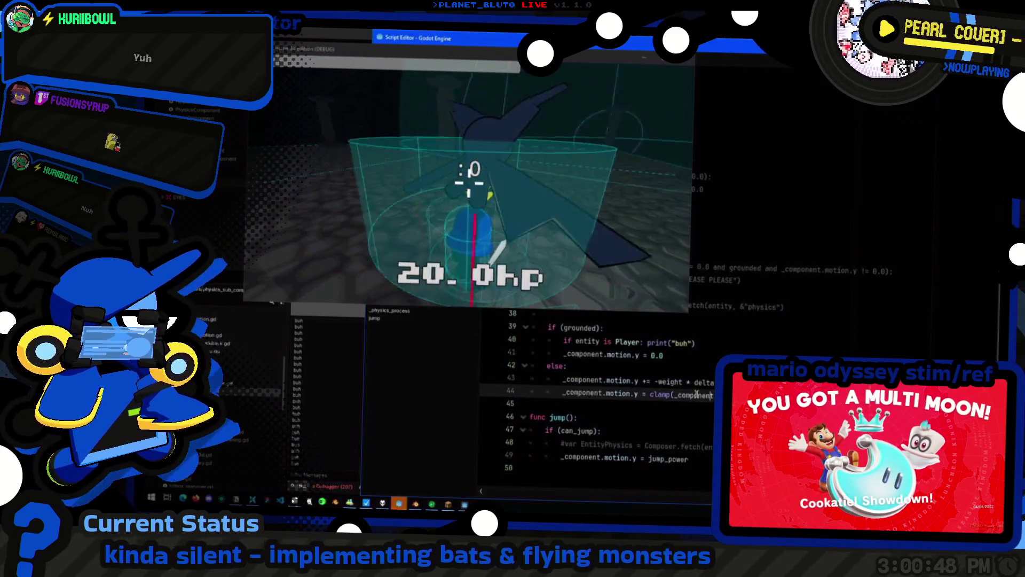
{"action": "key", "text": "F8"}
{"action": "scroll", "coordinate": [657, 273], "scroll_direction": "up", "scroll_amount": 8}
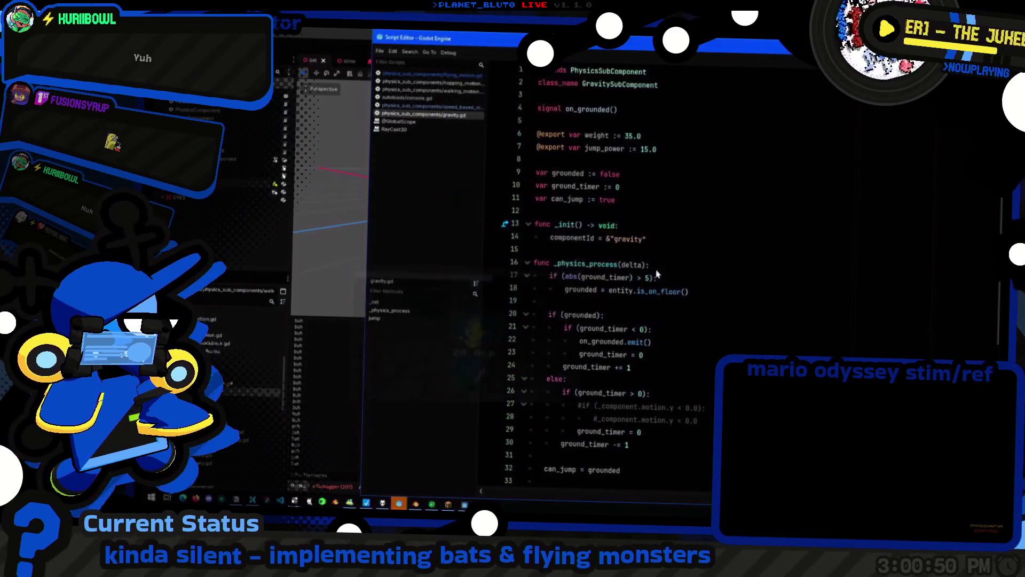
Search the project for 'motion.y = 0' and open the gravity.gd match on line 41
{"action": "left_click", "coordinate": [782, 248]}
{"action": "key", "text": "ctrl+shift+f"}
{"action": "type", "text": "Mo"}
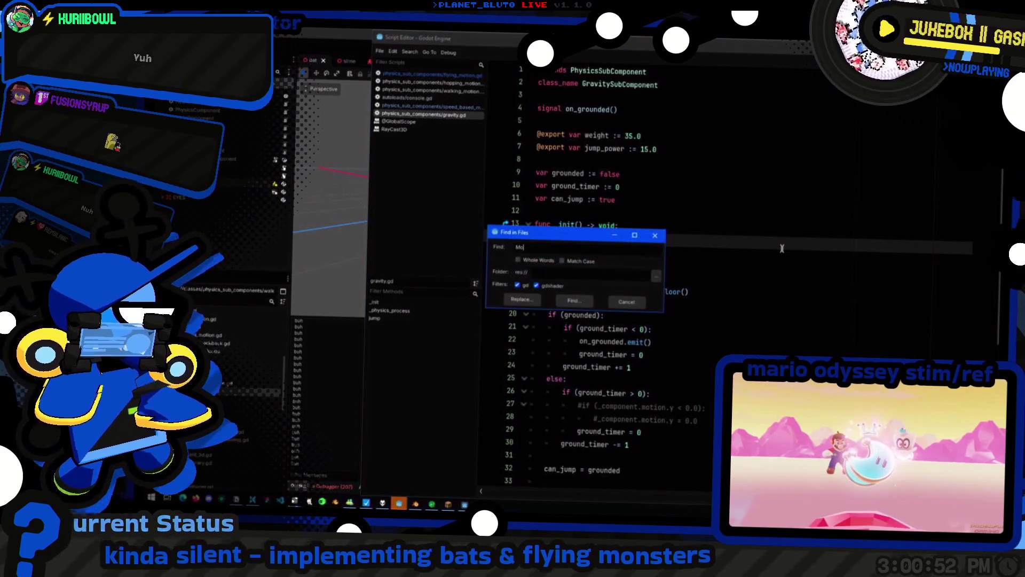
{"action": "type", "text": "tion.y"}
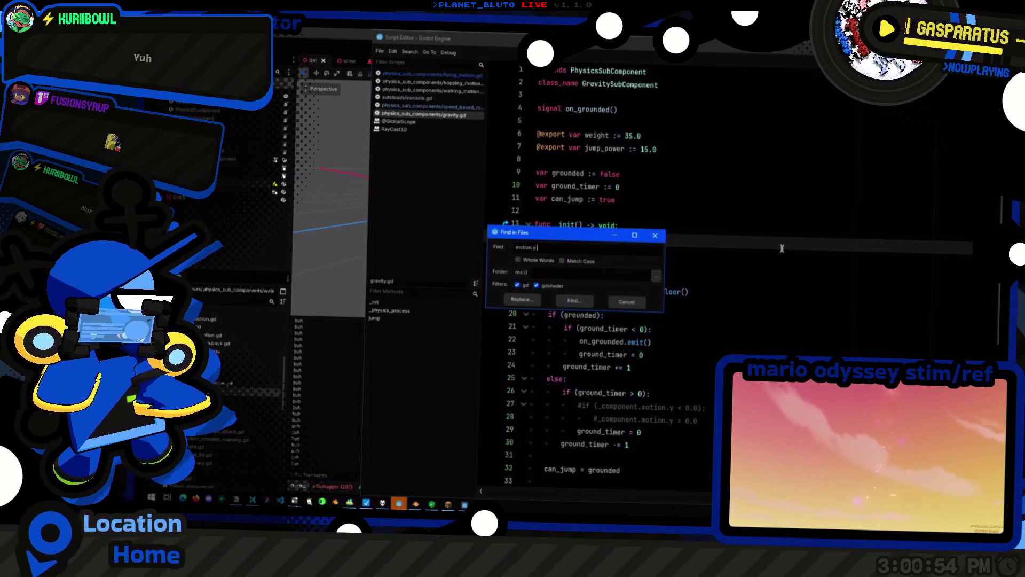
{"action": "type", "text": "0"}
{"action": "key", "text": "Return"}
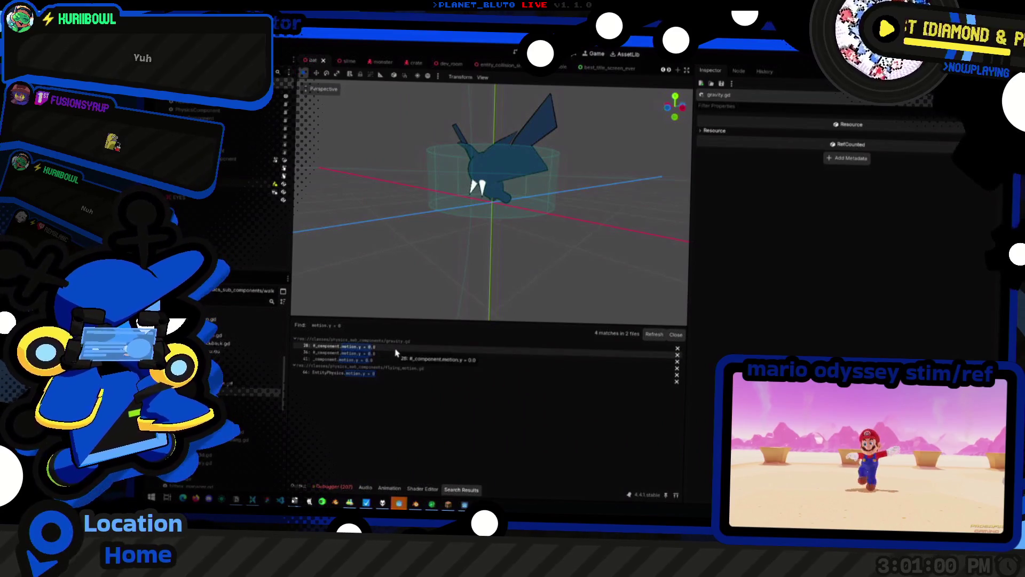
{"action": "left_click", "coordinate": [402, 362]}
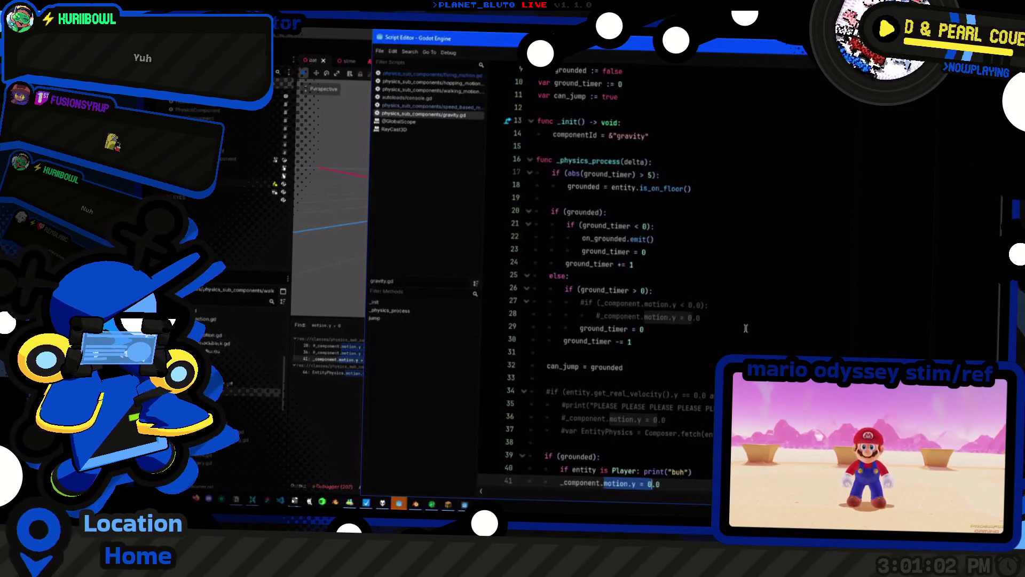
Comment out the Player-only "buh" print on line 40 with Ctrl+K
{"action": "left_click", "coordinate": [745, 328]}
{"action": "scroll", "coordinate": [759, 325], "scroll_direction": "down", "scroll_amount": 3}
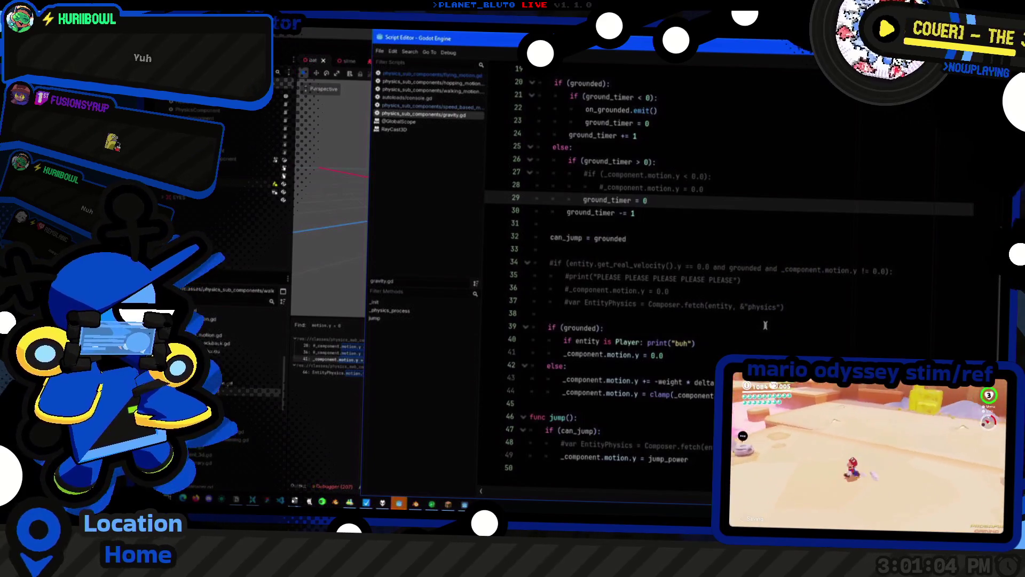
{"action": "left_click", "coordinate": [663, 355]}
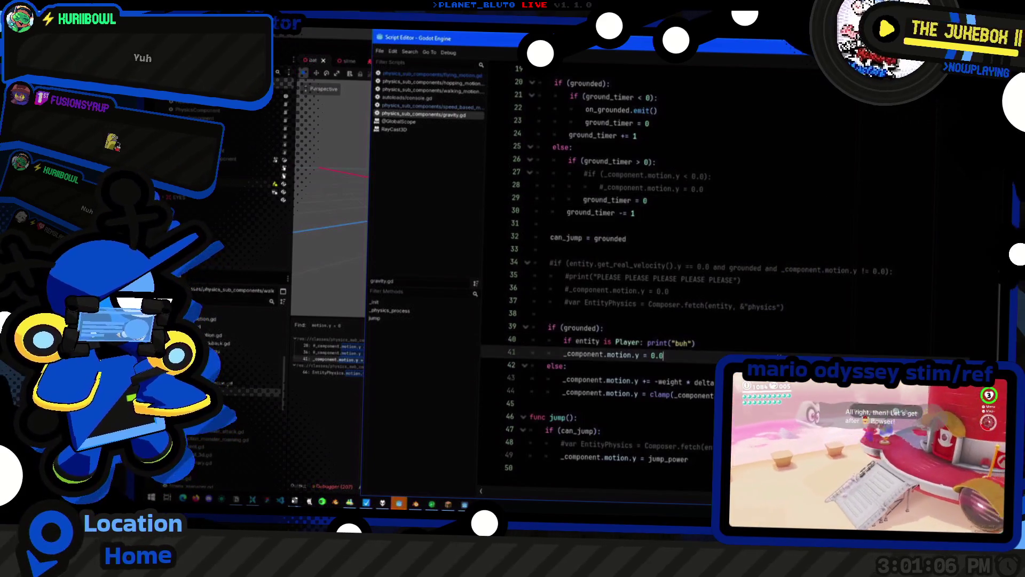
{"action": "left_click", "coordinate": [815, 329]}
{"action": "left_click", "coordinate": [820, 343]}
{"action": "key", "text": "ctrl+k"}
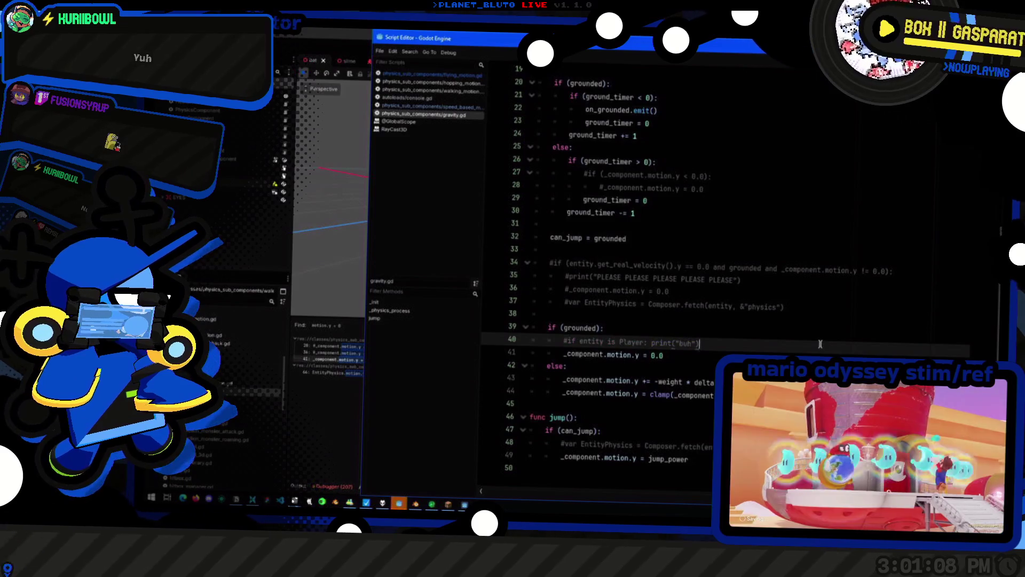
{"action": "key", "text": "F5"}
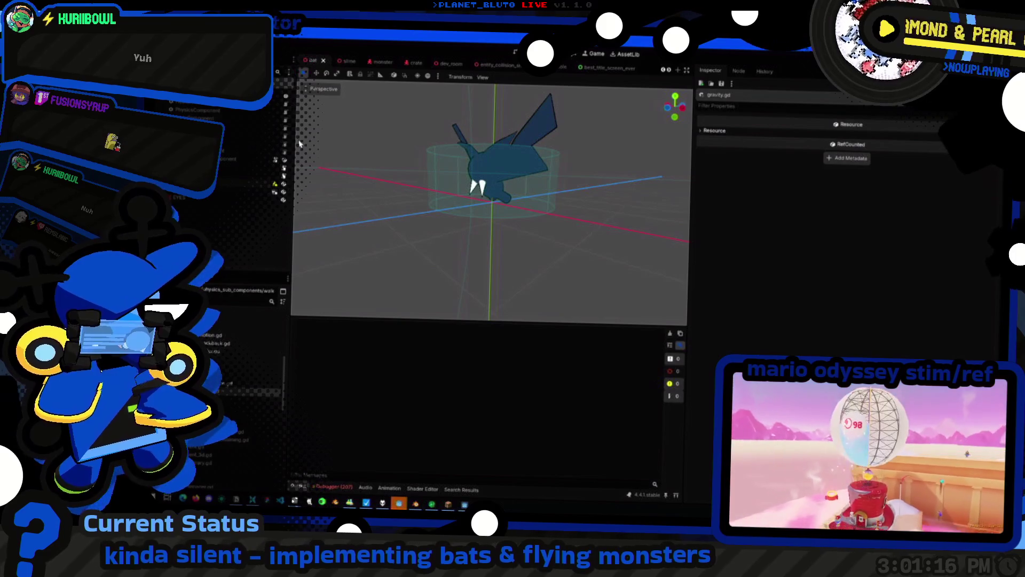
Inspect the bat's PhysicsComponent and its PushBoxSubComponent settings
{"action": "left_click", "coordinate": [208, 112]}
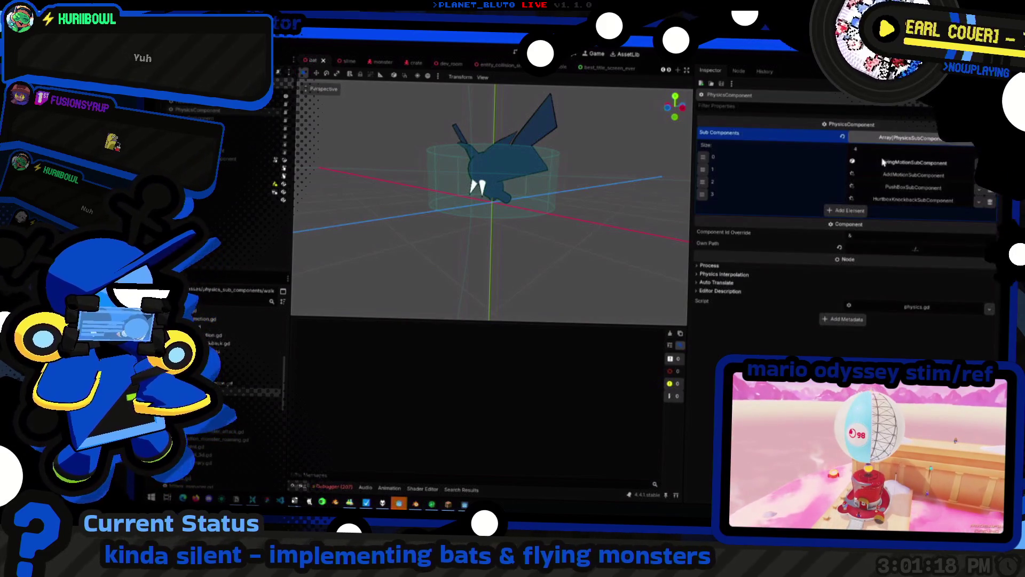
{"action": "left_click", "coordinate": [890, 188]}
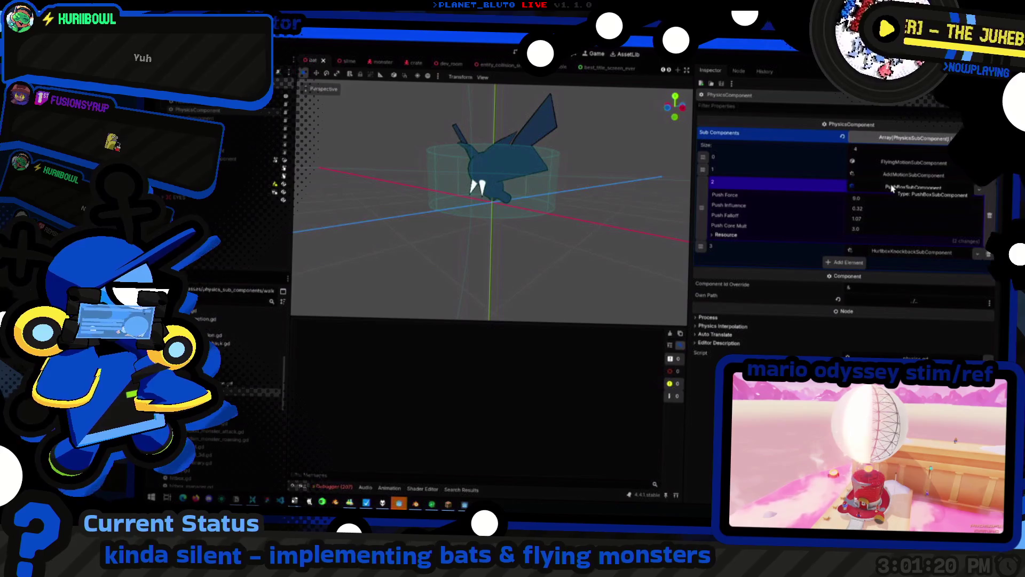
{"action": "left_click", "coordinate": [891, 188]}
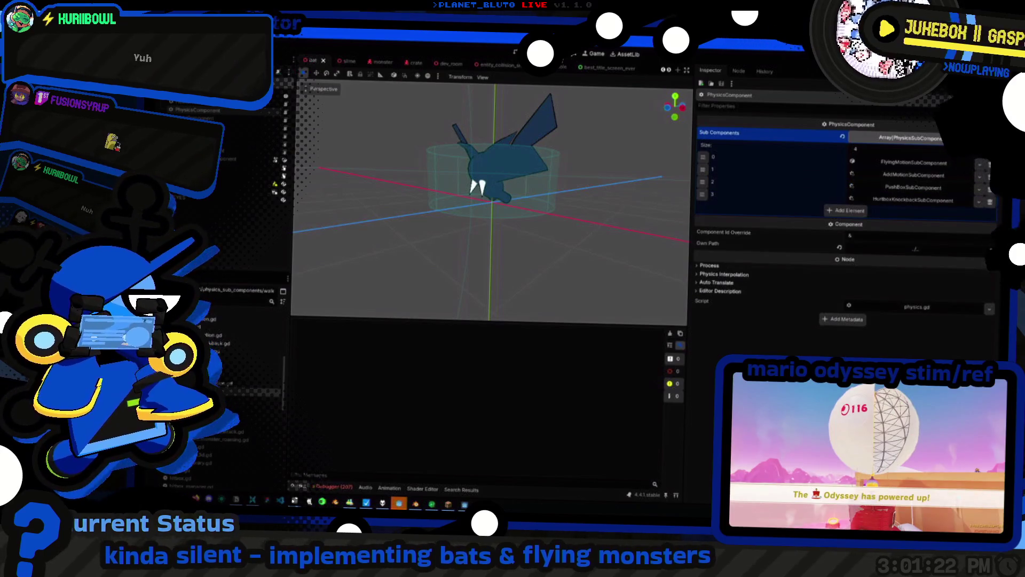
Open add_motion.gd via quick open
{"action": "left_click", "coordinate": [574, 55]}
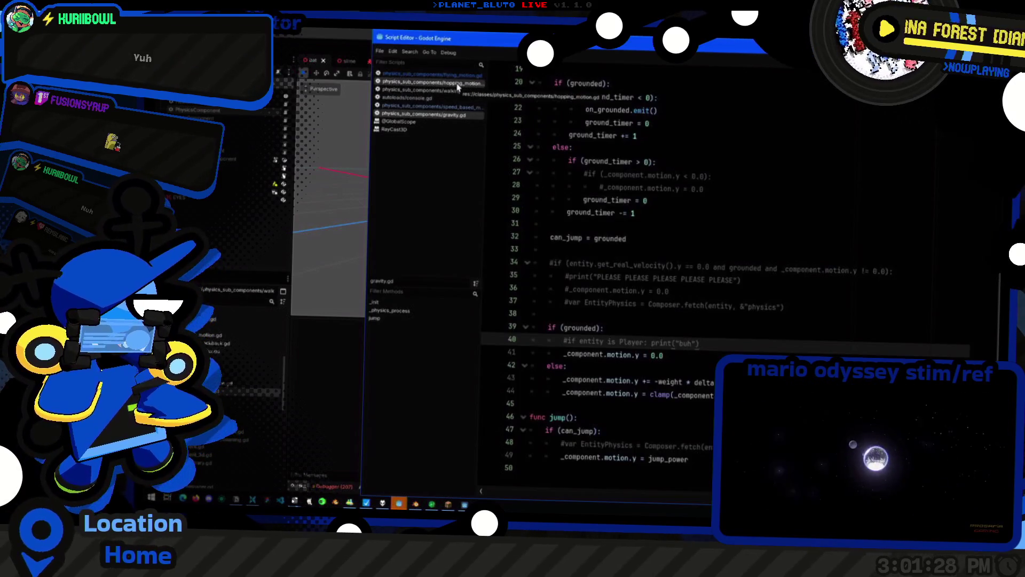
{"action": "key", "text": "ctrl+alt+o"}
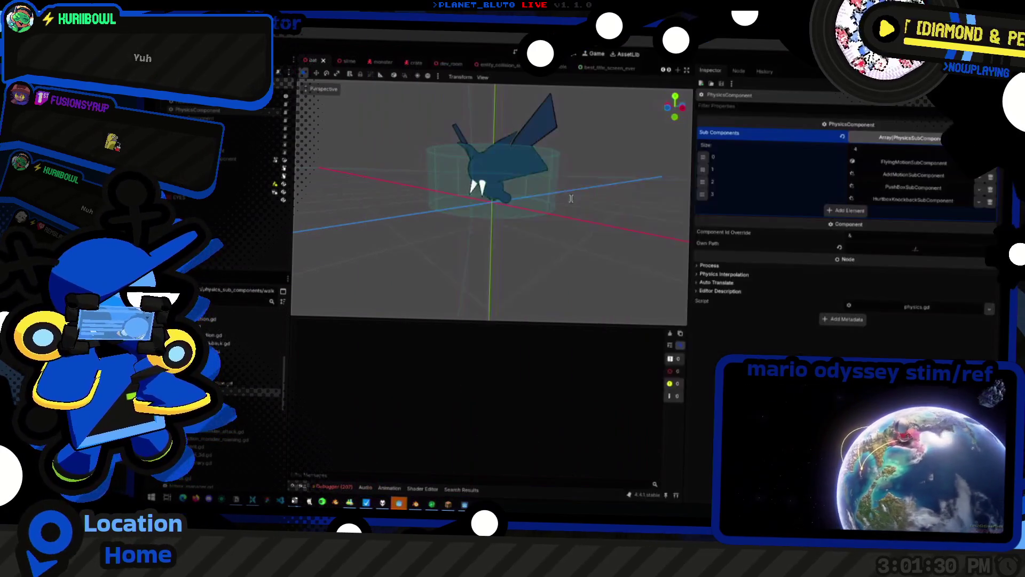
{"action": "type", "text": "add_motion"}
{"action": "key", "text": "Return"}
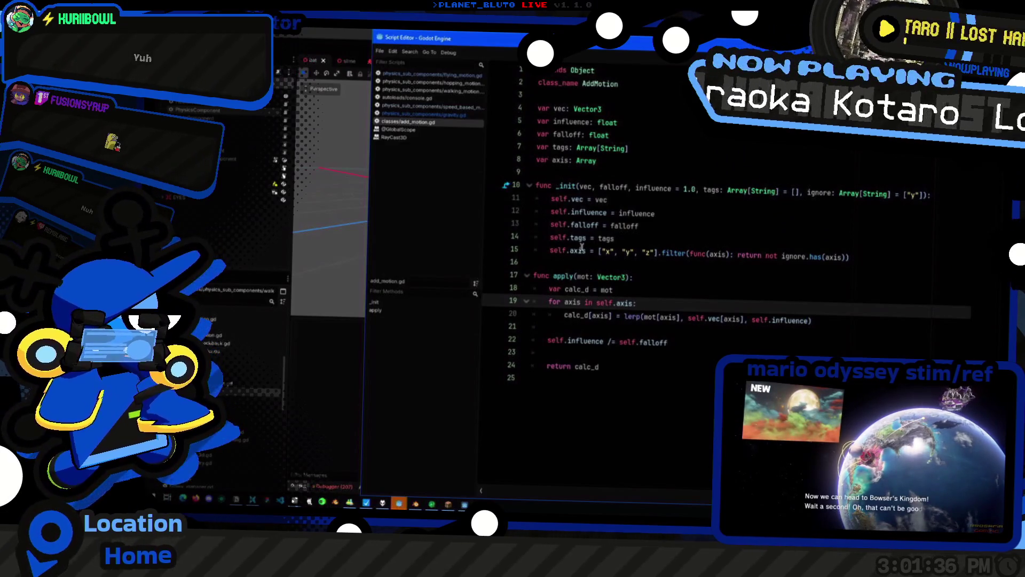
Search the project for 'apply' and open the speed_based_motion.gd match
{"action": "key", "text": "ctrl+shift+f"}
{"action": "type", "text": "apply"}
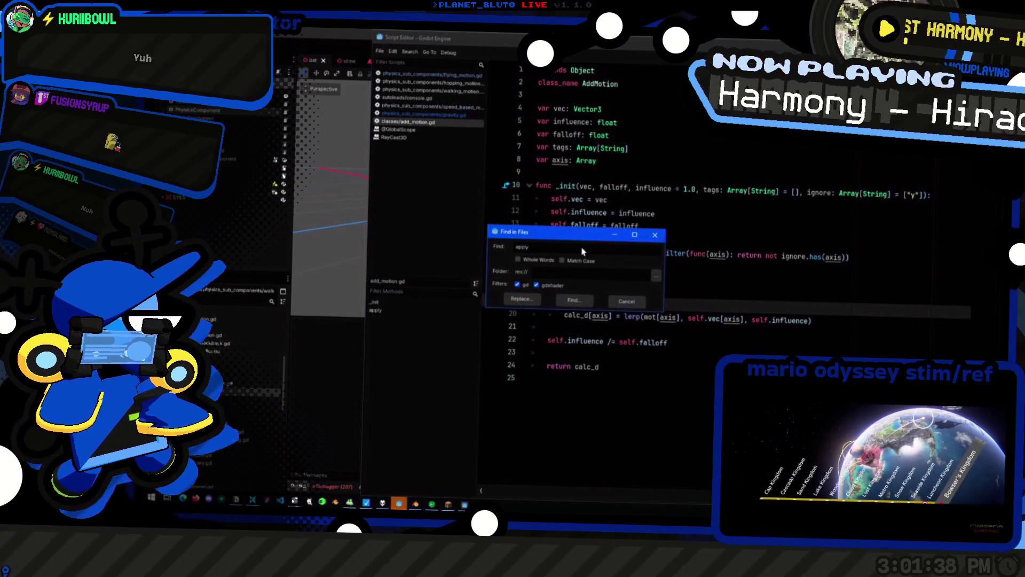
{"action": "key", "text": "Return"}
{"action": "left_click", "coordinate": [338, 401]}
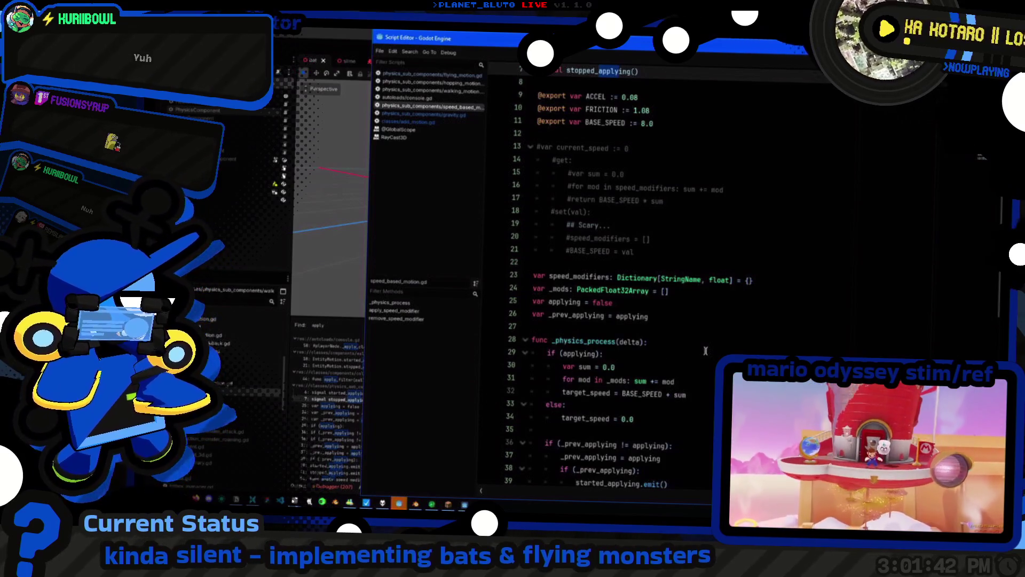
Narrow the search to '.apply' and step through matches to entity.gd's add_mot.apply
{"action": "key", "text": "ctrl+shift+f"}
{"action": "key", "text": "Home"}
{"action": "type", "text": "."}
{"action": "key", "text": "Return"}
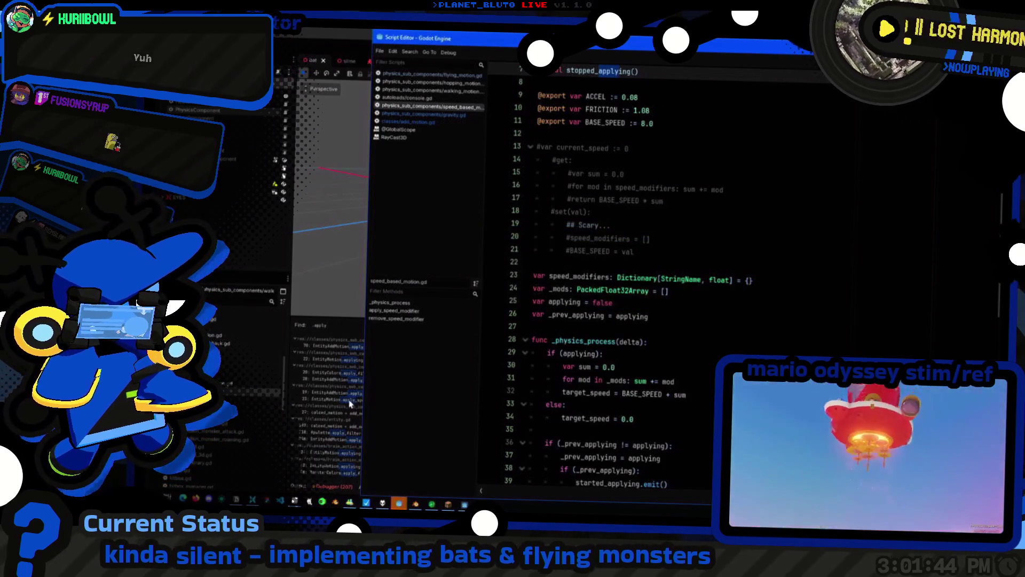
{"action": "left_click", "coordinate": [350, 399]}
{"action": "left_click", "coordinate": [336, 393]}
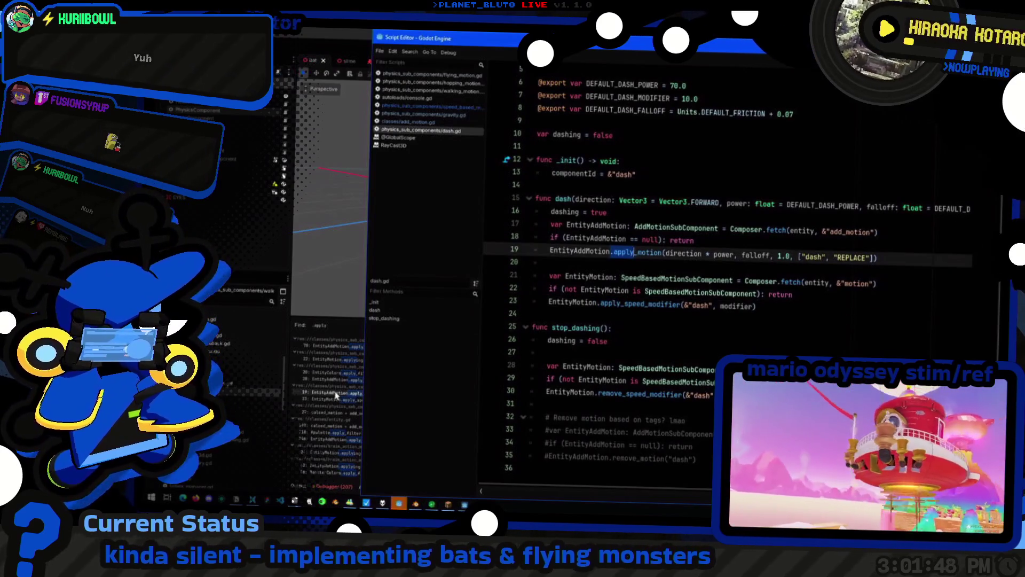
{"action": "left_click", "coordinate": [326, 454]}
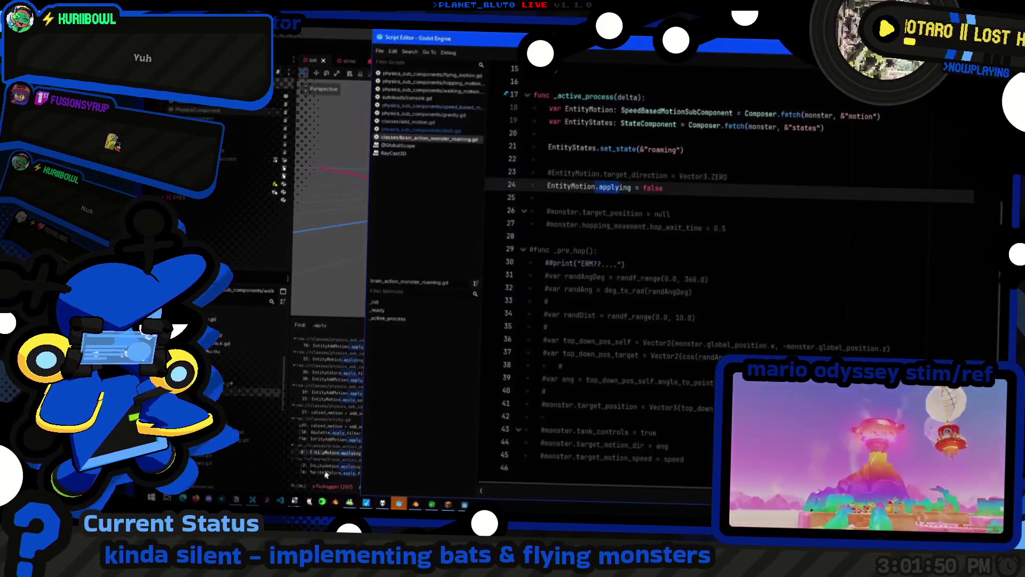
{"action": "left_click", "coordinate": [326, 473]}
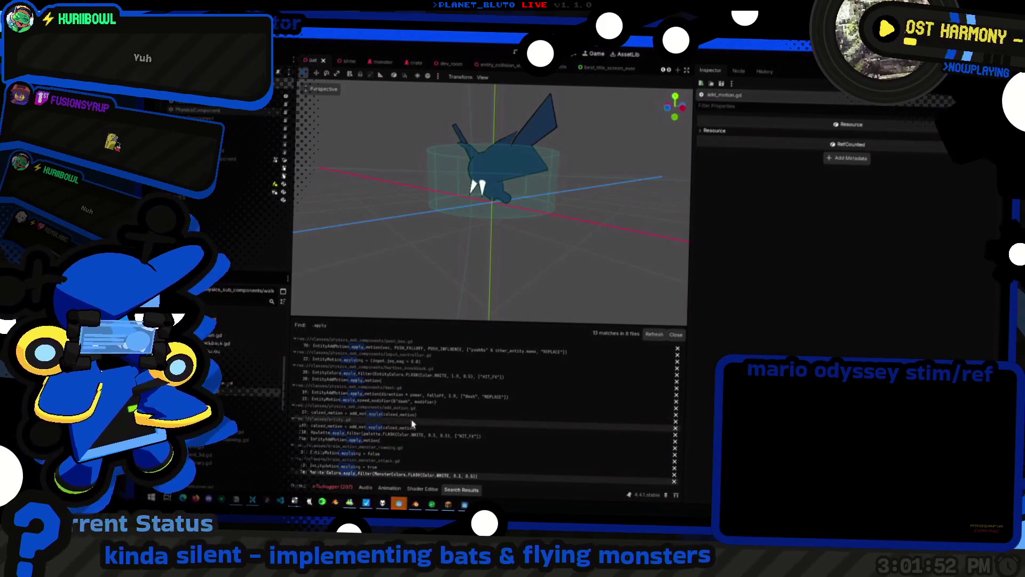
{"action": "left_click", "coordinate": [411, 425]}
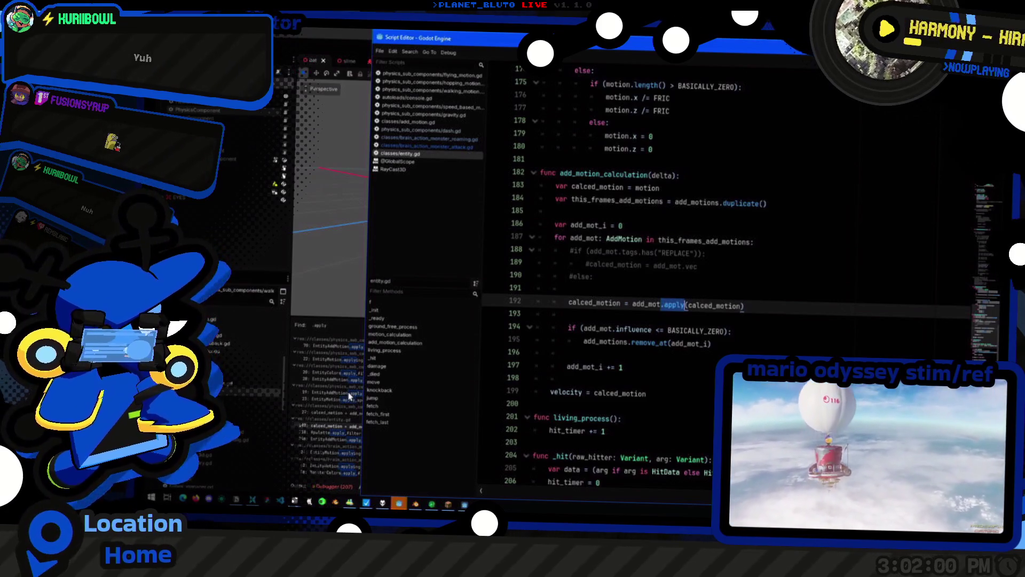
Comment out add_motion_calculation's body (lines 183–199) and replace it with pass
{"action": "mouse_move", "coordinate": [647, 394]}
{"action": "left_mouse_down"}
{"action": "mouse_move", "coordinate": [539, 326]}
{"action": "mouse_move", "coordinate": [489, 179]}
{"action": "left_mouse_up"}
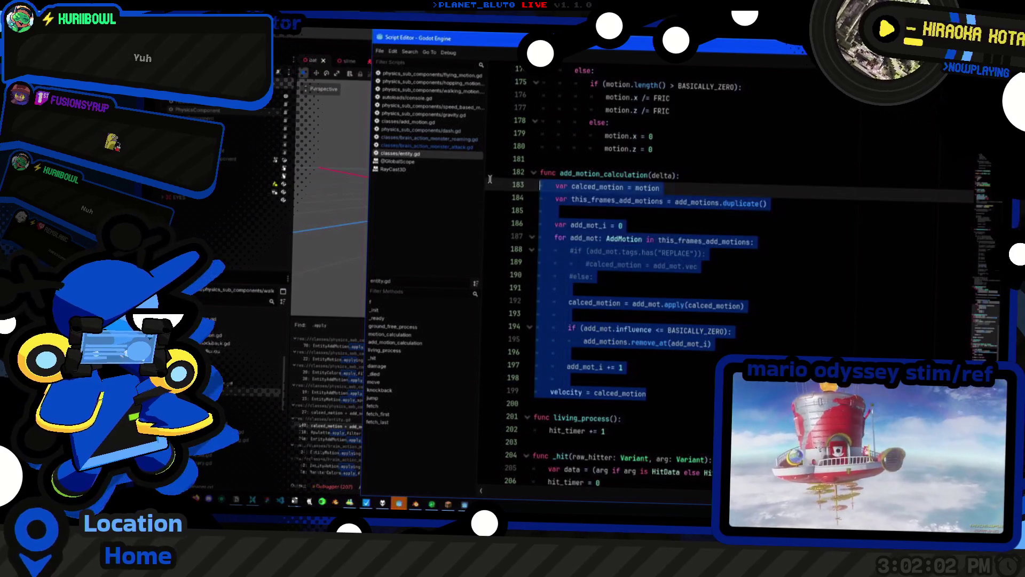
{"action": "key", "text": "ctrl+k"}
{"action": "key", "text": "Up"}
{"action": "key", "text": "End"}
{"action": "key", "text": "Return"}
{"action": "type", "text": "pass"}
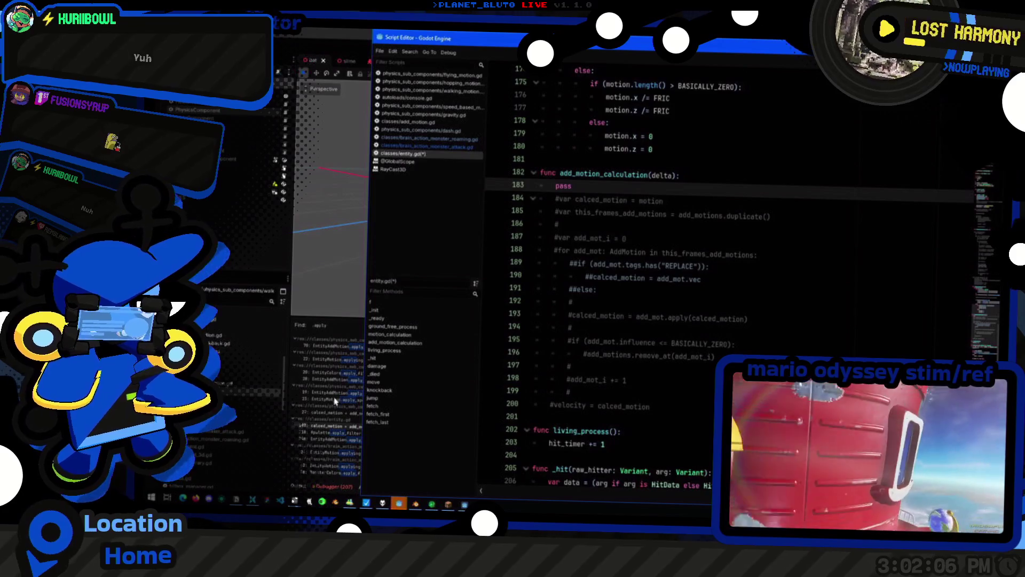
Step through apply_motion matches to push_box.gd line 70 and type PUSH_FALL there
{"action": "left_click", "coordinate": [336, 400]}
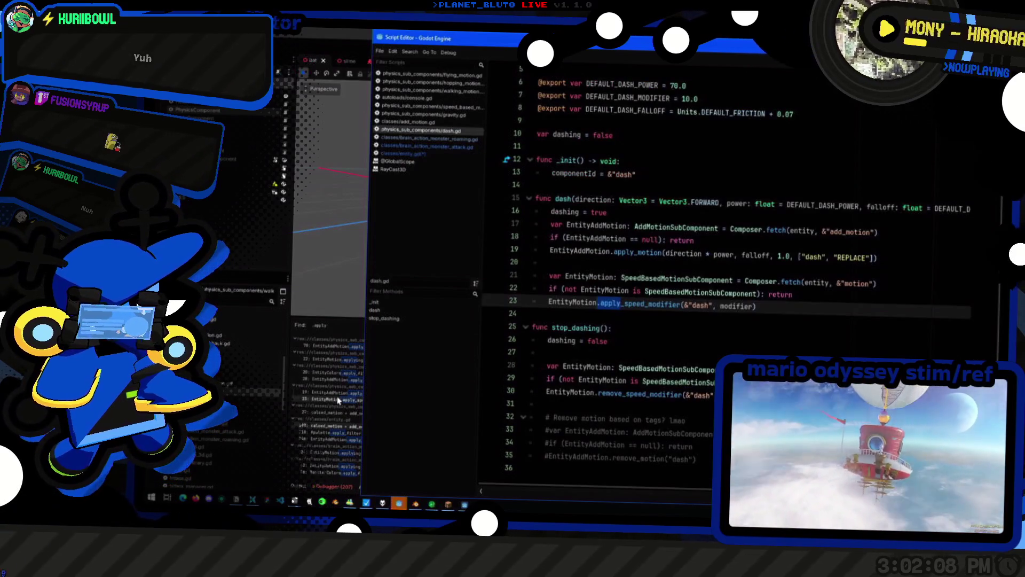
{"action": "left_click", "coordinate": [338, 396]}
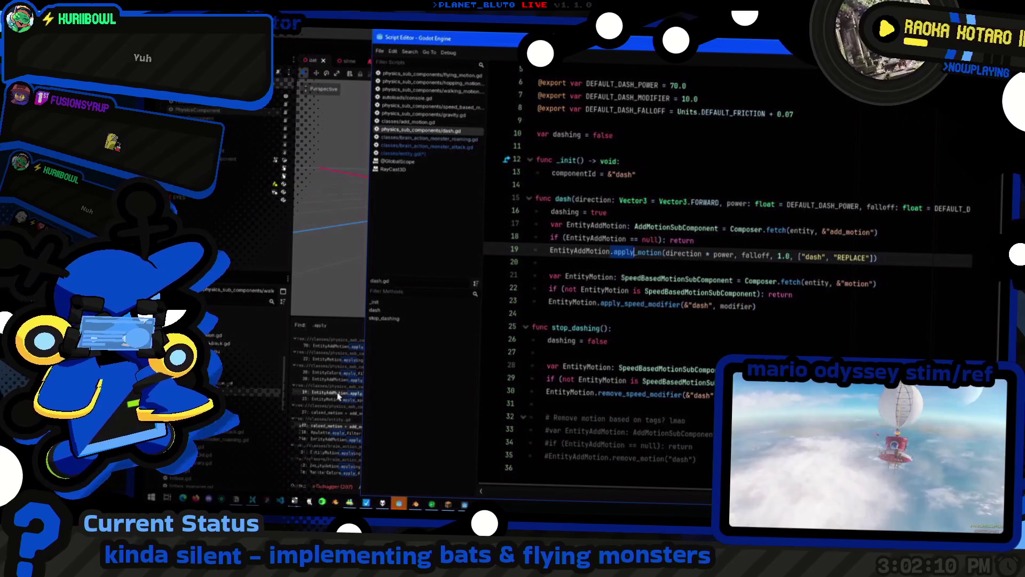
{"action": "left_click", "coordinate": [339, 378]}
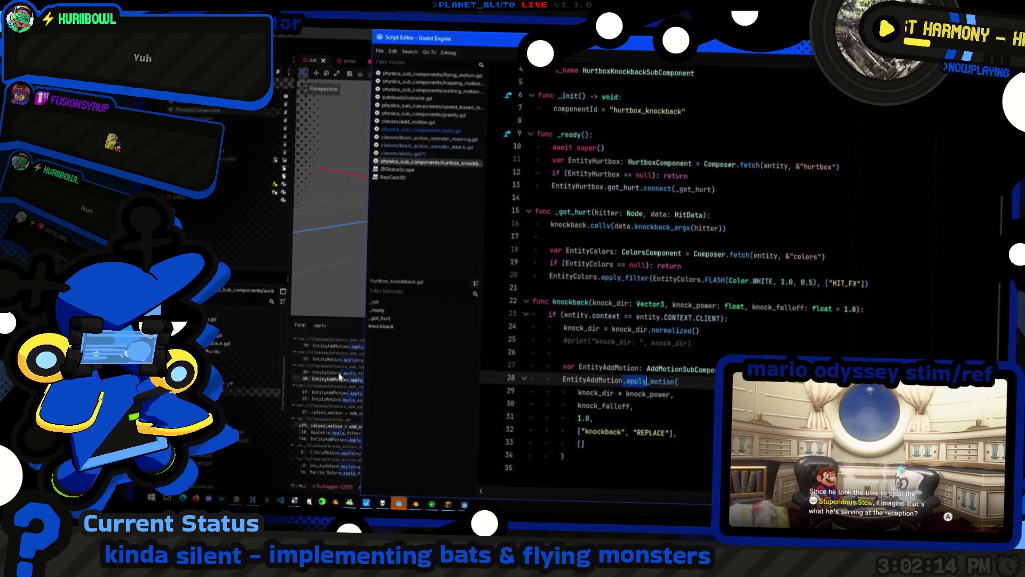
{"action": "left_click", "coordinate": [339, 372]}
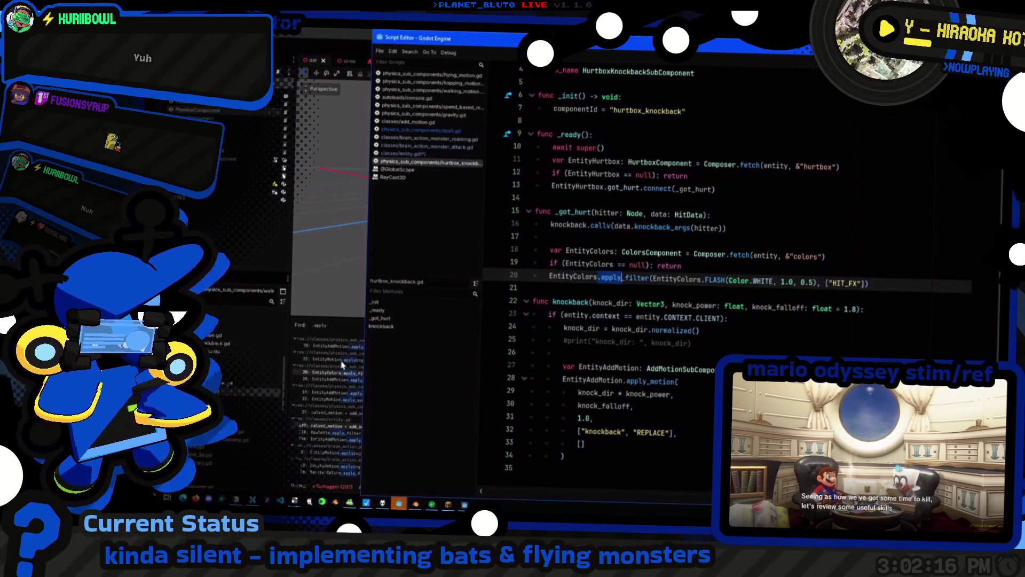
{"action": "left_click", "coordinate": [342, 362]}
{"action": "left_click", "coordinate": [345, 348]}
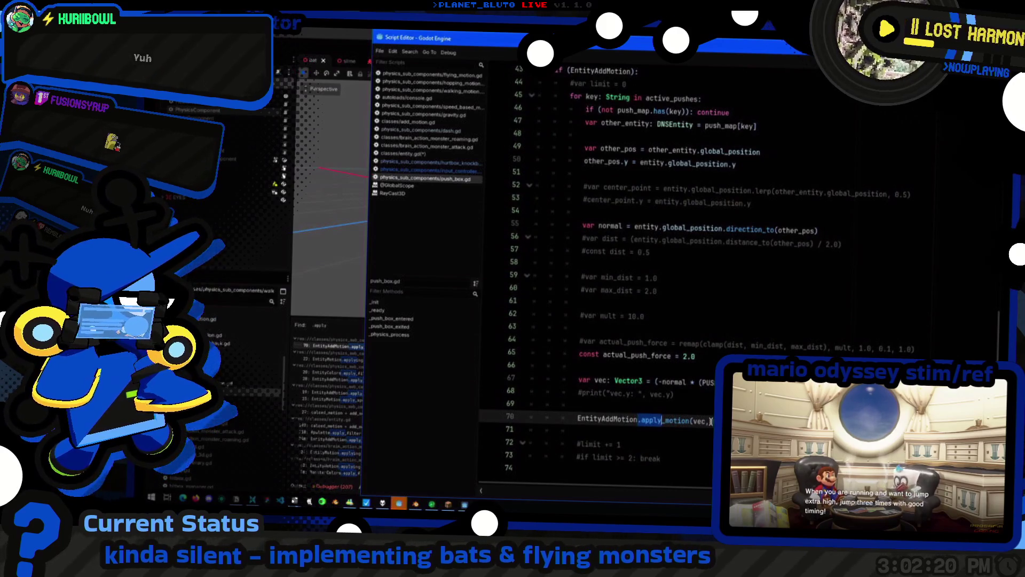
{"action": "type", "text": "PUSH_FALL"}
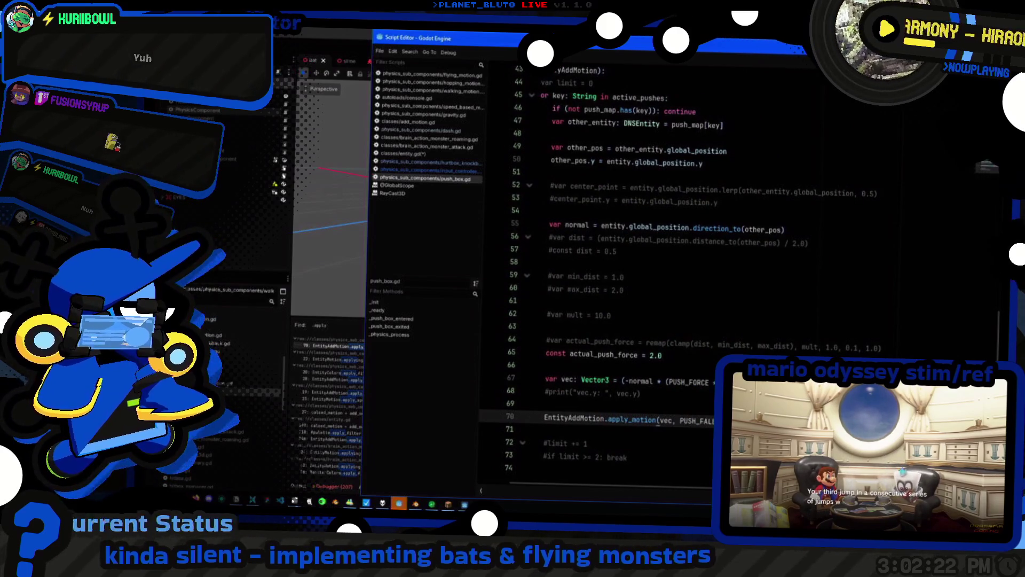
{"action": "left_click", "coordinate": [651, 420], "text": "ctrl"}
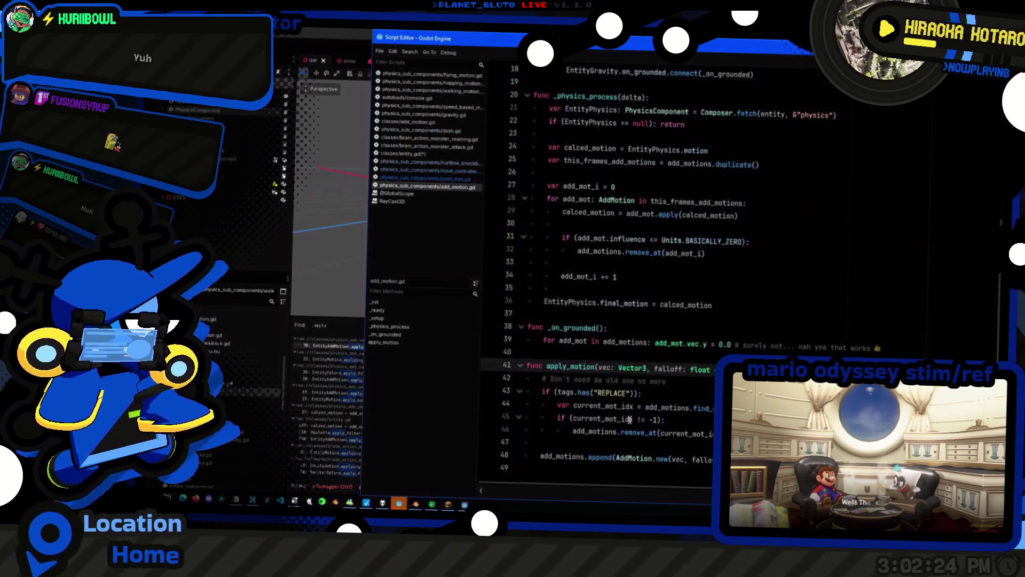
Check apply_motion's signature, add the comma to push_box.gd line 70's argument, and run the game
{"action": "scroll", "coordinate": [588, 365], "scroll_direction": "right", "scroll_amount": 3}
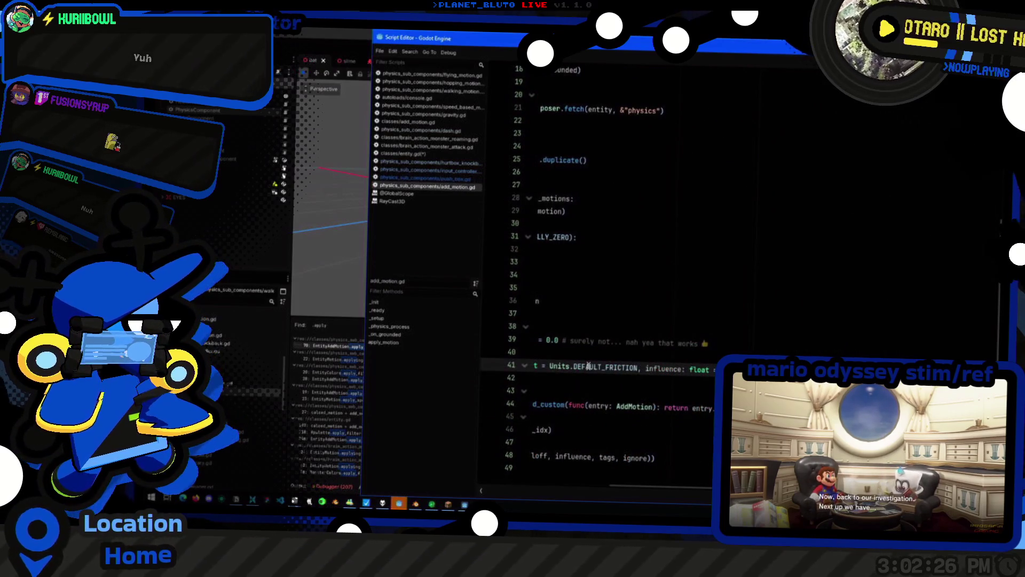
{"action": "key", "text": "alt+Left"}
{"action": "key", "text": "alt+Left"}
{"action": "key", "text": "alt+Left"}
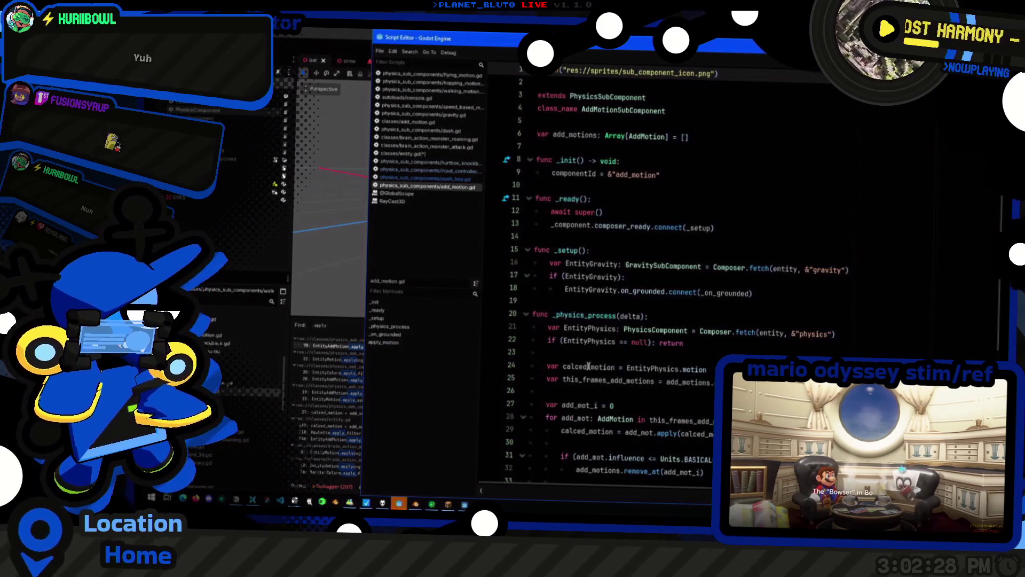
{"action": "scroll", "coordinate": [635, 424], "scroll_direction": "right", "scroll_amount": 1}
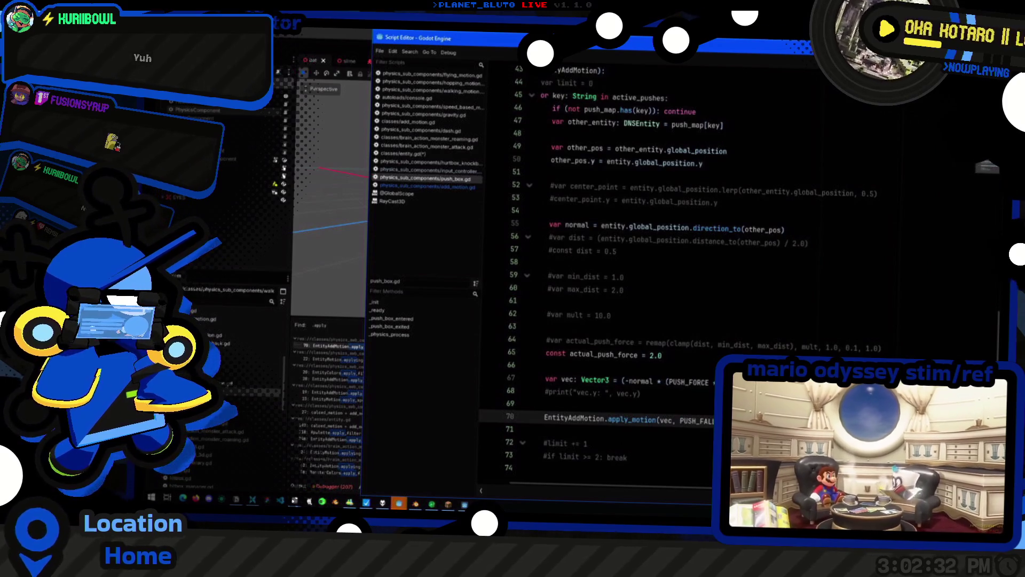
{"action": "type", "text": ","}
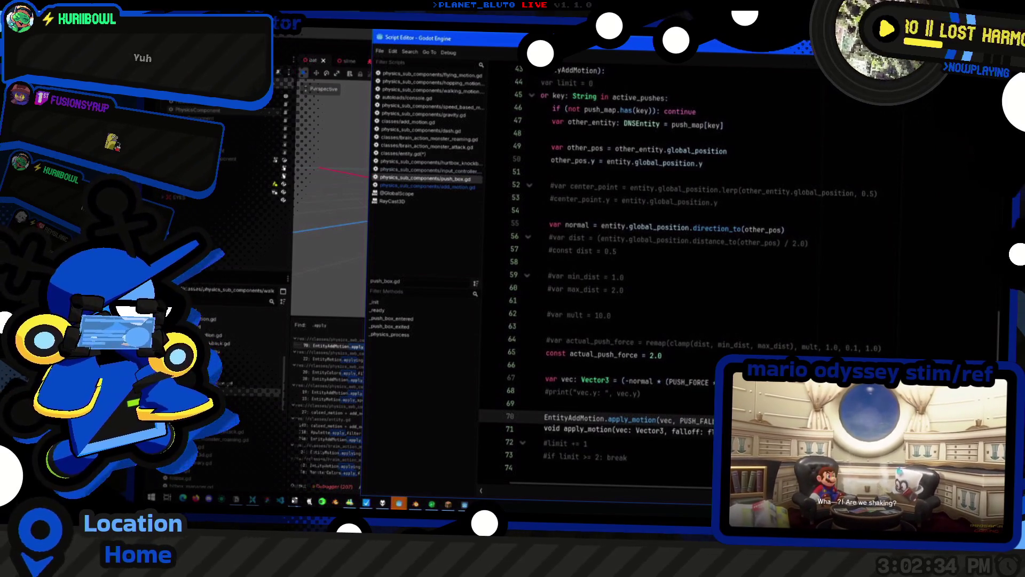
{"action": "scroll", "coordinate": [672, 414], "scroll_direction": "left", "scroll_amount": 2}
{"action": "scroll", "coordinate": [672, 414], "scroll_direction": "up", "scroll_amount": 3}
{"action": "scroll", "coordinate": [672, 414], "scroll_direction": "down", "scroll_amount": 3}
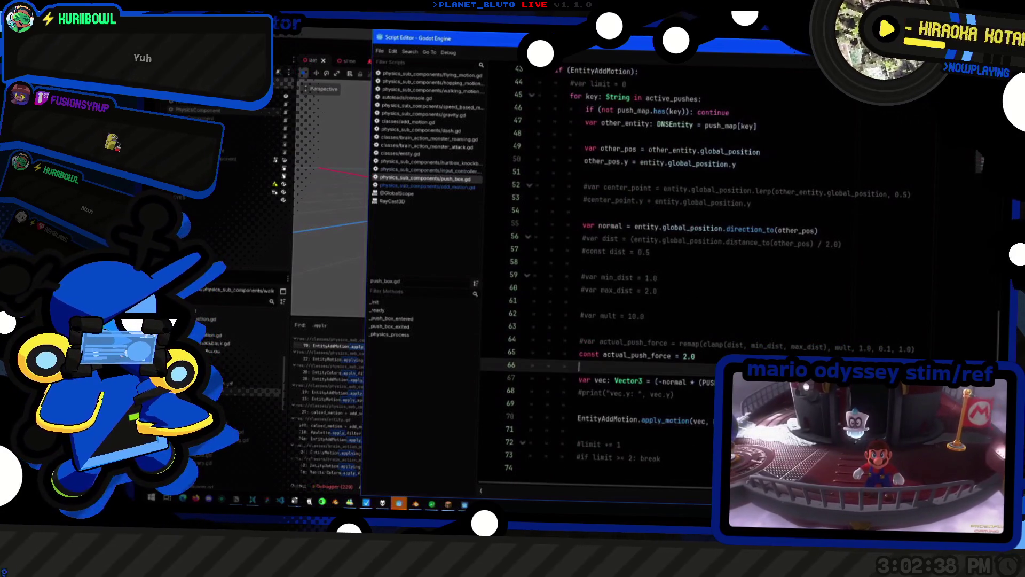
{"action": "key", "text": "Up"}
{"action": "key", "text": "Up"}
{"action": "key", "text": "Up"}
{"action": "key", "text": "F5"}
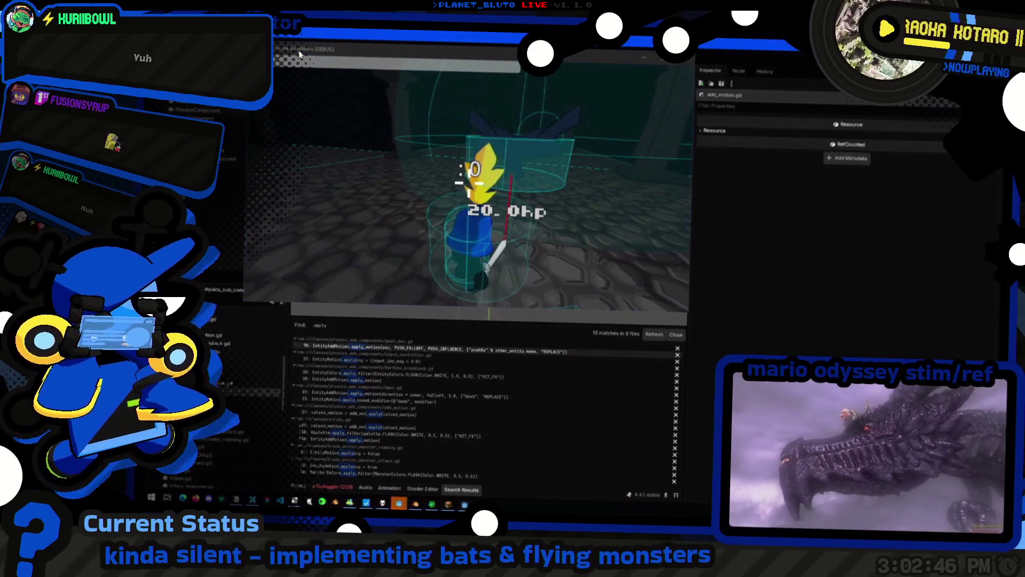
Lower the player PhysicsComponent's PushBoxSubComponent value from 0.32 to 0.12, then save and relaunch the game
{"action": "left_click", "coordinate": [317, 60]}
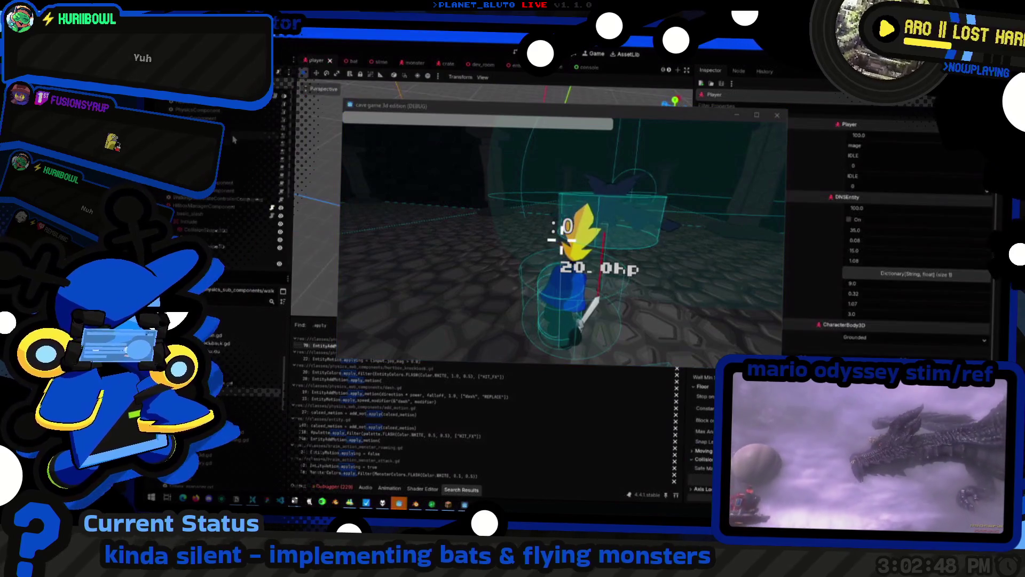
{"action": "left_click", "coordinate": [197, 109]}
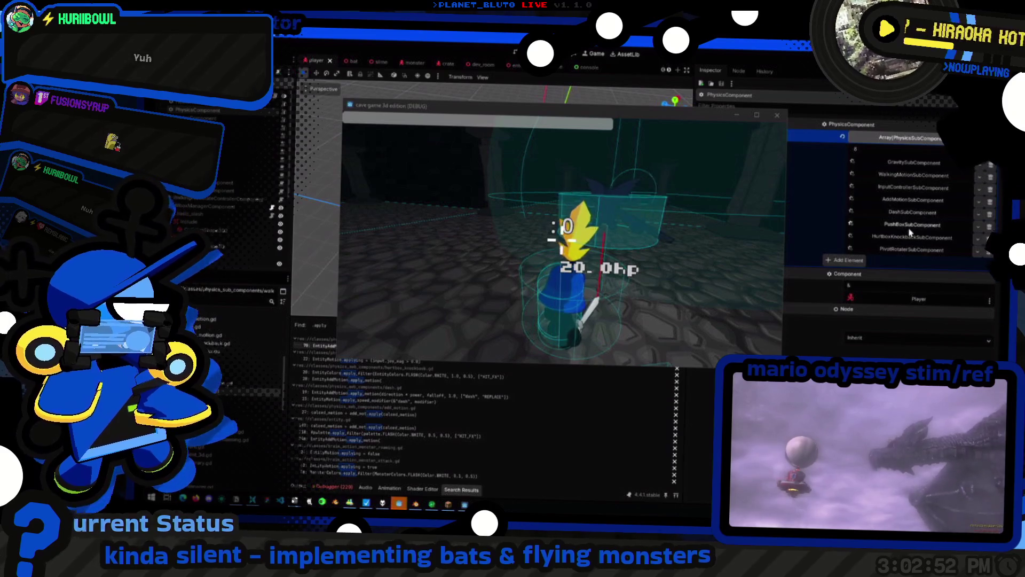
{"action": "left_click", "coordinate": [911, 224]}
{"action": "left_click", "coordinate": [873, 247]}
{"action": "type", "text": "0.12"}
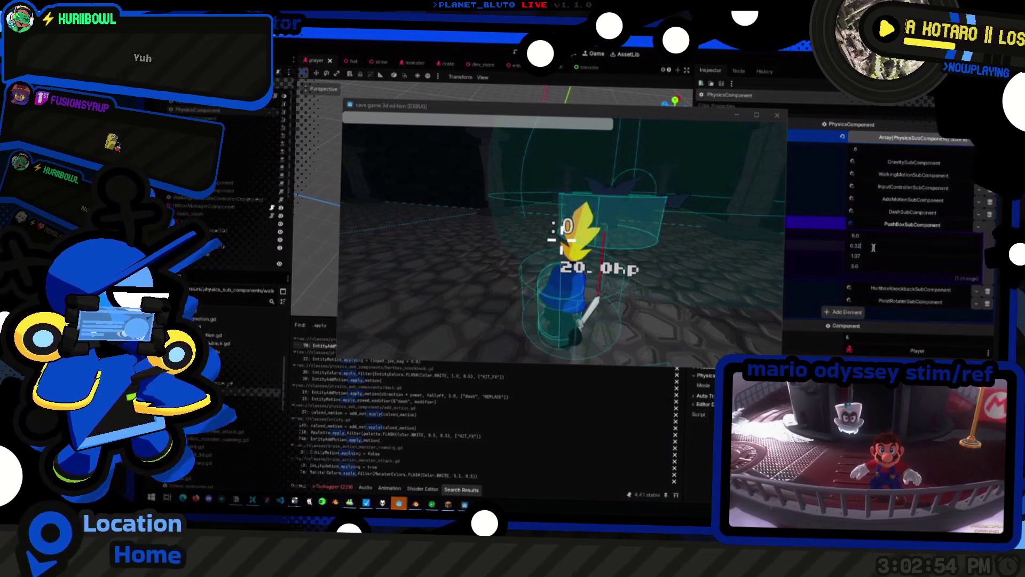
{"action": "key", "text": "Return"}
{"action": "left_click", "coordinate": [647, 285]}
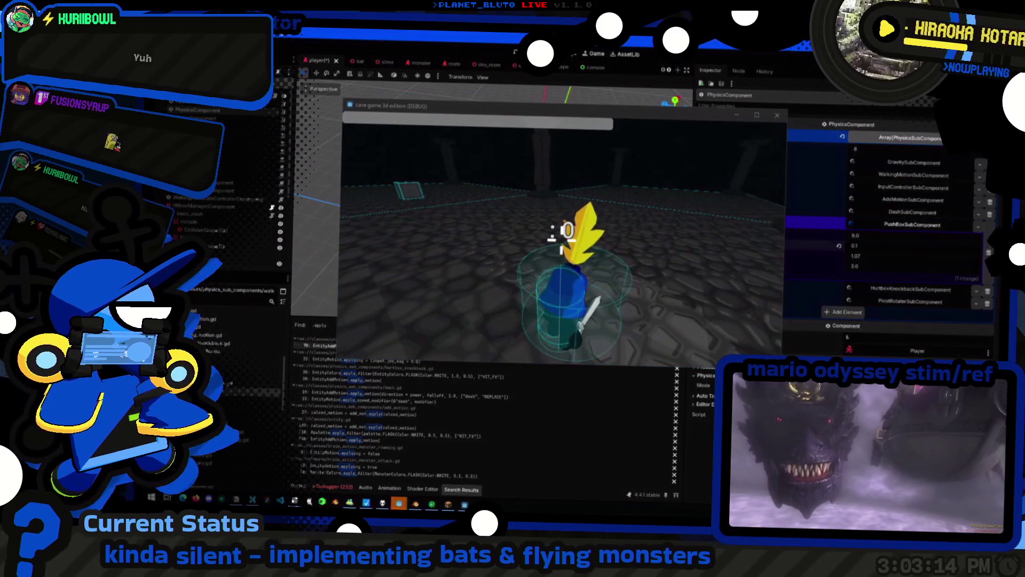
{"action": "key", "text": "F5"}
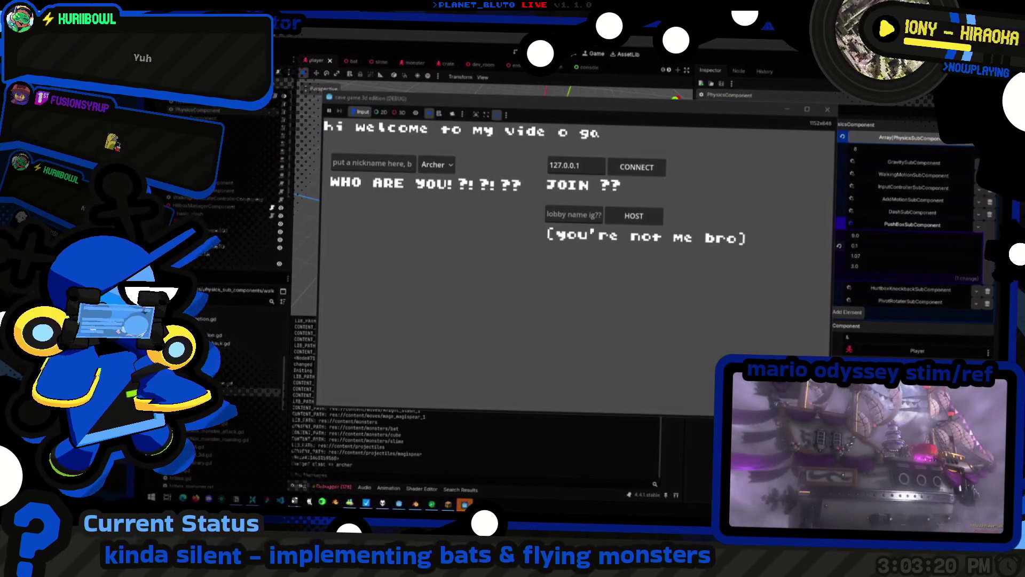
Host a game as the Knight and walk into the pink box to shove it
{"action": "left_click", "coordinate": [435, 165]}
{"action": "left_click", "coordinate": [440, 195]}
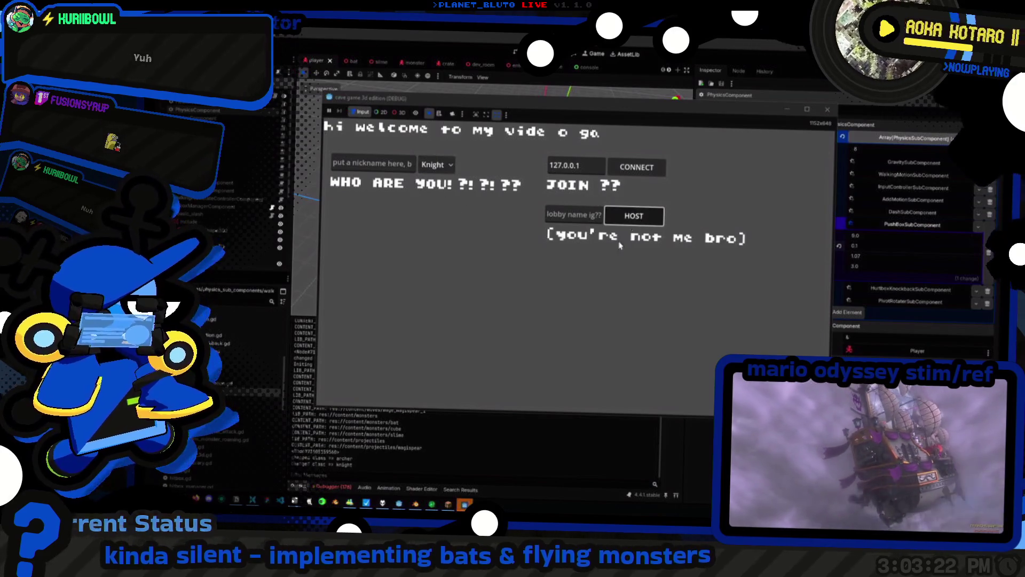
{"action": "left_click", "coordinate": [634, 216]}
{"action": "left_click", "coordinate": [453, 239]}
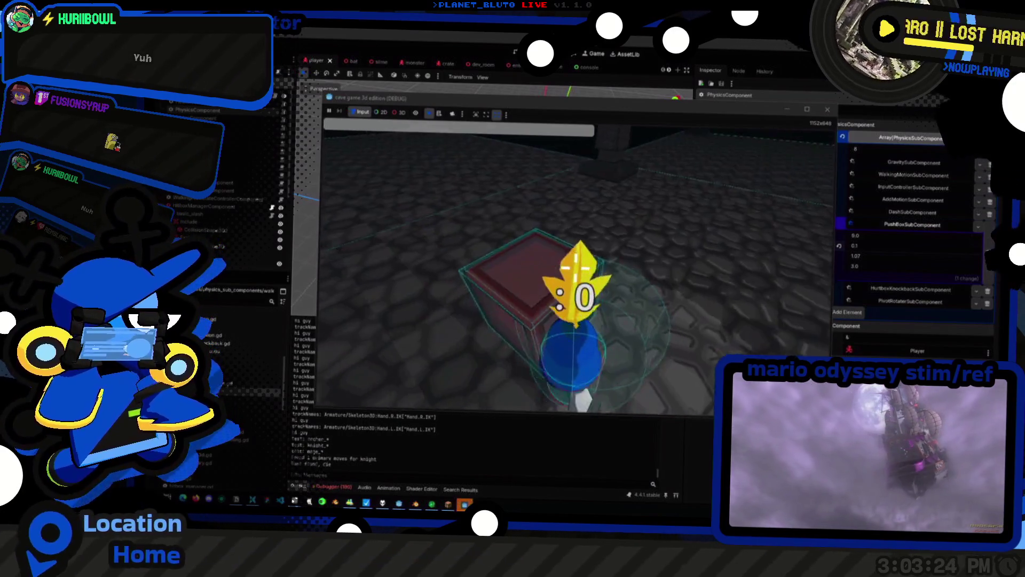
{"action": "key", "text": "w"}
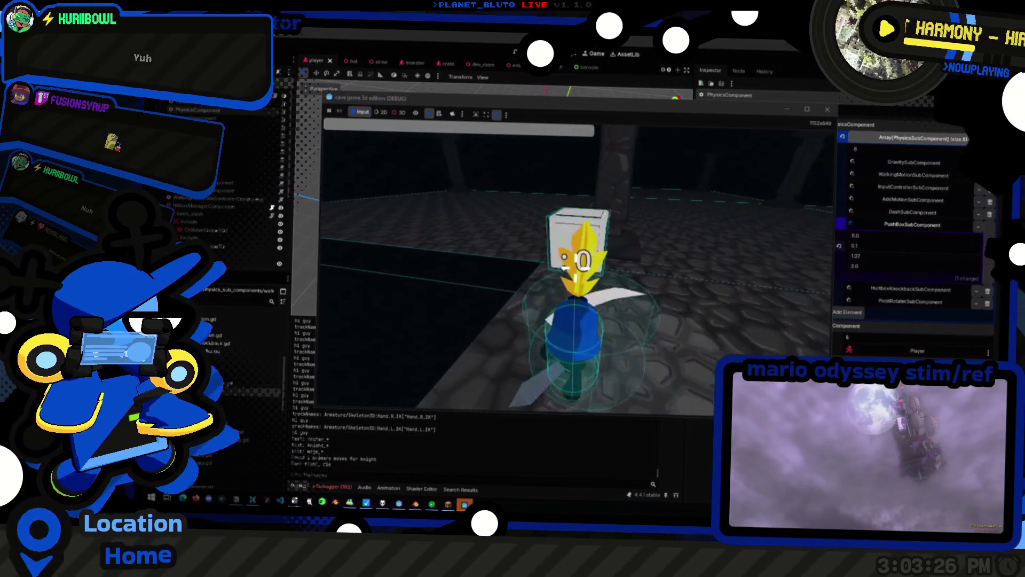
{"action": "key", "text": "w"}
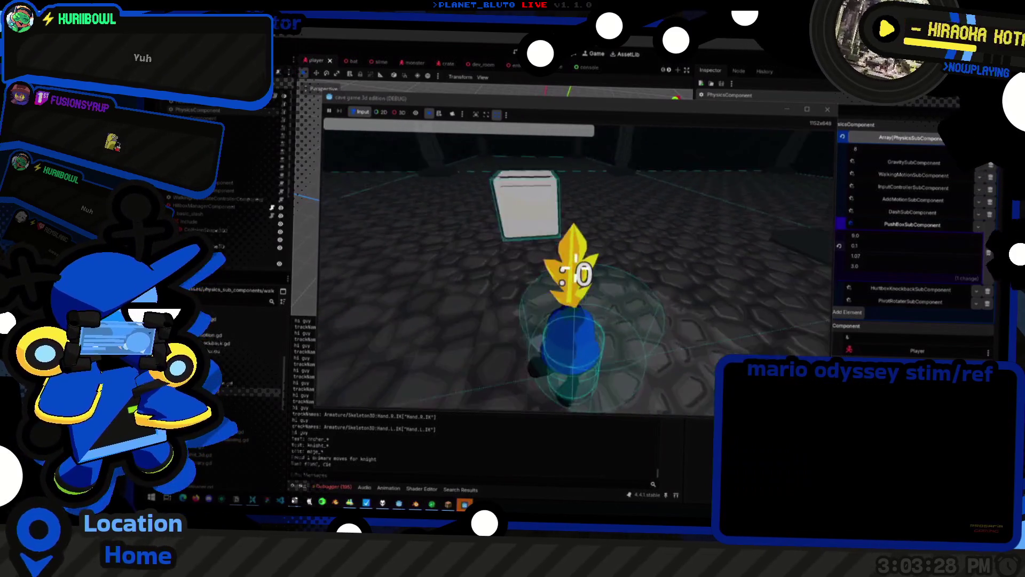
Spawn three bats with 'mon bat 3' from the in-game console, then recall the command
{"action": "key", "text": "grave"}
{"action": "type", "text": "mon bat 3"}
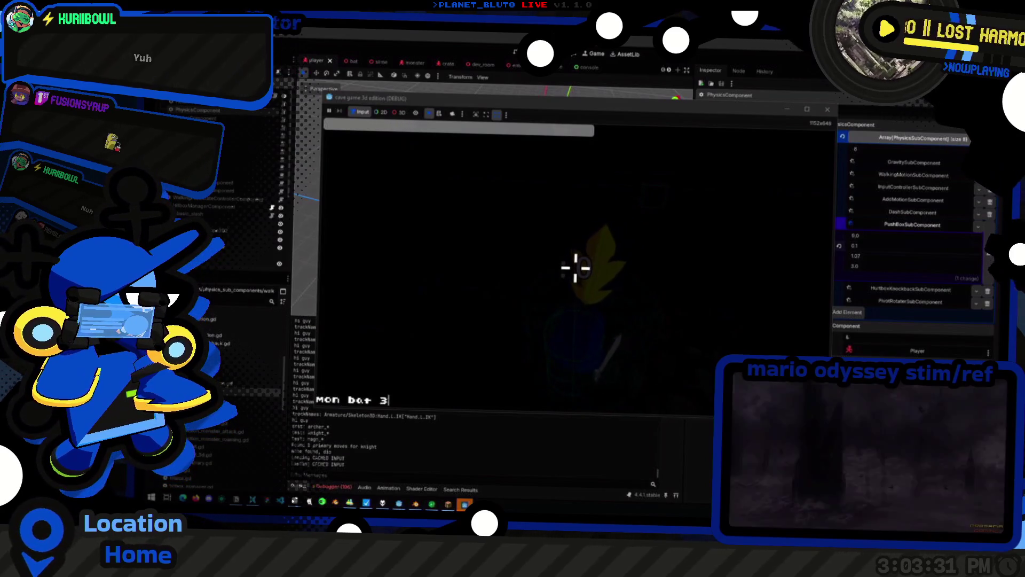
{"action": "key", "text": "Return"}
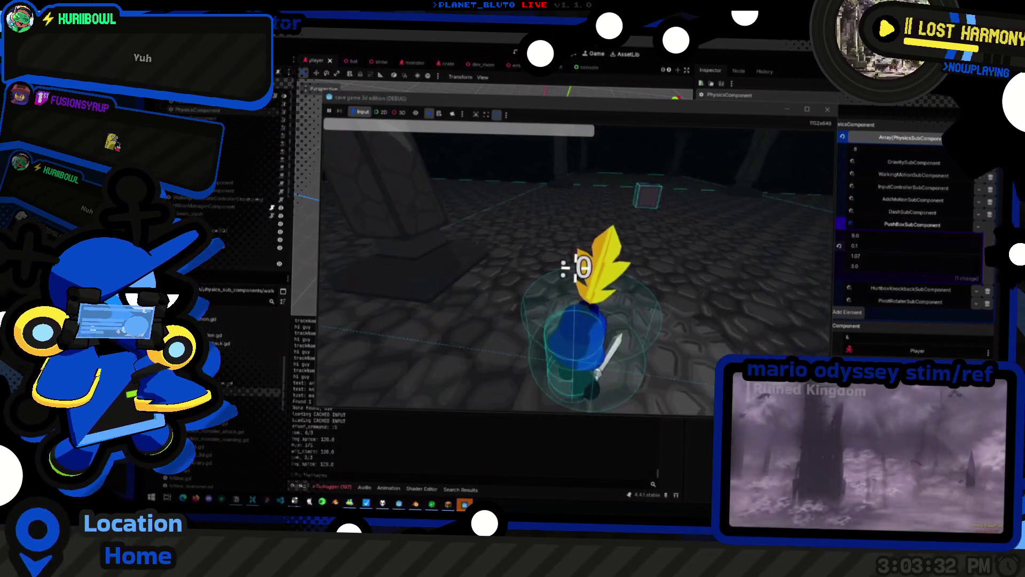
{"action": "key", "text": "d"}
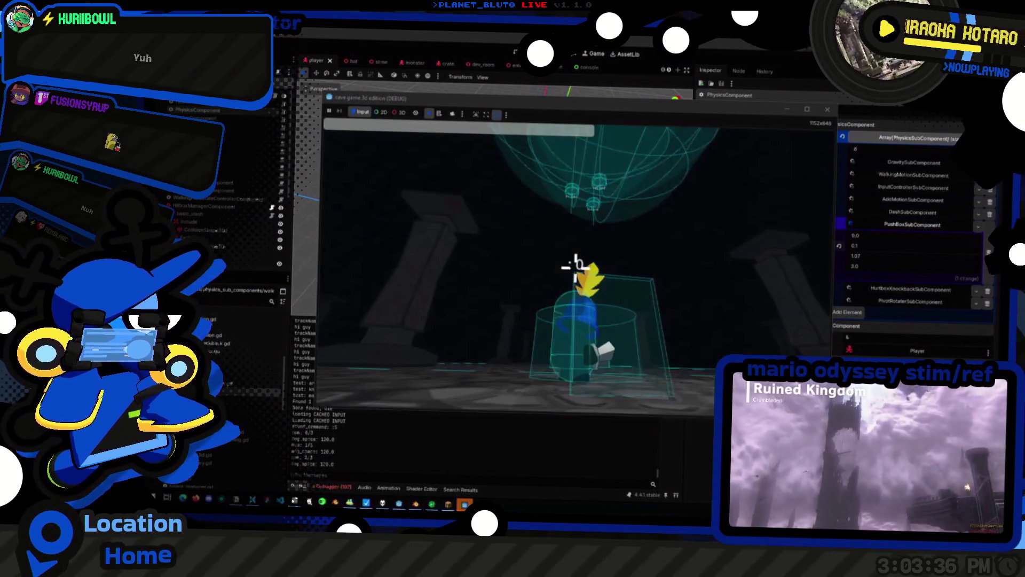
{"action": "key", "text": "grave"}
{"action": "key", "text": "Up"}
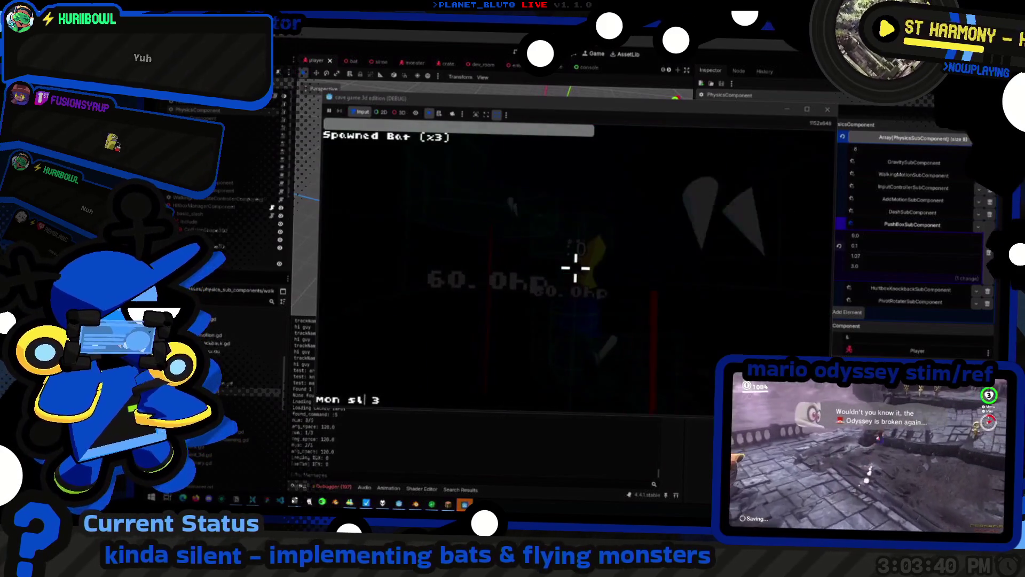
Spawn three slimes with 'mon slime 3', then rerun the spawn from the console
{"action": "type", "text": "ime"}
{"action": "key", "text": "Return"}
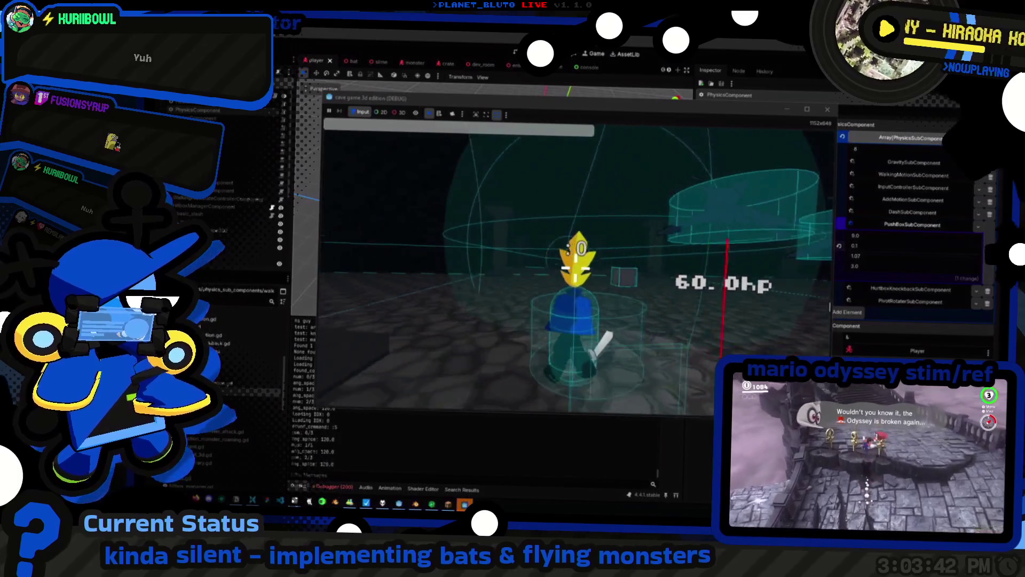
{"action": "key", "text": "d"}
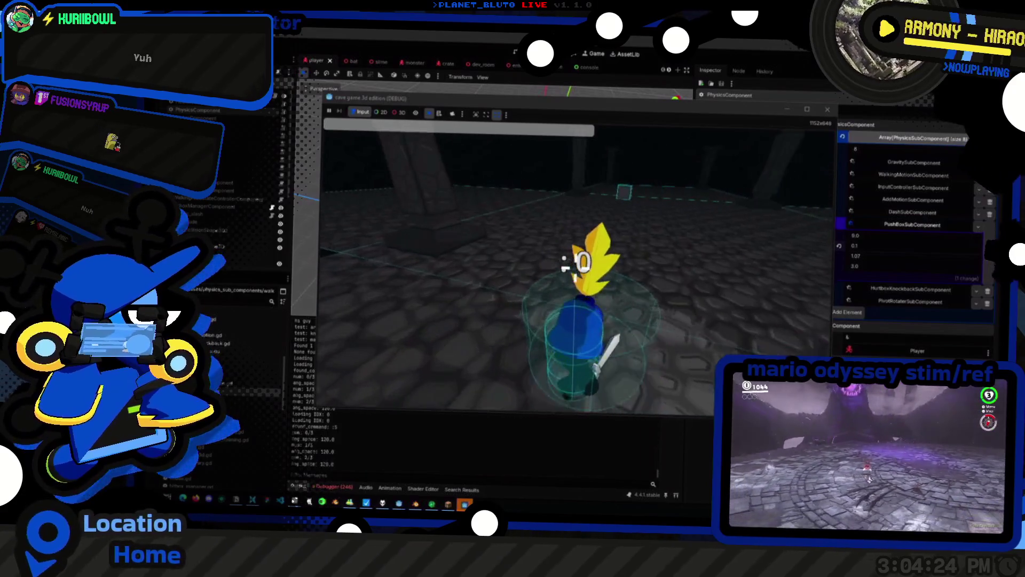
{"action": "key", "text": "grave"}
{"action": "key", "text": "Up"}
{"action": "key", "text": "Return"}
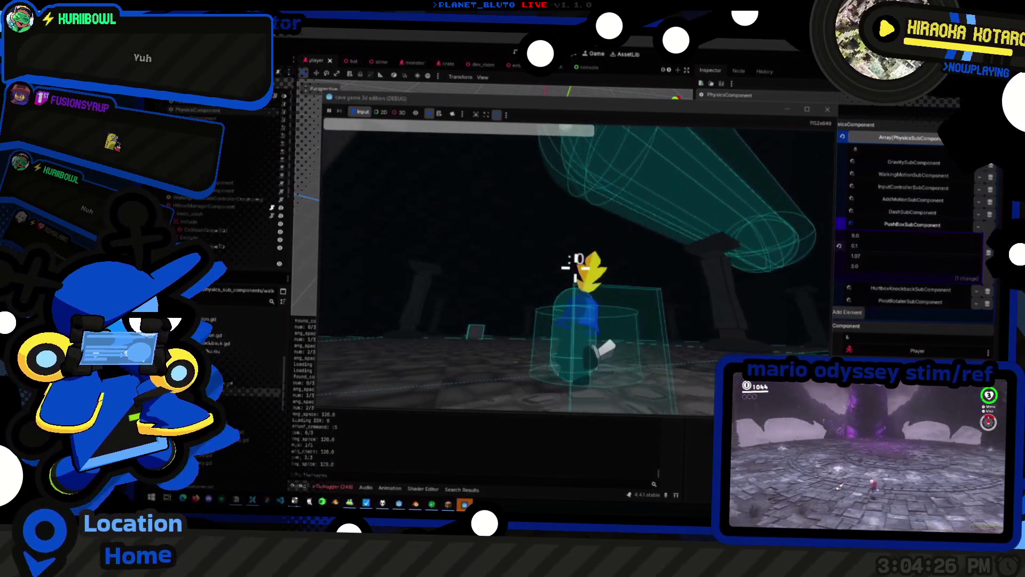
{"action": "key", "text": "grave"}
{"action": "key", "text": "Up"}
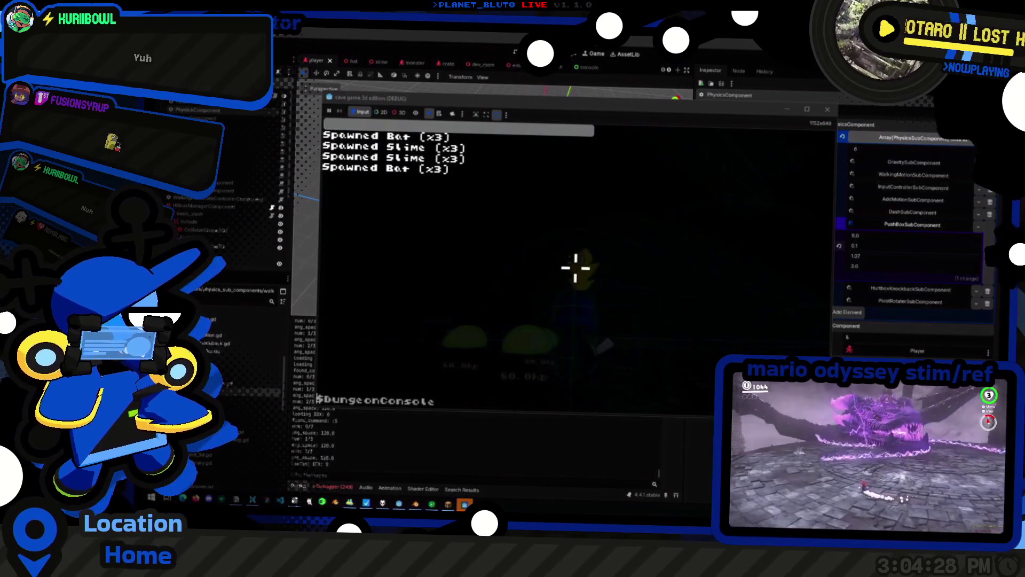
{"action": "key", "text": "grave"}
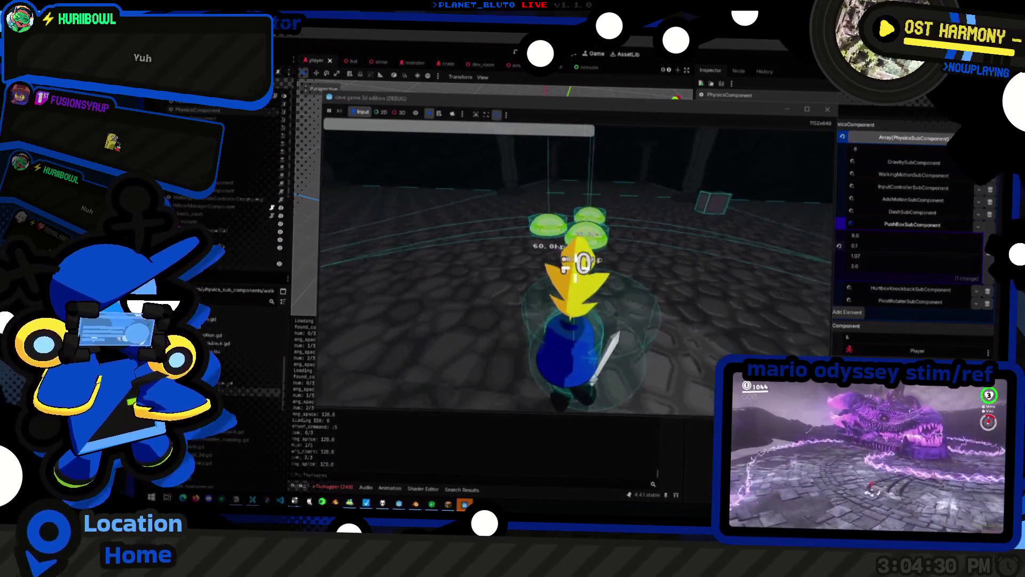
Move the knight among the slimes and hit them with sword slashes
{"action": "key", "text": "d"}
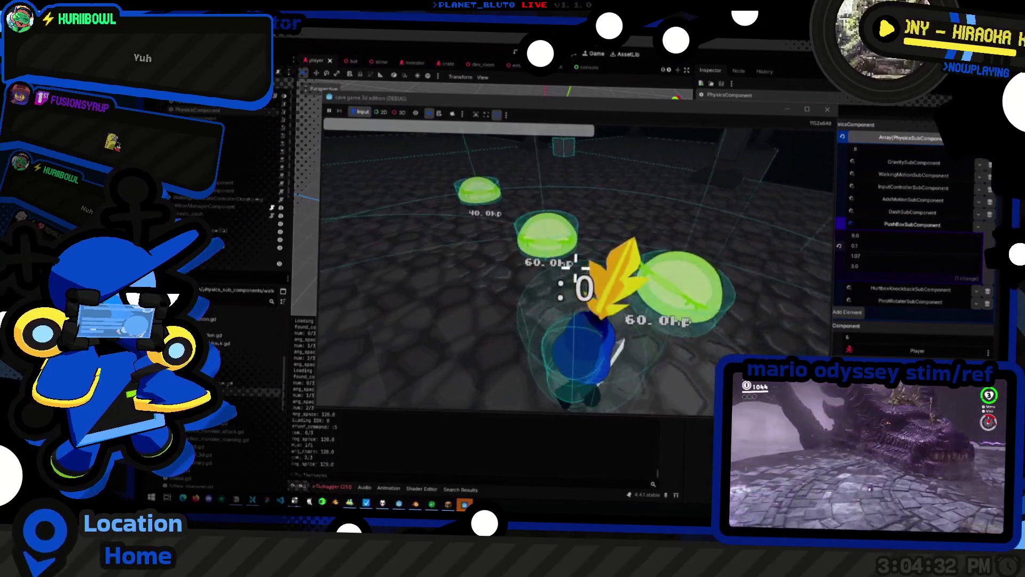
{"action": "key", "text": "a"}
{"action": "key", "text": "a"}
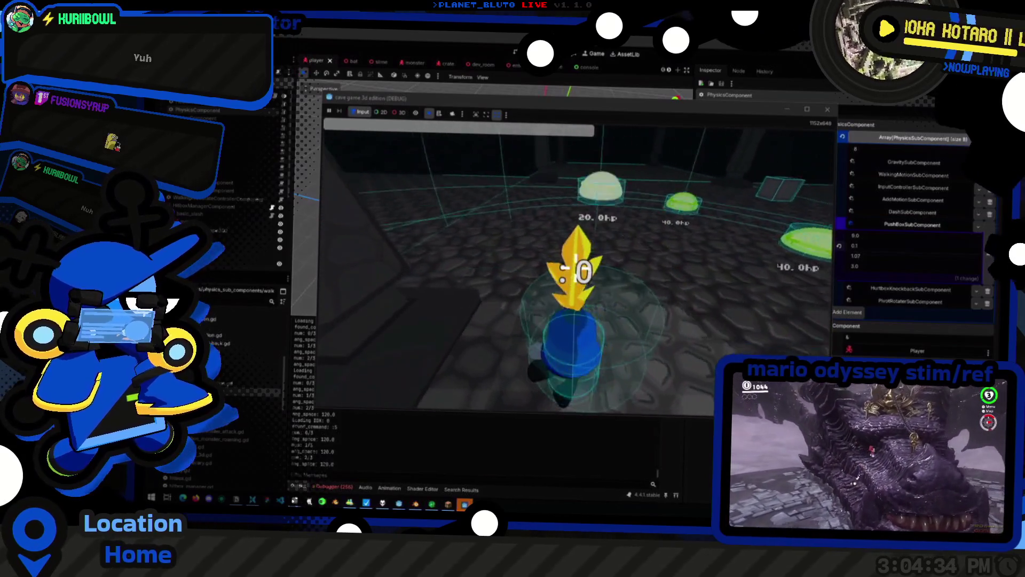
{"action": "key", "text": "a"}
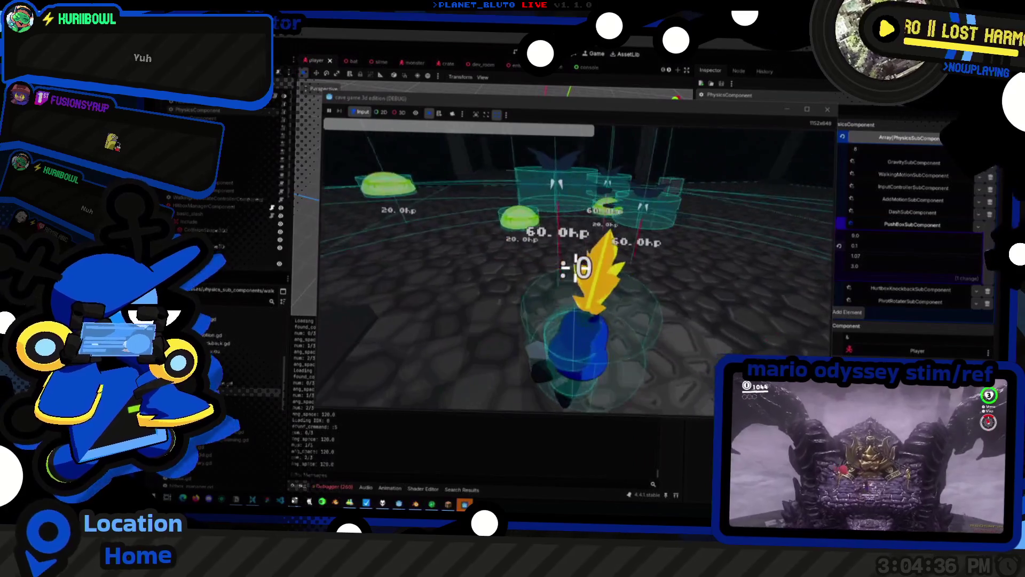
{"action": "key", "text": "a"}
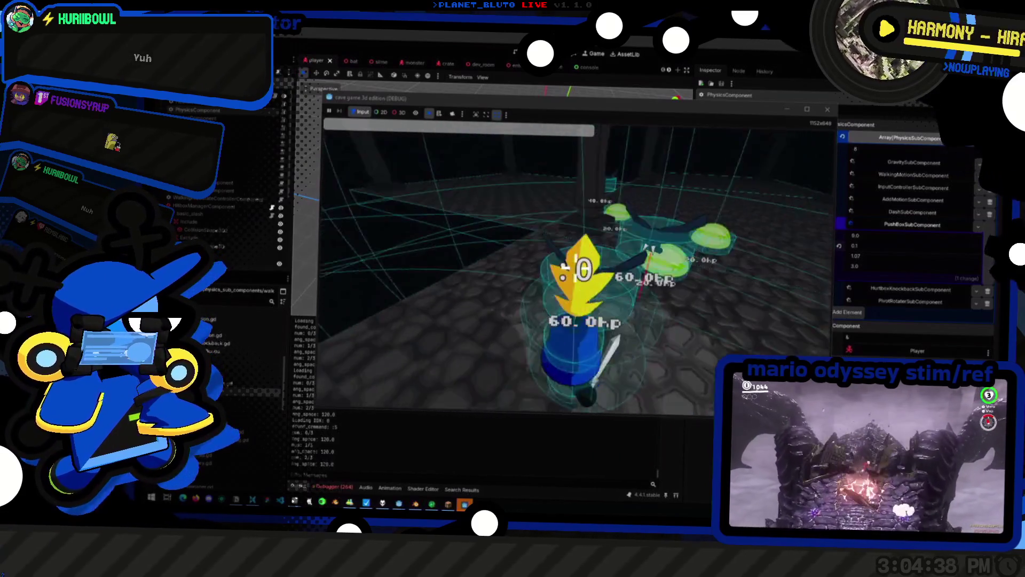
{"action": "key", "text": "w"}
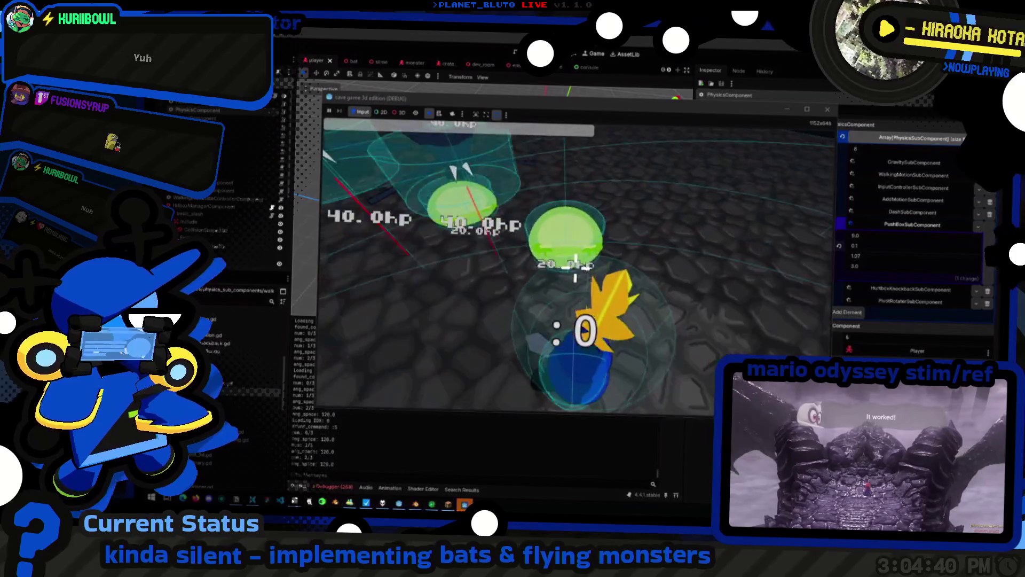
{"action": "key", "text": "a"}
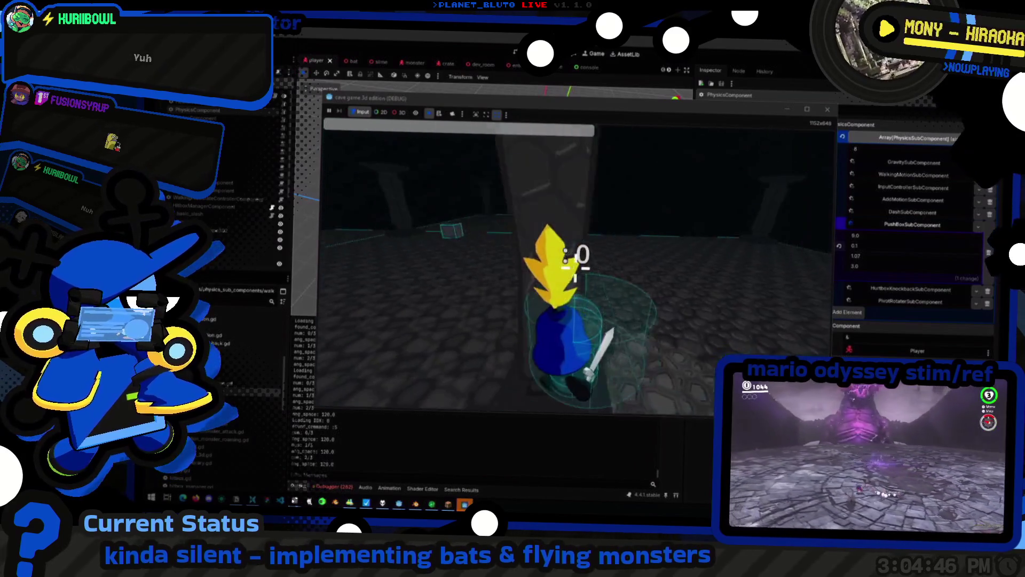
Spawn three more bats from the console, then stop the game for the scripts
{"action": "key", "text": "grave"}
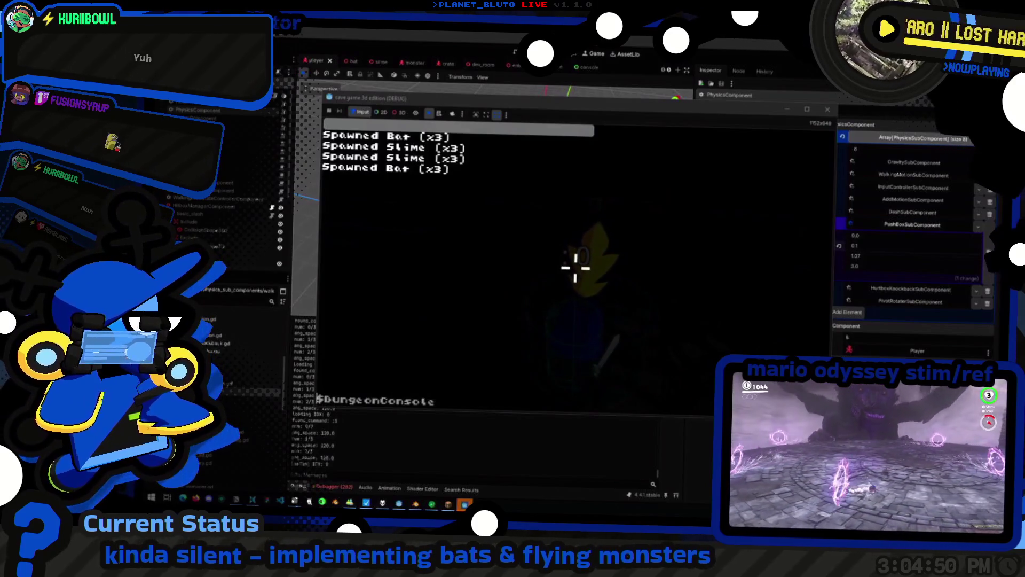
{"action": "key", "text": "grave"}
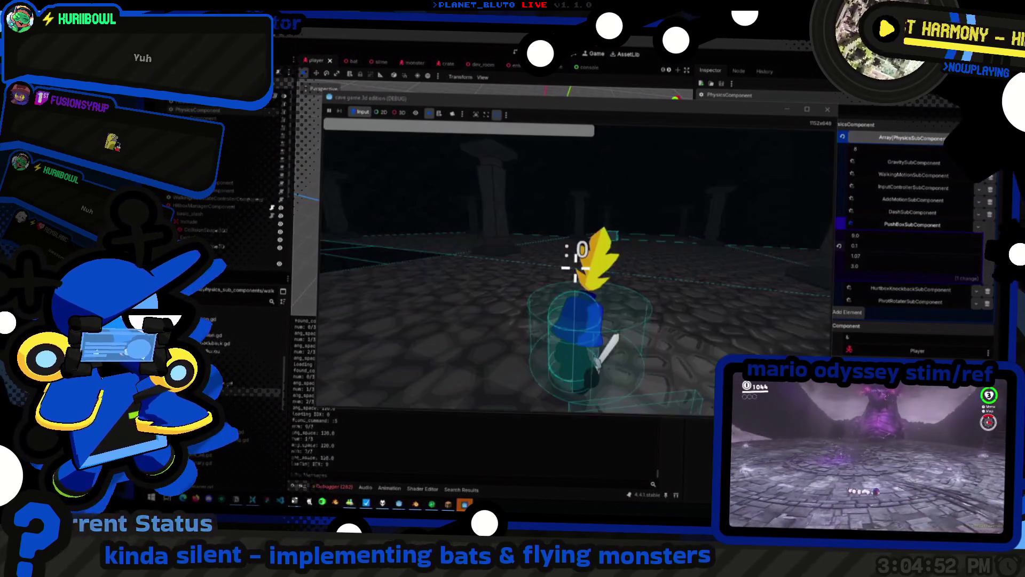
{"action": "key", "text": "grave"}
{"action": "key", "text": "Up"}
{"action": "key", "text": "Up"}
{"action": "key", "text": "Up"}
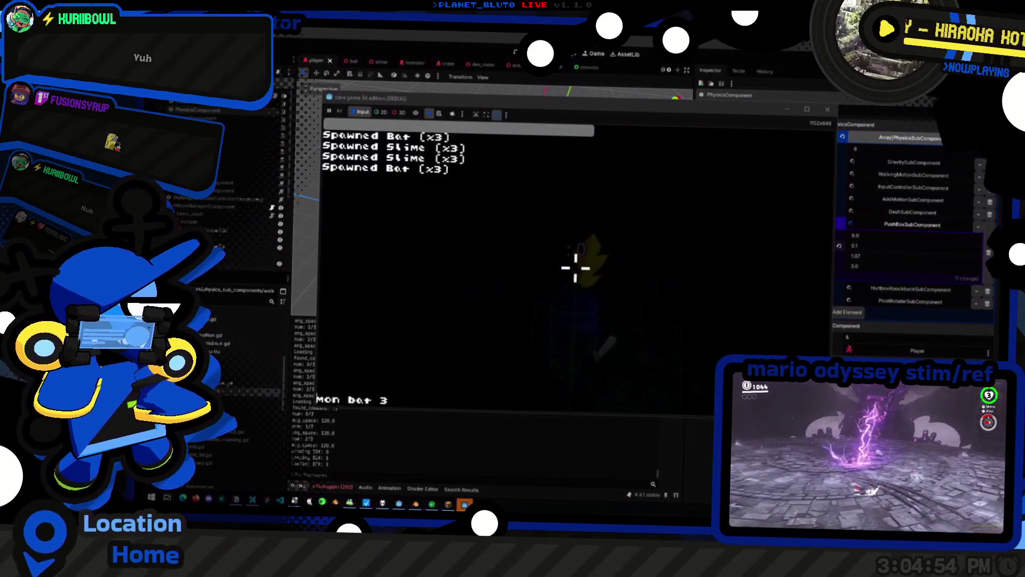
{"action": "key", "text": "grave"}
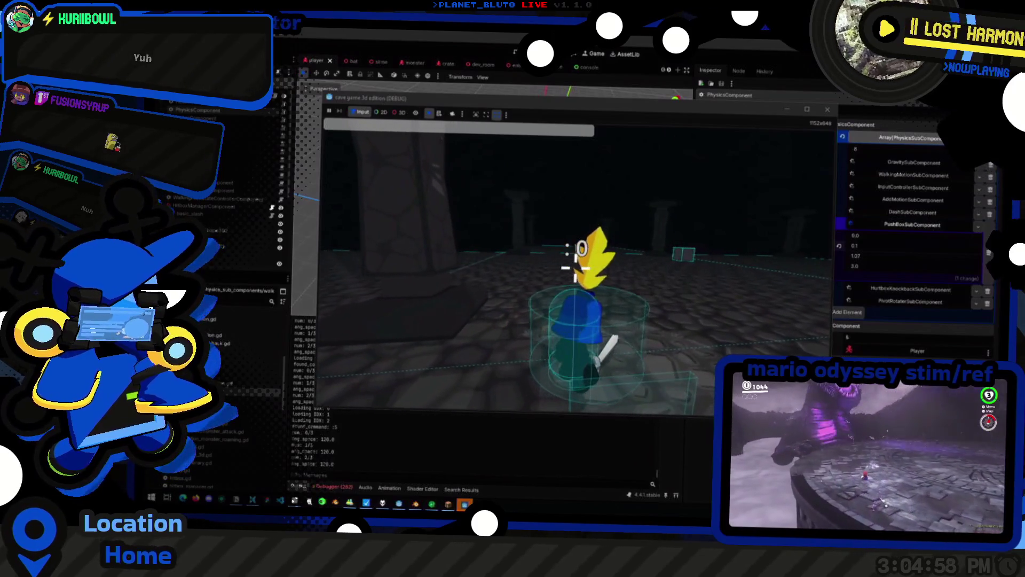
{"action": "key", "text": "F8"}
{"action": "key", "text": "F5"}
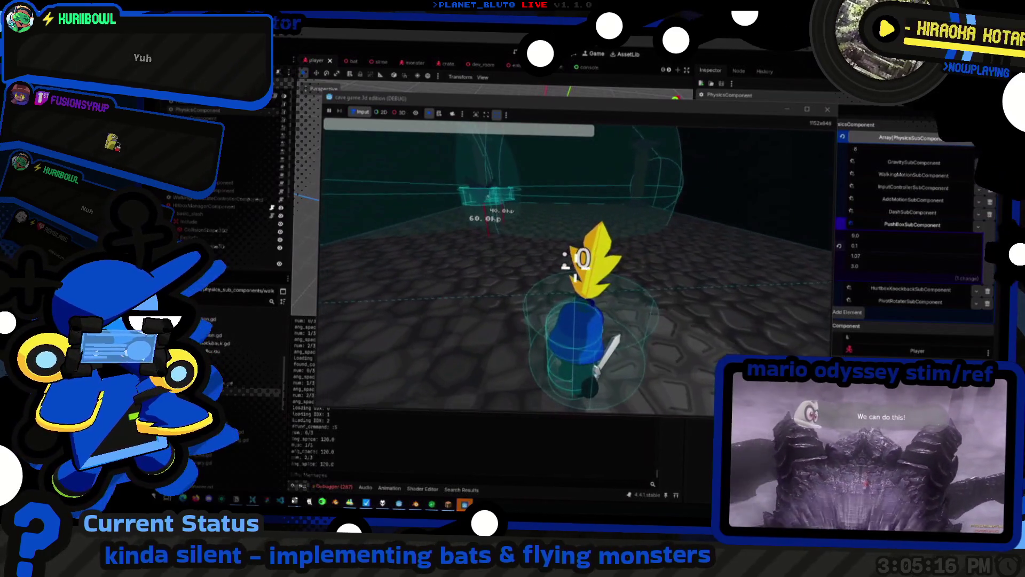
{"action": "key", "text": "F8"}
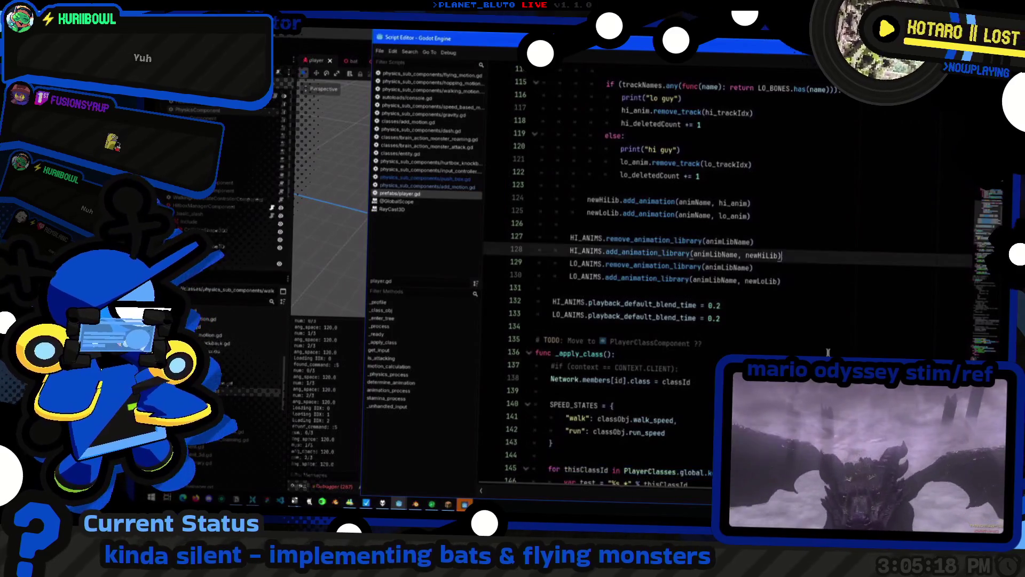
Open speed_based_motion.gd and scroll through its code
{"action": "scroll", "coordinate": [641, 267], "scroll_direction": "down", "scroll_amount": 10}
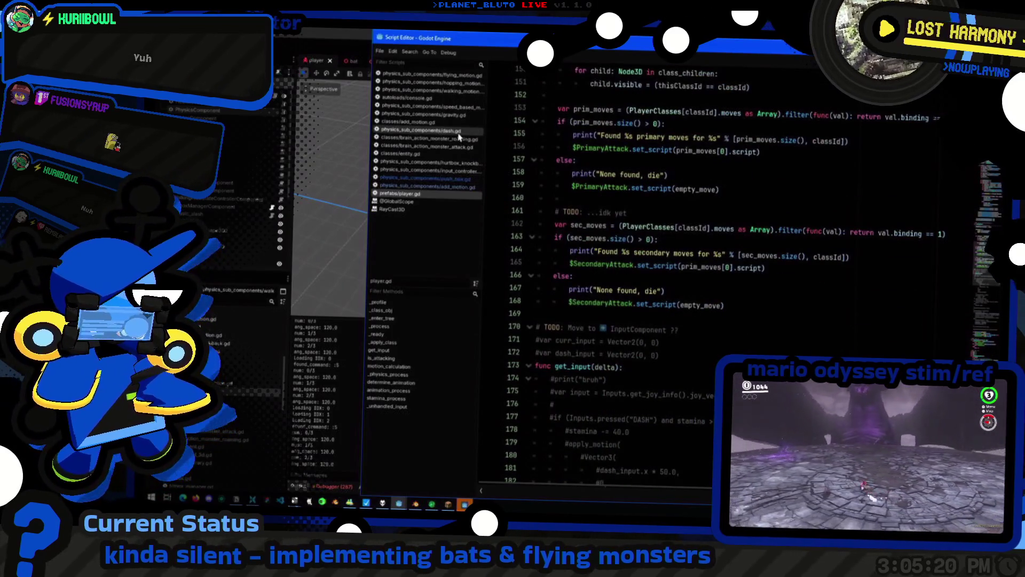
{"action": "left_click", "coordinate": [444, 116]}
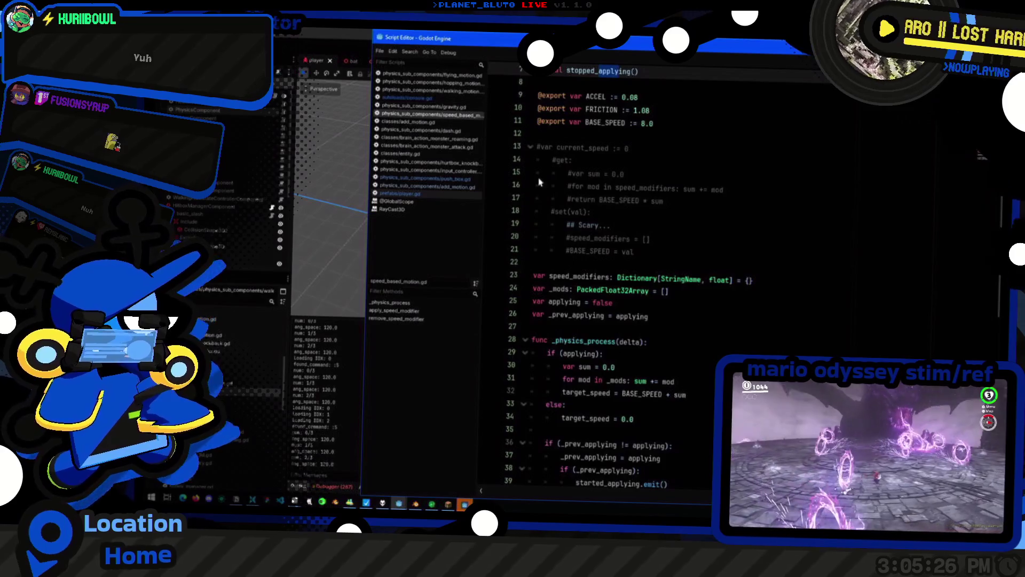
{"action": "scroll", "coordinate": [745, 347], "scroll_direction": "down", "scroll_amount": 10}
{"action": "scroll", "coordinate": [747, 343], "scroll_direction": "up", "scroll_amount": 4}
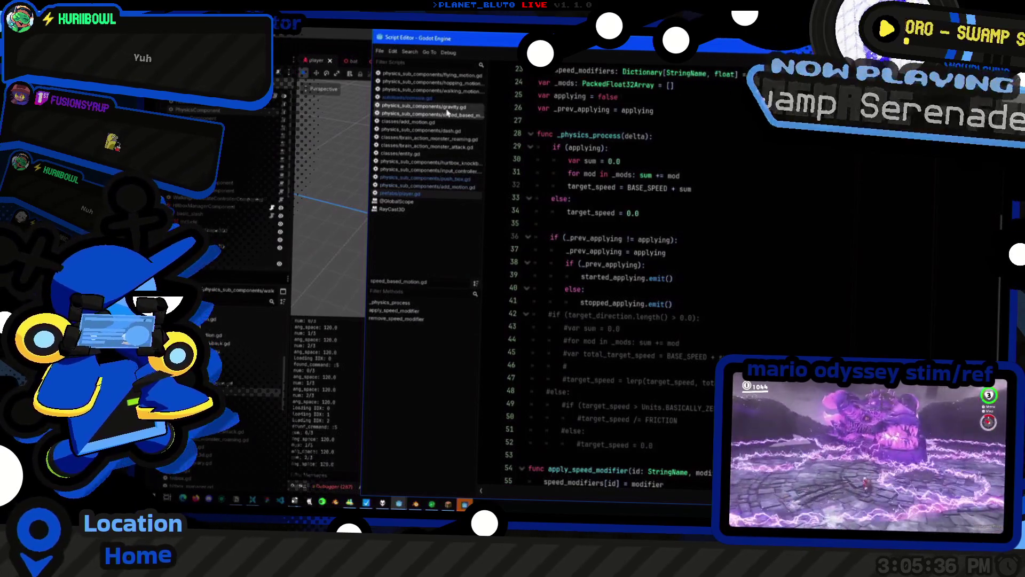
Review flying_motion.gd's height-targeting code on lines 48–63, then return to the scene
{"action": "left_click", "coordinate": [454, 75]}
{"action": "scroll", "coordinate": [779, 319], "scroll_direction": "down", "scroll_amount": 15}
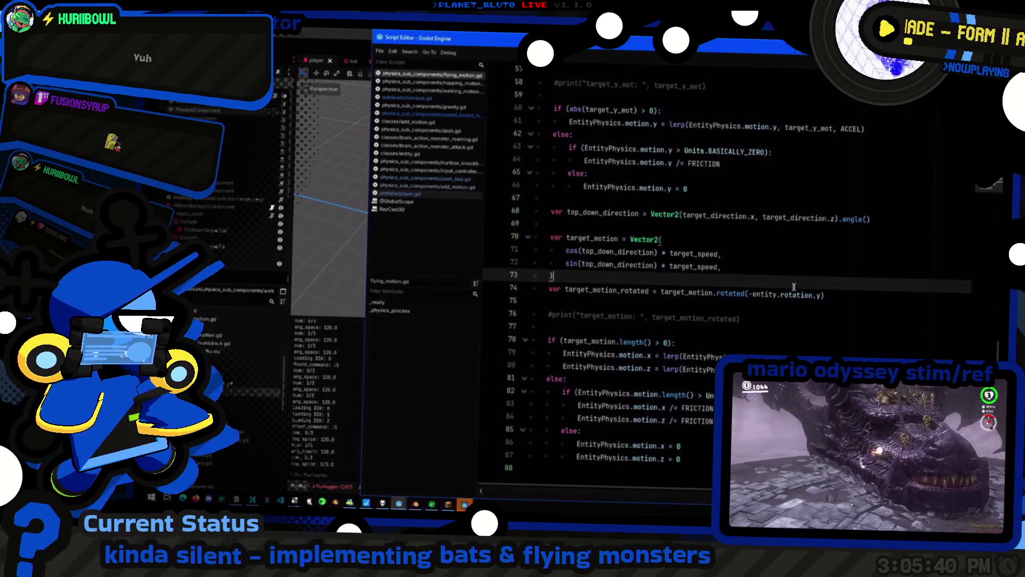
{"action": "scroll", "coordinate": [801, 267], "scroll_direction": "up", "scroll_amount": 2}
{"action": "left_click", "coordinate": [797, 233]}
{"action": "scroll", "coordinate": [798, 232], "scroll_direction": "up", "scroll_amount": 5}
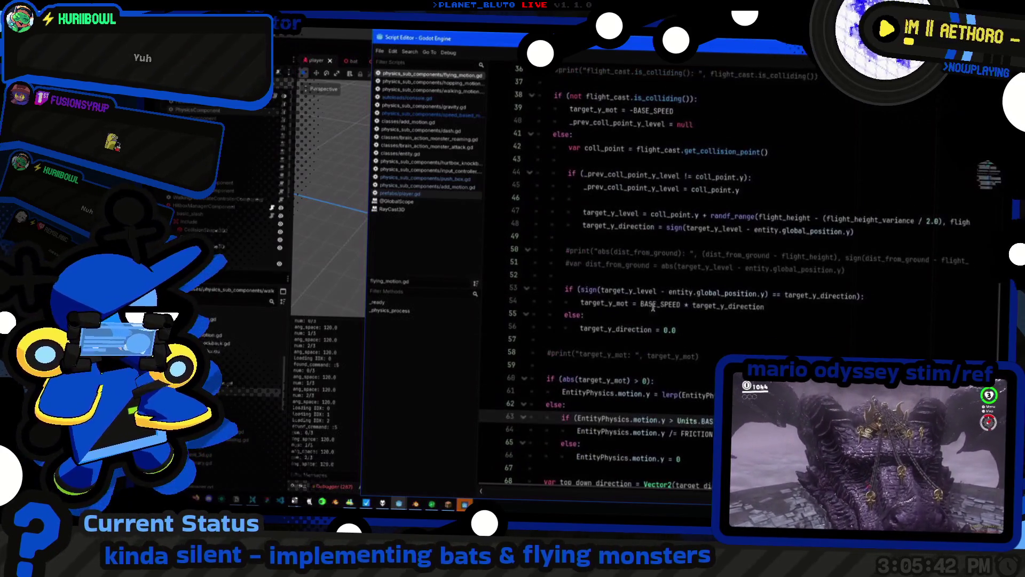
{"action": "left_click_drag", "start_coordinate": [567, 275], "coordinate": [821, 298]}
{"action": "left_click", "coordinate": [768, 293]}
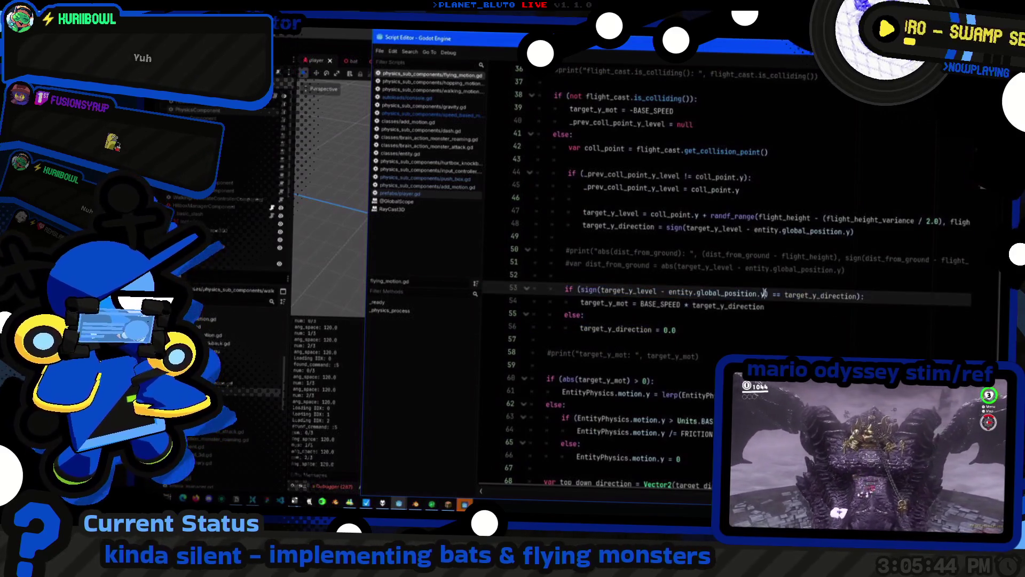
{"action": "scroll", "coordinate": [767, 293], "scroll_direction": "up", "scroll_amount": 2}
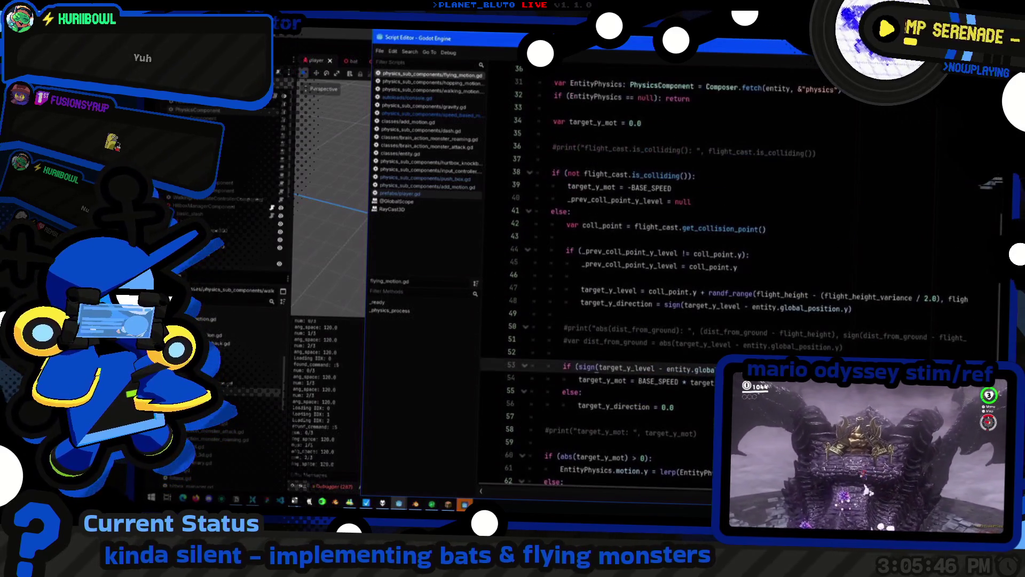
{"action": "left_click", "coordinate": [860, 315]}
{"action": "scroll", "coordinate": [896, 310], "scroll_direction": "up", "scroll_amount": 1}
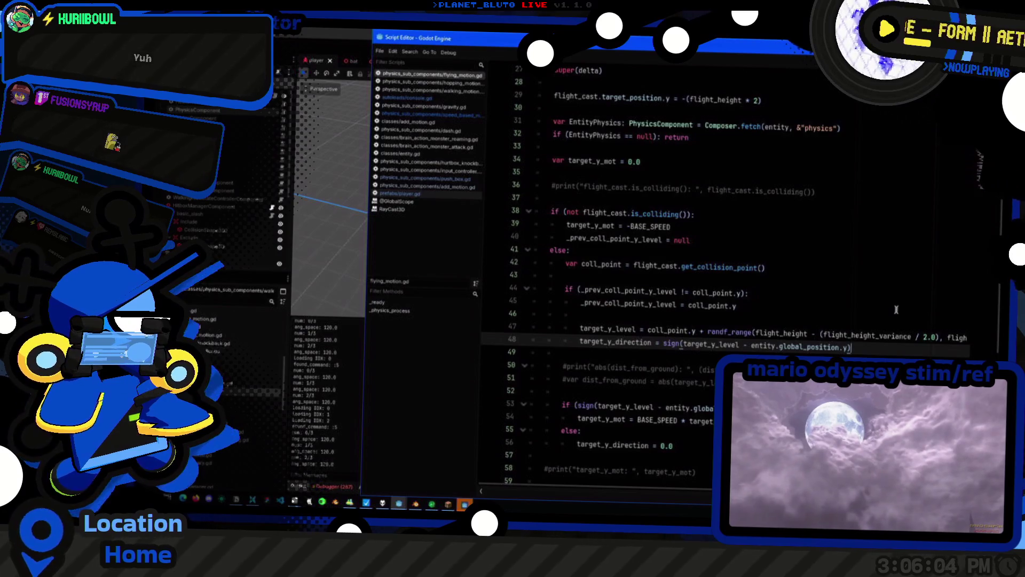
{"action": "key", "text": "alt+Tab"}
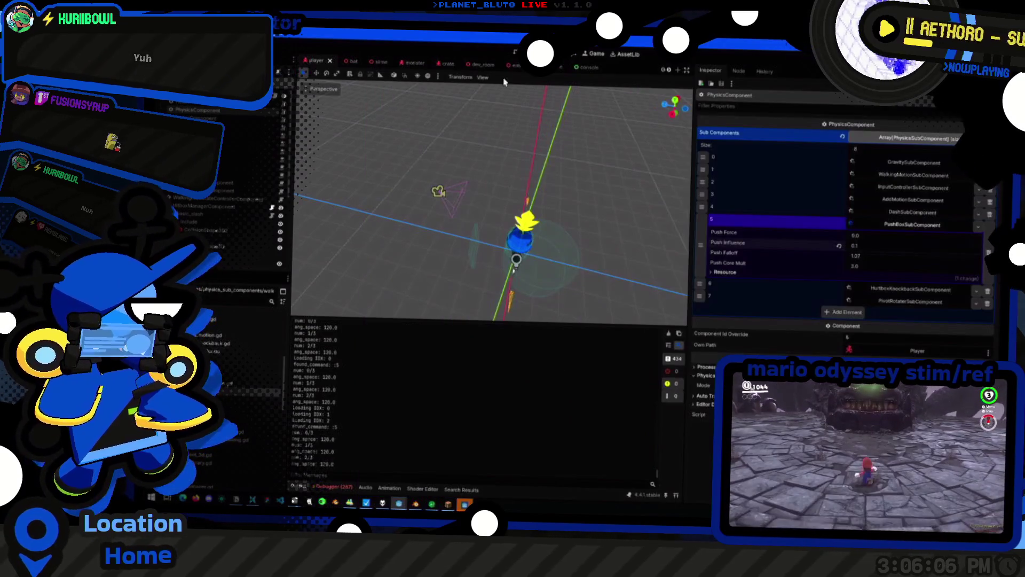
Open flight_cast and inspect its RayCast3D Collide With, Debug Shape and Visibility settings
{"action": "scroll", "coordinate": [517, 70], "scroll_direction": "down", "scroll_amount": 5}
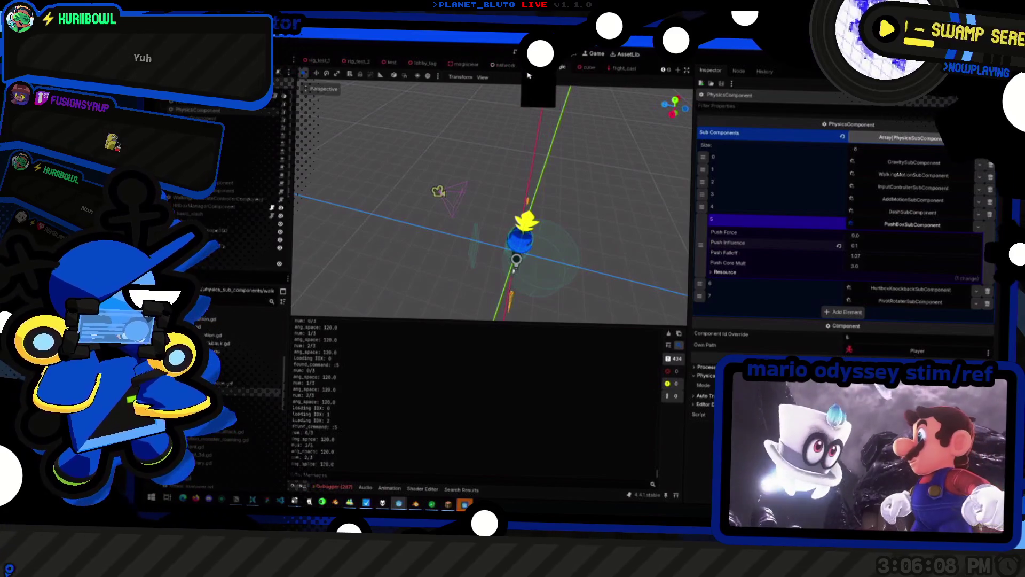
{"action": "left_click", "coordinate": [622, 69]}
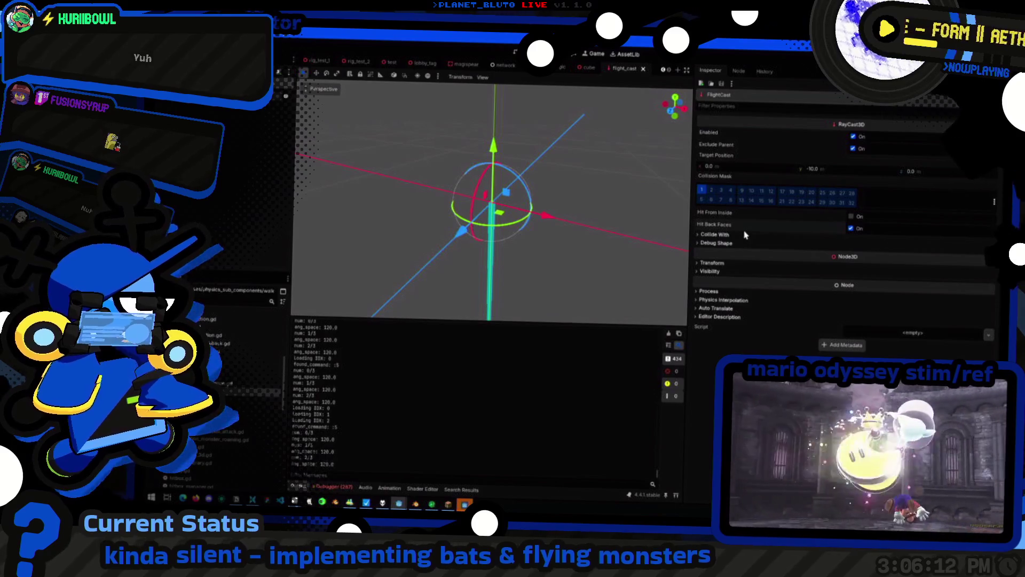
{"action": "mouse_move", "coordinate": [745, 235]}
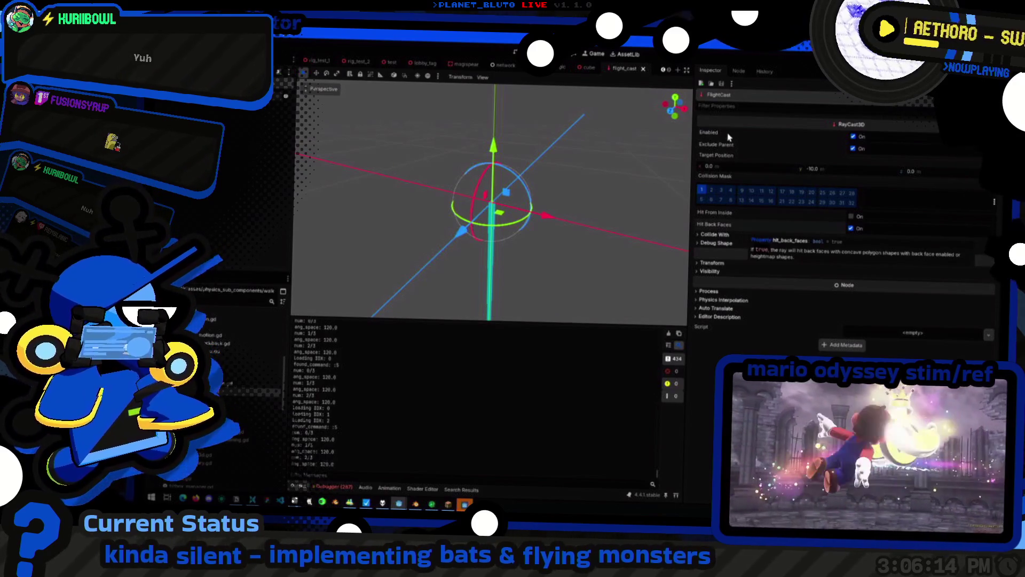
{"action": "left_click", "coordinate": [711, 236]}
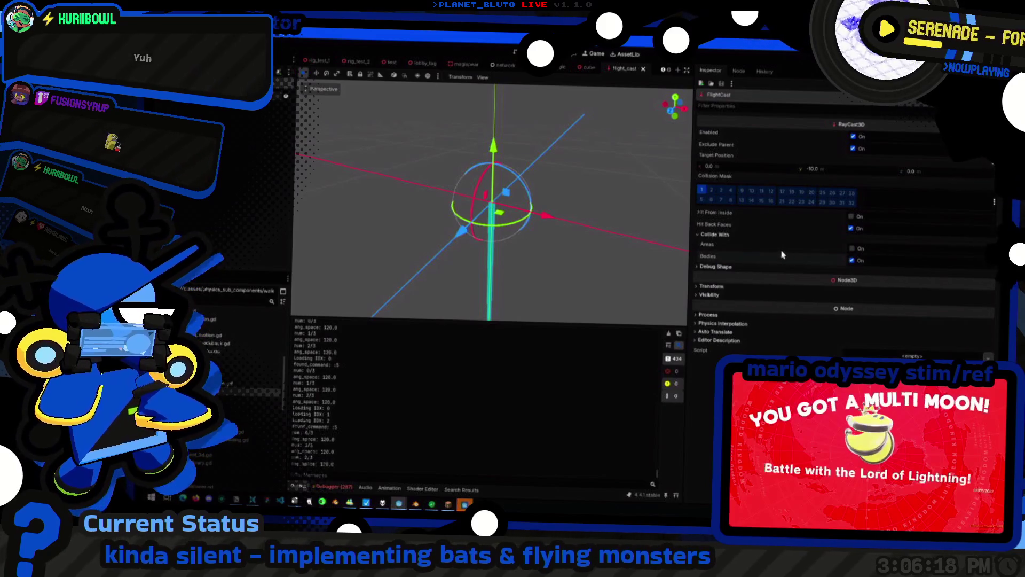
{"action": "left_click", "coordinate": [715, 267]}
{"action": "left_click", "coordinate": [729, 270]}
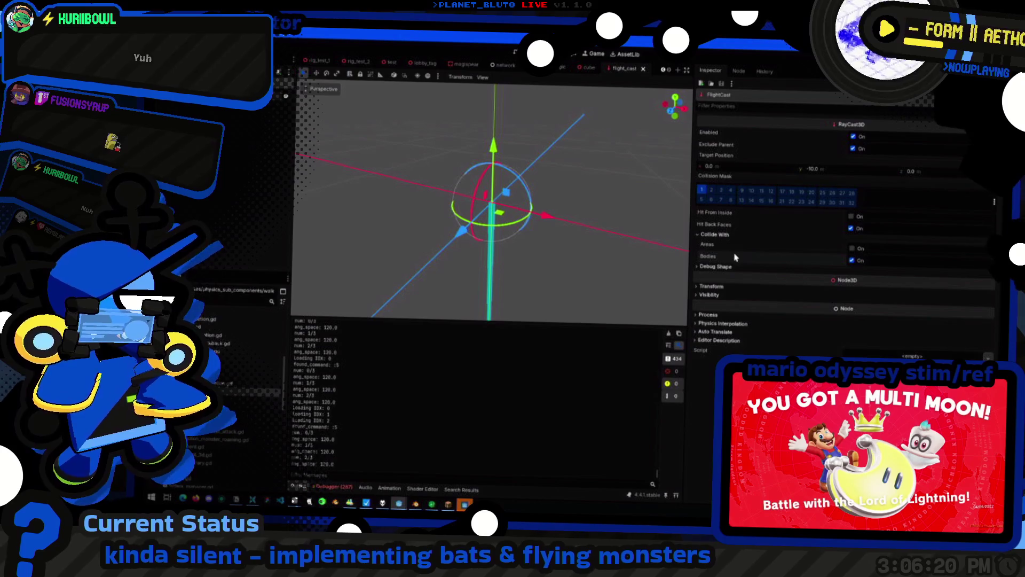
{"action": "left_click", "coordinate": [723, 236]}
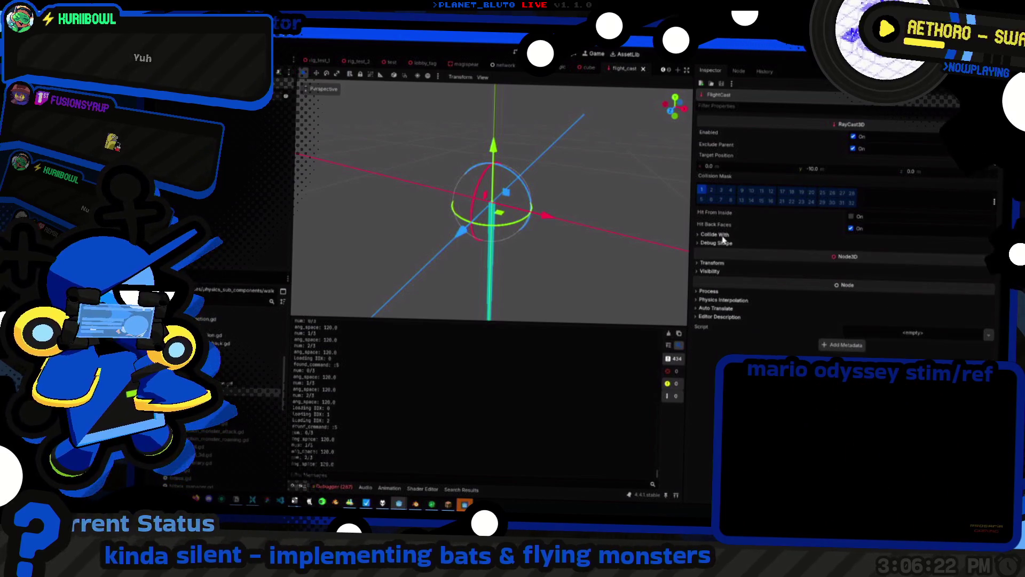
{"action": "left_click", "coordinate": [717, 271]}
{"action": "left_click", "coordinate": [717, 272]}
{"action": "left_click", "coordinate": [718, 262]}
{"action": "left_click", "coordinate": [714, 263]}
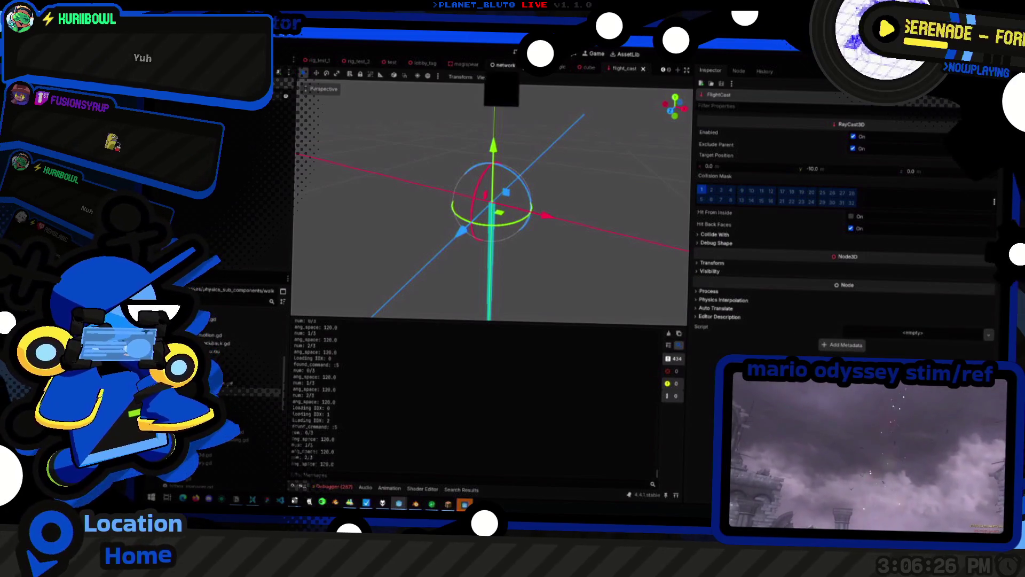
{"action": "scroll", "coordinate": [448, 64], "scroll_direction": "up", "scroll_amount": 5}
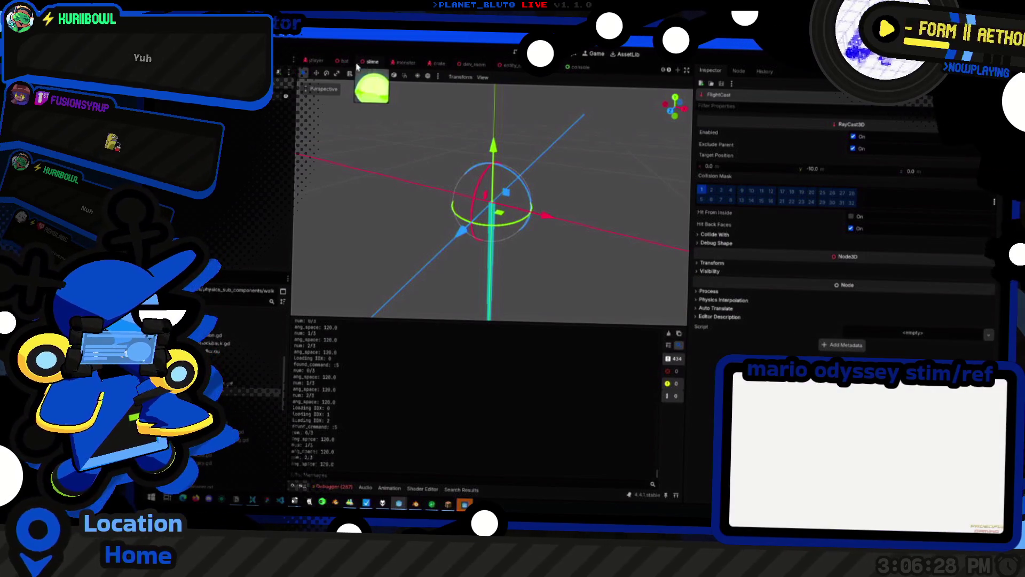
Switch from the bat scene to the monster scene and browse its Inspector
{"action": "left_click", "coordinate": [345, 62]}
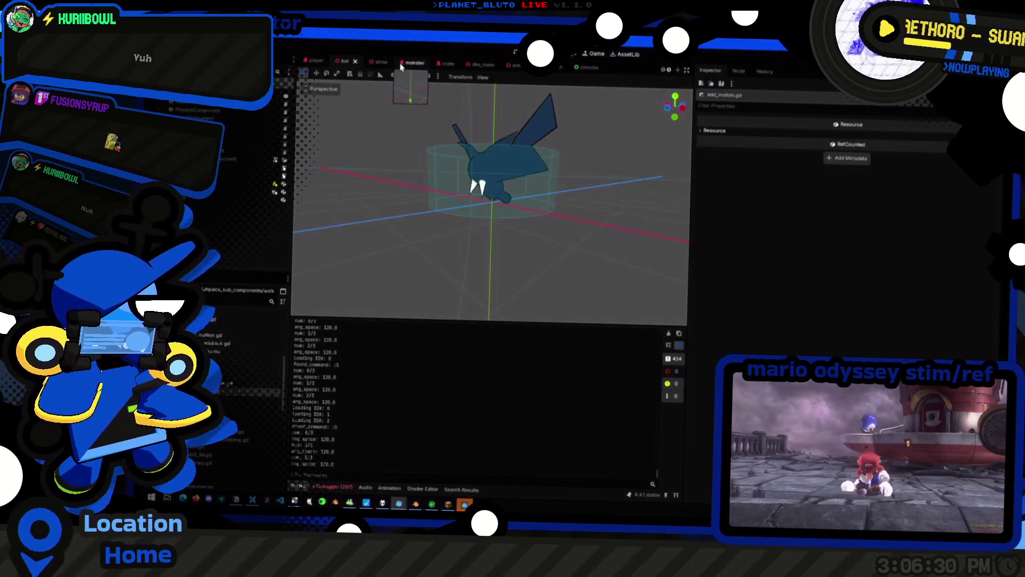
{"action": "left_click", "coordinate": [402, 63]}
{"action": "scroll", "coordinate": [744, 331], "scroll_direction": "down", "scroll_amount": 5}
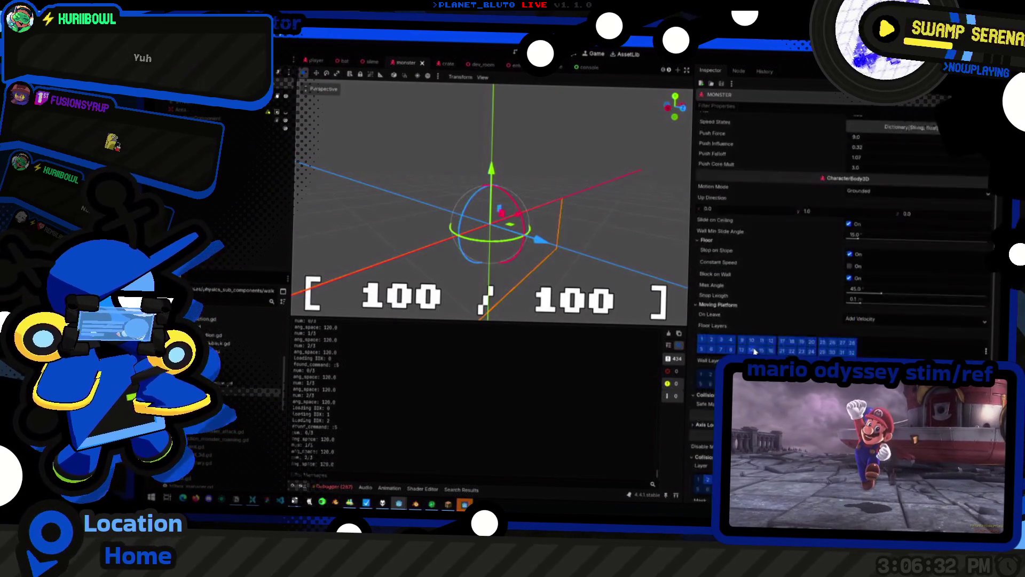
{"action": "scroll", "coordinate": [754, 350], "scroll_direction": "down", "scroll_amount": 3}
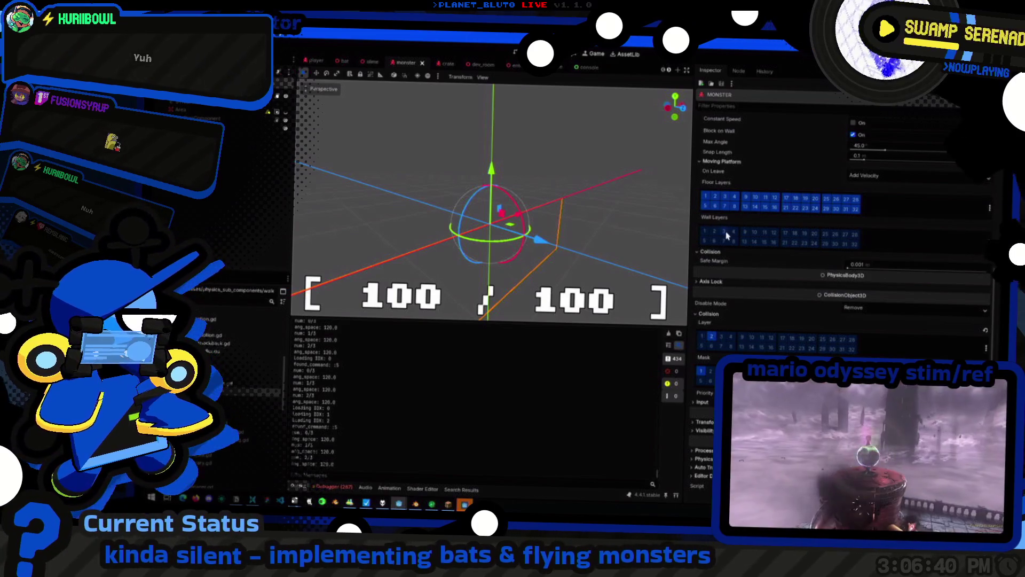
{"action": "scroll", "coordinate": [726, 235], "scroll_direction": "up", "scroll_amount": 3}
Turn off the monster's Moving Platform floor layers 9–11 and 13–14, then open the player scene
{"action": "left_click", "coordinate": [721, 259]}
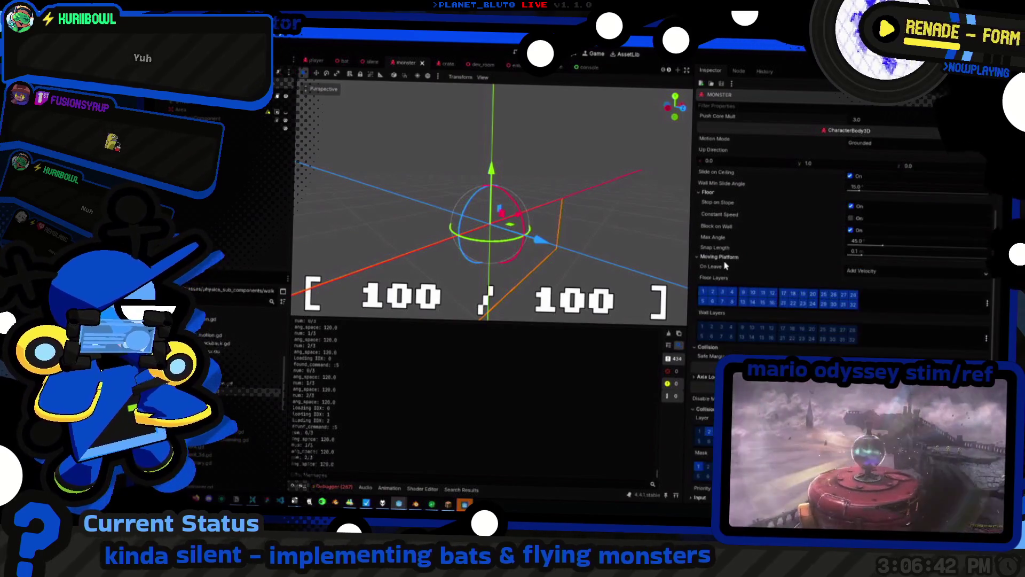
{"action": "left_click", "coordinate": [726, 259]}
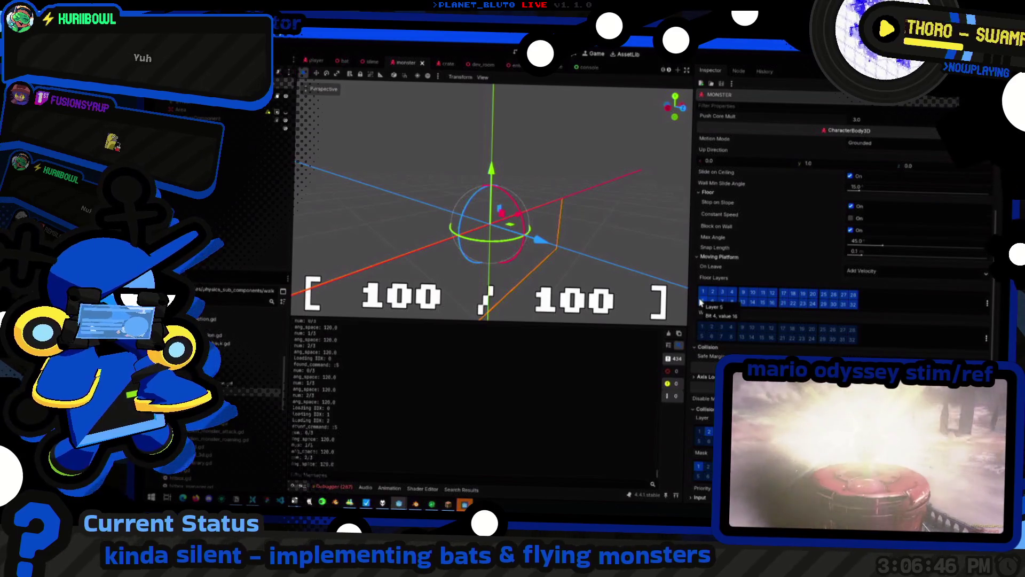
{"action": "left_click", "coordinate": [702, 301]}
{"action": "mouse_move", "coordinate": [732, 296]}
{"action": "left_mouse_down"}
{"action": "mouse_move", "coordinate": [849, 309]}
{"action": "mouse_move", "coordinate": [853, 294]}
{"action": "left_mouse_up"}
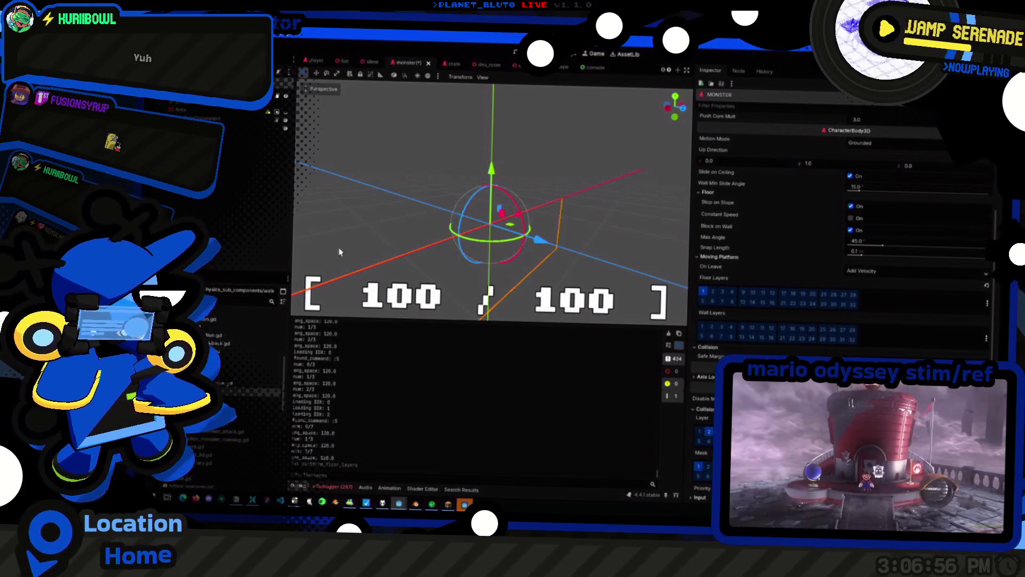
{"action": "left_click", "coordinate": [316, 60]}
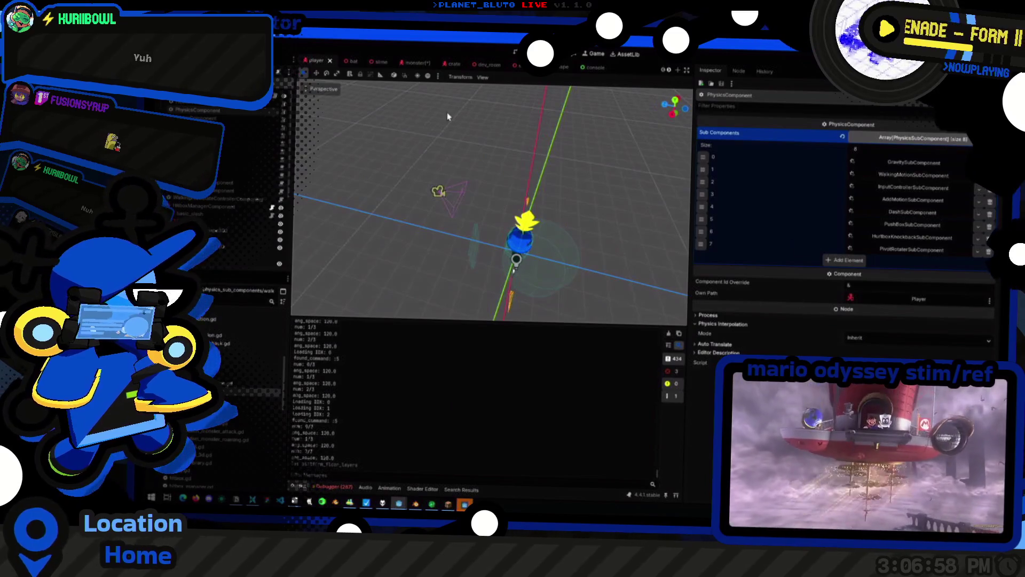
Disable the Player node's Moving Platform floor layers 17–24 and save the player scene
{"action": "left_click", "coordinate": [515, 261]}
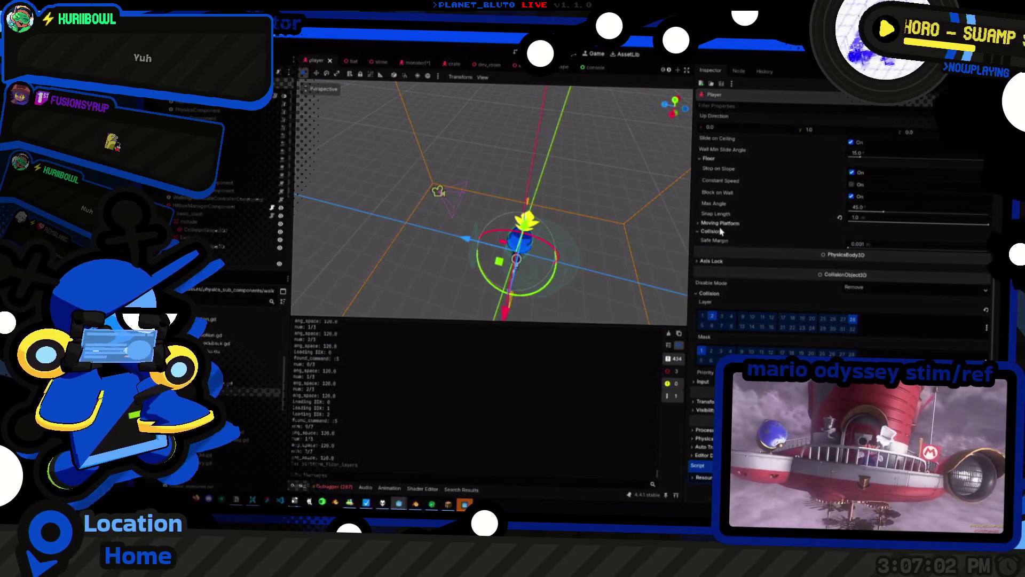
{"action": "left_click", "coordinate": [720, 223]}
{"action": "left_click", "coordinate": [711, 270]}
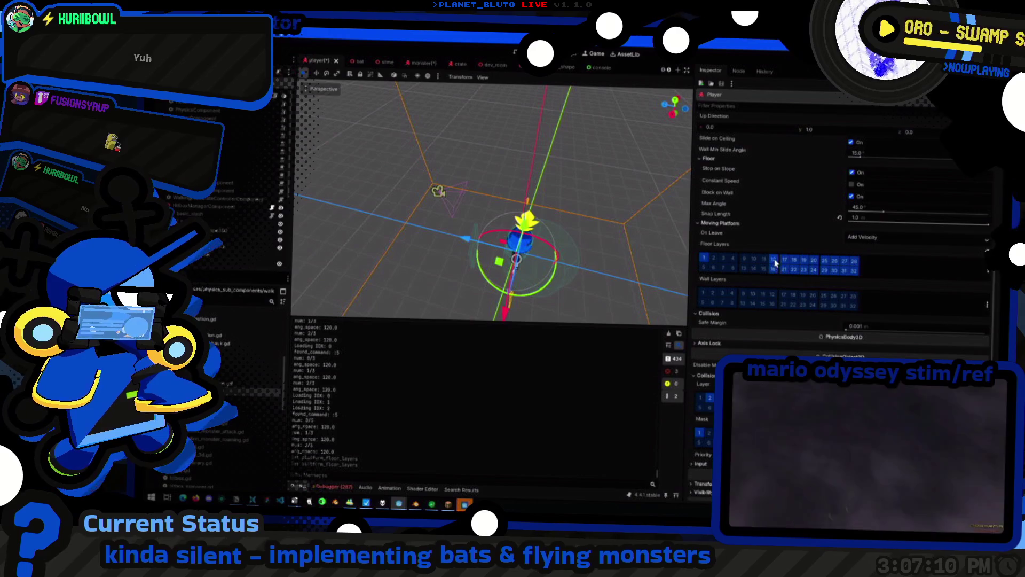
{"action": "mouse_move", "coordinate": [779, 270]}
{"action": "left_mouse_down"}
{"action": "mouse_move", "coordinate": [842, 262]}
{"action": "mouse_move", "coordinate": [827, 267]}
{"action": "mouse_move", "coordinate": [845, 276]}
{"action": "left_mouse_up"}
{"action": "scroll", "coordinate": [848, 283], "scroll_direction": "up", "scroll_amount": 5}
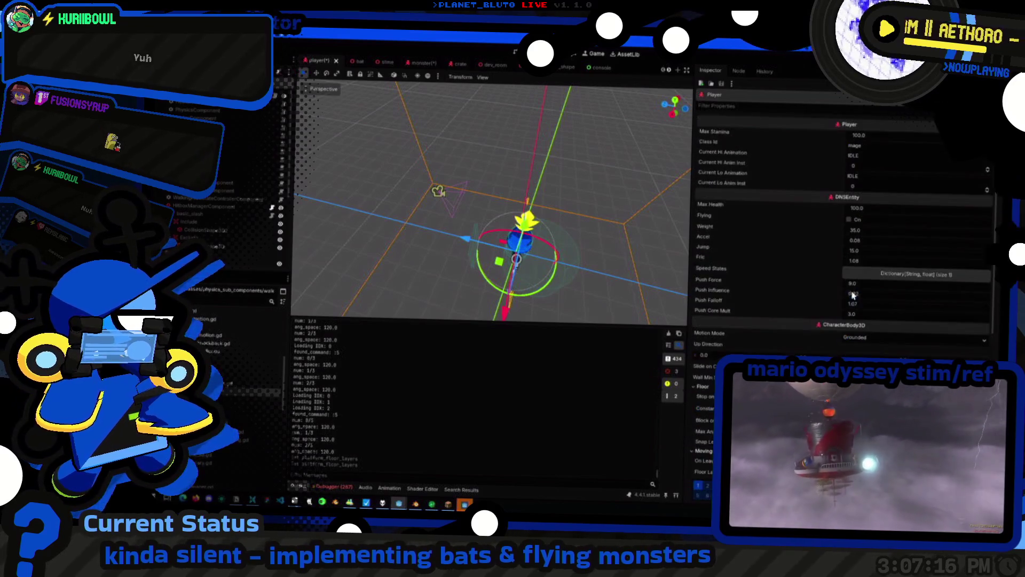
{"action": "scroll", "coordinate": [782, 314], "scroll_direction": "down", "scroll_amount": 6}
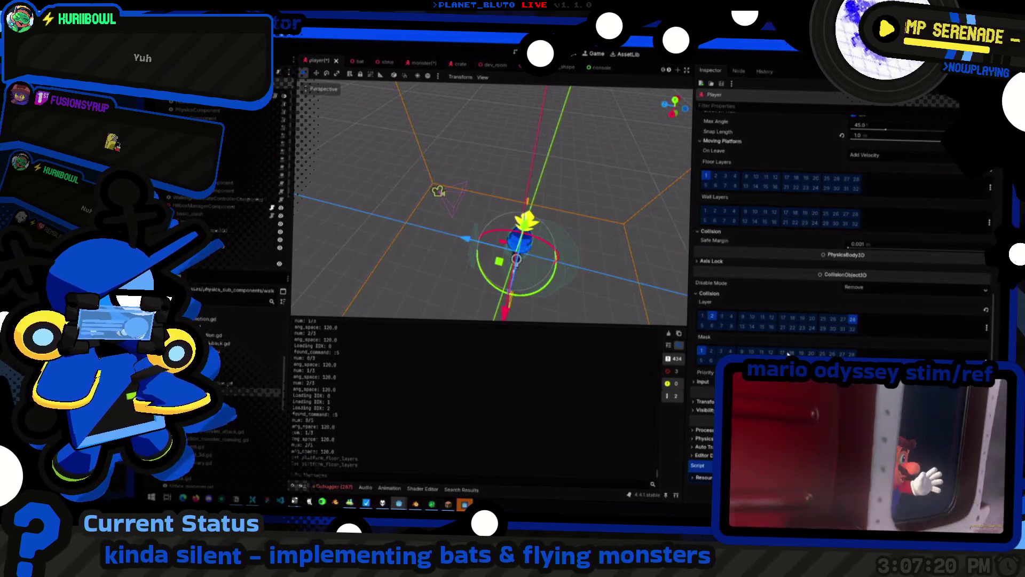
{"action": "key", "text": "ctrl+s"}
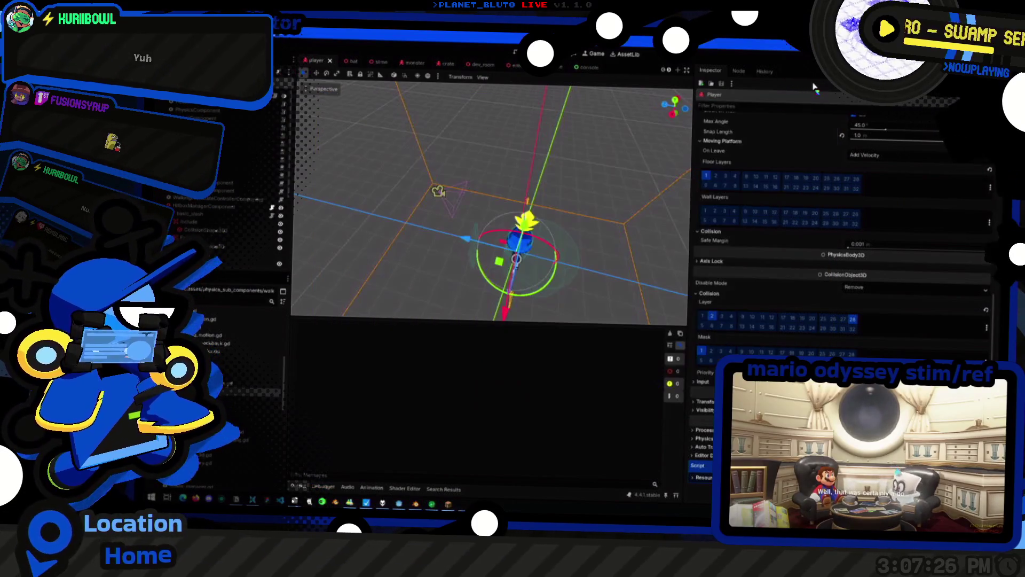
{"action": "left_click", "coordinate": [350, 62]}
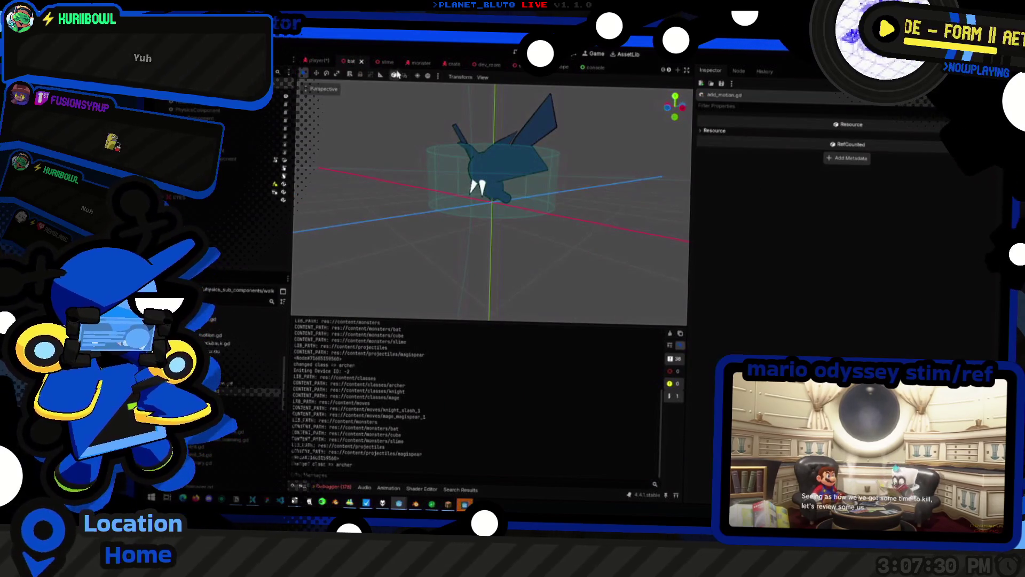
Switch to the monster scene and save the edited scenes with Ctrl+S
{"action": "left_click", "coordinate": [412, 62]}
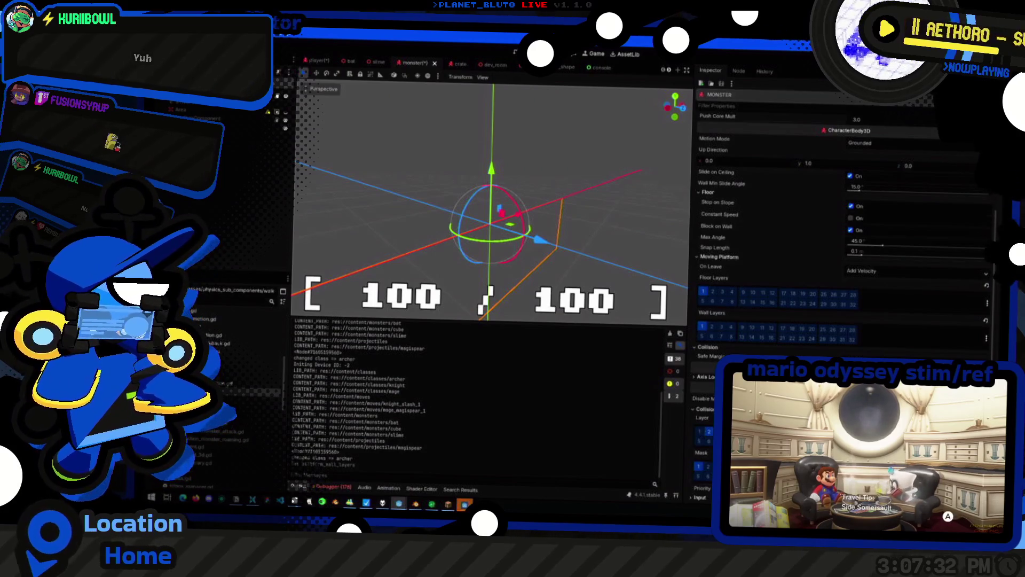
{"action": "key", "text": "ctrl+s"}
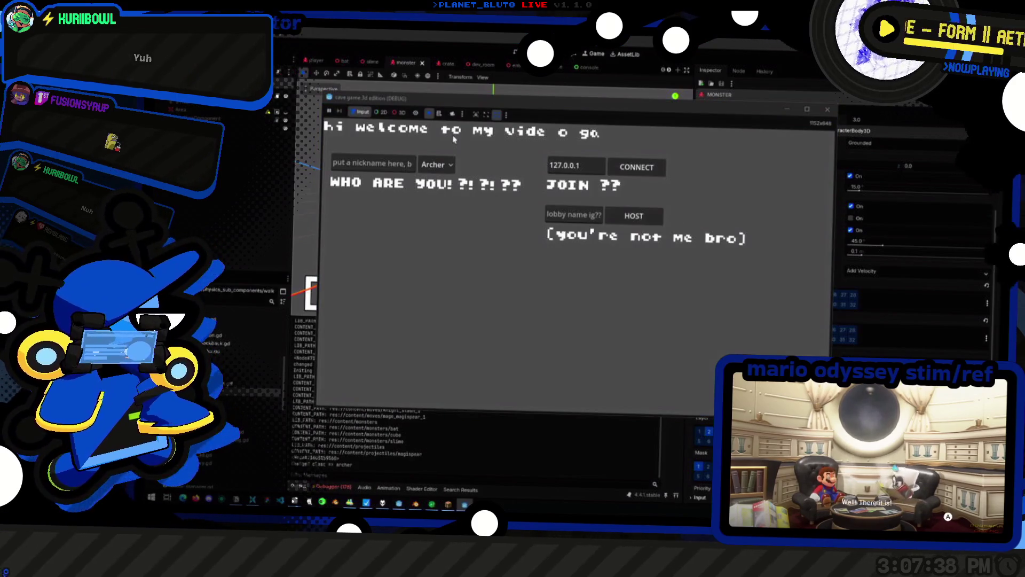
Pick the Knight class in the game menu and host a game
{"action": "left_click", "coordinate": [444, 166]}
{"action": "left_click", "coordinate": [439, 194]}
{"action": "left_click", "coordinate": [644, 221]}
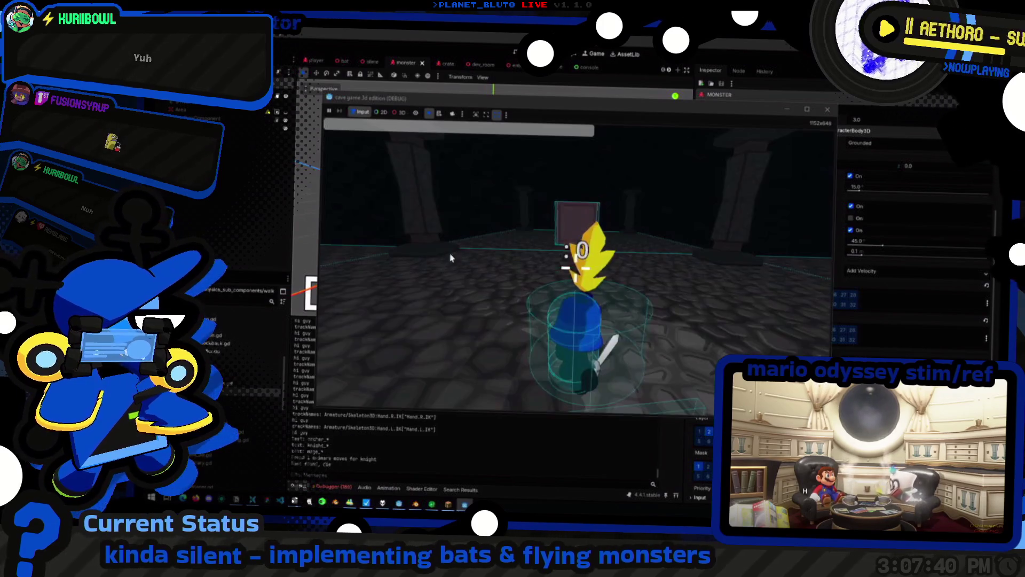
Walk the knight around the cave near the crate, then stop the game with F8
{"action": "key", "text": "w"}
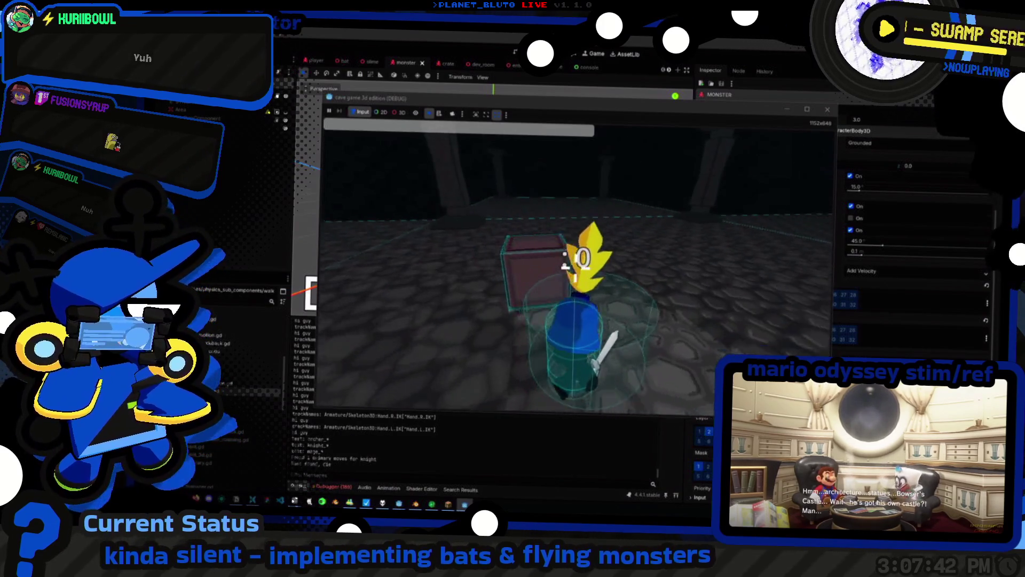
{"action": "key", "text": "w"}
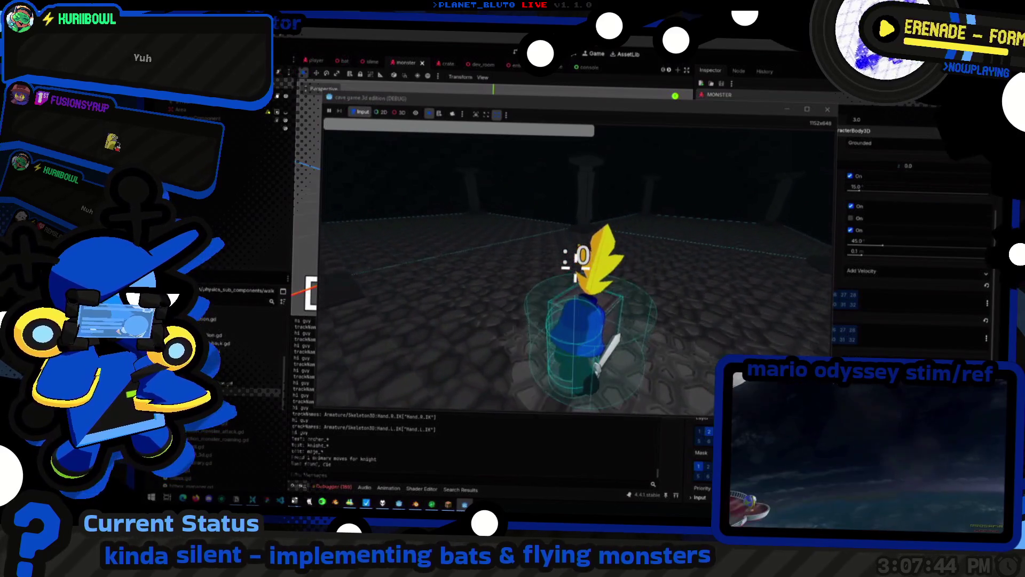
{"action": "key", "text": "w"}
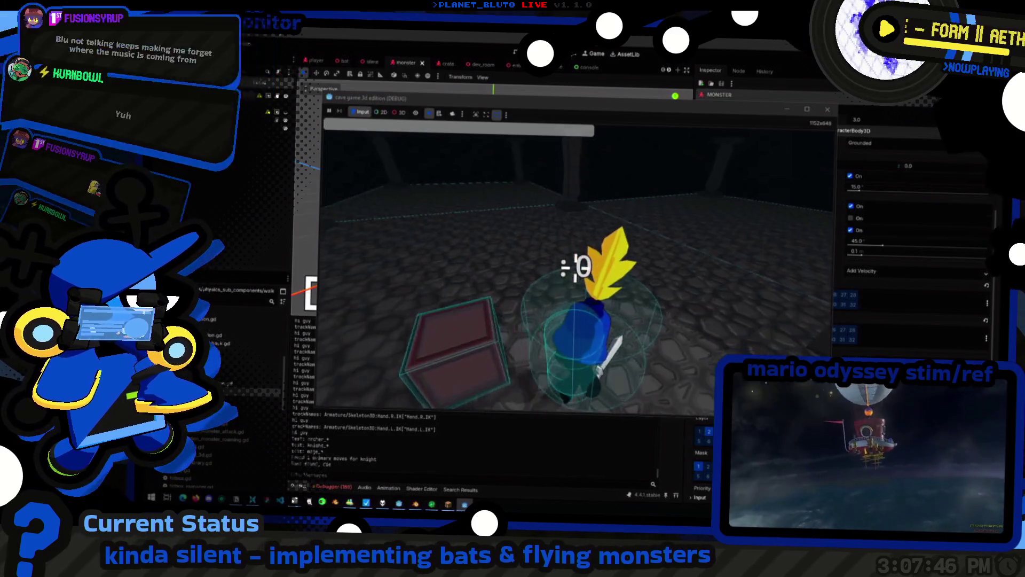
{"action": "key", "text": "w"}
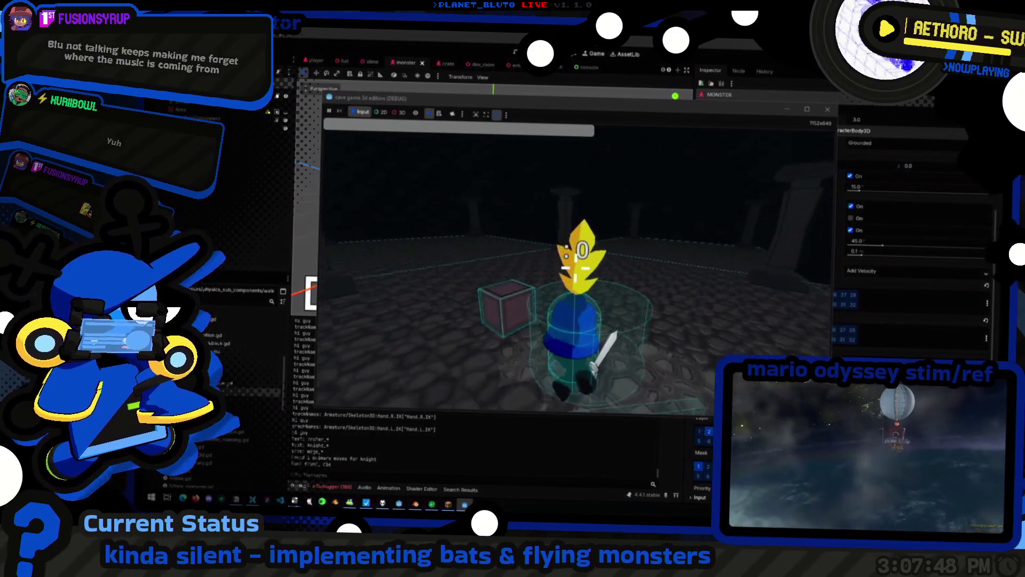
{"action": "key", "text": "w"}
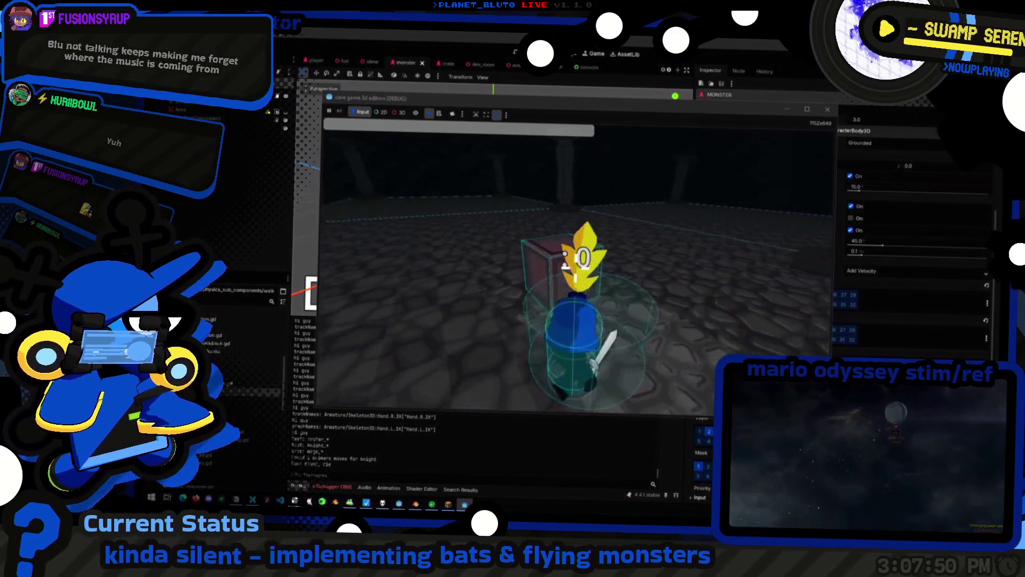
{"action": "key", "text": "w"}
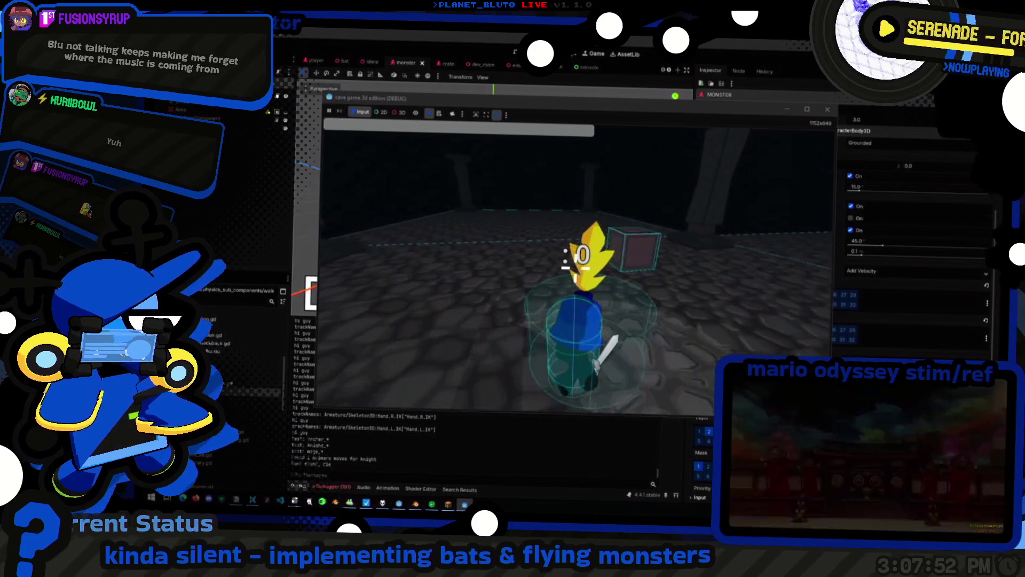
{"action": "key", "text": "w"}
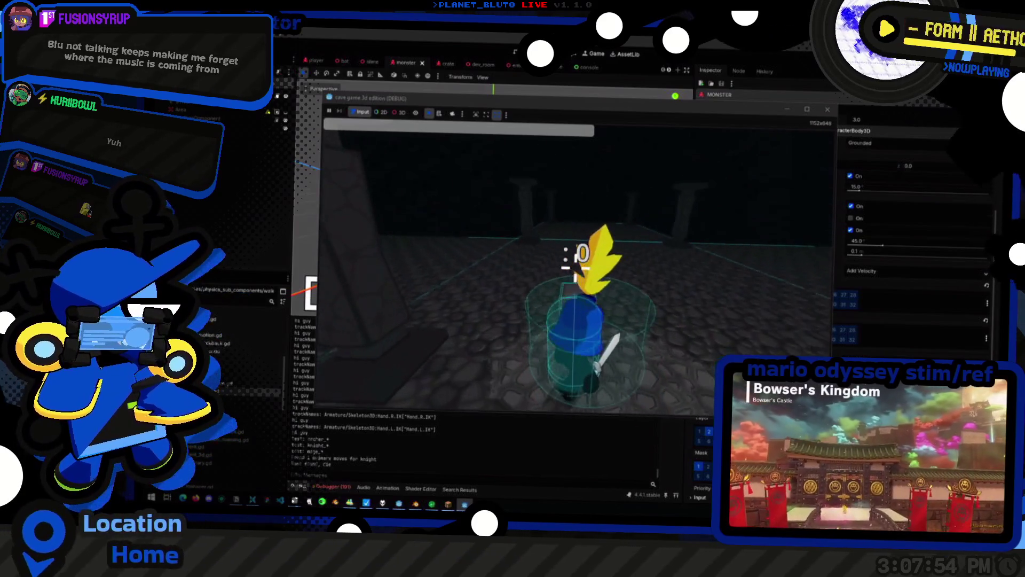
{"action": "key", "text": "F8"}
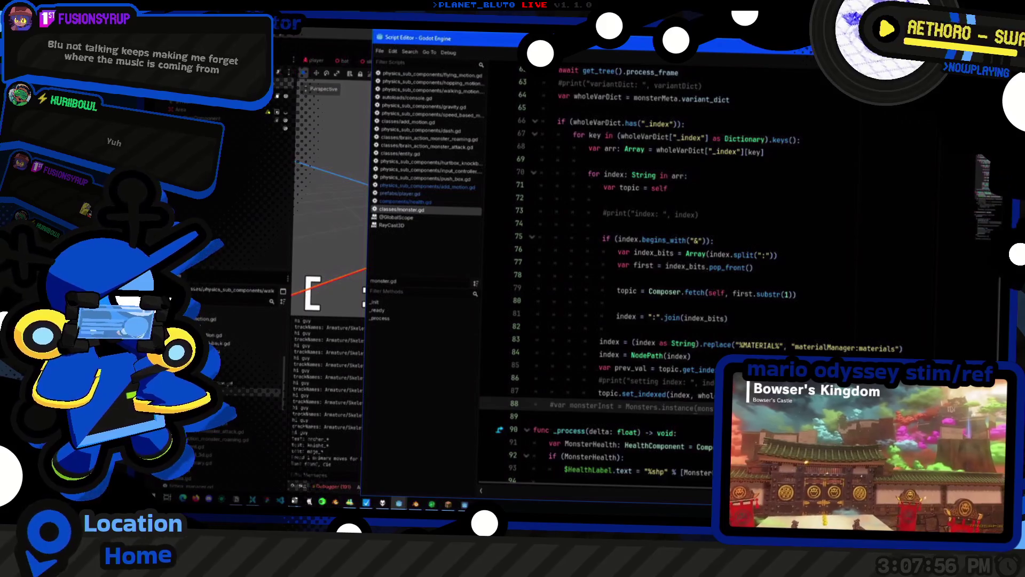
Open gravity.gd through quick file search and look over lines 40–41
{"action": "key", "text": "ctrl+alt+o"}
{"action": "type", "text": "motion"}
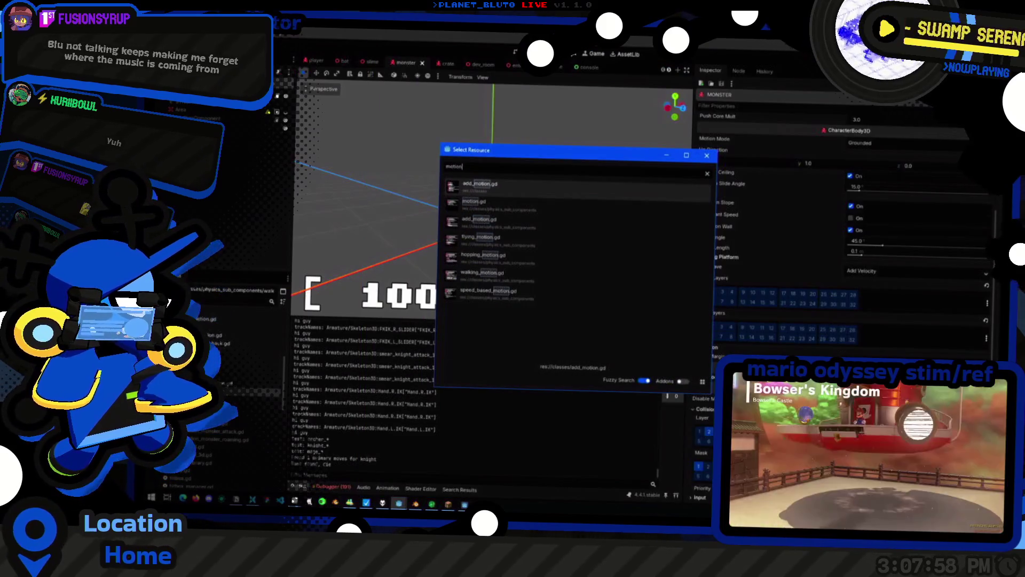
{"action": "key", "text": "Return"}
{"action": "key", "text": "ctrl+F2"}
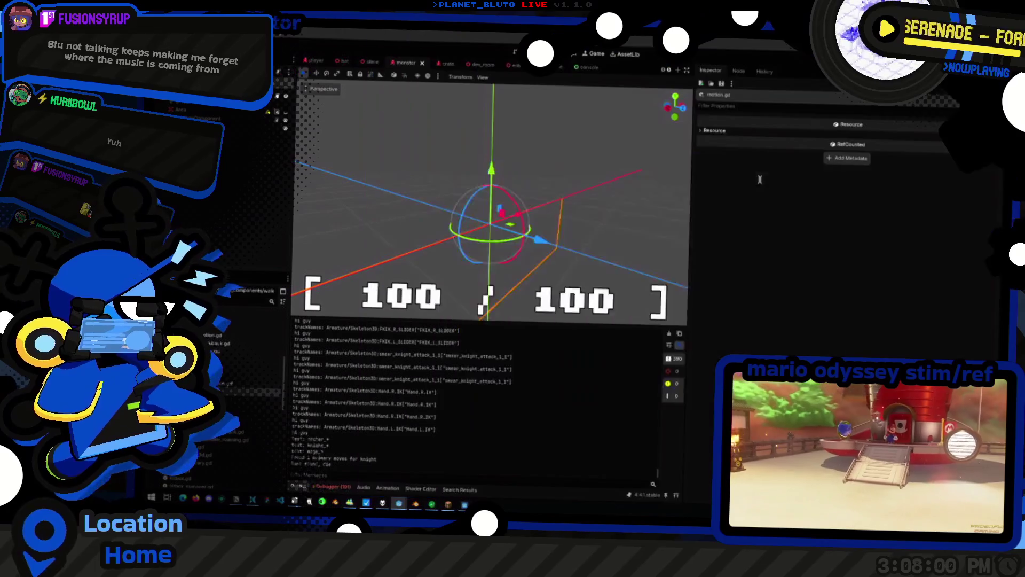
{"action": "key", "text": "ctrl+alt+o"}
{"action": "type", "text": "gra"}
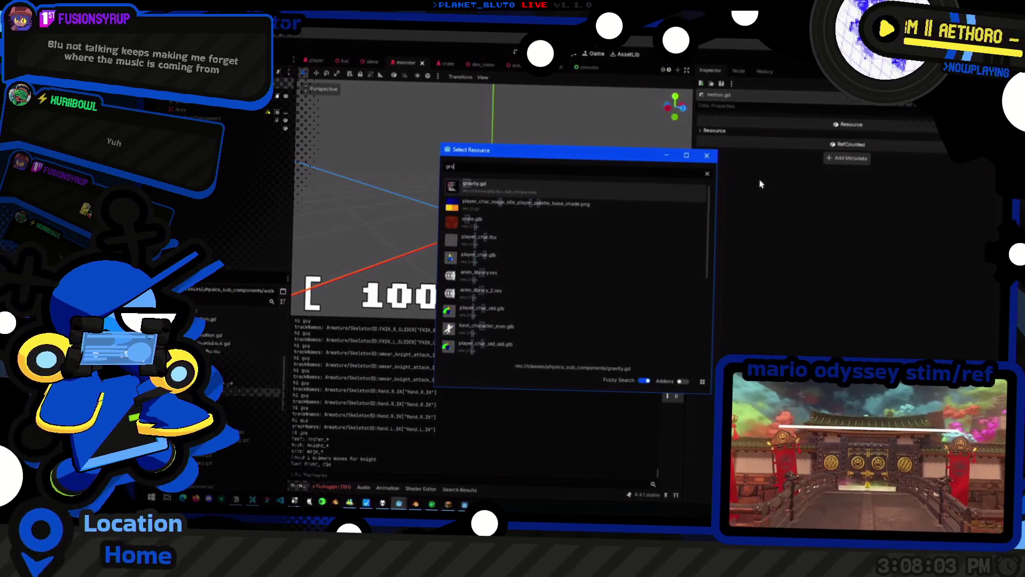
{"action": "key", "text": "Return"}
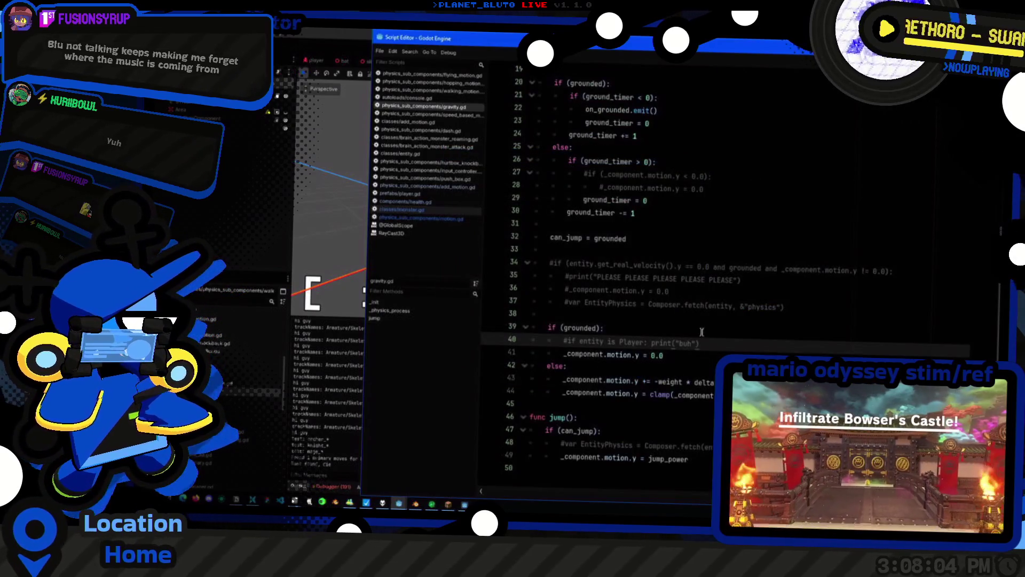
{"action": "key", "text": "Down"}
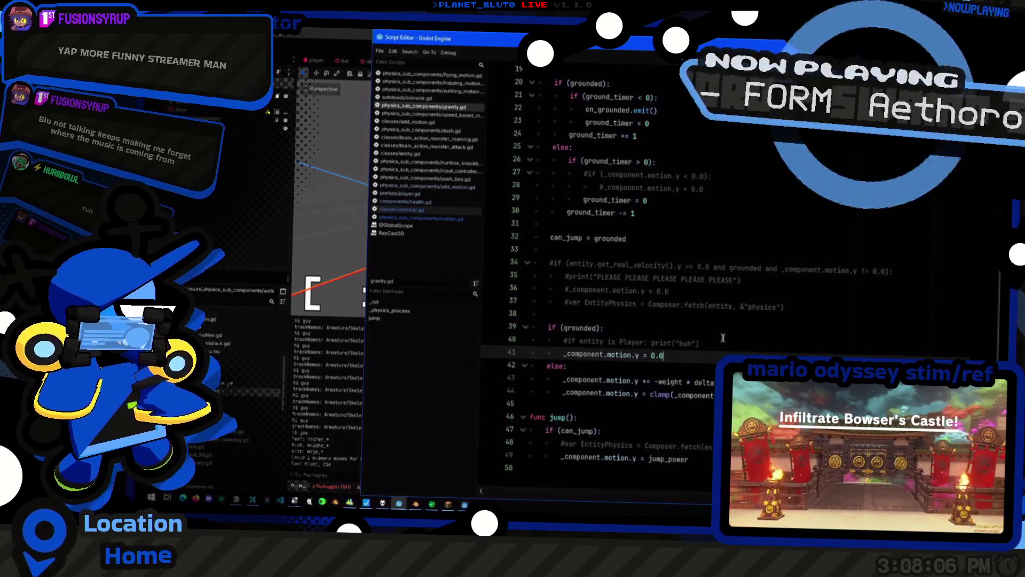
{"action": "key", "text": "Up"}
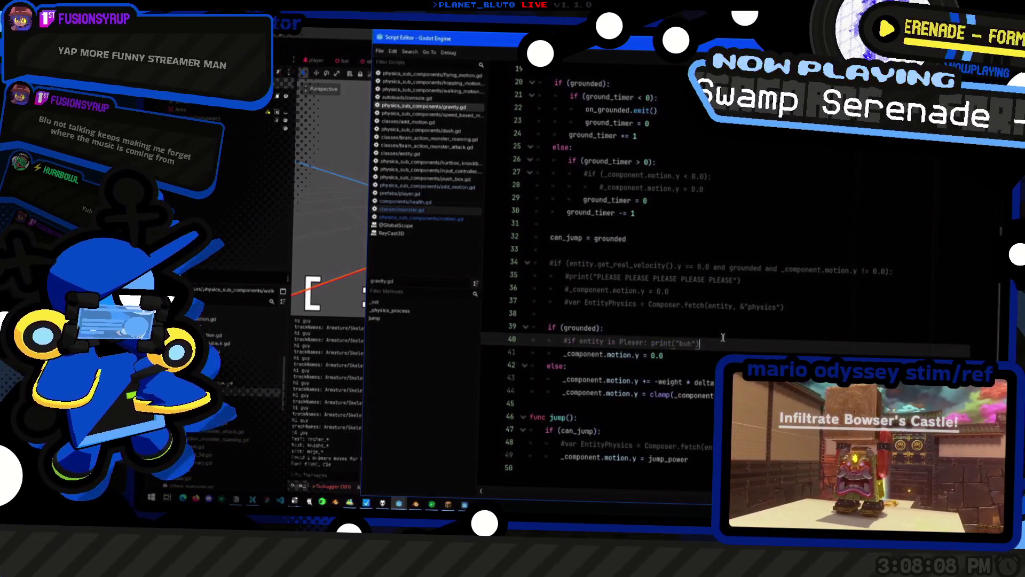
{"action": "key", "text": "Down"}
{"action": "key", "text": "Up"}
{"action": "key", "text": "Down"}
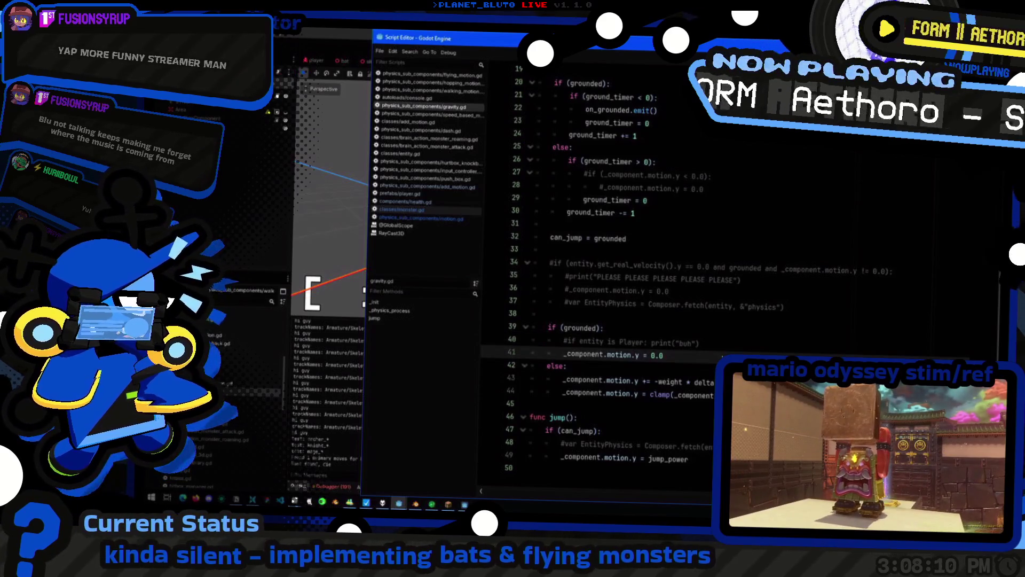
{"action": "scroll", "coordinate": [603, 267], "scroll_direction": "up", "scroll_amount": 3}
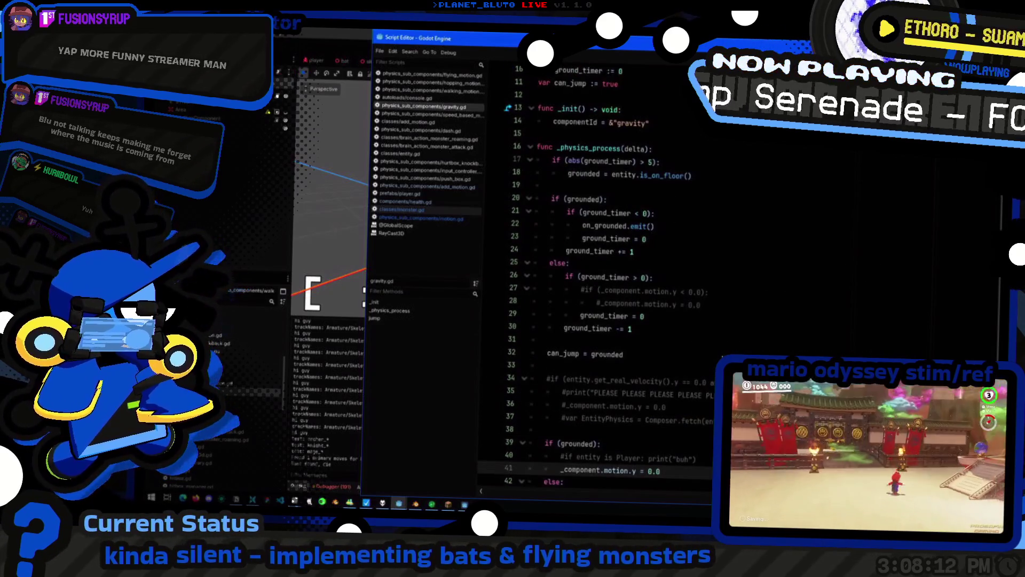
{"action": "scroll", "coordinate": [719, 354], "scroll_direction": "down", "scroll_amount": 3}
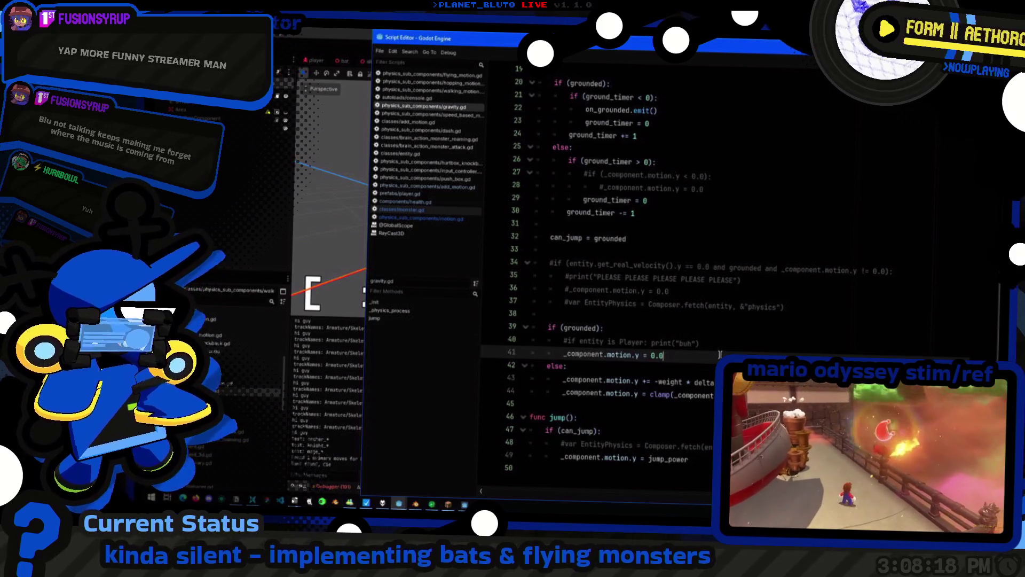
{"action": "key", "text": "shift+Home"}
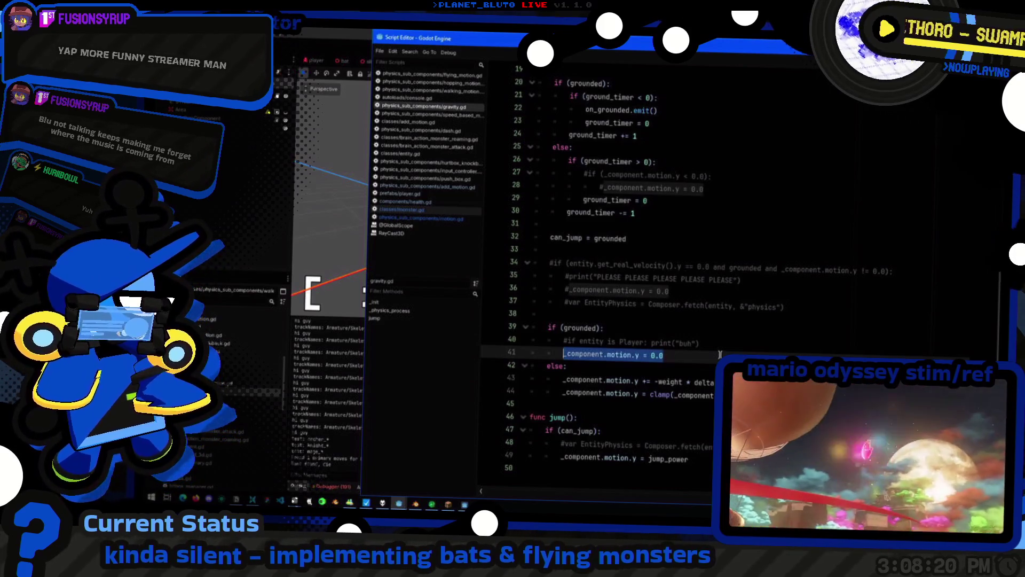
{"action": "scroll", "coordinate": [719, 354], "scroll_direction": "up", "scroll_amount": 2}
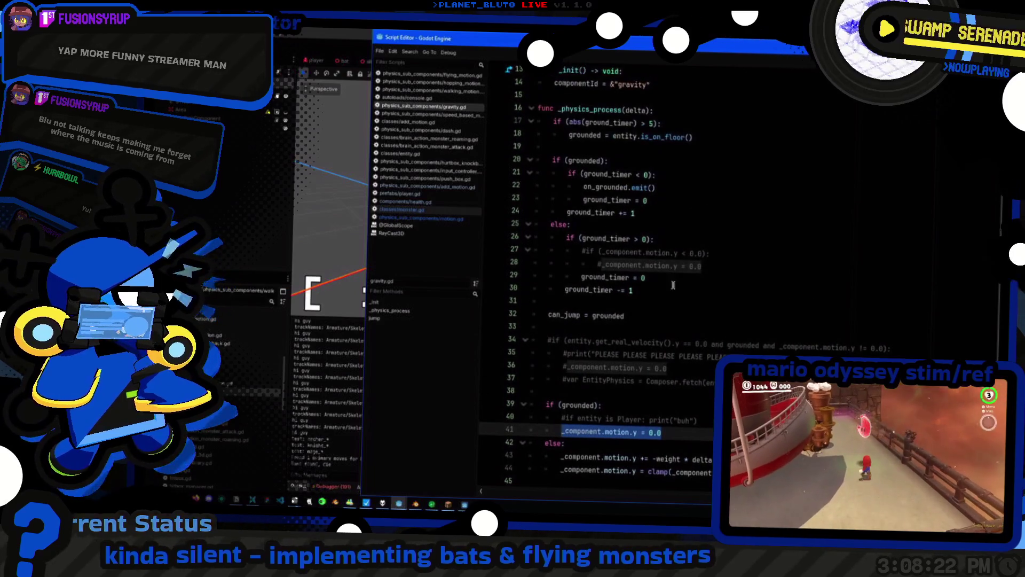
Uncomment the motion-reset check on lines 27–28
{"action": "left_click", "coordinate": [779, 267]}
{"action": "scroll", "coordinate": [841, 260], "scroll_direction": "up", "scroll_amount": 2}
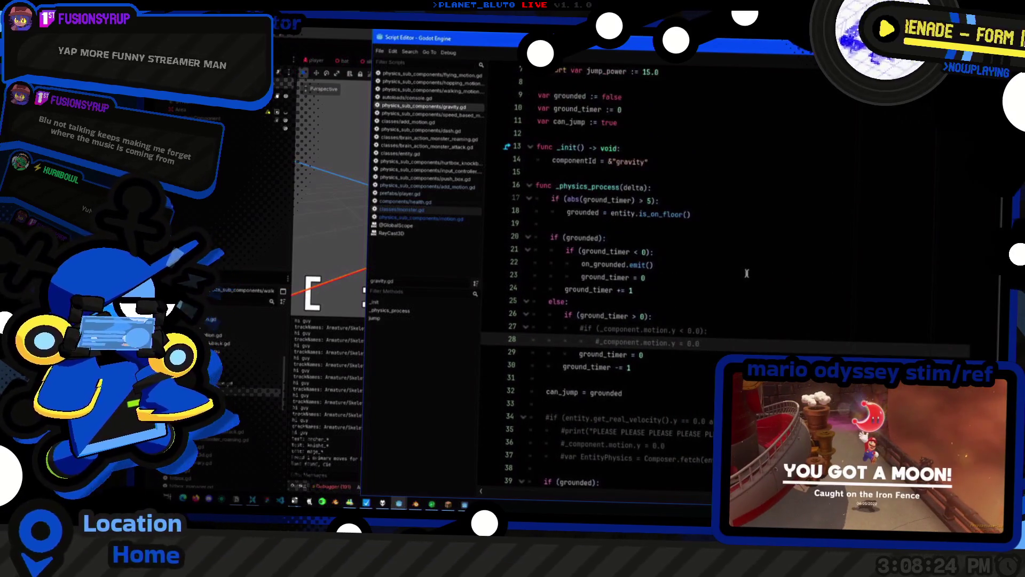
{"action": "scroll", "coordinate": [729, 280], "scroll_direction": "down", "scroll_amount": 4}
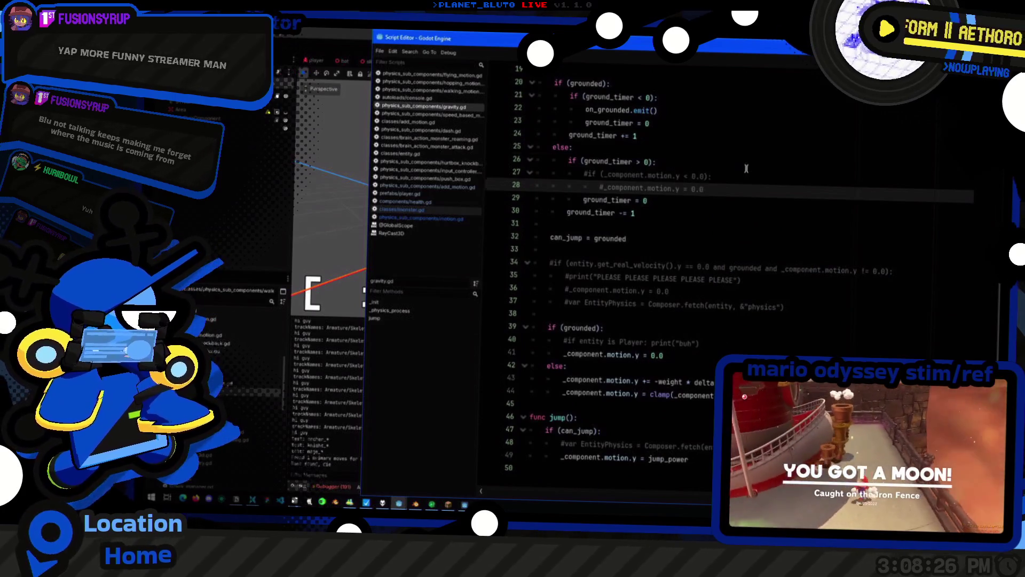
{"action": "left_click", "coordinate": [756, 174]}
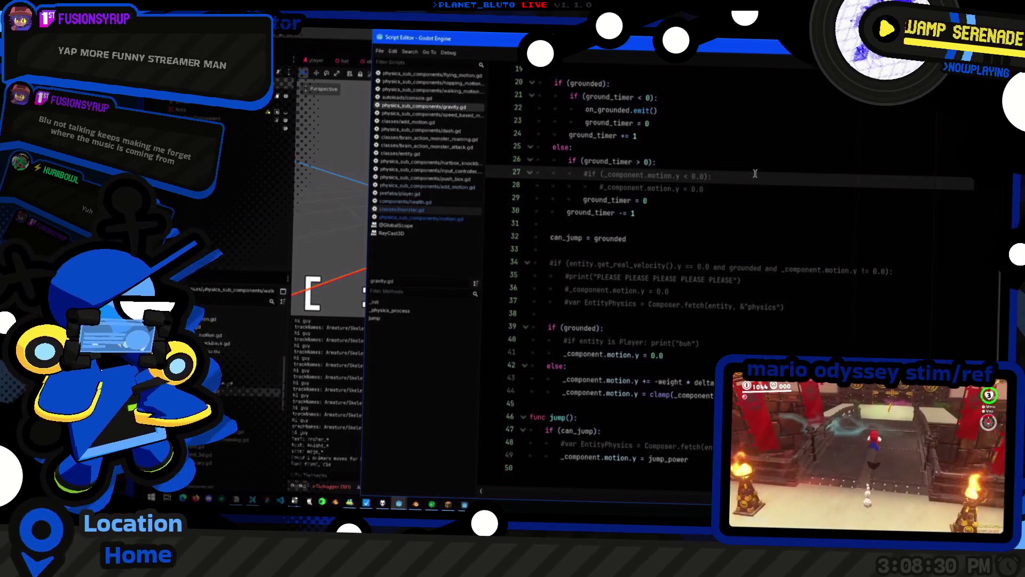
{"action": "key", "text": "ctrl+k"}
{"action": "key", "text": "Down"}
{"action": "key", "text": "ctrl+k"}
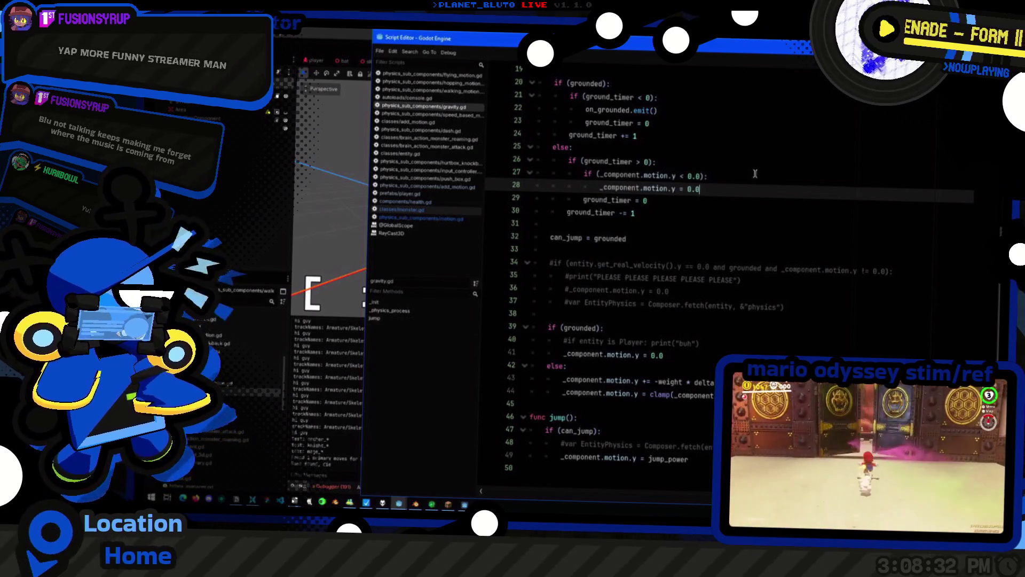
Comment out the grounded block on lines 39–41
{"action": "left_click", "coordinate": [694, 357]}
{"action": "key", "text": "ctrl+k"}
{"action": "key", "text": "Up"}
{"action": "key", "text": "Up"}
{"action": "key", "text": "ctrl+k"}
{"action": "key", "text": "Down"}
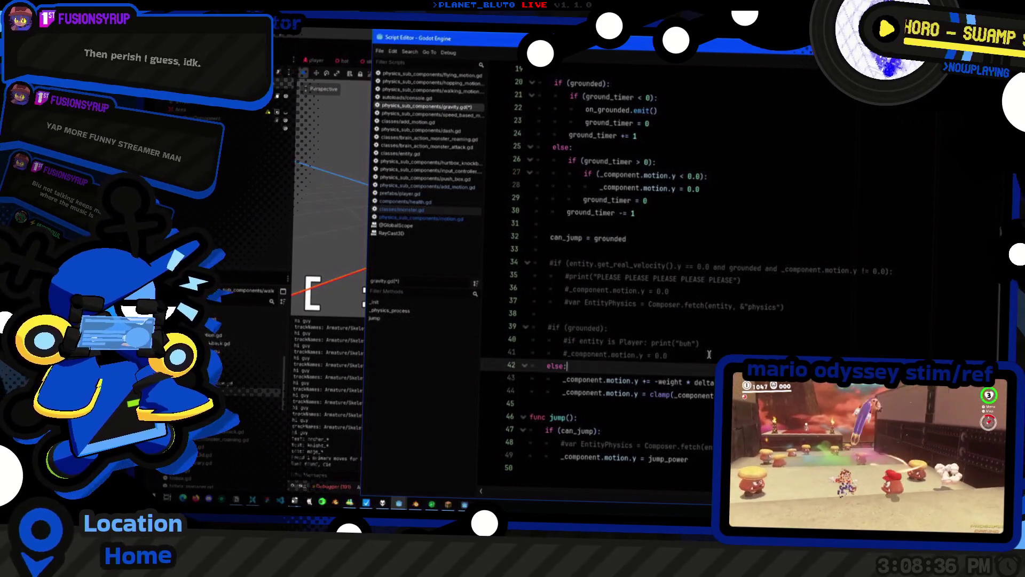
Replace the else: line with if (not grounded): and save
{"action": "key", "text": "Down"}
{"action": "key", "text": "Down"}
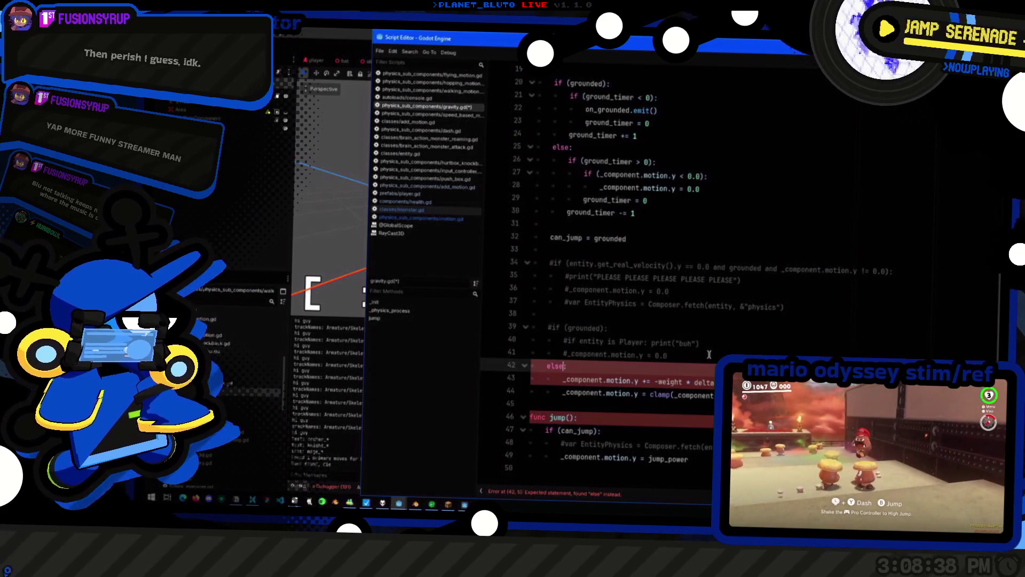
{"action": "key", "text": "shift+Home"}
{"action": "type", "text": "if (grounded):"}
{"action": "type", "text": "not"}
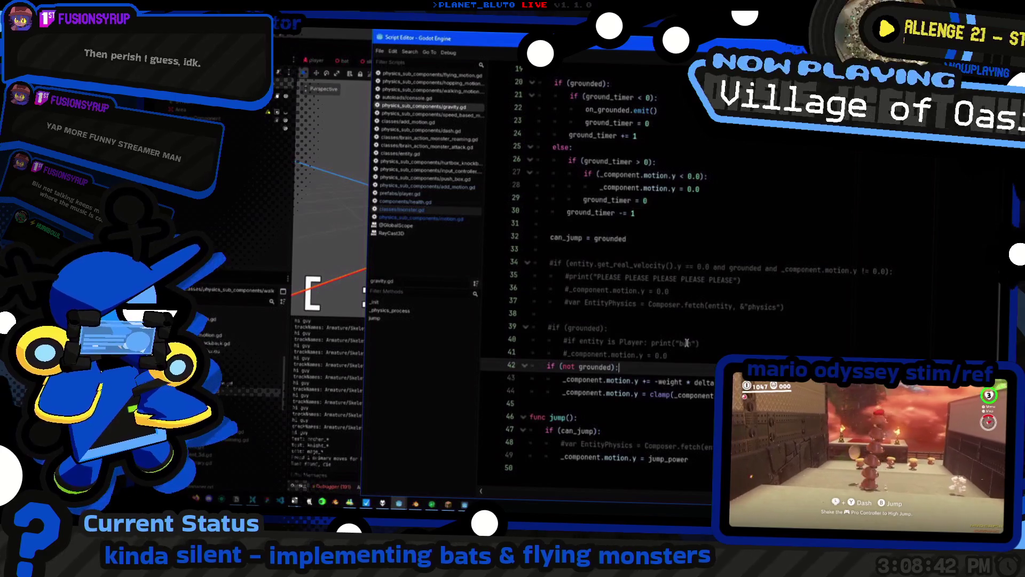
{"action": "key", "text": "alt+Tab"}
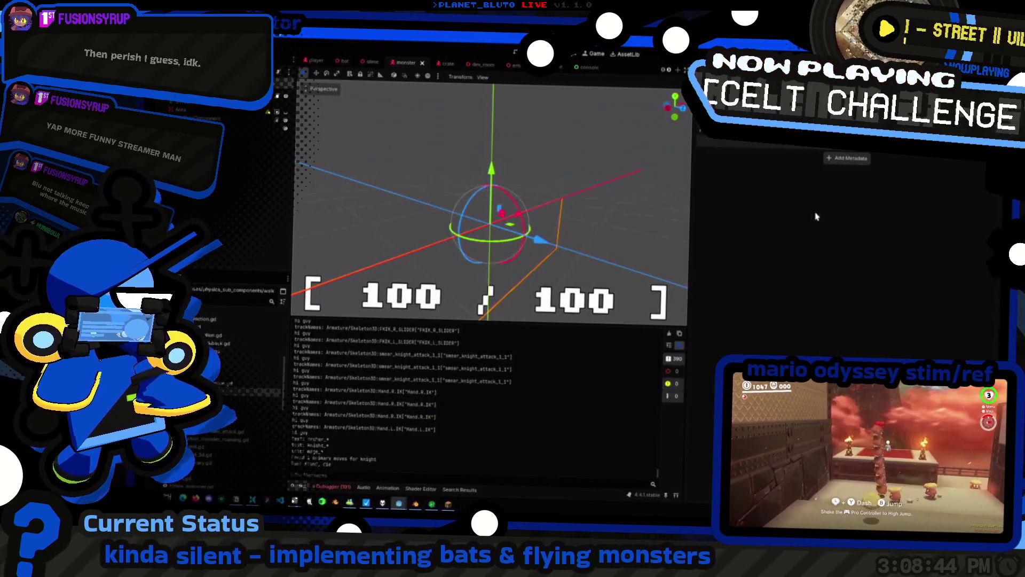
{"action": "key", "text": "ctrl+s"}
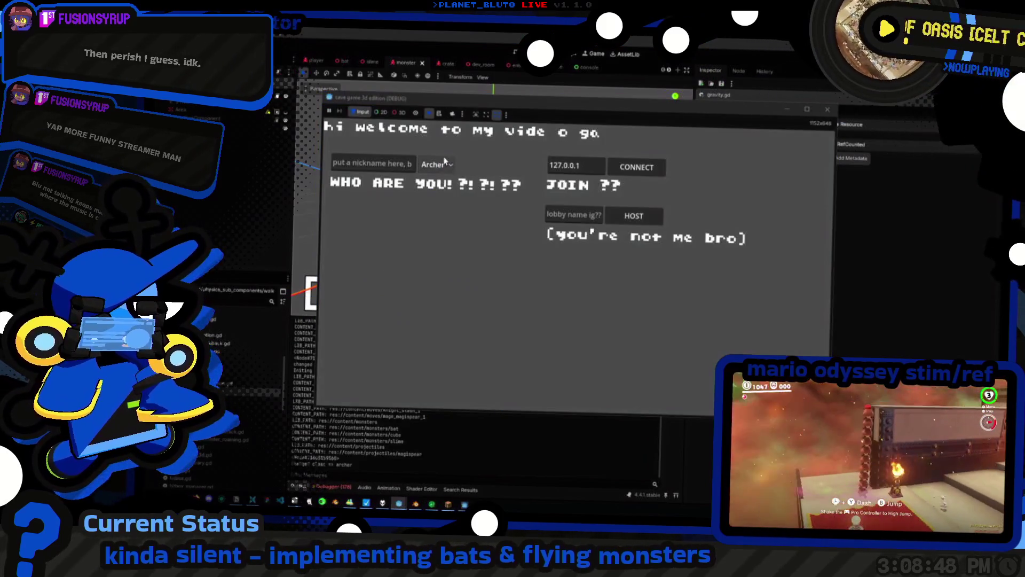
Host a new game session with Knight kept as the character class
{"action": "left_click", "coordinate": [435, 165]}
{"action": "left_click", "coordinate": [435, 193]}
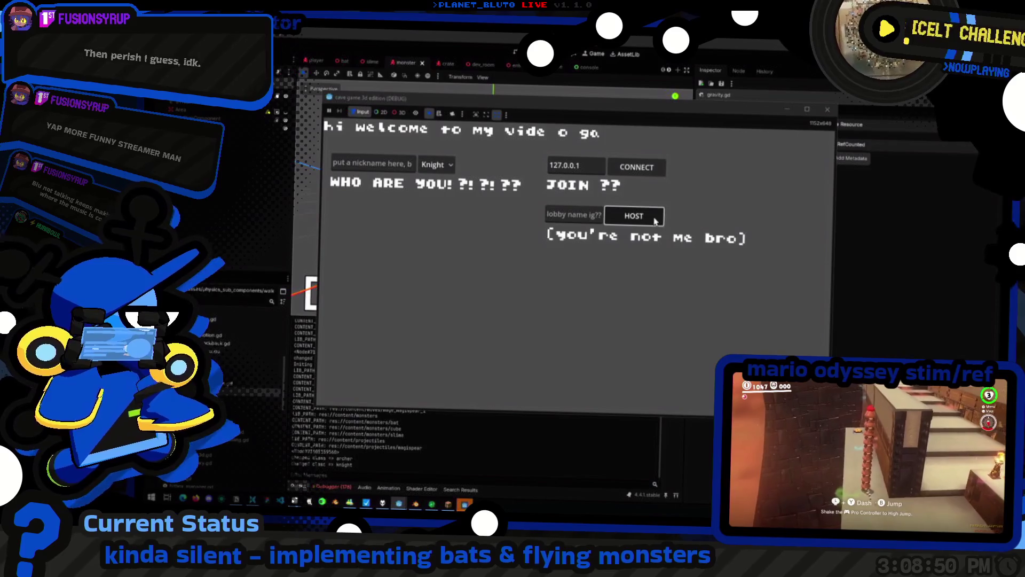
{"action": "left_click", "coordinate": [655, 219]}
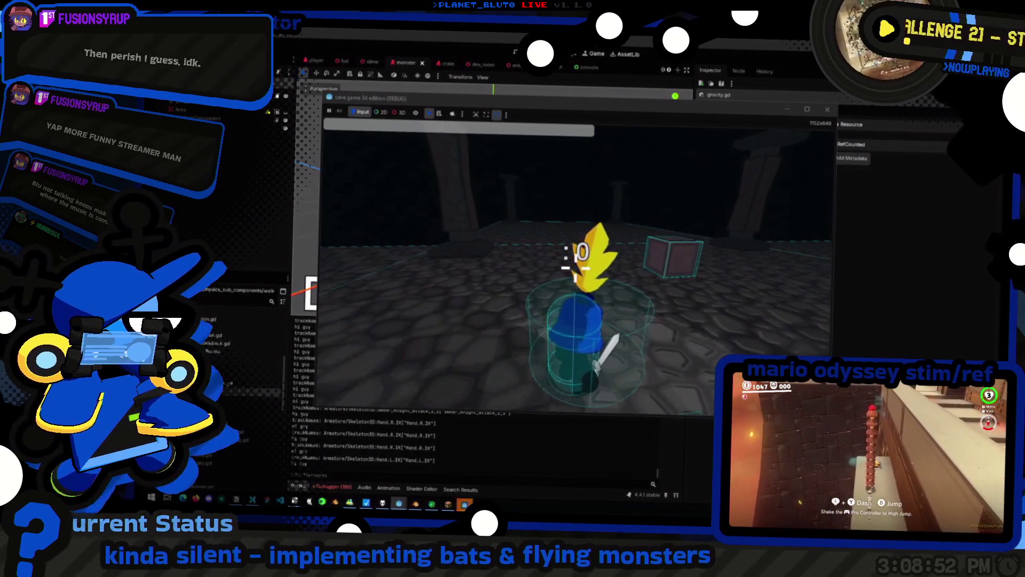
Walk the knight around the cave, turning the view toward the crate and pillars
{"action": "key", "text": "w"}
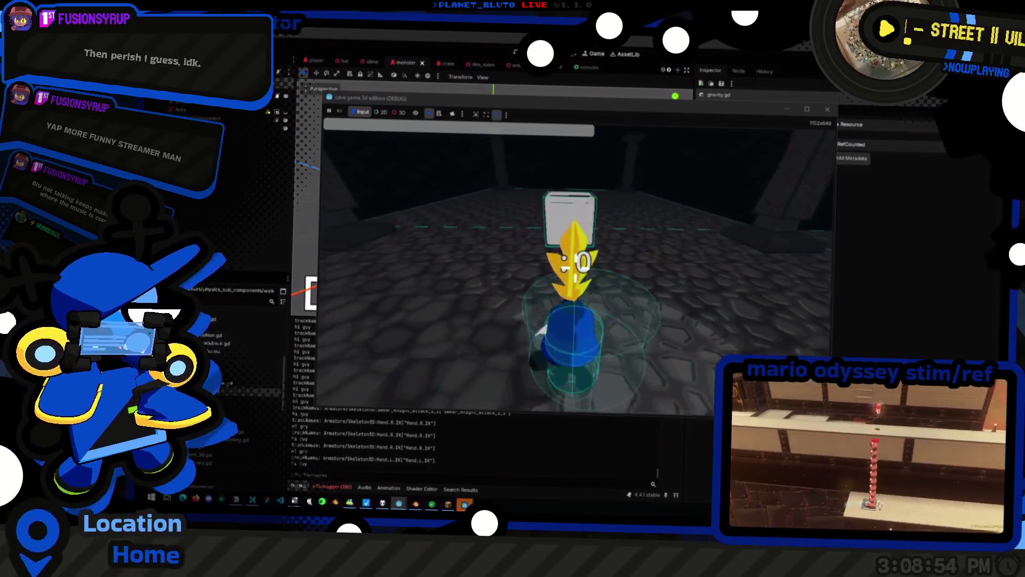
{"action": "key", "text": "s"}
{"action": "key", "text": "a"}
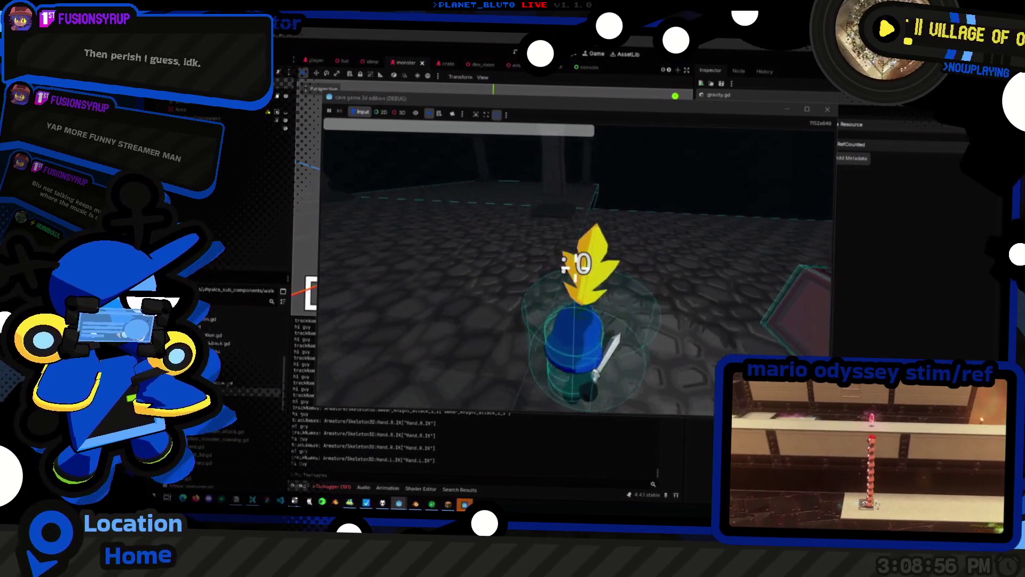
{"action": "key", "text": "d"}
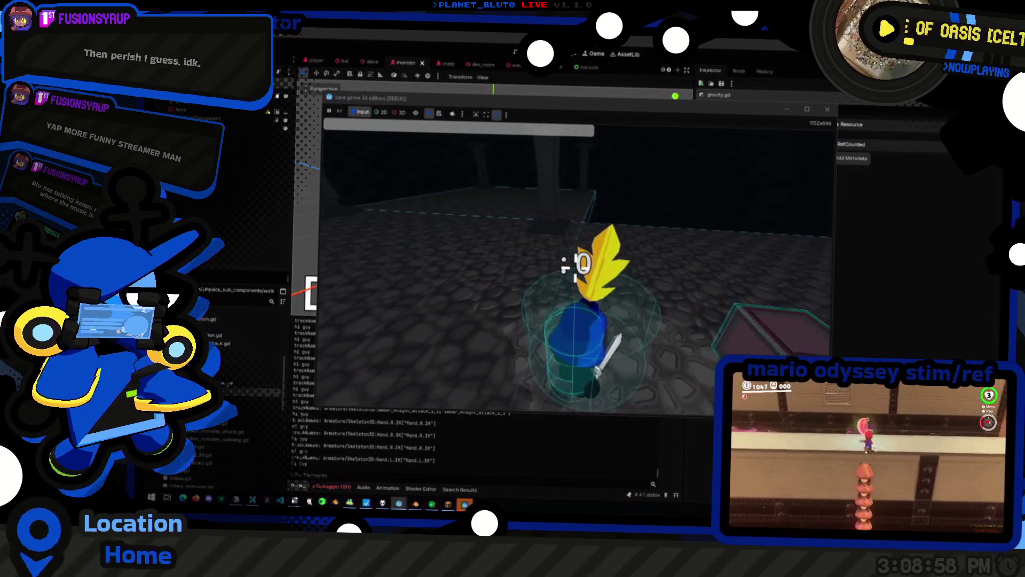
{"action": "key", "text": "d"}
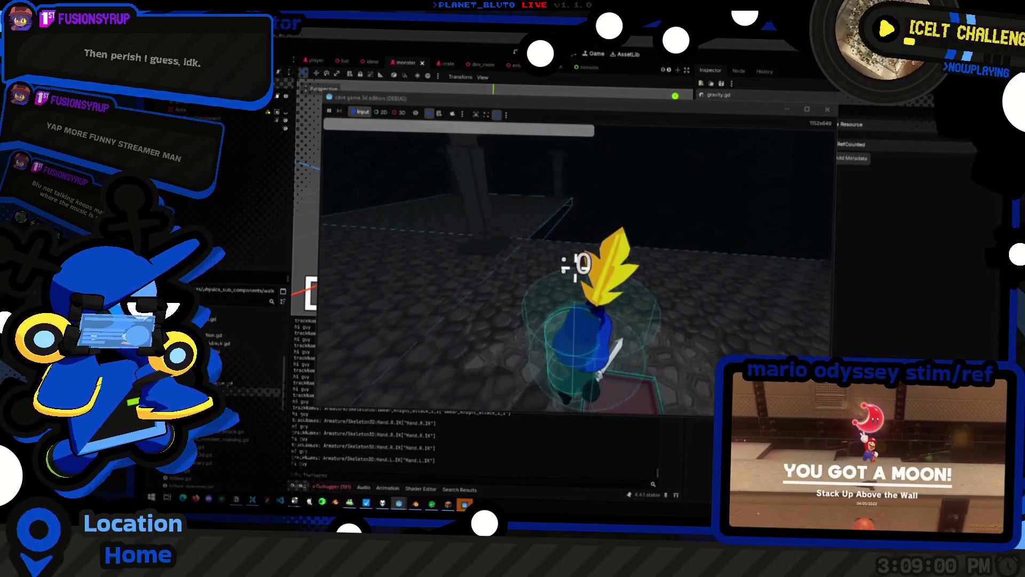
{"action": "key", "text": "a"}
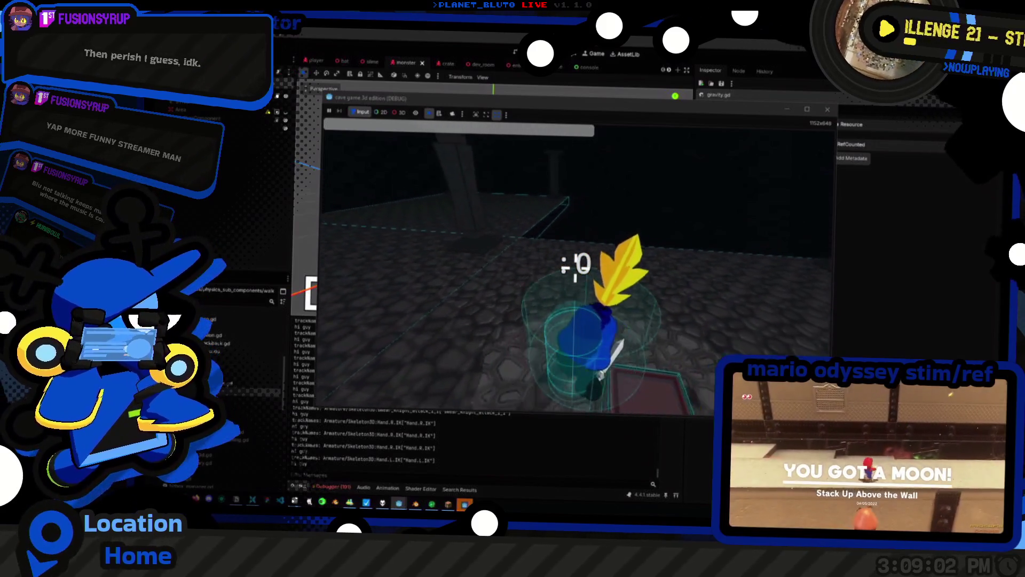
{"action": "key", "text": "d"}
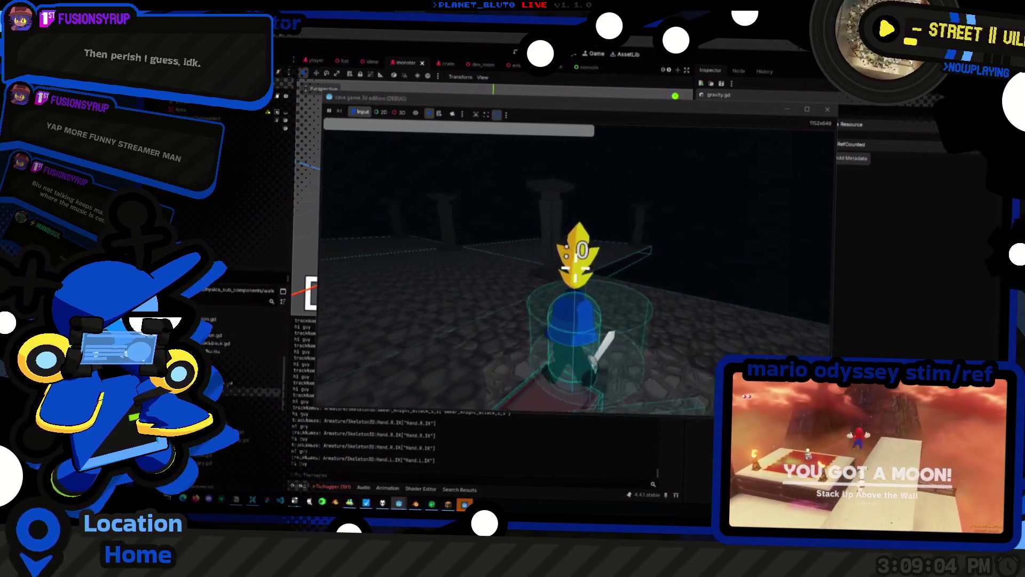
{"action": "key", "text": "d"}
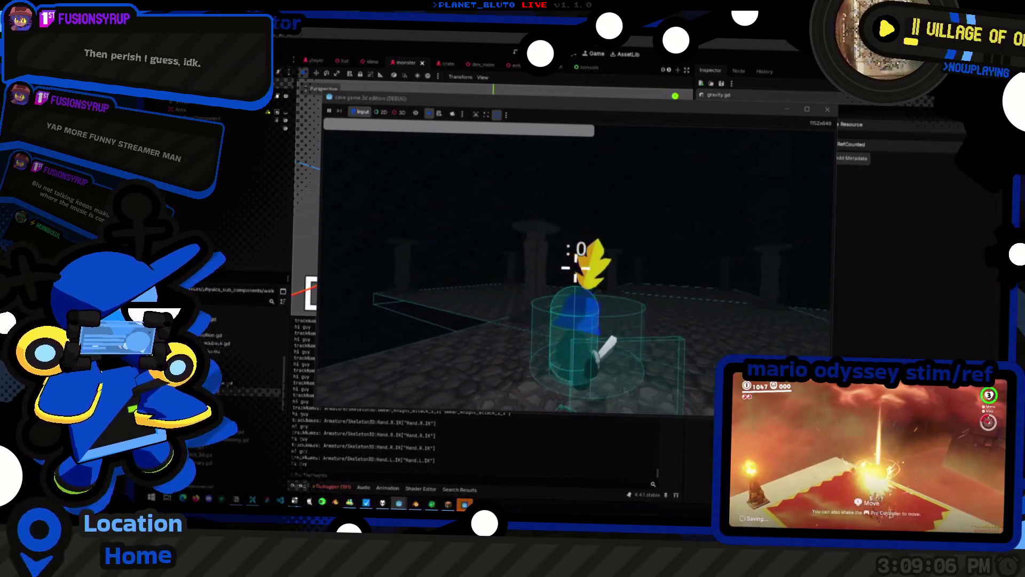
{"action": "key", "text": "d"}
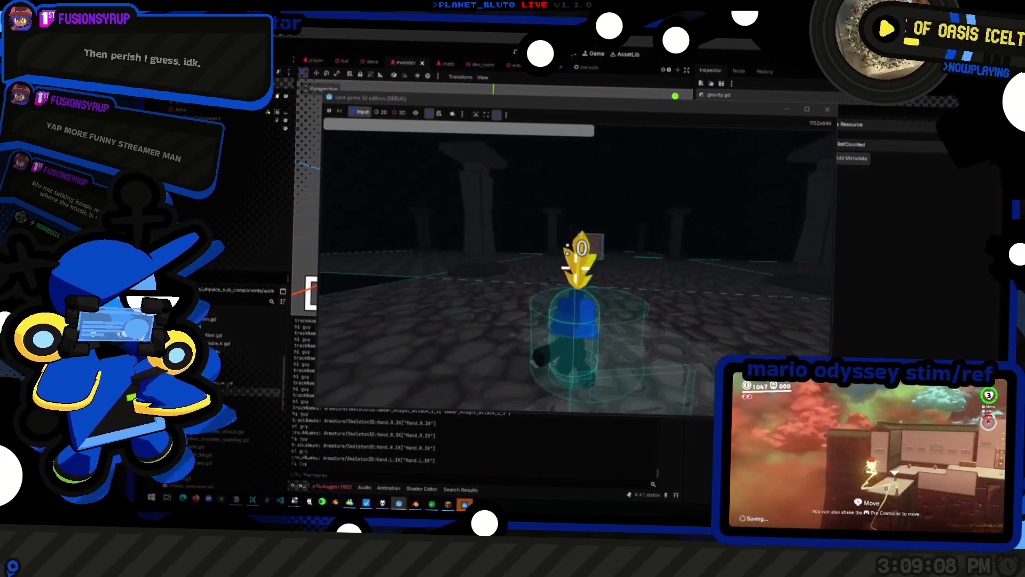
{"action": "key", "text": "s"}
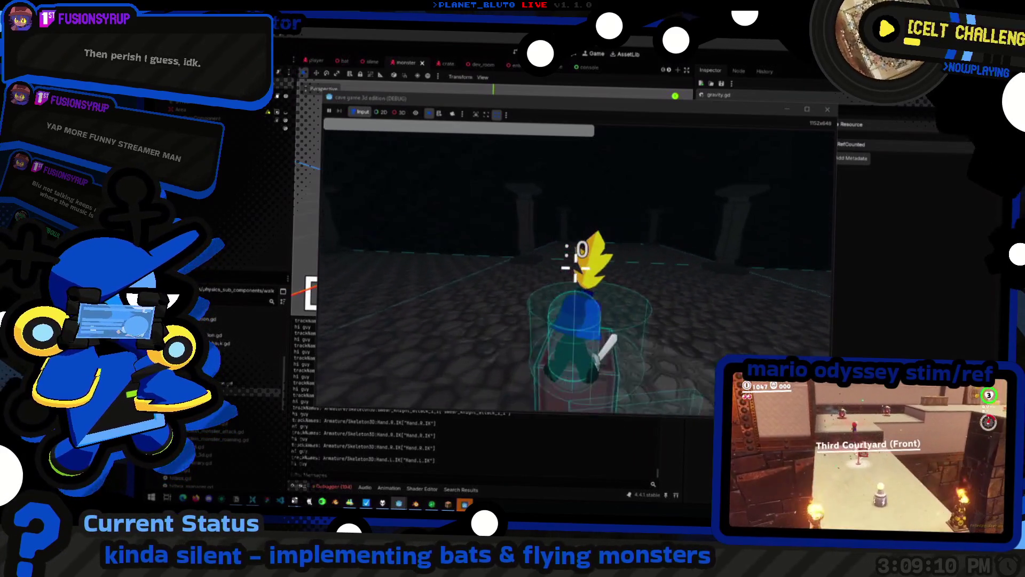
{"action": "key", "text": "grave"}
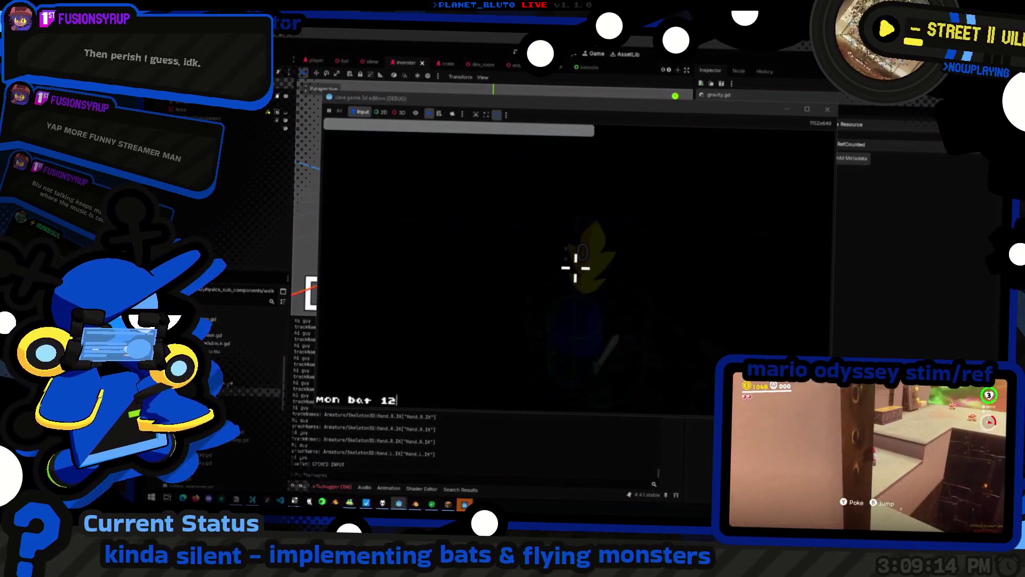
Spawn bats via the console, look up at one by the ceiling, then enter 'mon slime 5 blue'
{"action": "key", "text": "Return"}
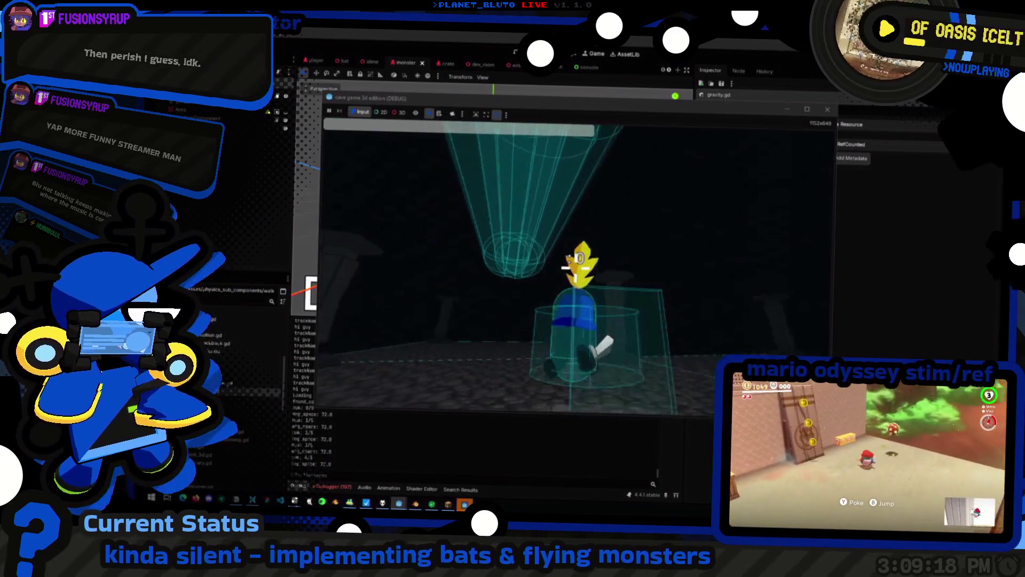
{"action": "left_click", "coordinate": [468, 276]}
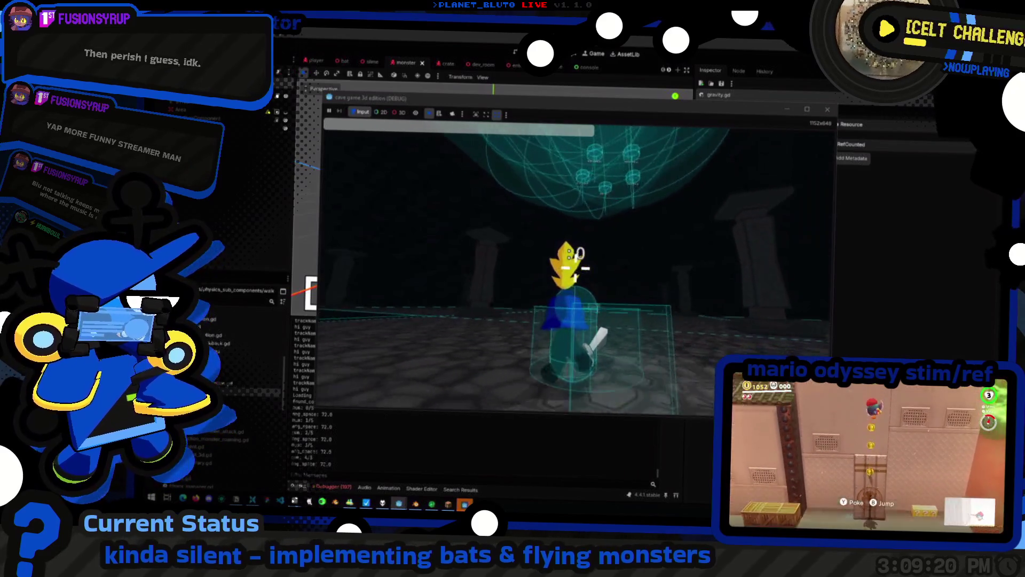
{"action": "key", "text": "grave"}
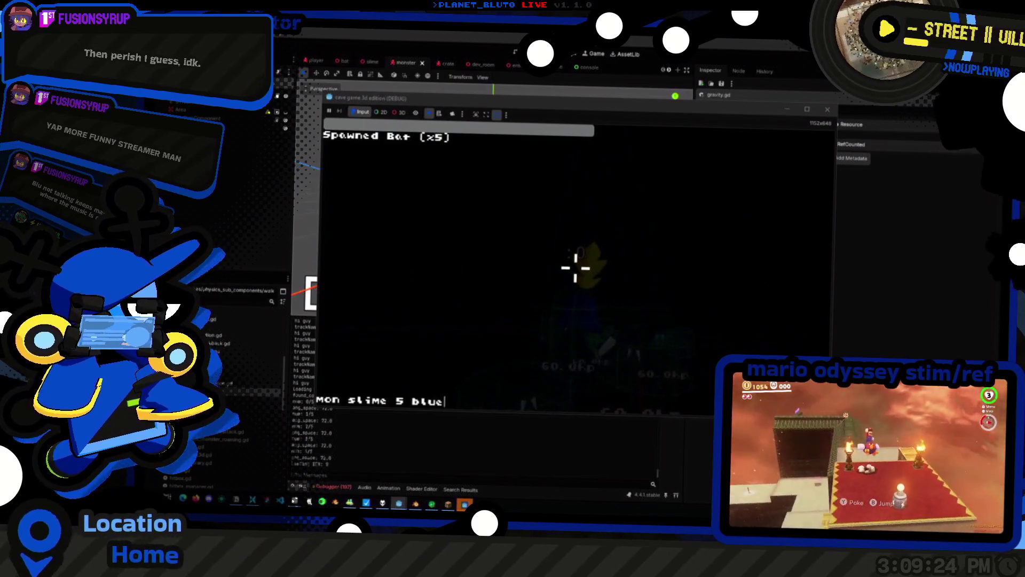
{"action": "key", "text": "Return"}
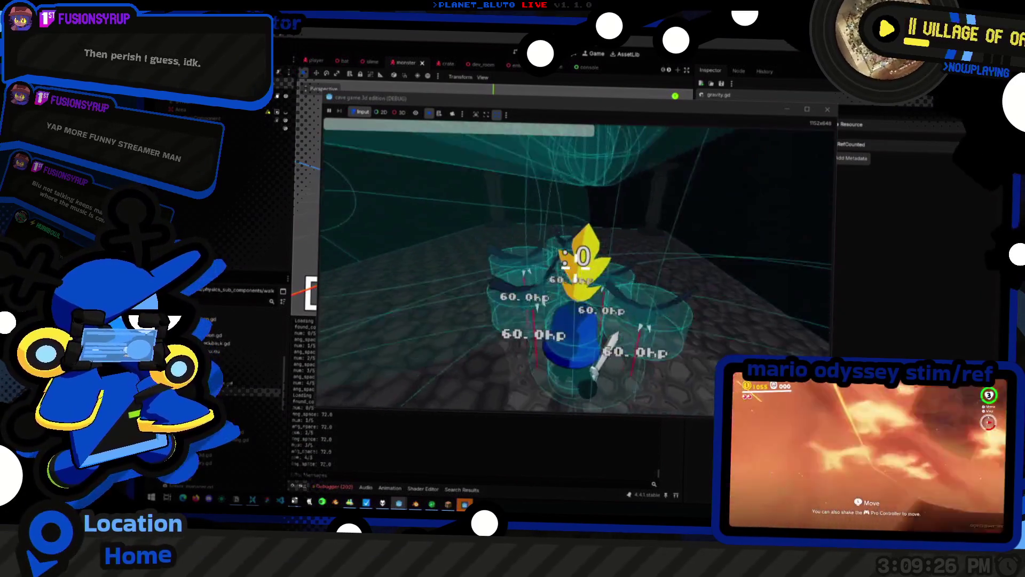
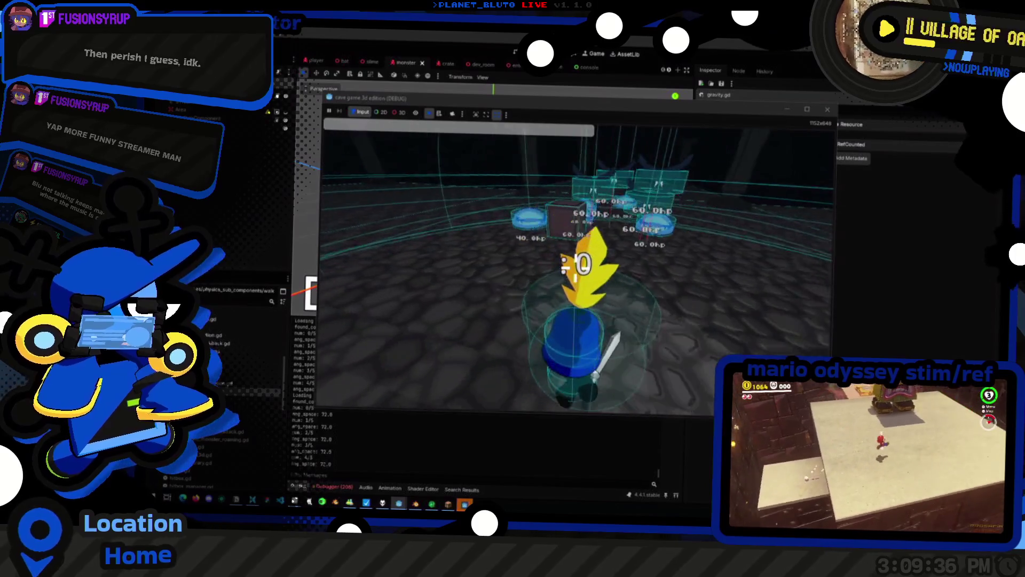
Stop the running game, save the scene, and relaunch the project in a fresh debug window
{"action": "key", "text": "F8"}
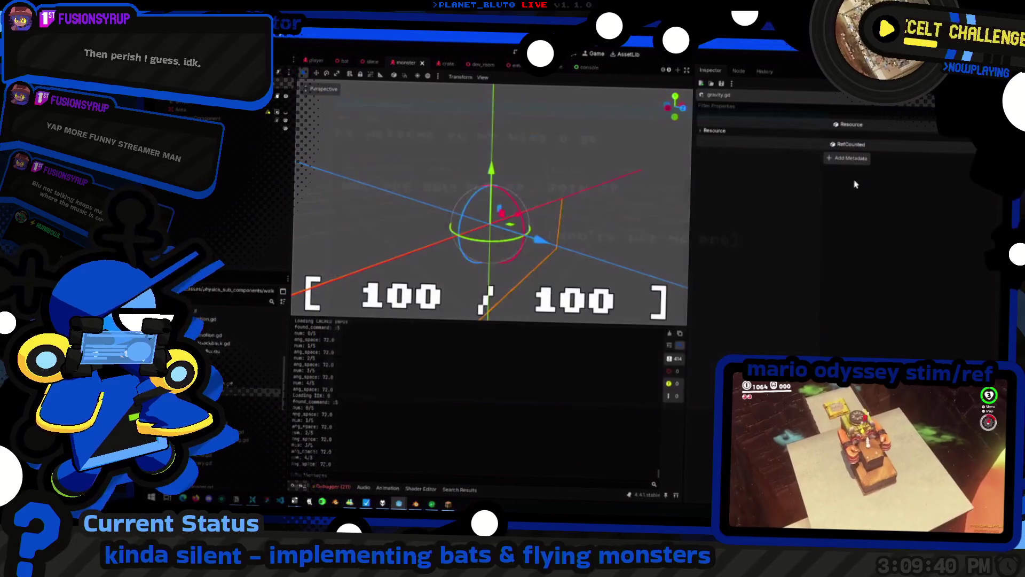
{"action": "key", "text": "ctrl+s"}
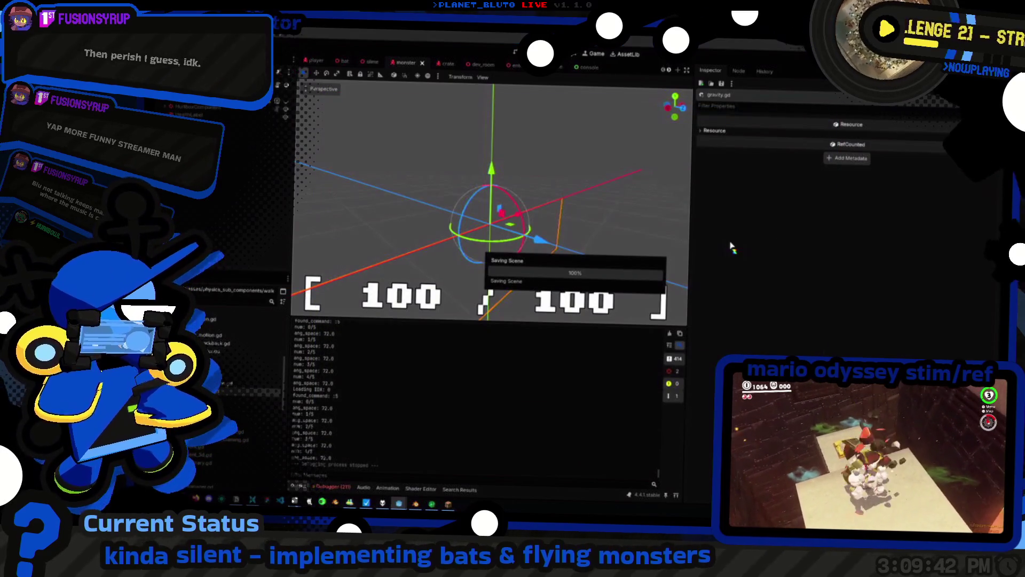
{"action": "key", "text": "F5"}
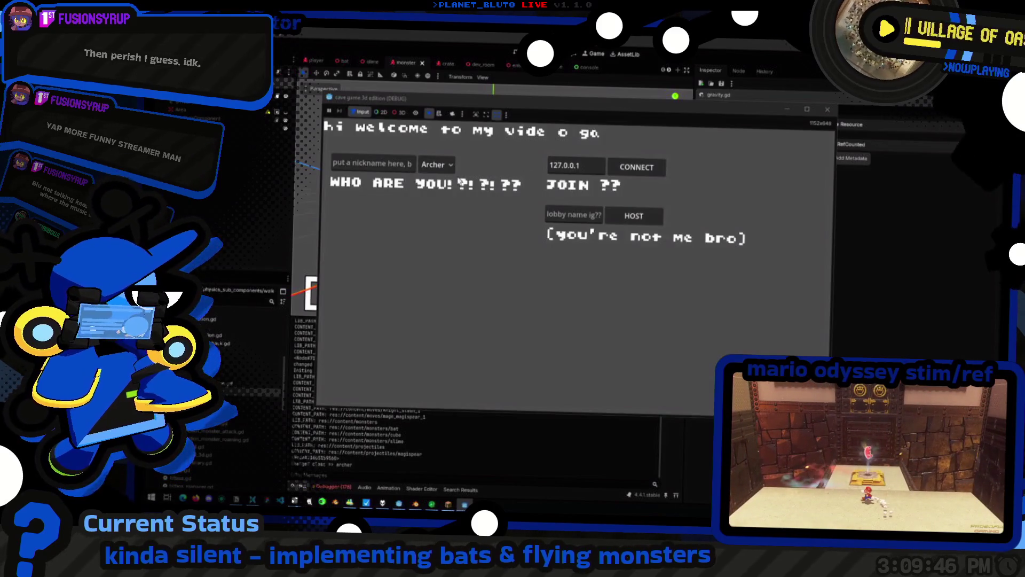
Pick a different character class and host a game in the dungeon
{"action": "left_click", "coordinate": [437, 165]}
{"action": "left_click", "coordinate": [438, 196]}
{"action": "left_click", "coordinate": [634, 215]}
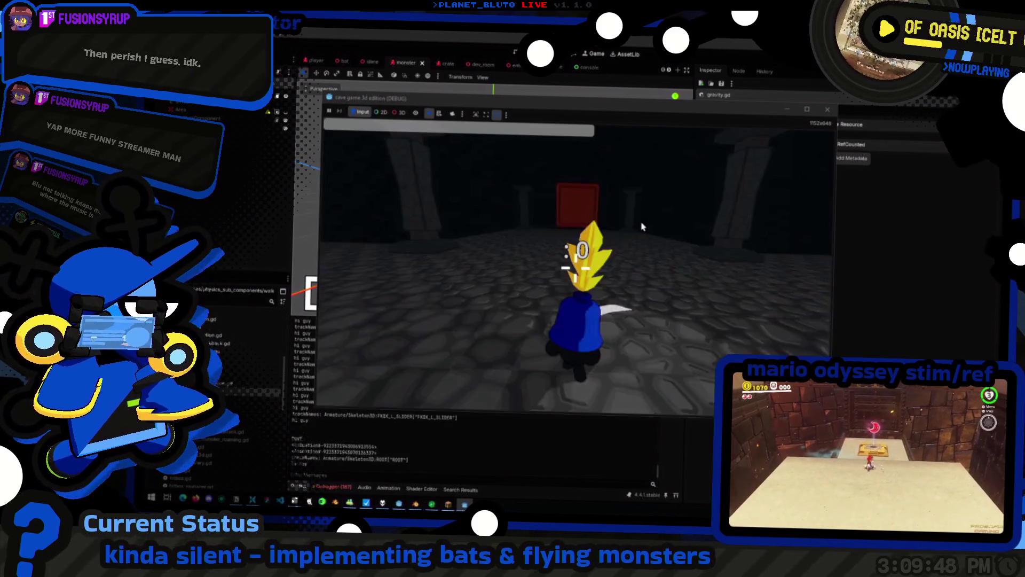
Spawn five bats and five blue slimes with the 'mon' console commands
{"action": "key", "text": "grave"}
{"action": "type", "text": "mon bat 5"}
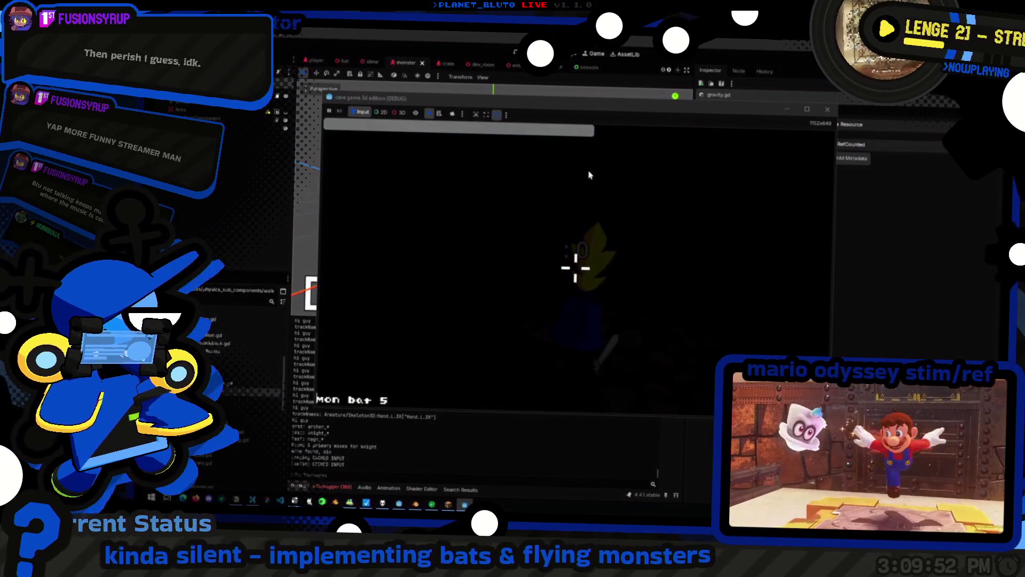
{"action": "key", "text": "Return"}
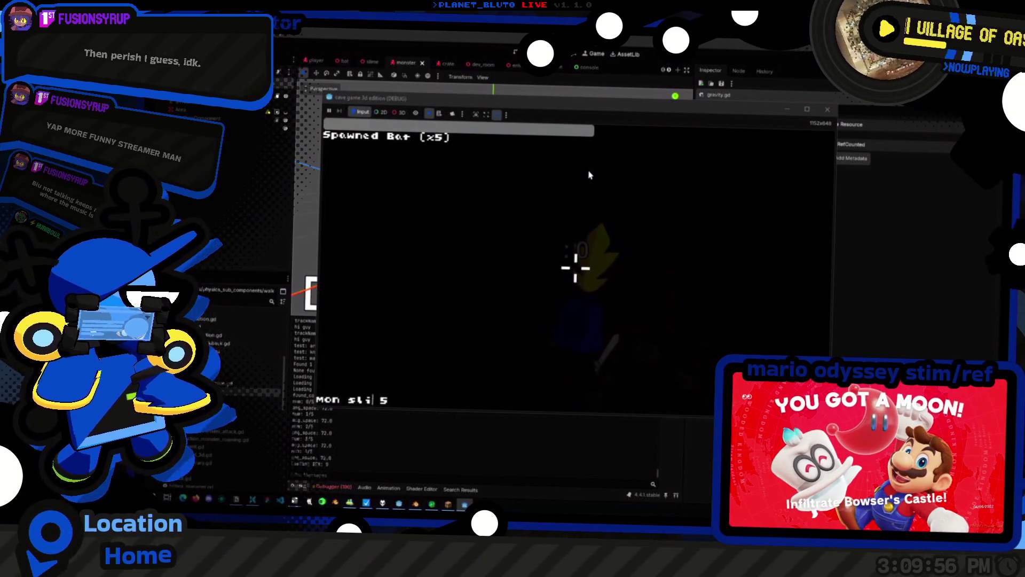
{"action": "key", "text": "Return"}
{"action": "key", "text": "grave"}
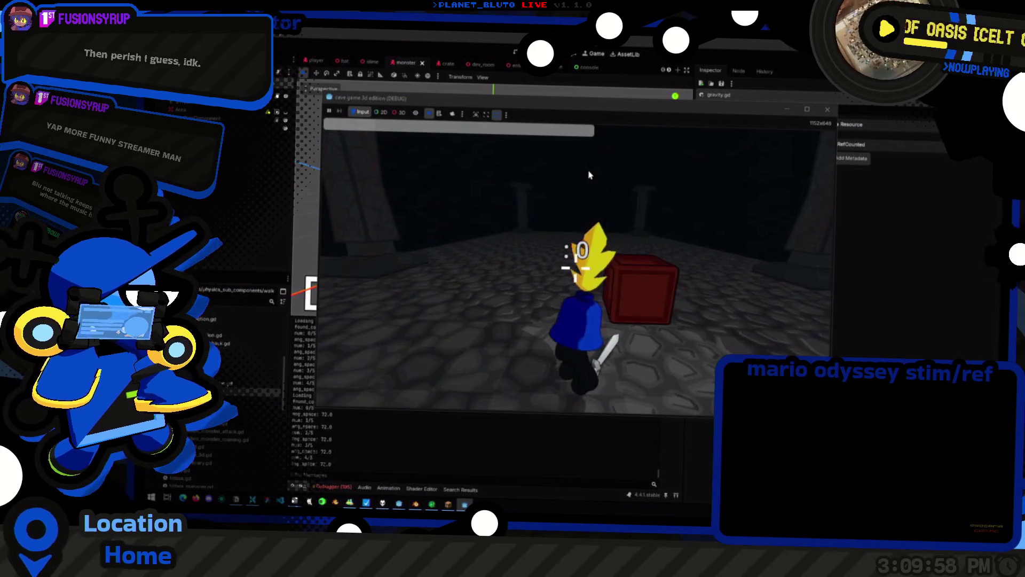
Run into and away from the blue slime cluster, then turn to face the bats
{"action": "key", "text": "w"}
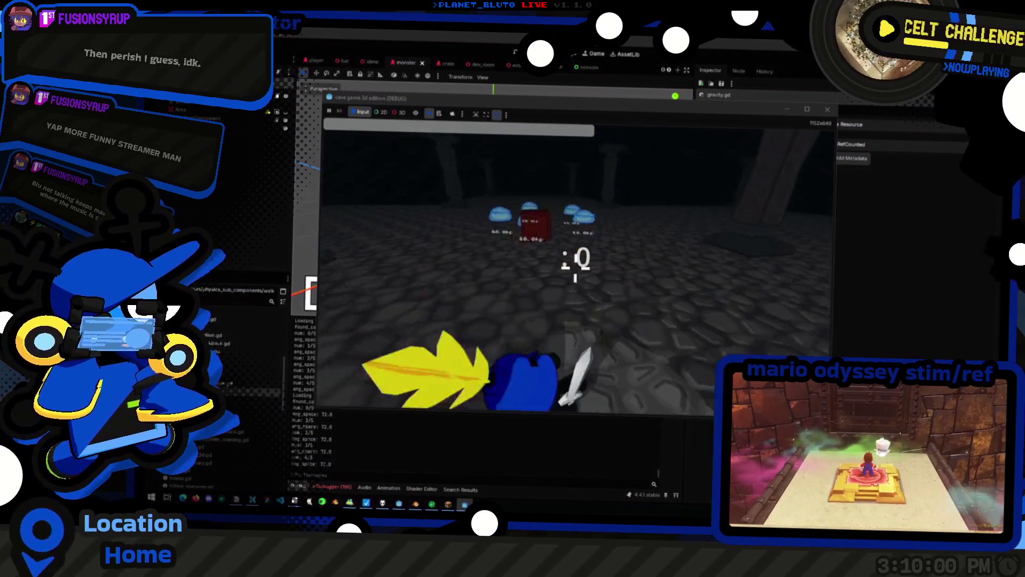
{"action": "key", "text": "w"}
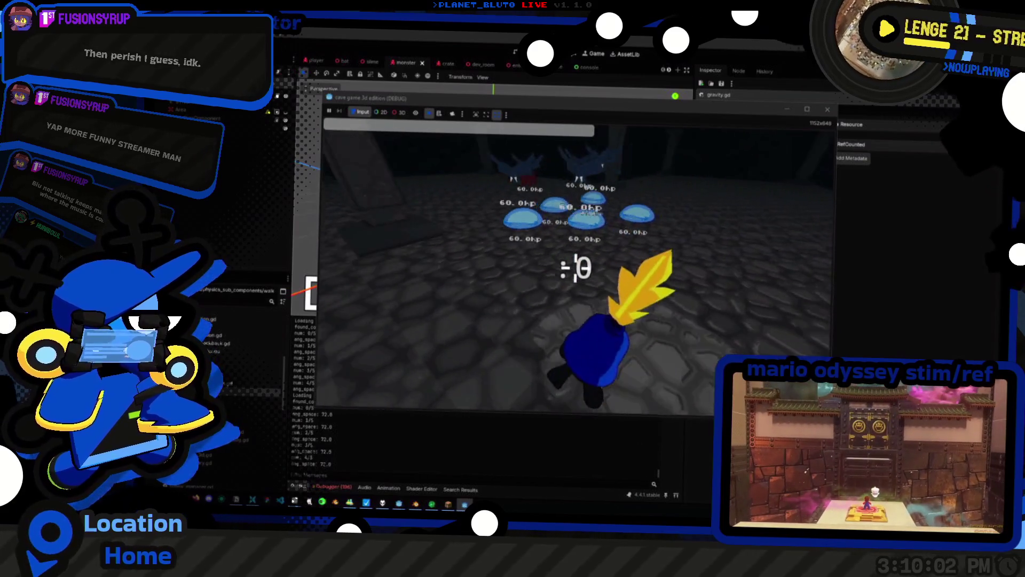
{"action": "key", "text": "w"}
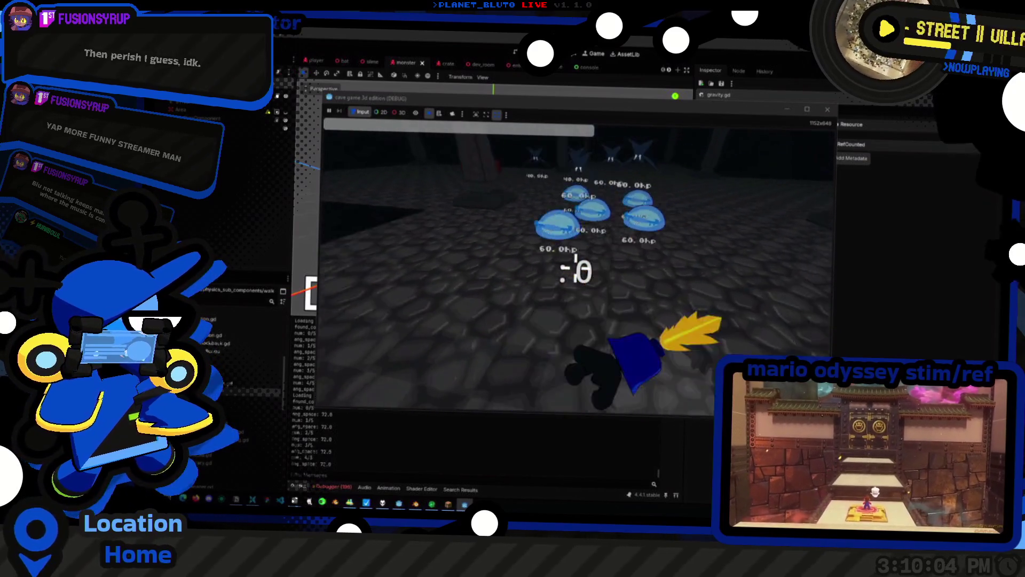
{"action": "key", "text": "w"}
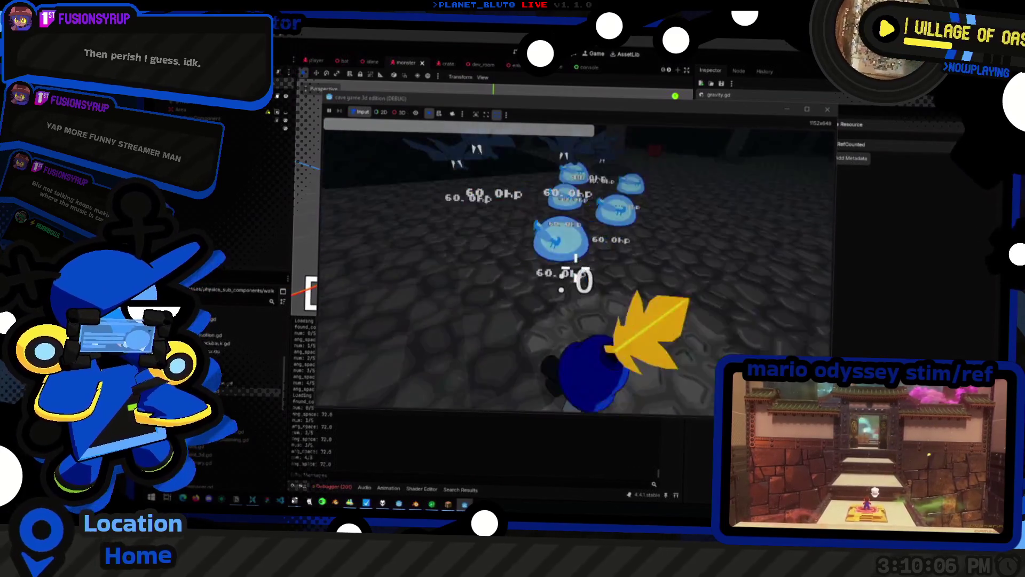
{"action": "key", "text": "w"}
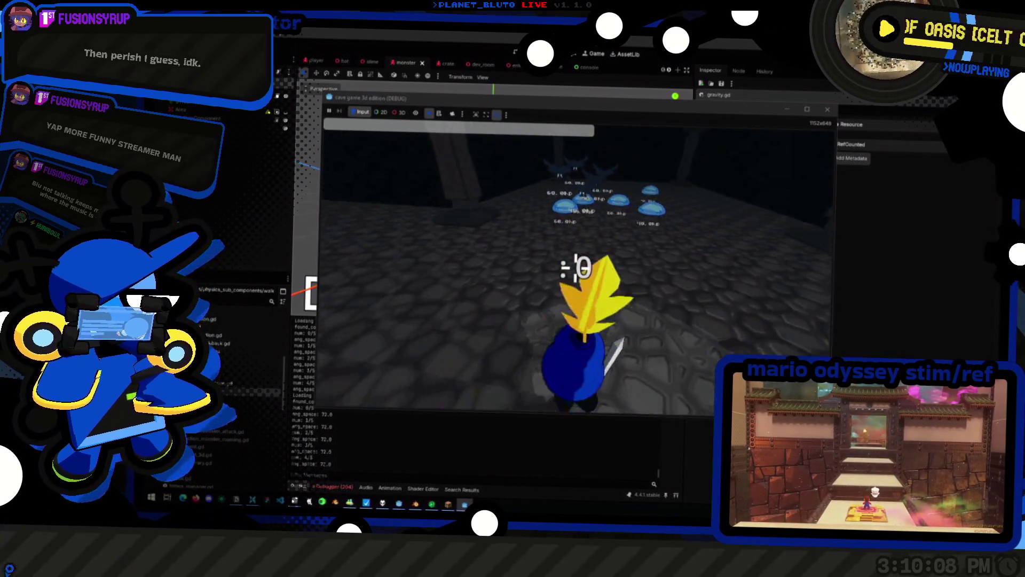
{"action": "key", "text": "w"}
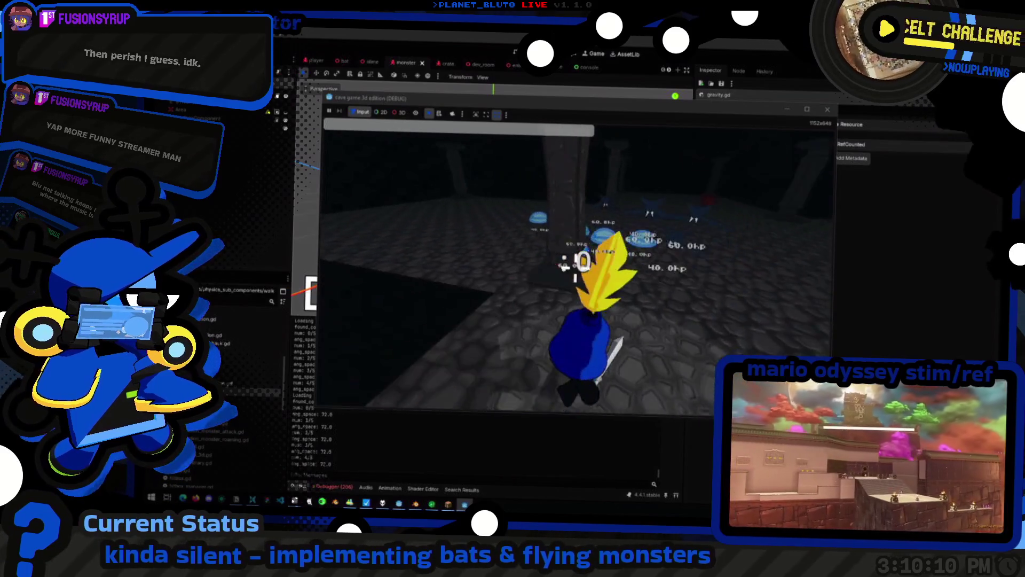
{"action": "key", "text": "w"}
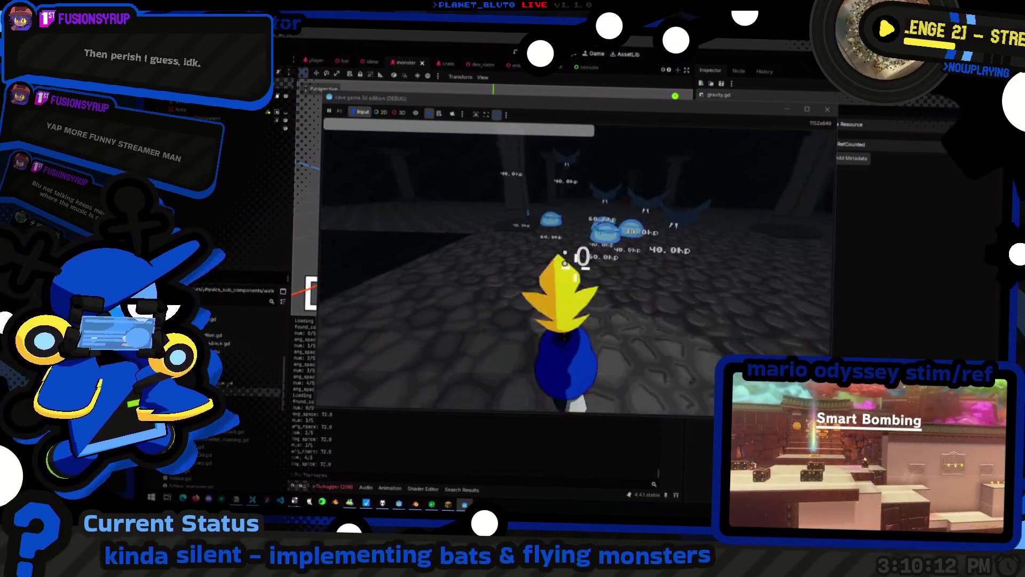
{"action": "key", "text": "w"}
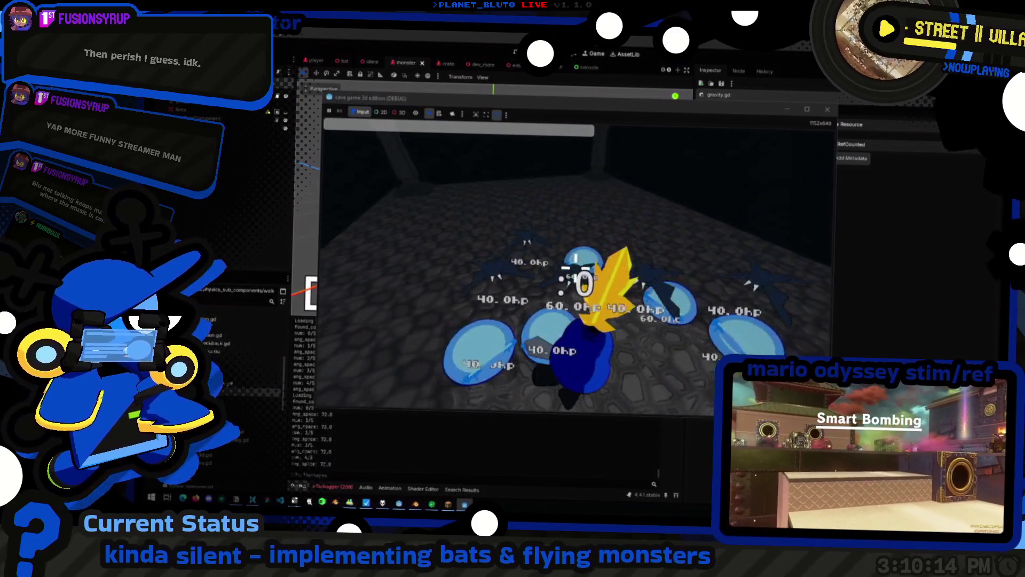
{"action": "key", "text": "w"}
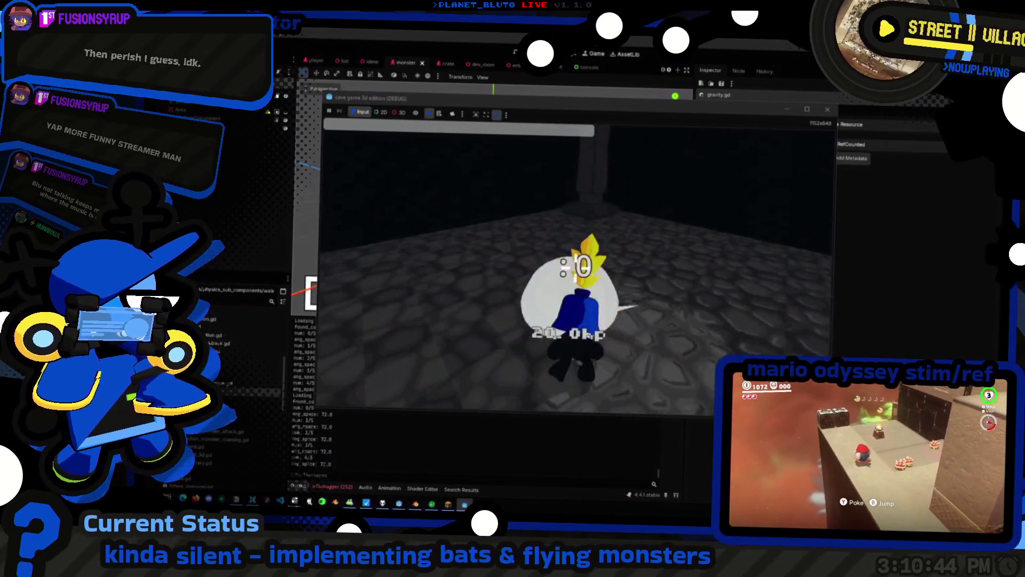
Respawn the character and rerun the console command to spawn five more bats
{"action": "key", "text": "w"}
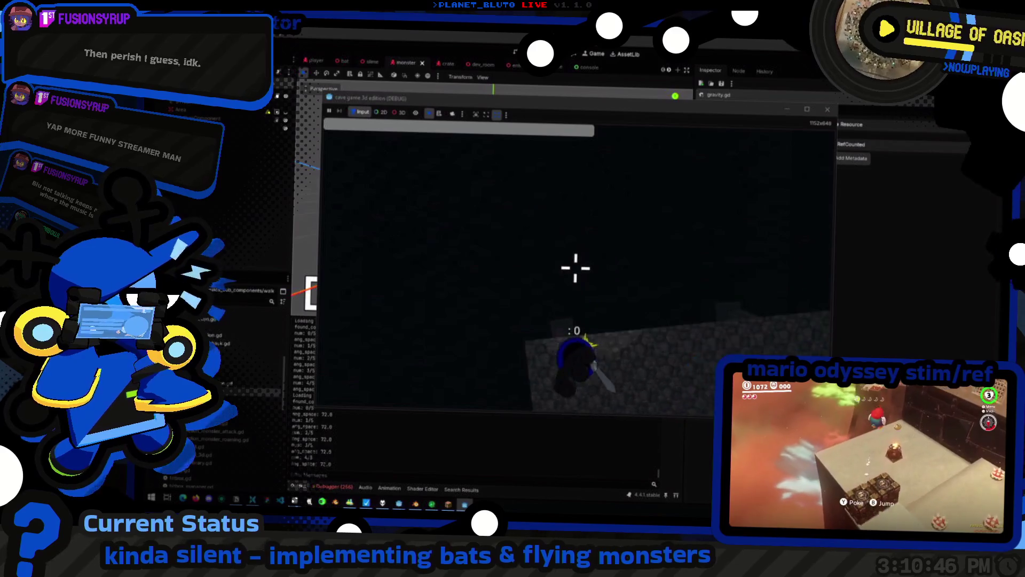
{"action": "key", "text": "k"}
{"action": "key", "text": "grave"}
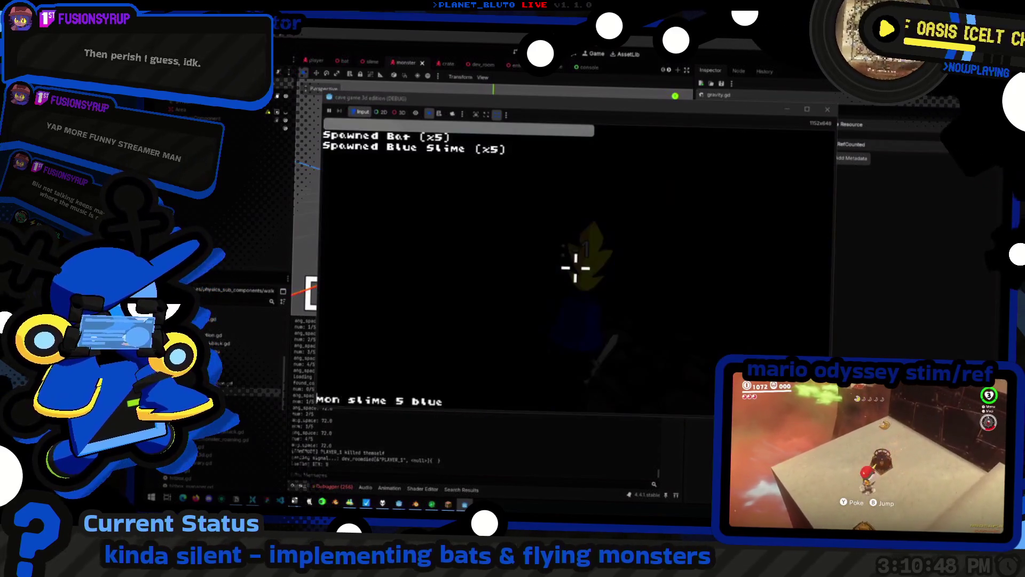
{"action": "key", "text": "Up"}
{"action": "key", "text": "Return"}
{"action": "key", "text": "grave"}
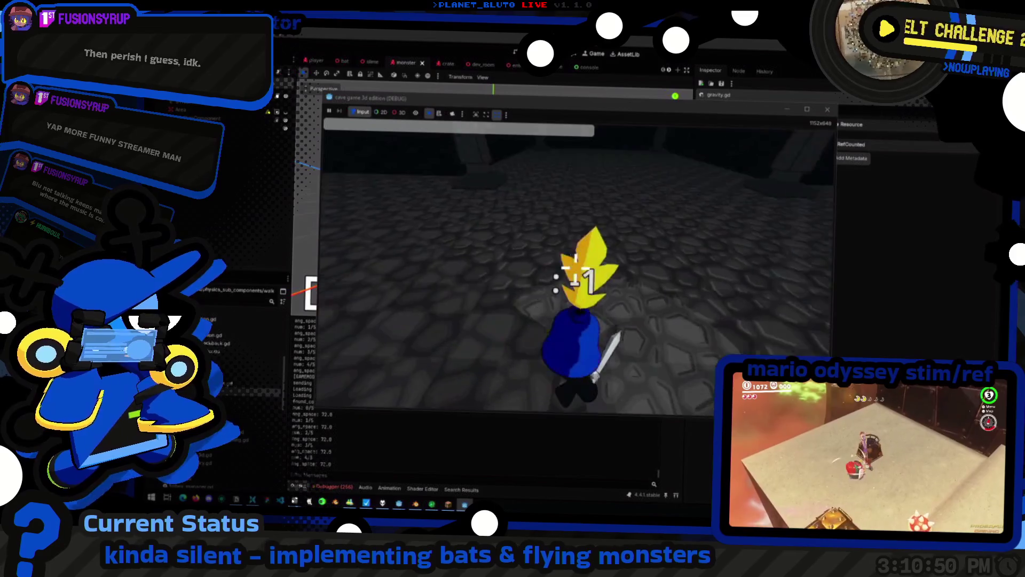
Run through the dungeon to the bats and strike them down to 40.0, then 20.0 hp
{"action": "key", "text": "w"}
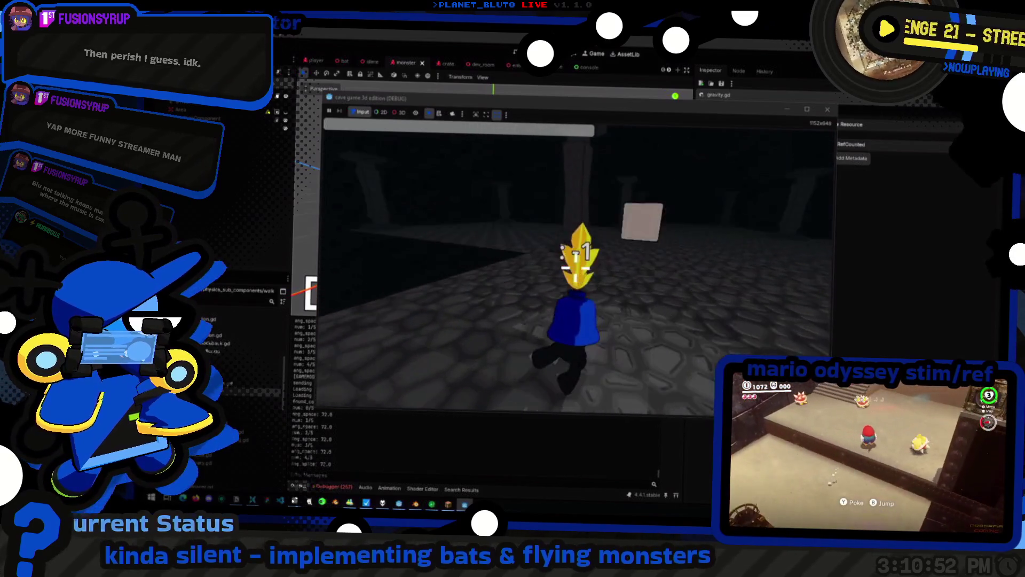
{"action": "key", "text": "a"}
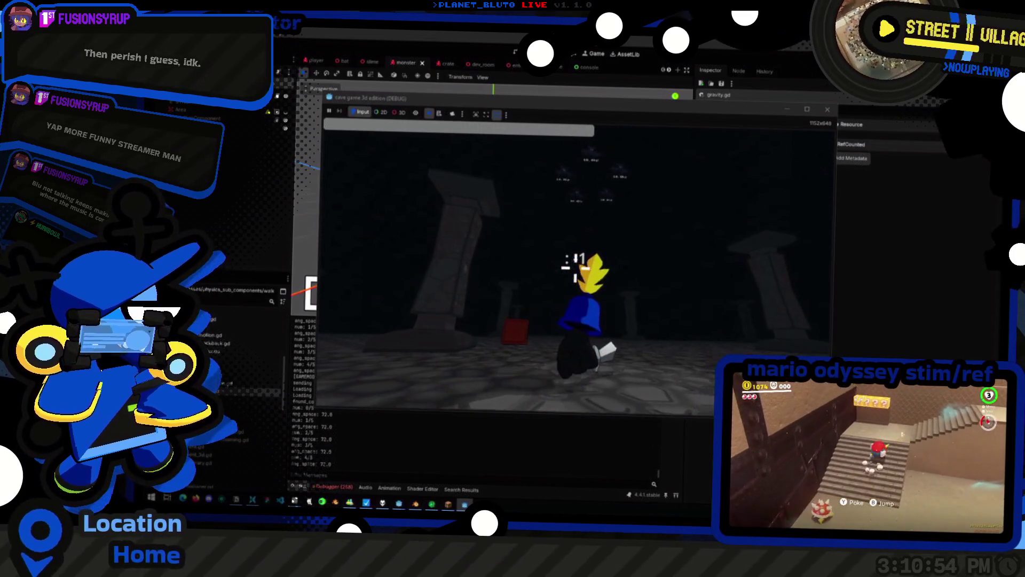
{"action": "key", "text": "w"}
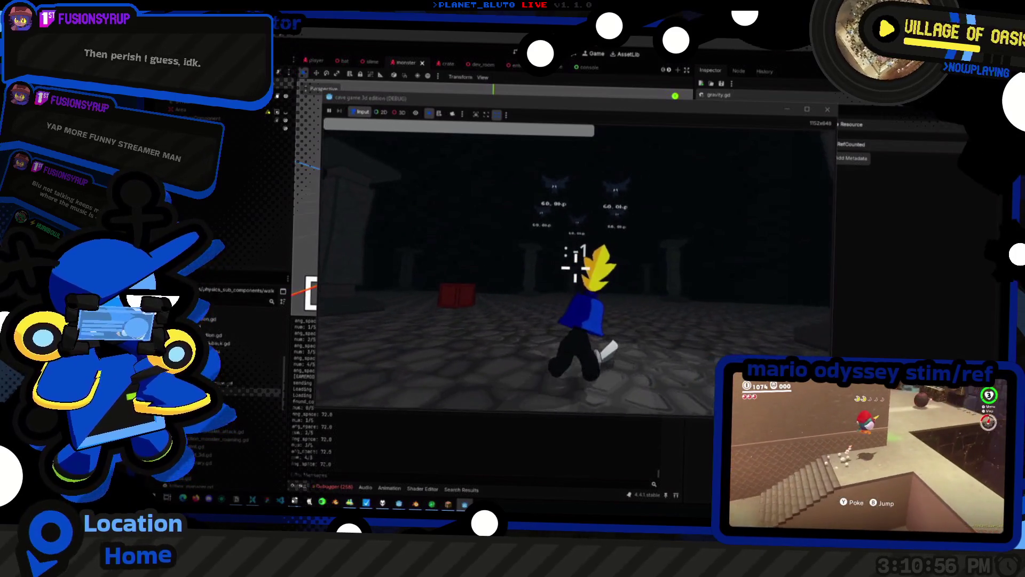
{"action": "key", "text": "s"}
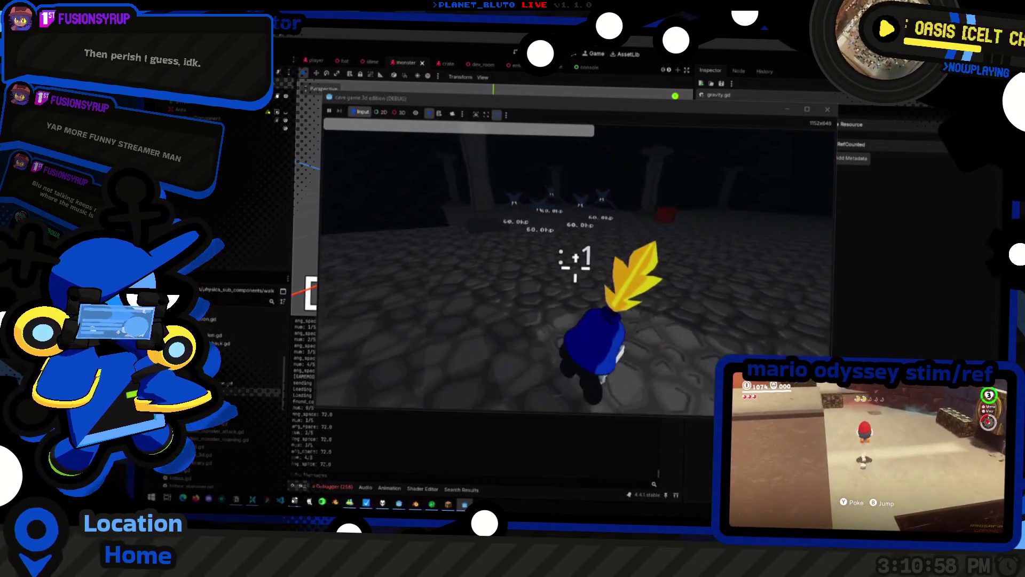
{"action": "key", "text": "w"}
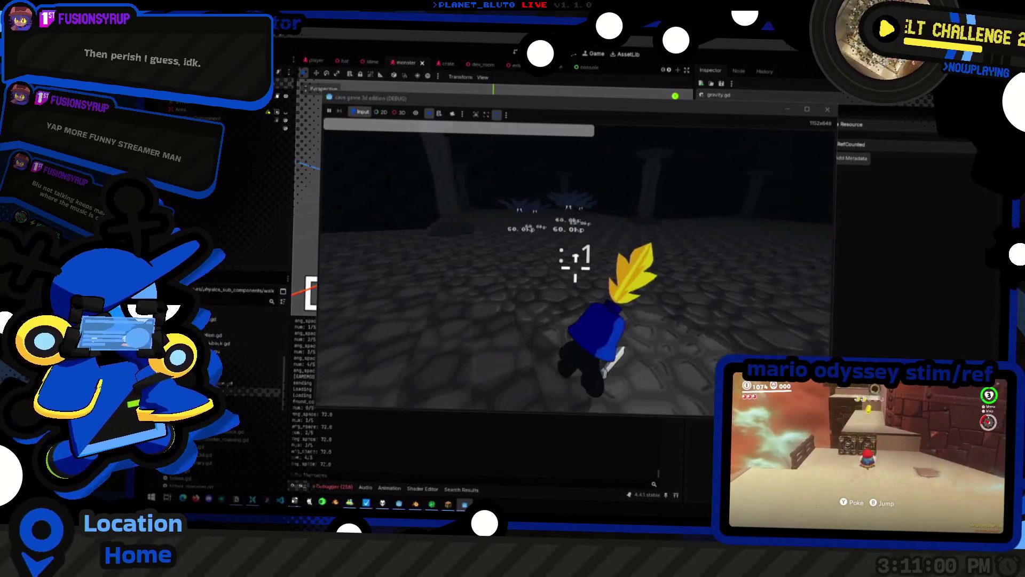
{"action": "key", "text": "w"}
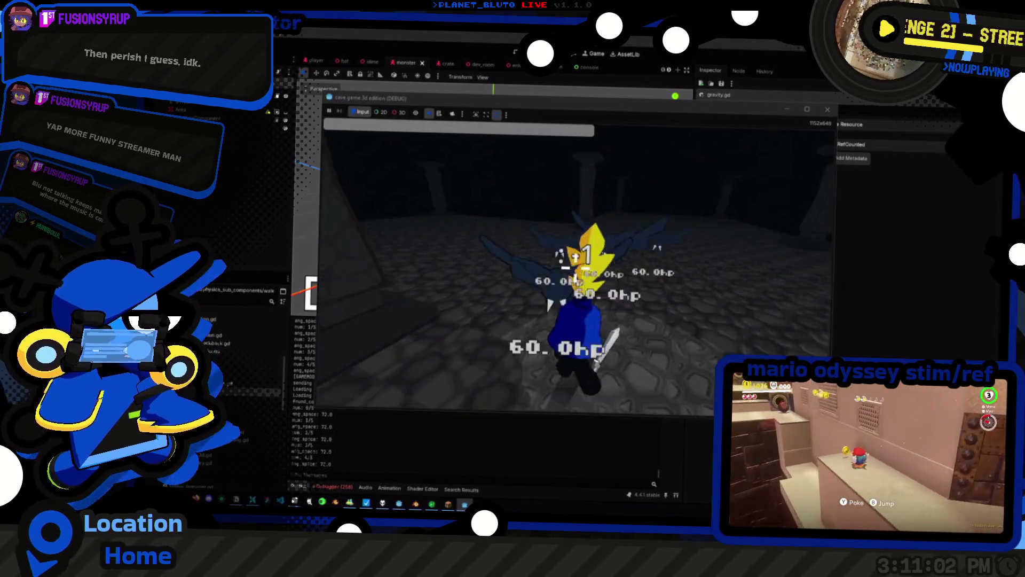
{"action": "left_click", "coordinate": [574, 259]}
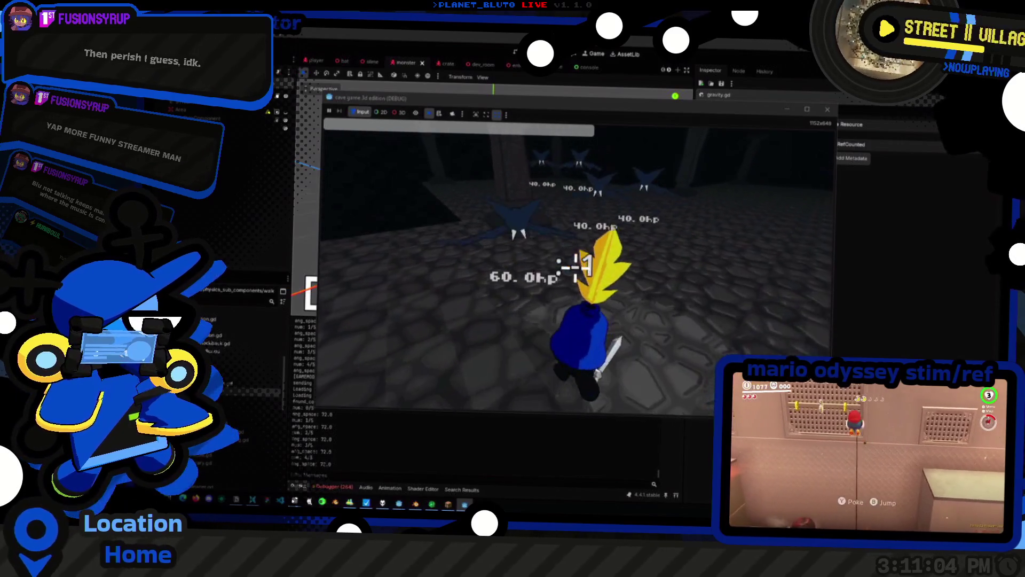
{"action": "key", "text": "w"}
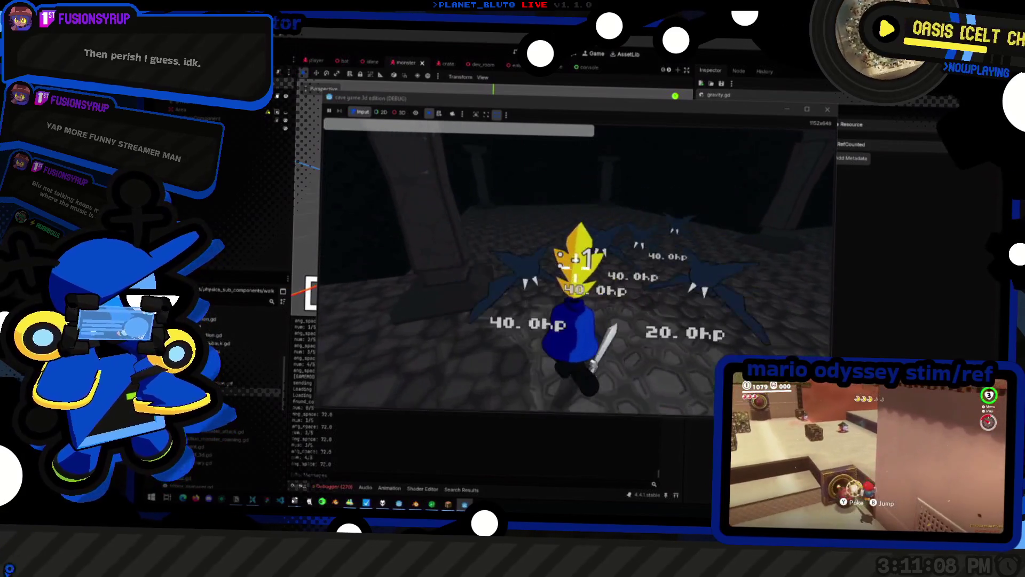
{"action": "left_click", "coordinate": [574, 260]}
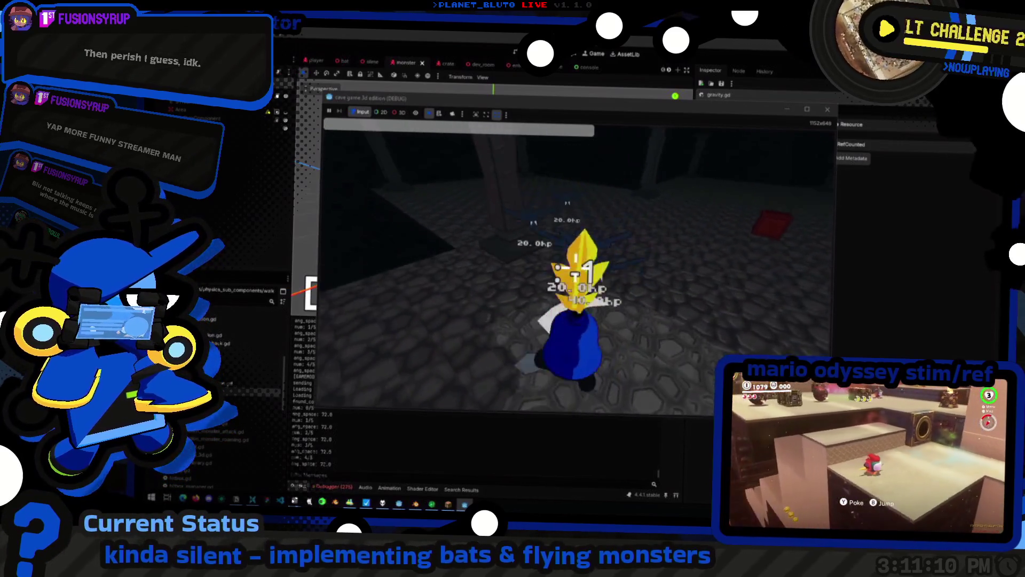
Walk around the cave toward the dark pillars and slash another bat
{"action": "key", "text": "w"}
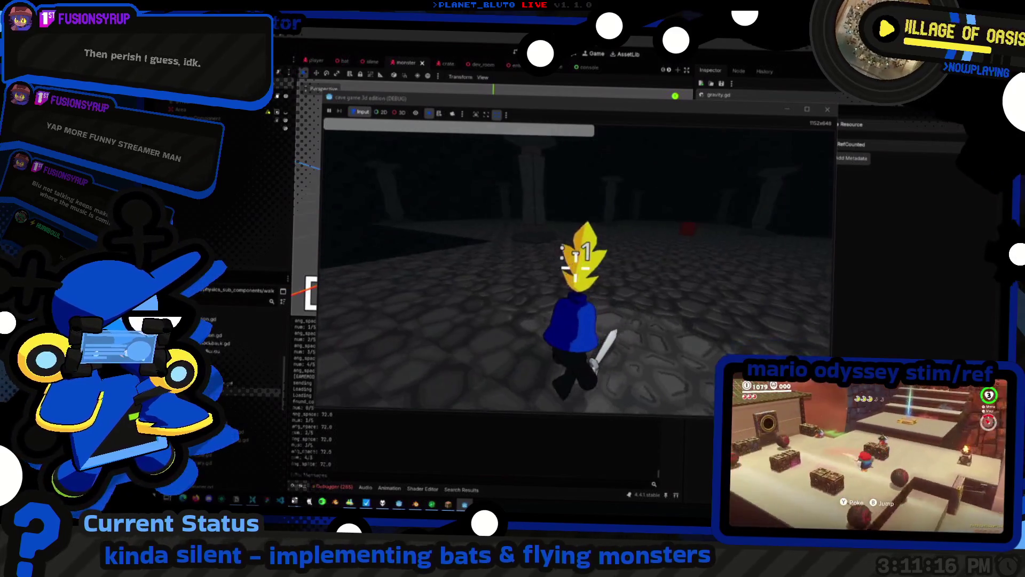
{"action": "key", "text": "Escape"}
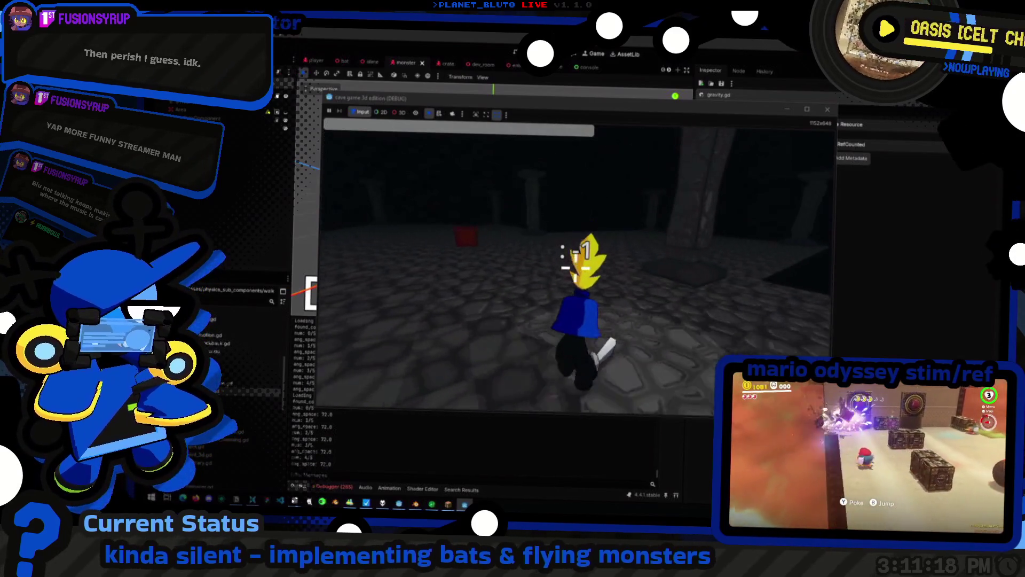
{"action": "key", "text": "w"}
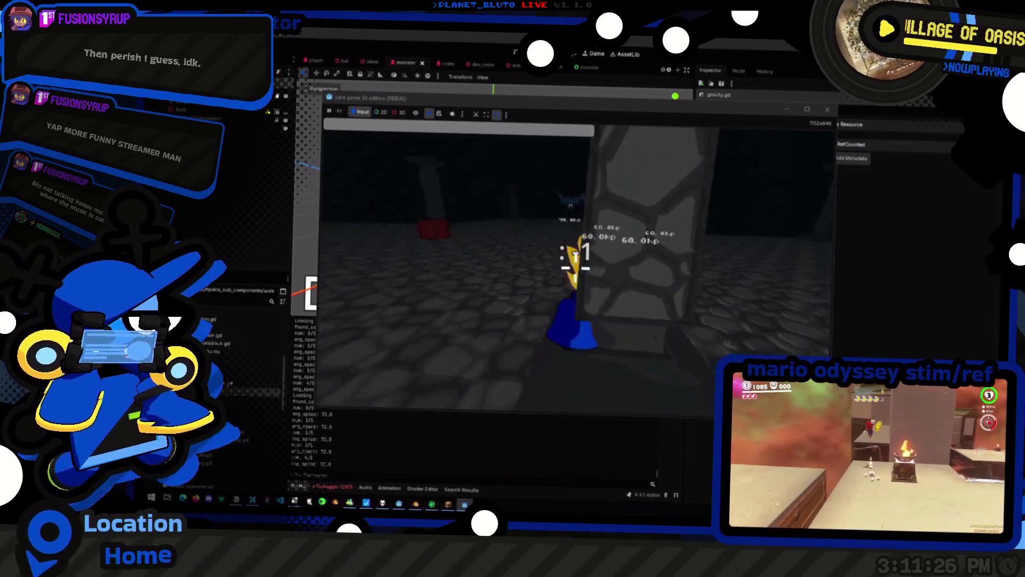
{"action": "key", "text": "w"}
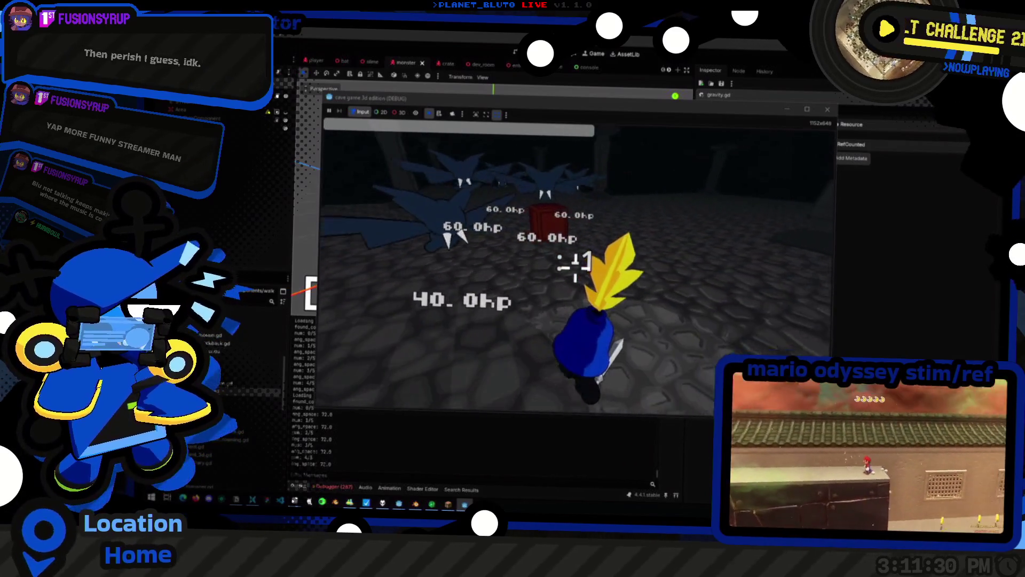
{"action": "left_click", "coordinate": [574, 267]}
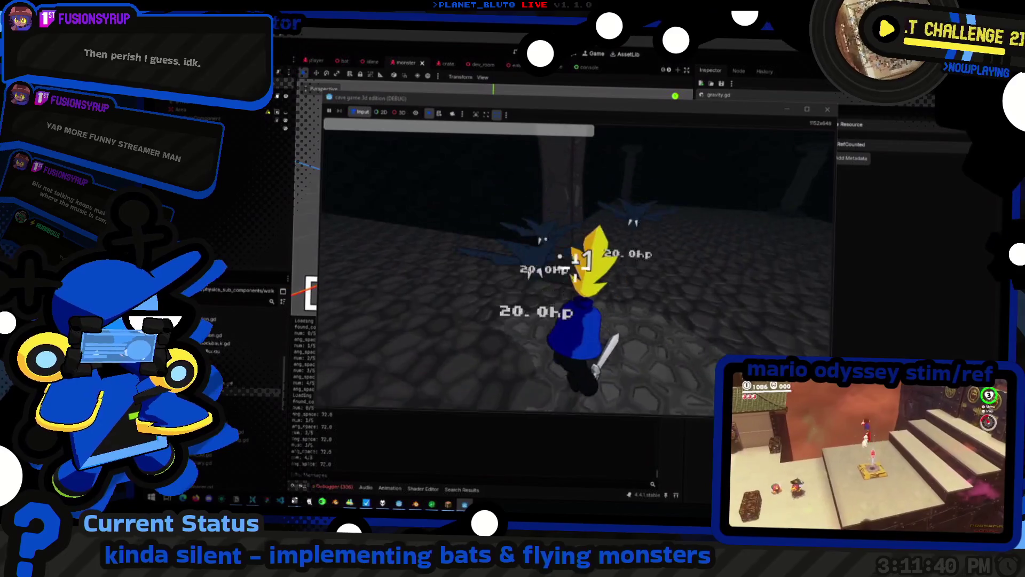
Keep slashing the bats, run up to the red crate, then stop the game with F8
{"action": "left_click", "coordinate": [576, 267]}
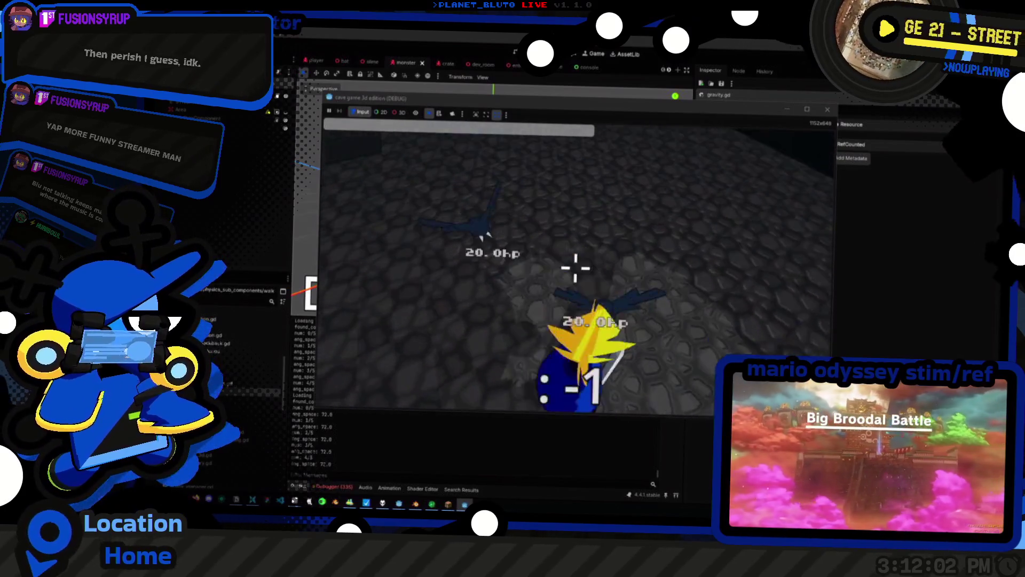
{"action": "left_click", "coordinate": [576, 267]}
{"action": "key", "text": "w"}
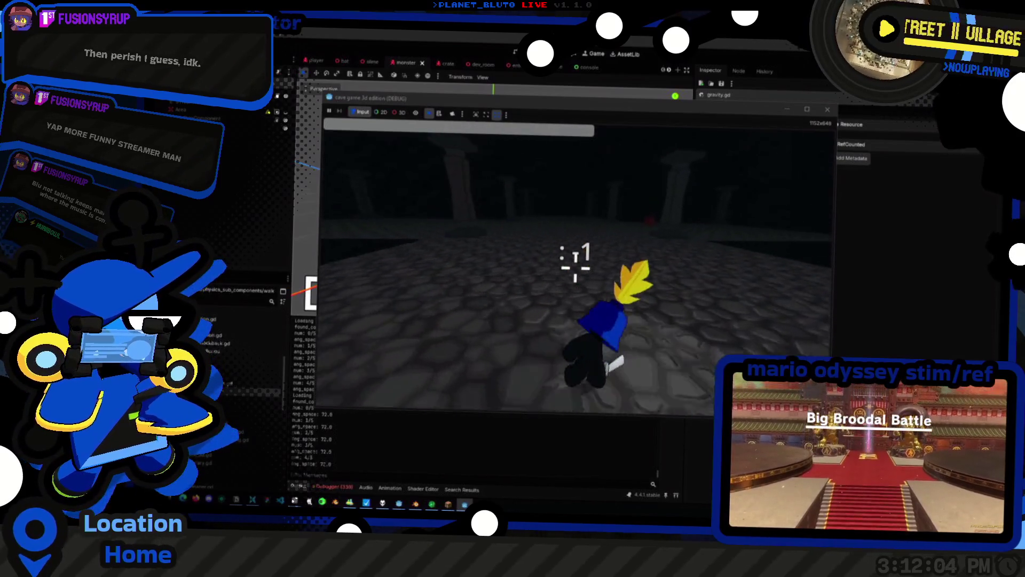
{"action": "key", "text": "w"}
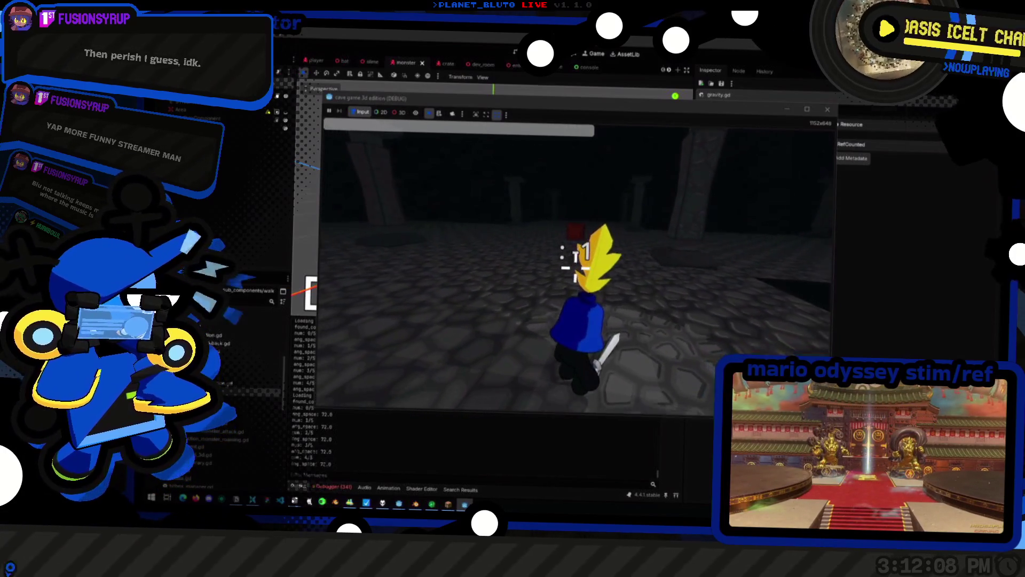
{"action": "key", "text": "F8"}
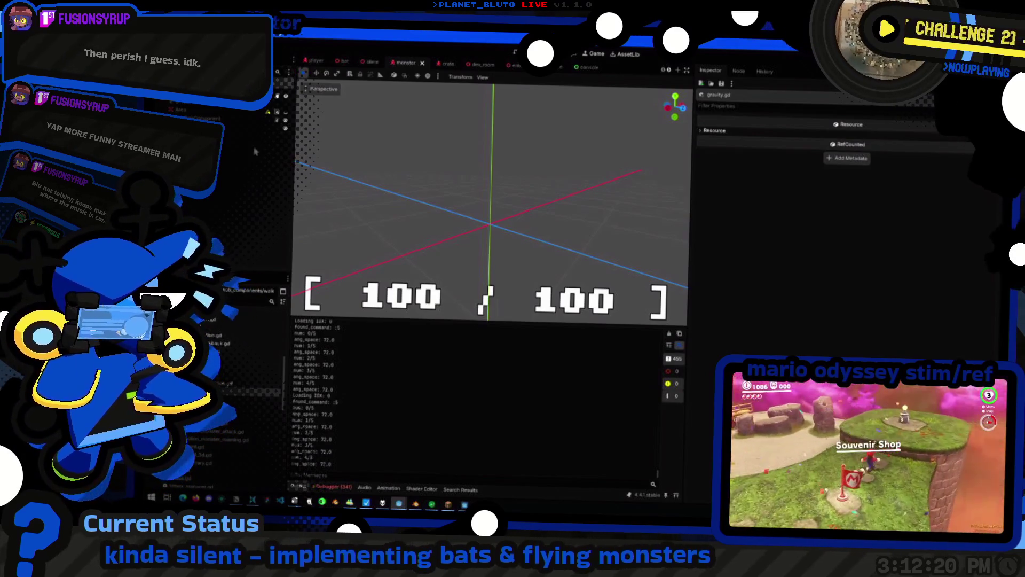
Switch to the bat scene tab and start another debug run of the project
{"action": "left_click", "coordinate": [344, 62]}
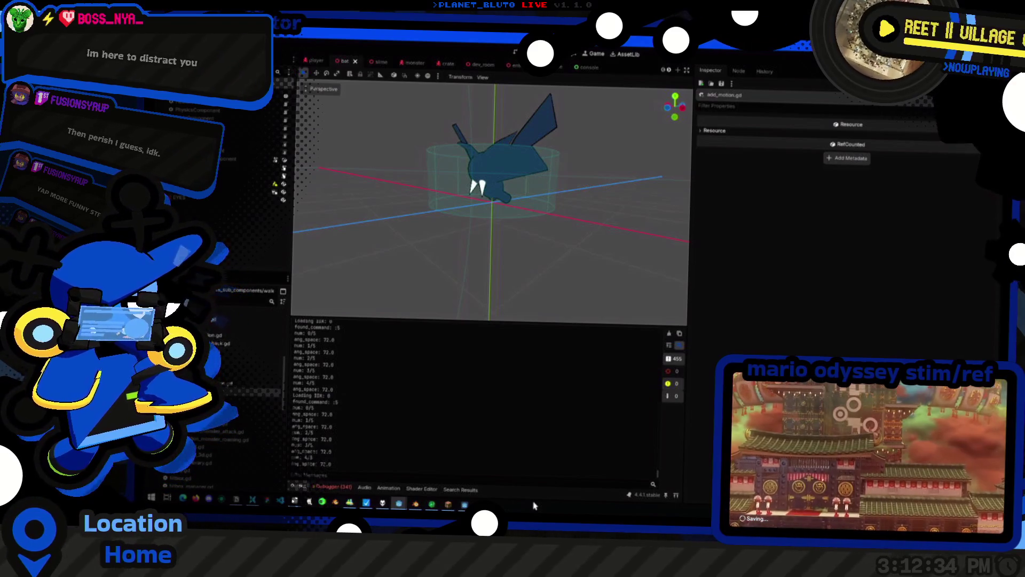
{"action": "middle_click", "coordinate": [501, 427]}
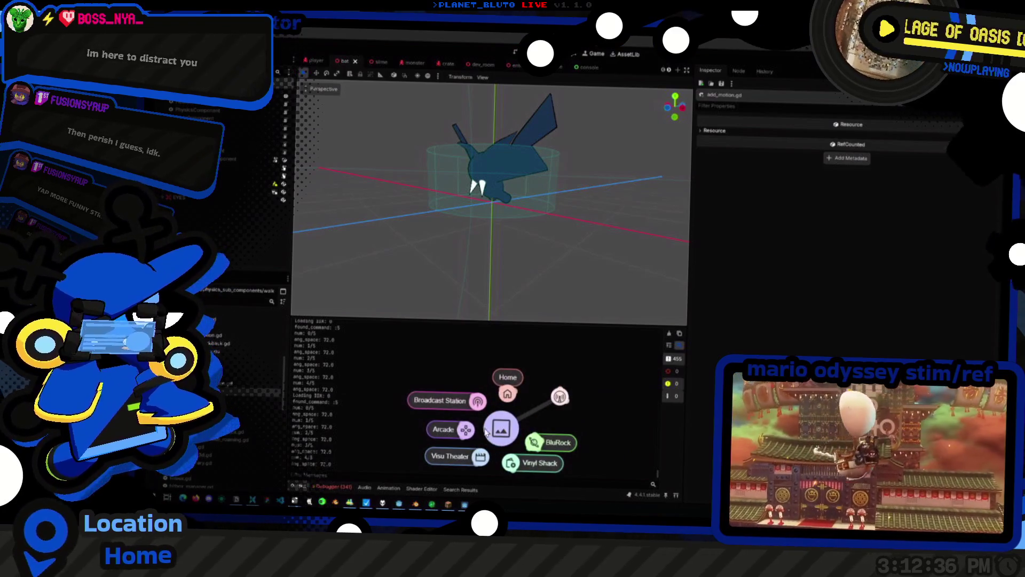
{"action": "left_click", "coordinate": [408, 340]}
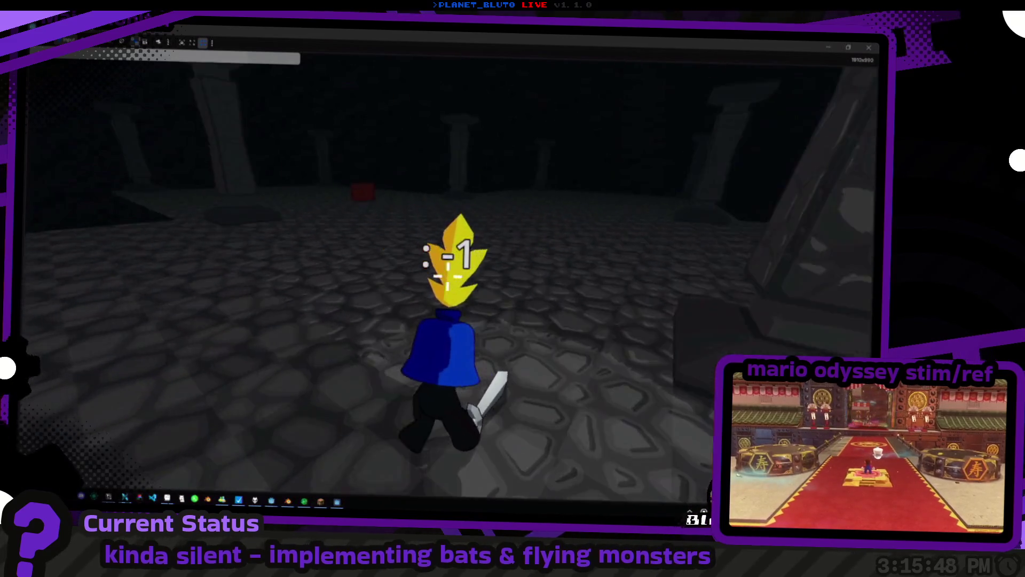
Playtest the dungeon by striking the red crate, reopen the console, then Alt+Tab away
{"action": "key", "text": "grave"}
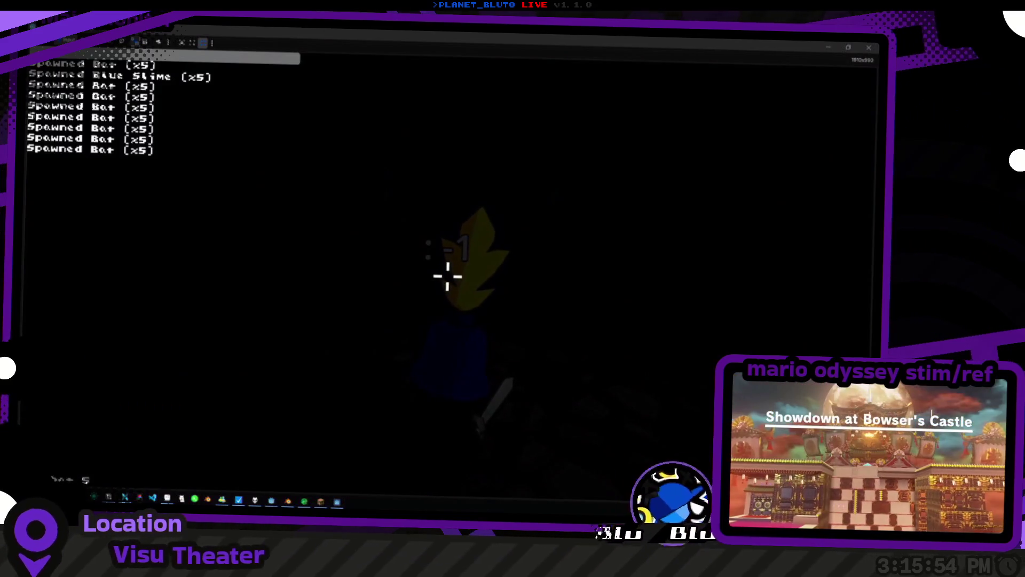
{"action": "key", "text": "grave"}
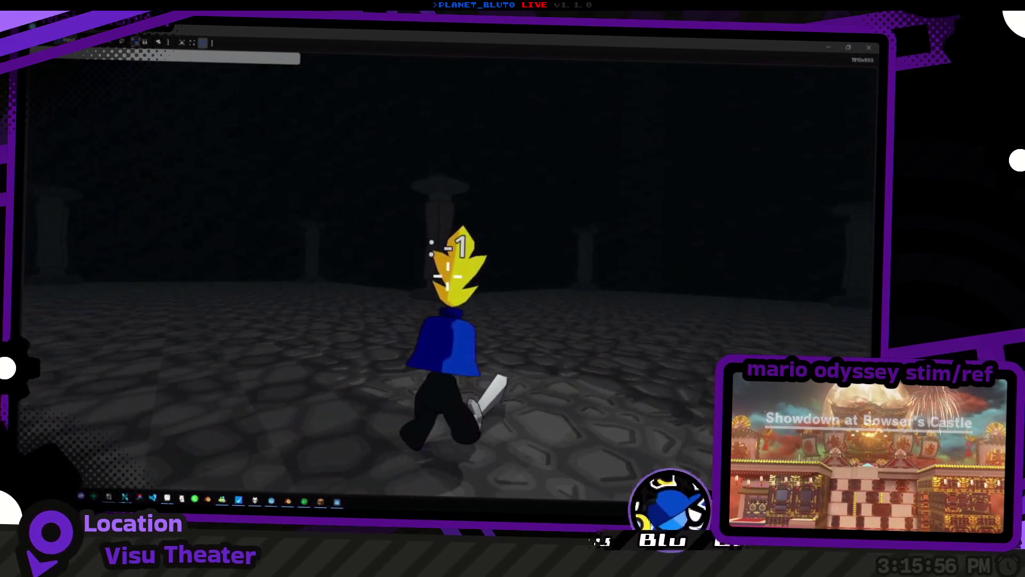
{"action": "key", "text": "w"}
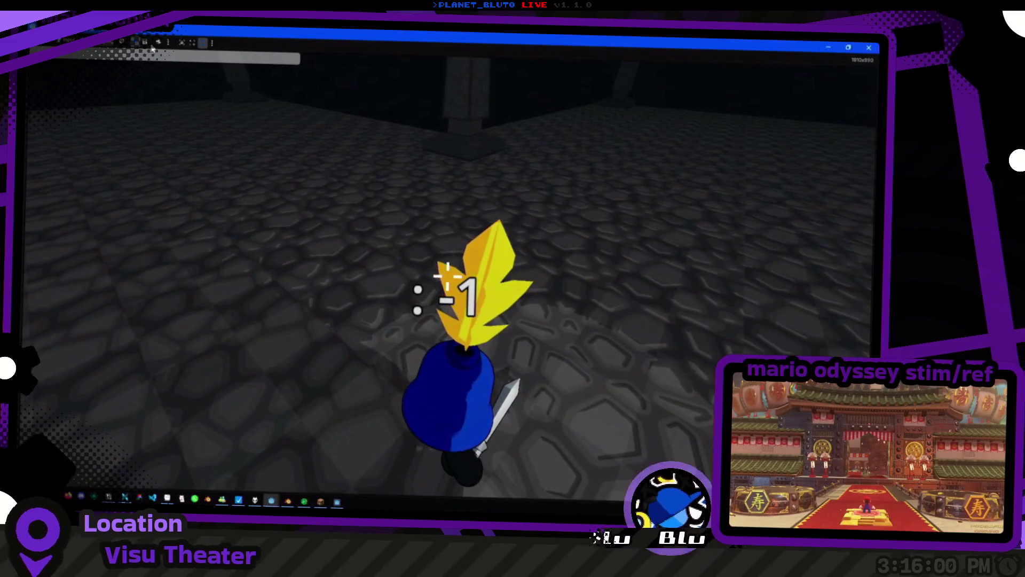
{"action": "key", "text": "s"}
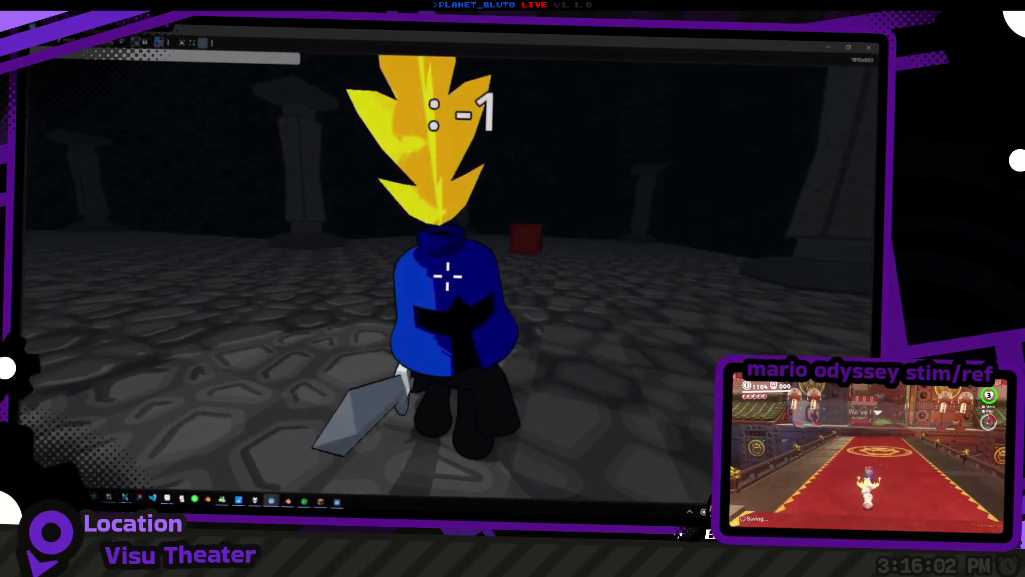
{"action": "key", "text": "w"}
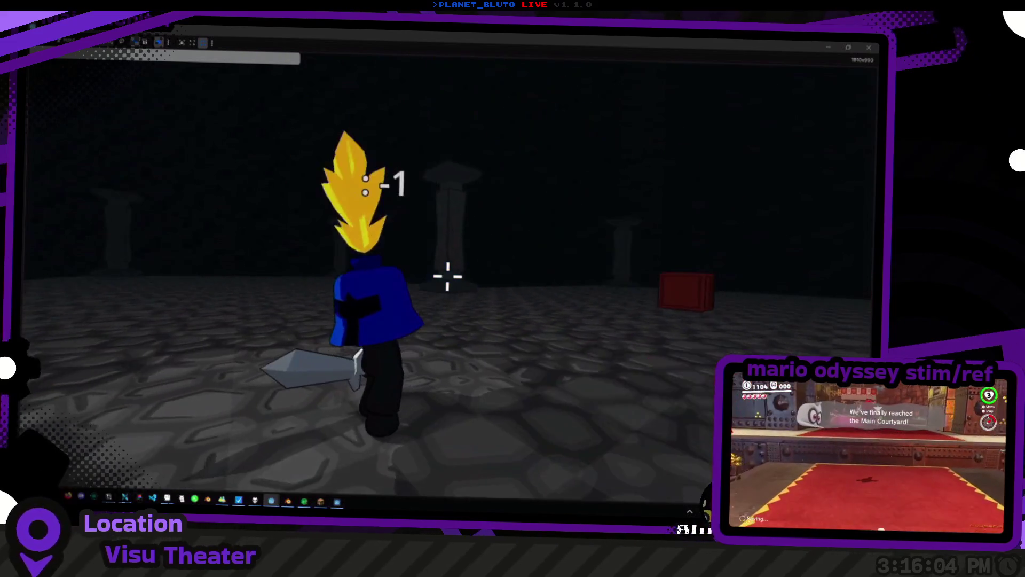
{"action": "key", "text": "s"}
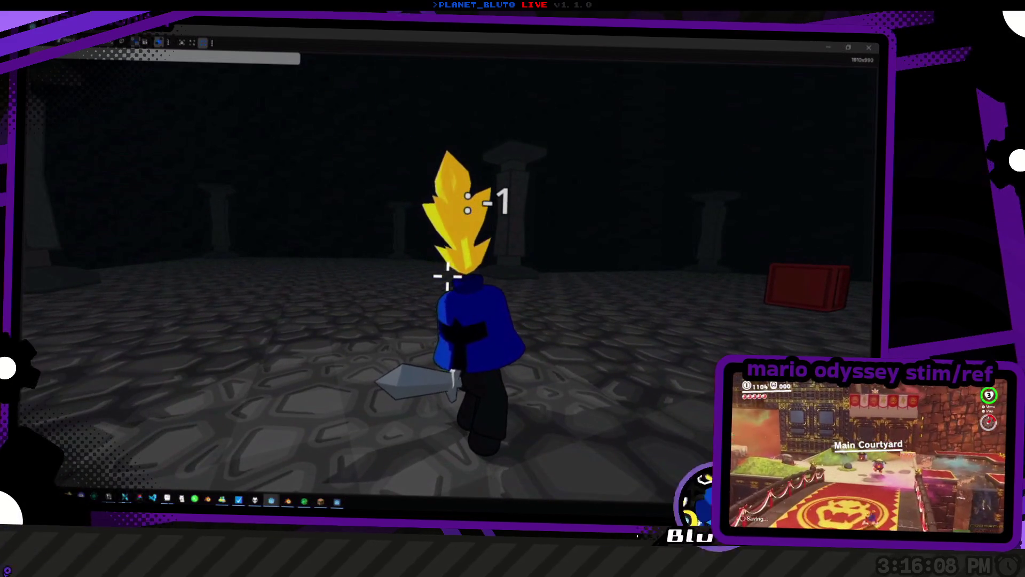
{"action": "key", "text": "w"}
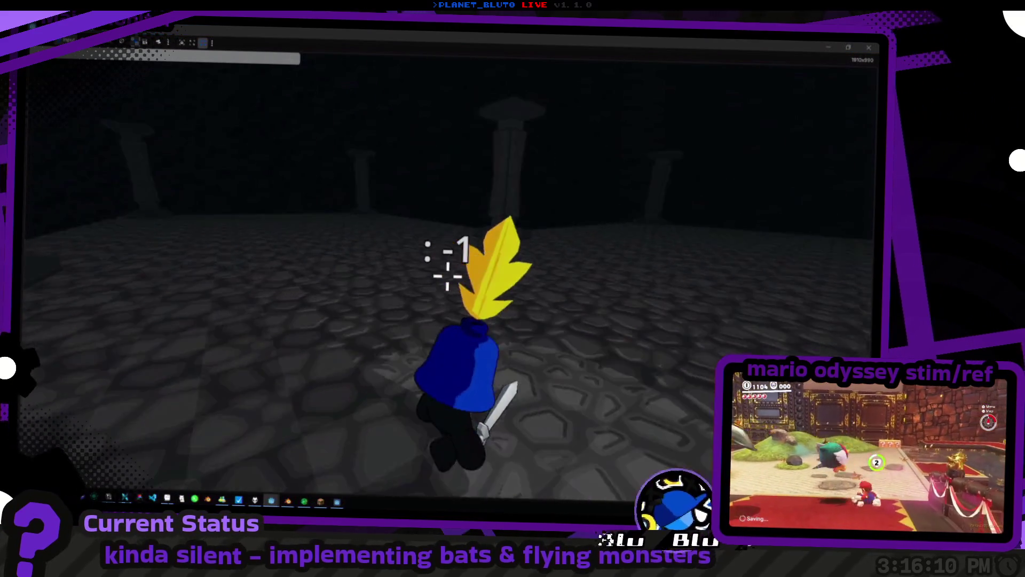
{"action": "key", "text": "grave"}
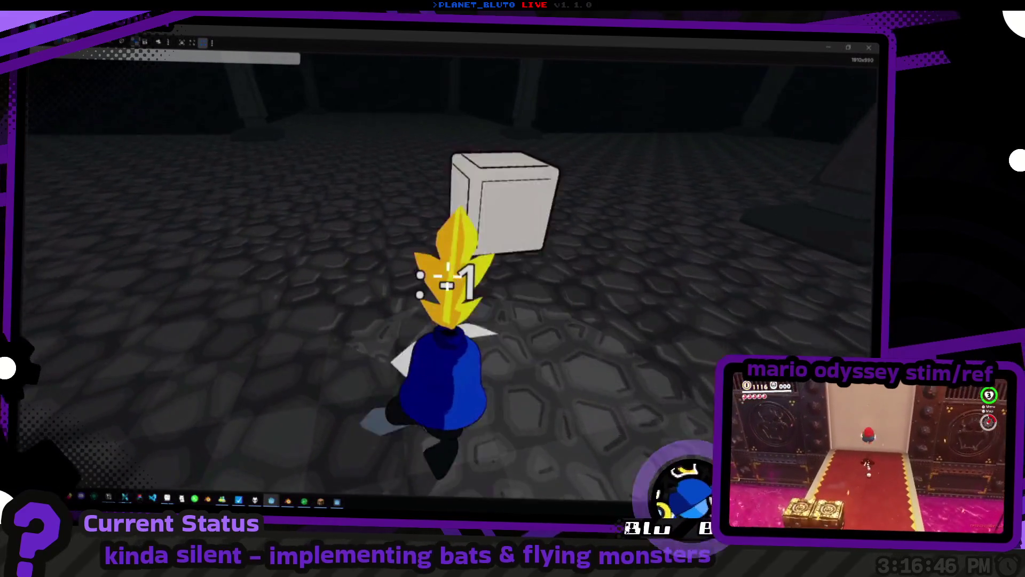
{"action": "key", "text": "alt+Tab"}
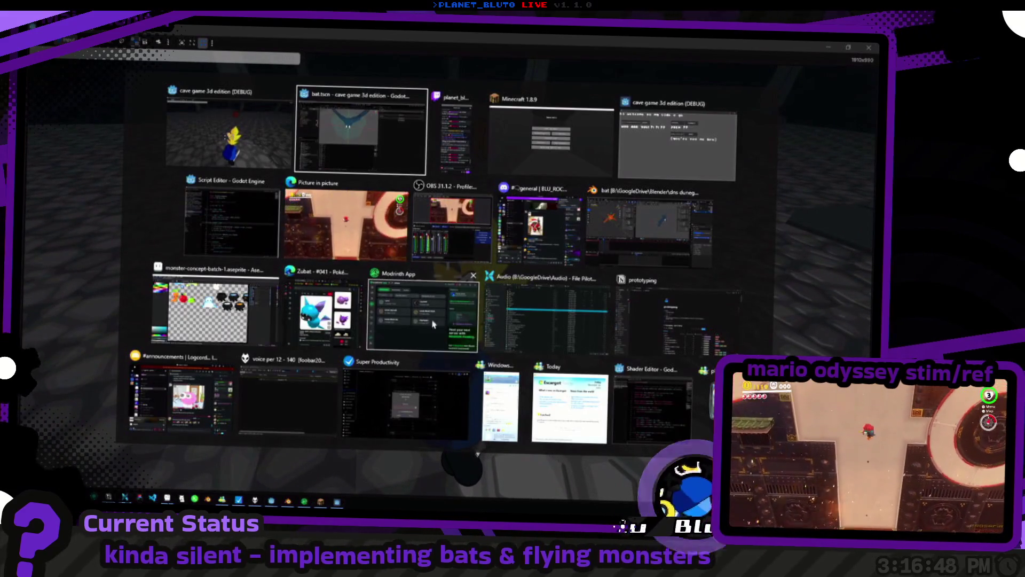
Bring the Notion prototyping page forward and switch the database to its other Table view
{"action": "left_click", "coordinate": [690, 348]}
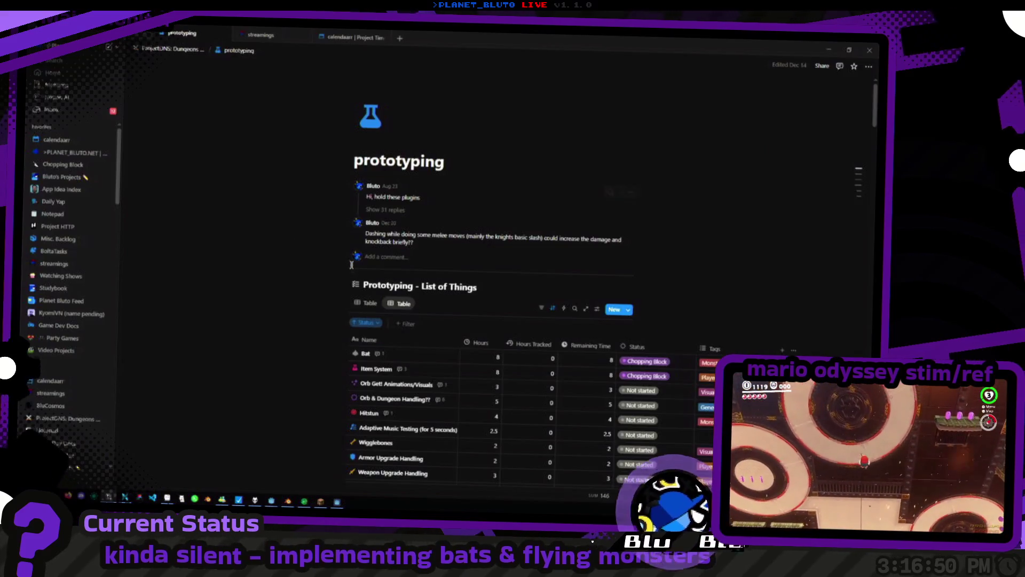
{"action": "scroll", "coordinate": [337, 283], "scroll_direction": "down", "scroll_amount": 5}
{"action": "scroll", "coordinate": [338, 284], "scroll_direction": "up", "scroll_amount": 5}
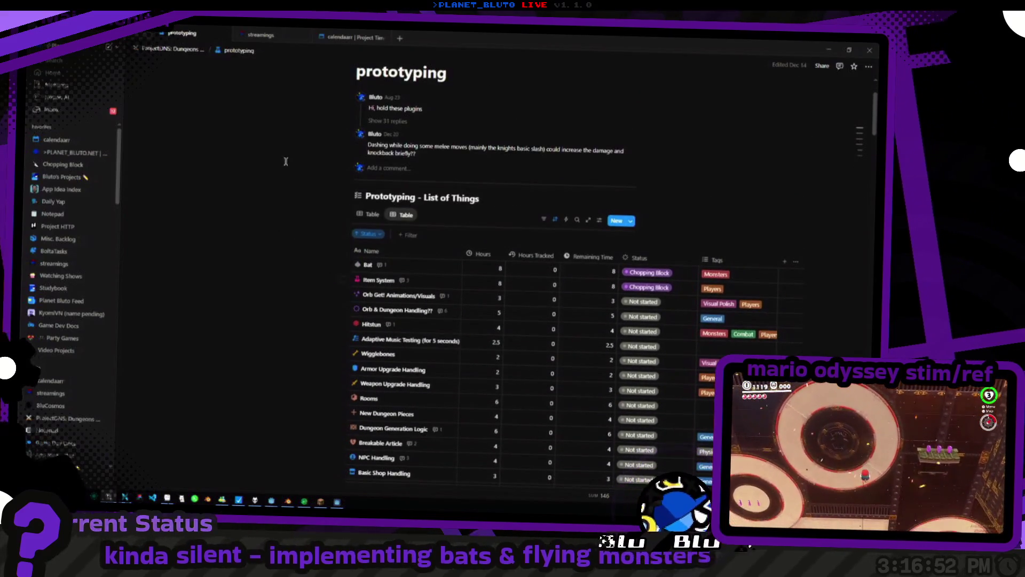
{"action": "scroll", "coordinate": [290, 197], "scroll_direction": "down", "scroll_amount": 1}
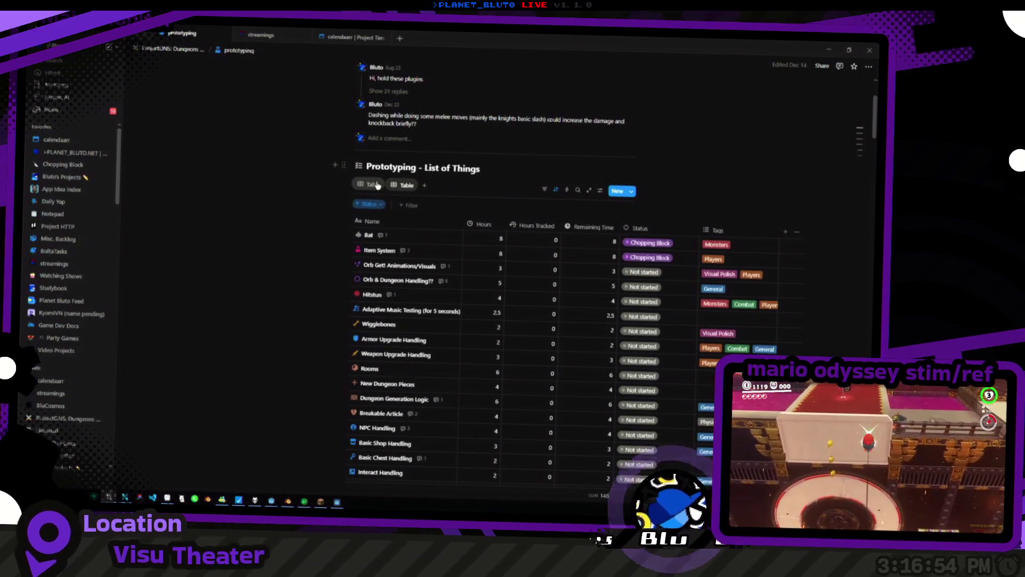
{"action": "left_click", "coordinate": [377, 185]}
{"action": "scroll", "coordinate": [375, 154], "scroll_direction": "down", "scroll_amount": 2}
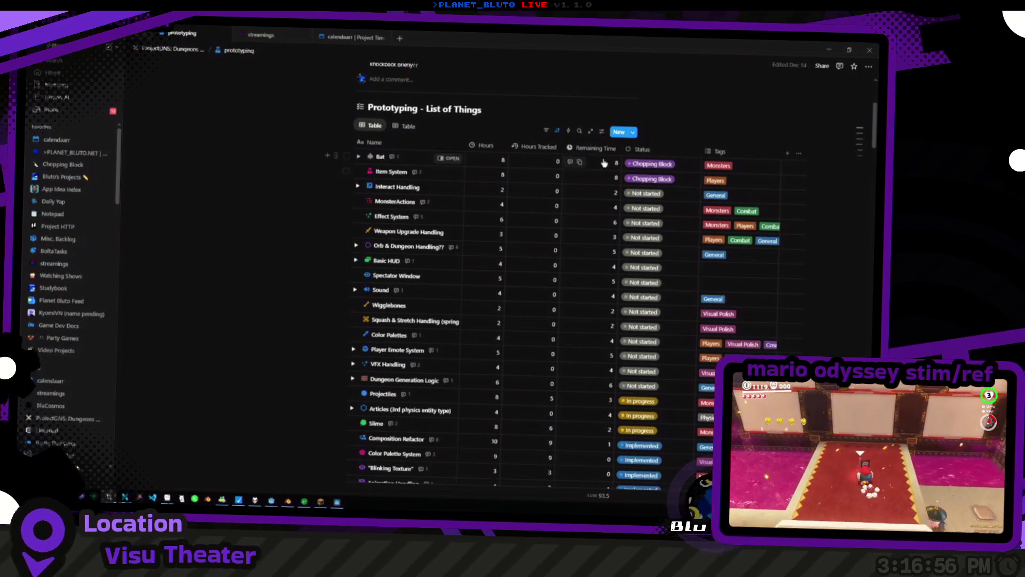
Change the Bat task's status from Implemented to In progress
{"action": "left_click", "coordinate": [644, 165]}
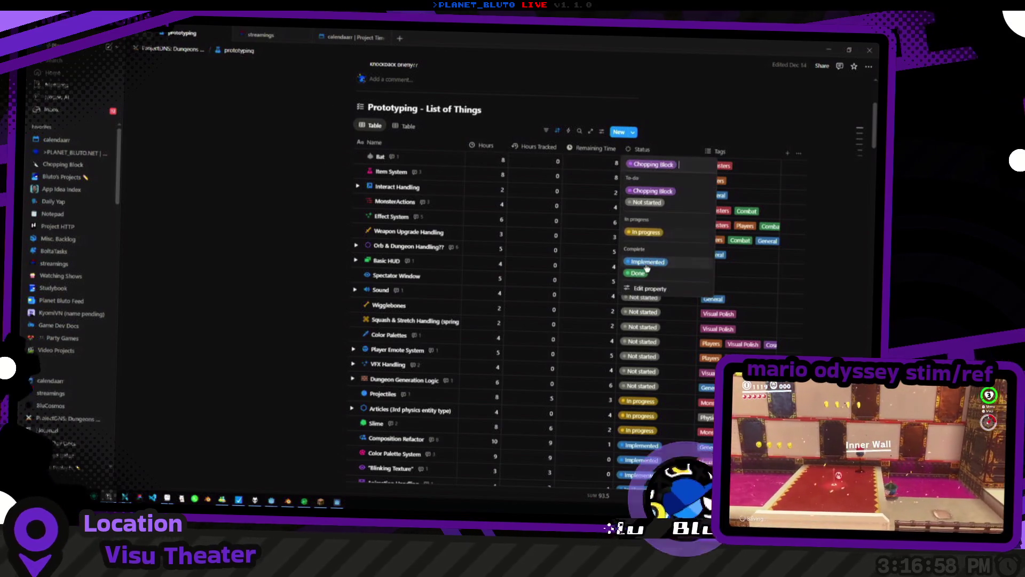
{"action": "left_click", "coordinate": [647, 263]}
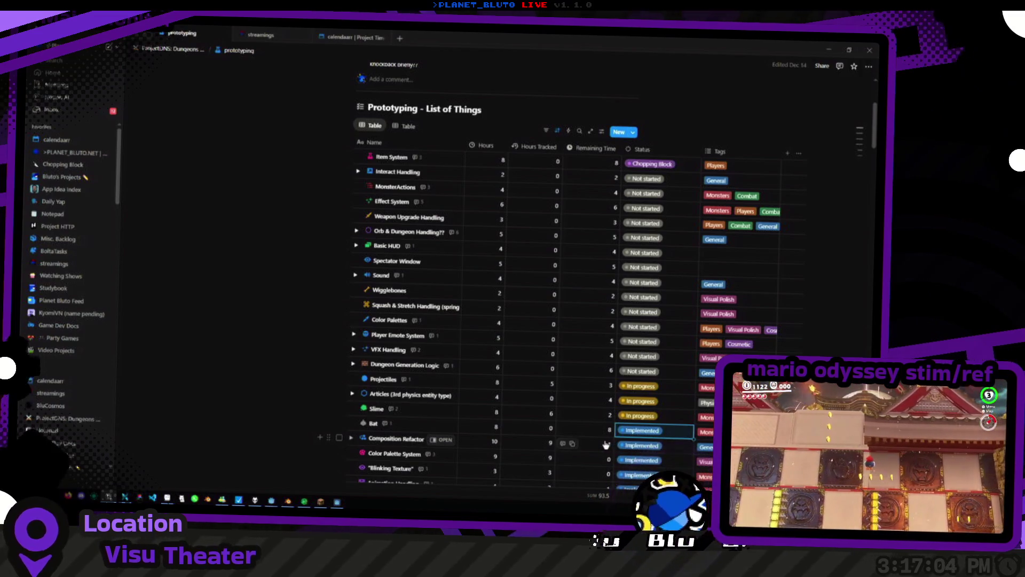
{"action": "scroll", "coordinate": [606, 445], "scroll_direction": "down", "scroll_amount": 2}
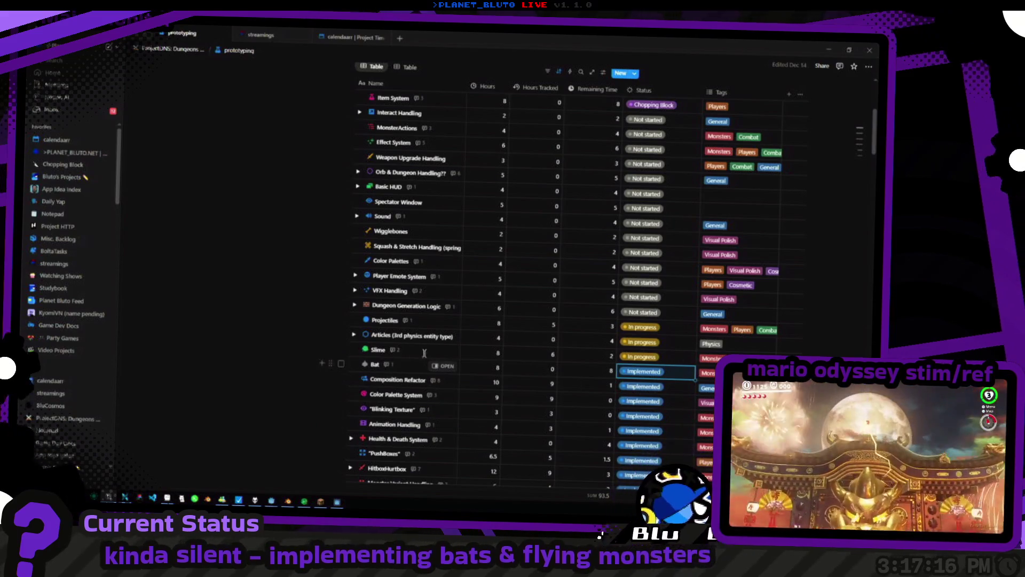
{"action": "scroll", "coordinate": [446, 342], "scroll_direction": "down", "scroll_amount": 1}
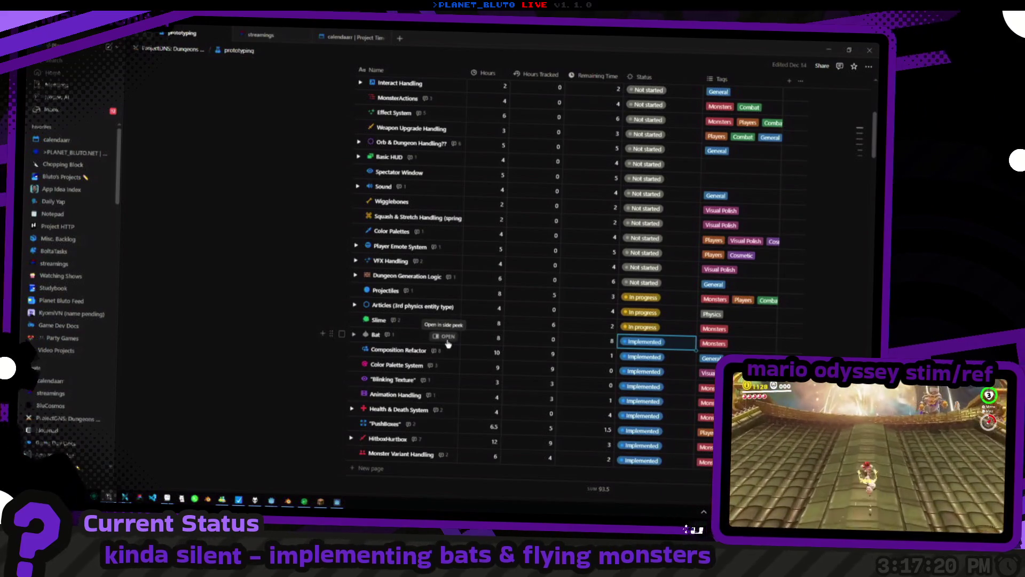
{"action": "left_click", "coordinate": [659, 344]}
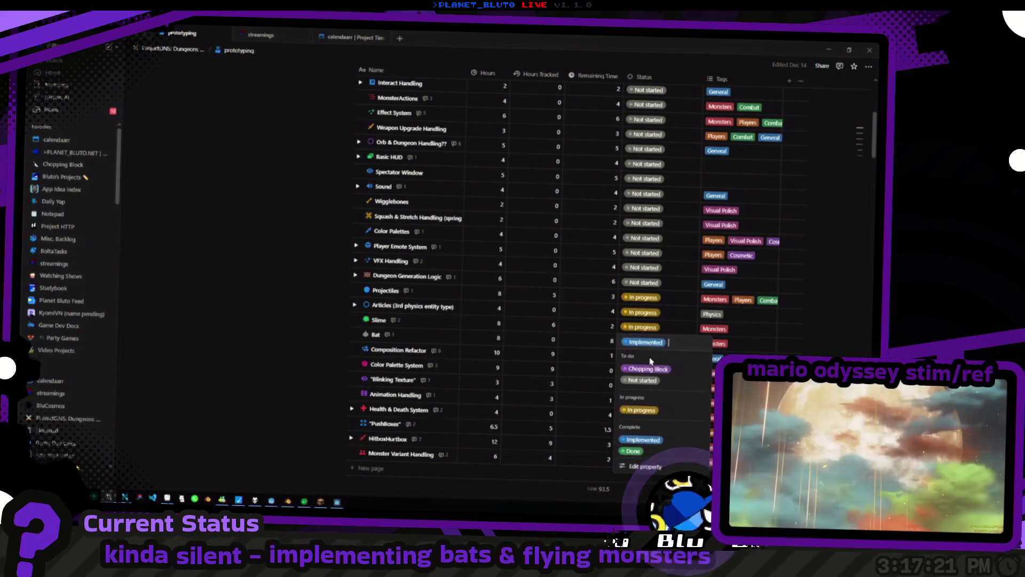
{"action": "left_click", "coordinate": [650, 410]}
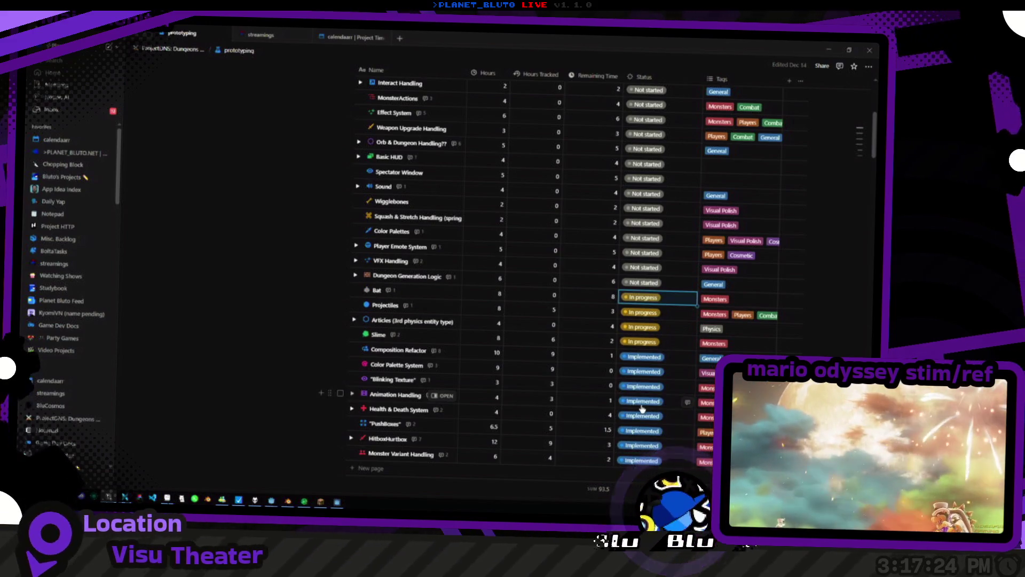
{"action": "left_click", "coordinate": [542, 293]}
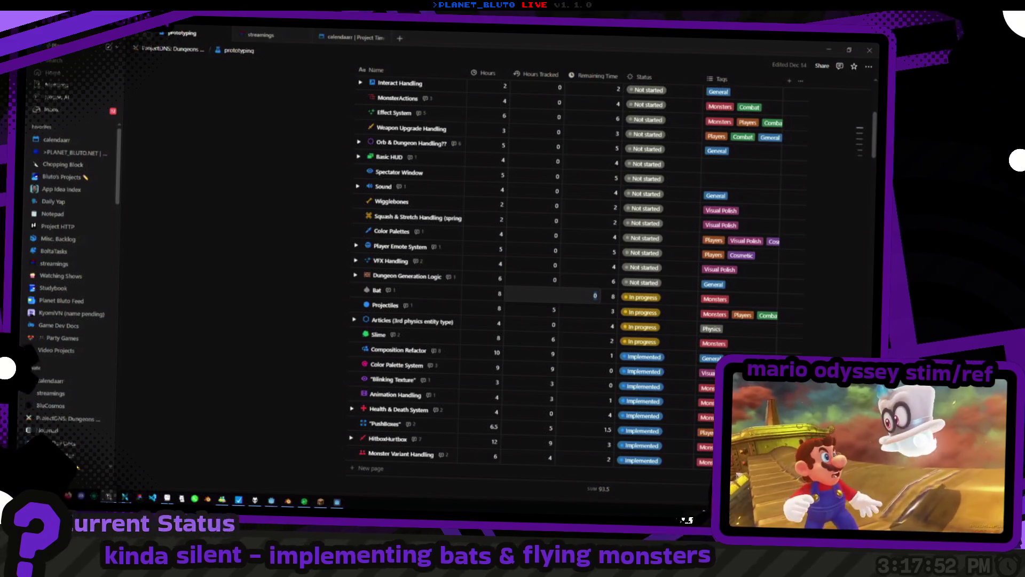
Enter 3 as the Bat task's Hours Tracked value
{"action": "key", "text": "ctrl+k"}
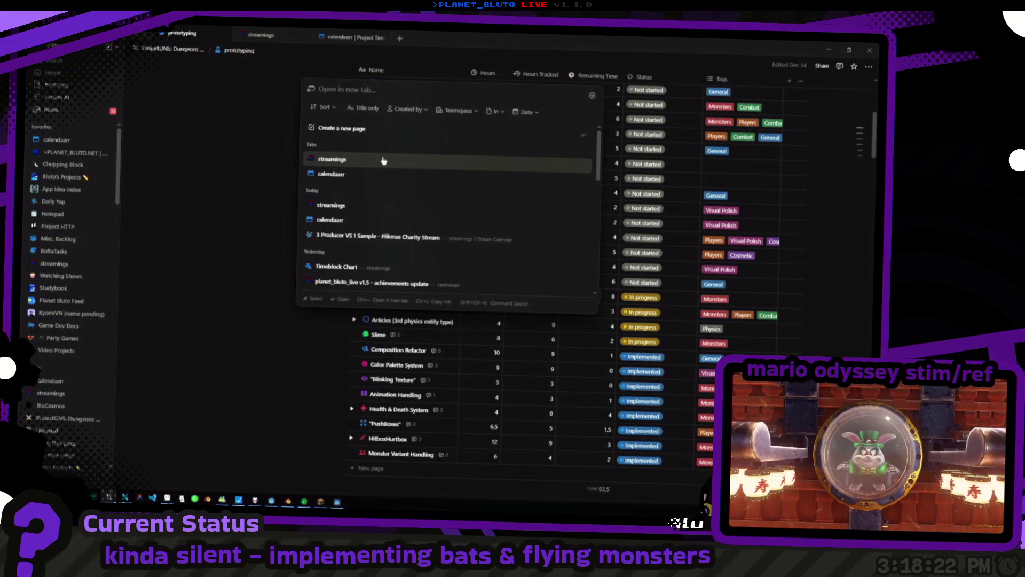
{"action": "key", "text": "Escape"}
{"action": "left_click", "coordinate": [549, 297]}
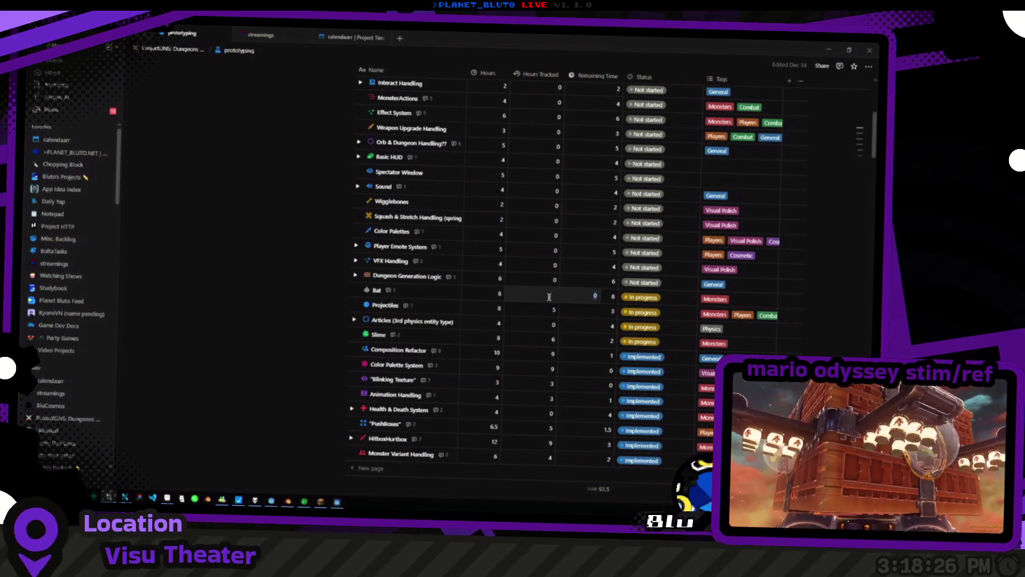
{"action": "key", "text": "Return"}
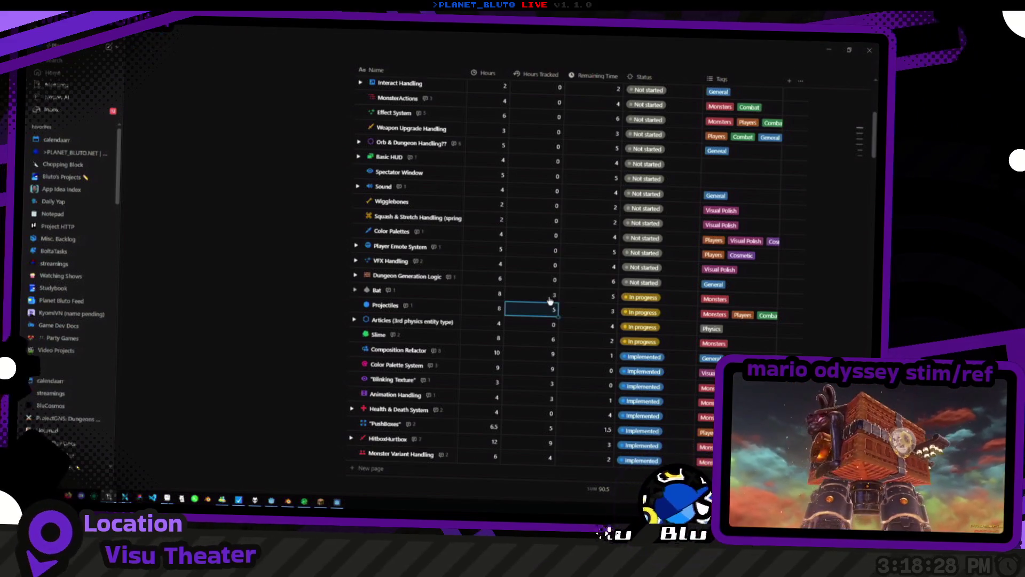
Switch the task database to its second Table view and scroll through it
{"action": "scroll", "coordinate": [232, 283], "scroll_direction": "down", "scroll_amount": 1}
{"action": "scroll", "coordinate": [232, 283], "scroll_direction": "up", "scroll_amount": 3}
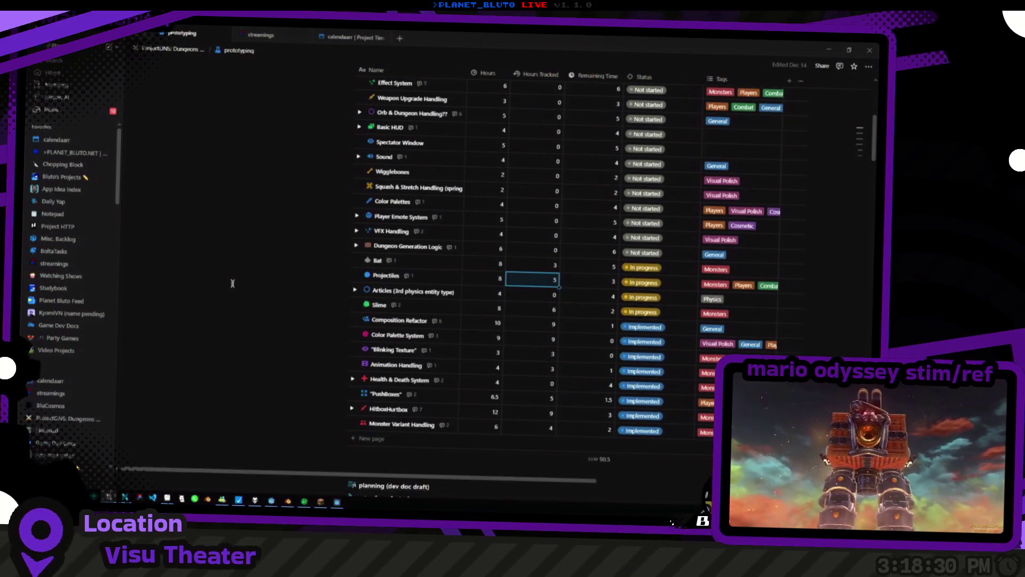
{"action": "left_click", "coordinate": [412, 190]}
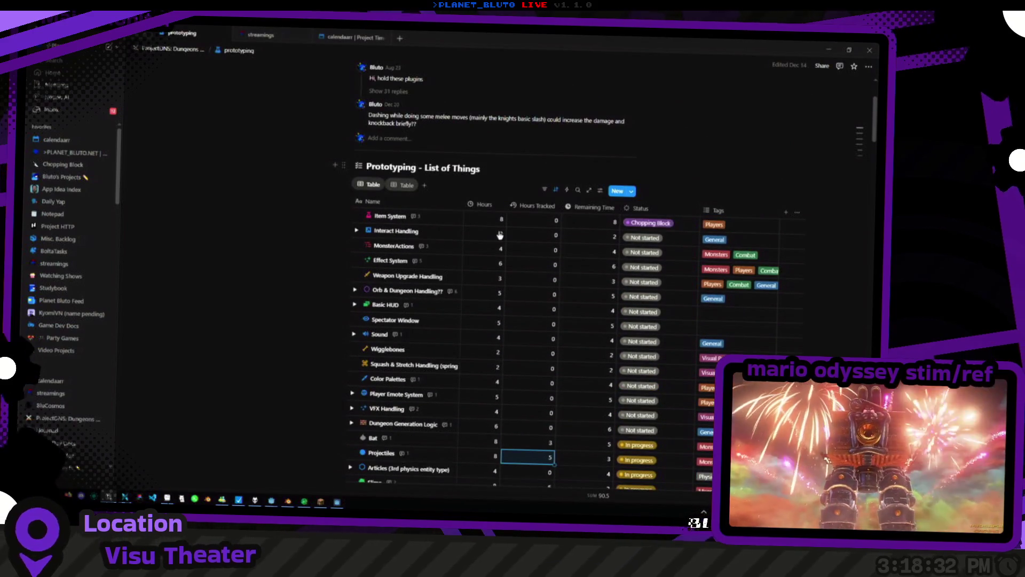
{"action": "scroll", "coordinate": [495, 235], "scroll_direction": "up", "scroll_amount": 3}
{"action": "scroll", "coordinate": [495, 235], "scroll_direction": "down", "scroll_amount": 3}
{"action": "scroll", "coordinate": [496, 236], "scroll_direction": "up", "scroll_amount": 3}
{"action": "scroll", "coordinate": [496, 235], "scroll_direction": "down", "scroll_amount": 3}
{"action": "scroll", "coordinate": [489, 240], "scroll_direction": "up", "scroll_amount": 2}
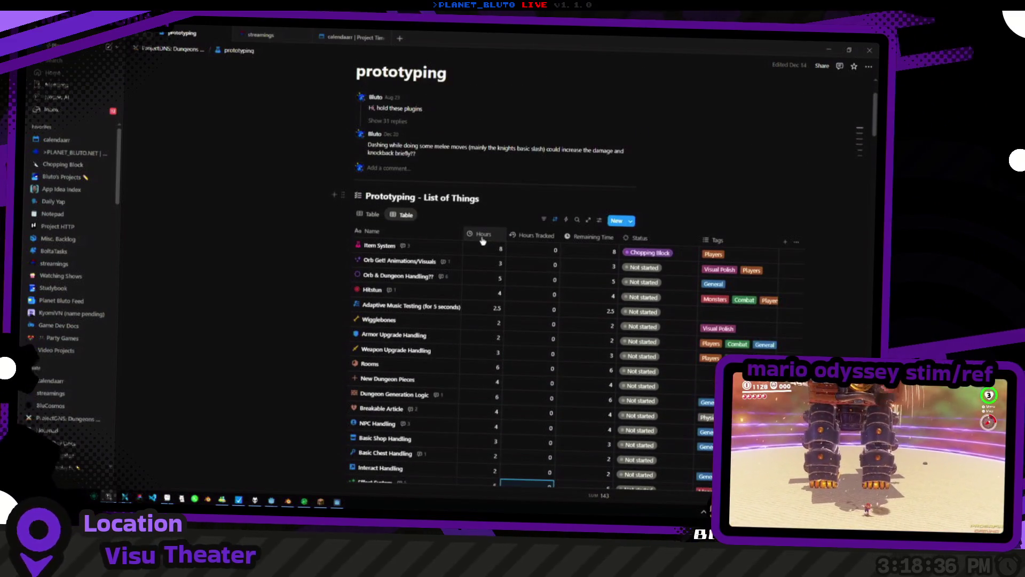
{"action": "scroll", "coordinate": [486, 240], "scroll_direction": "down", "scroll_amount": 2}
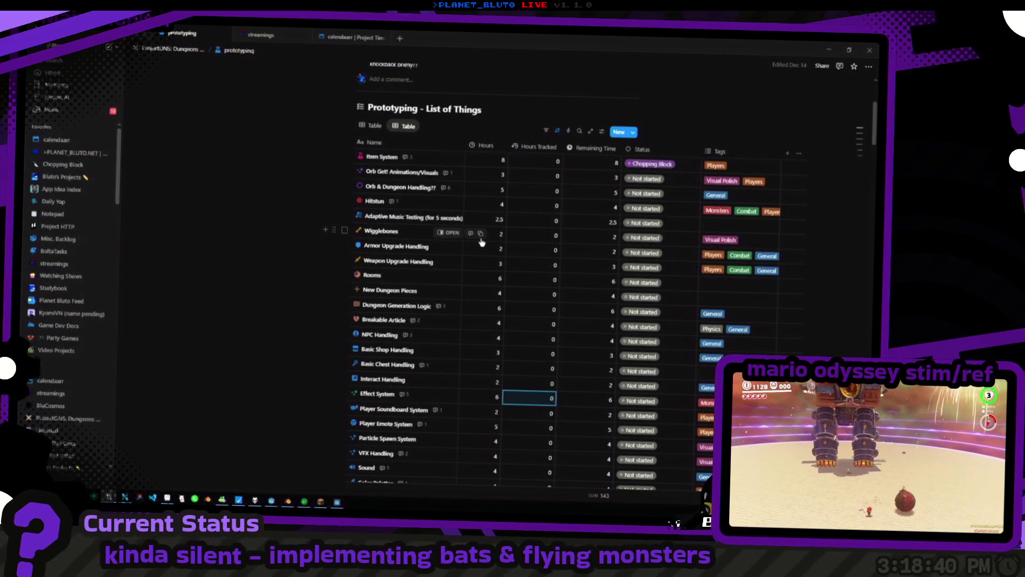
Open the Edit formula popup from a Remaining Time cell in the second table view
{"action": "scroll", "coordinate": [507, 224], "scroll_direction": "up", "scroll_amount": 1}
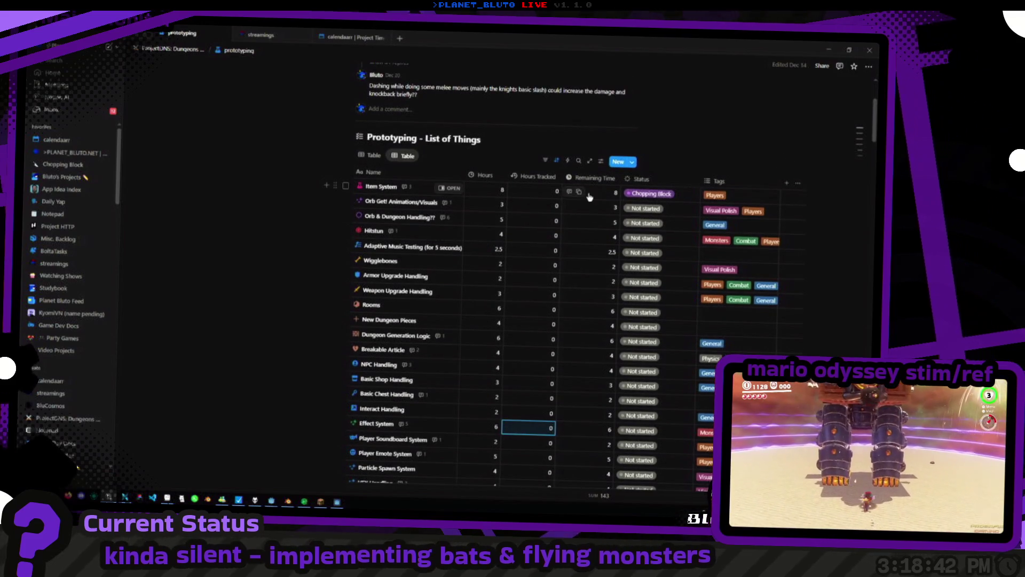
{"action": "left_click", "coordinate": [590, 197]}
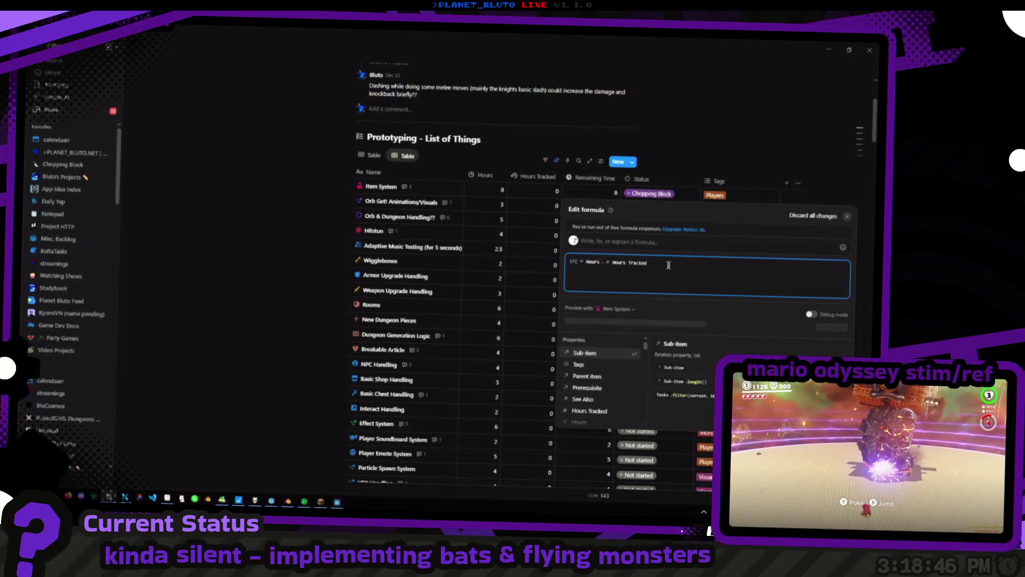
Rewrite Remaining Time as if(Status != "Done", Hours - Hours Tracked, 0) and save it
{"action": "type", "text": ")"}
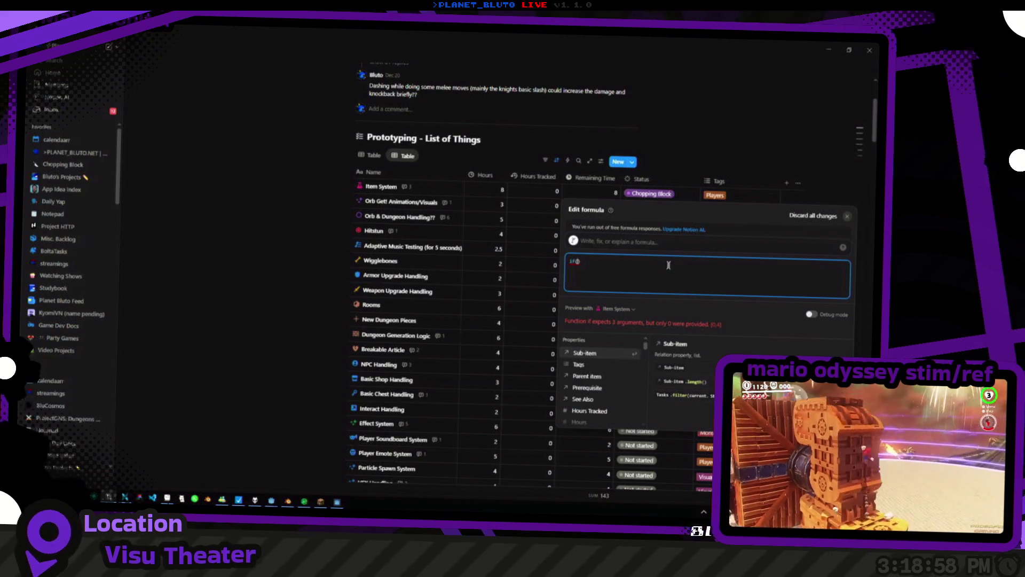
{"action": "type", "text": "Status != "}
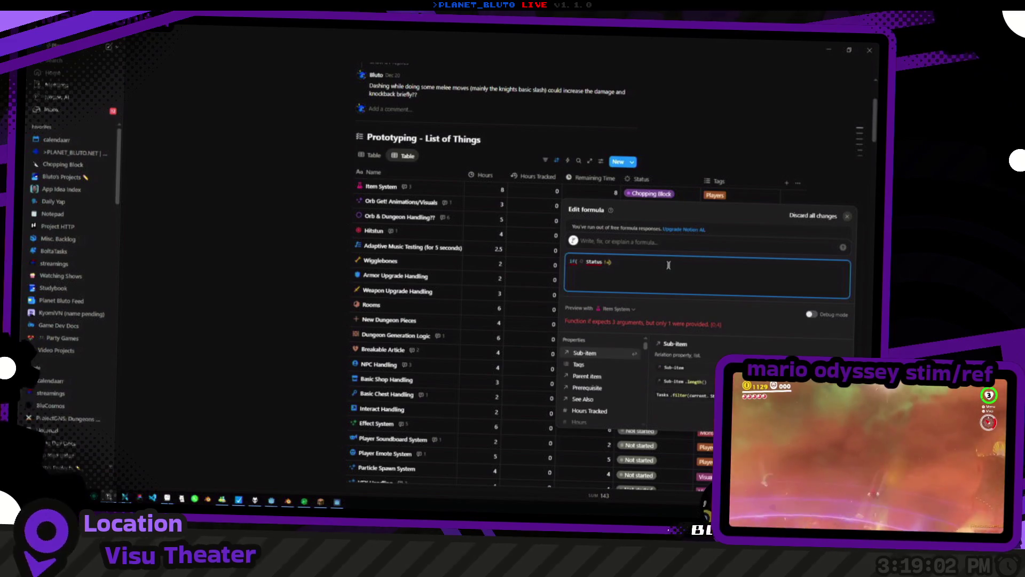
{"action": "type", "text": "\""}
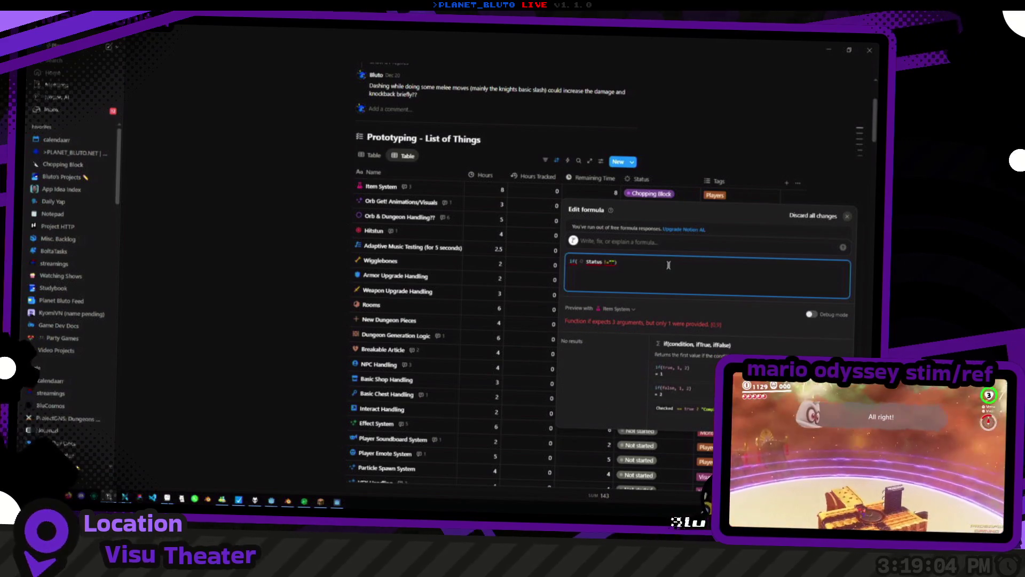
{"action": "type", "text": "Done"}
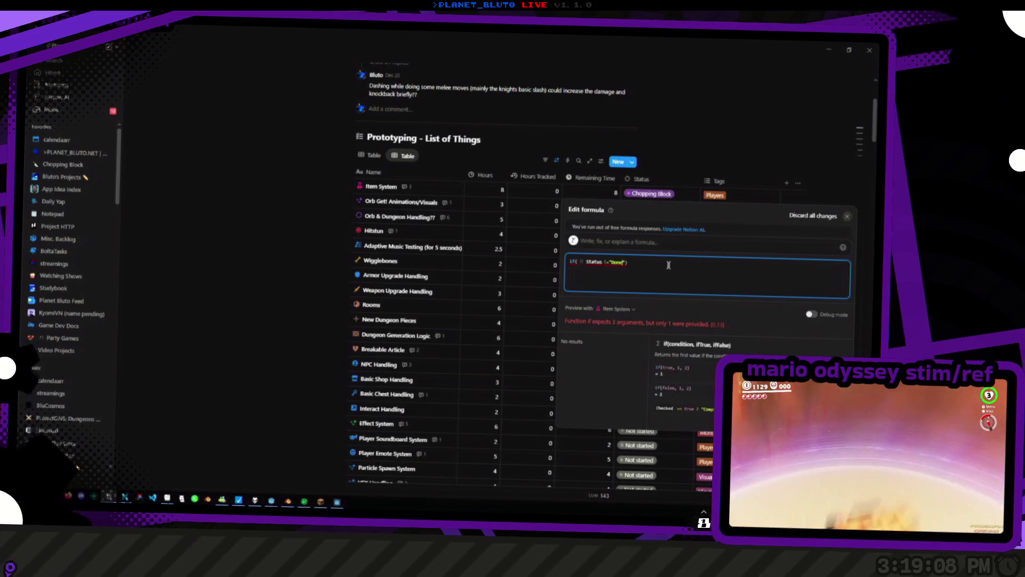
{"action": "key", "text": "Left"}
{"action": "key", "text": "Left"}
{"action": "key", "text": "Left"}
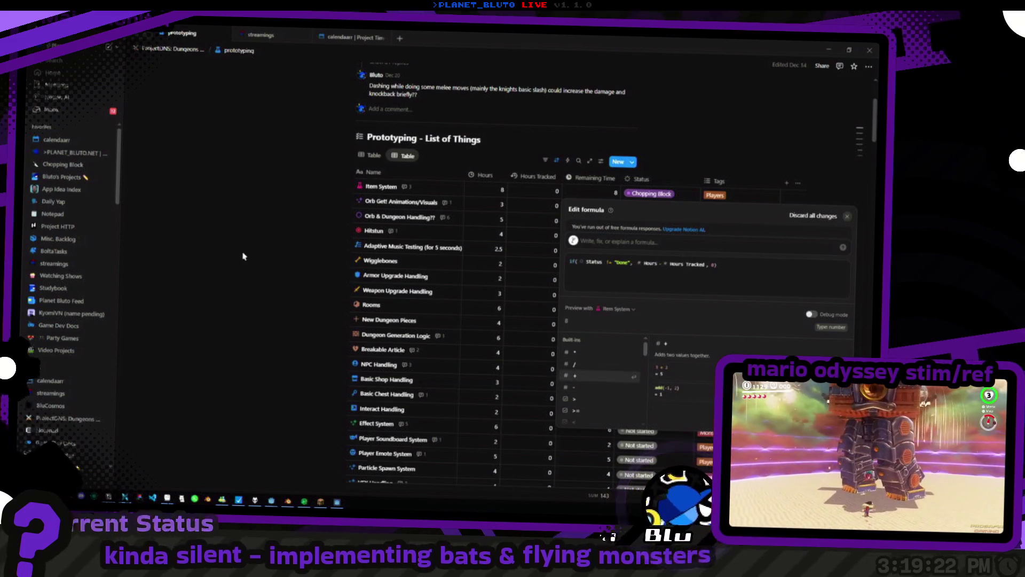
{"action": "key", "text": "Escape"}
{"action": "scroll", "coordinate": [320, 256], "scroll_direction": "down", "scroll_amount": 6}
{"action": "scroll", "coordinate": [339, 273], "scroll_direction": "down", "scroll_amount": 4}
{"action": "scroll", "coordinate": [647, 365], "scroll_direction": "up", "scroll_amount": 2}
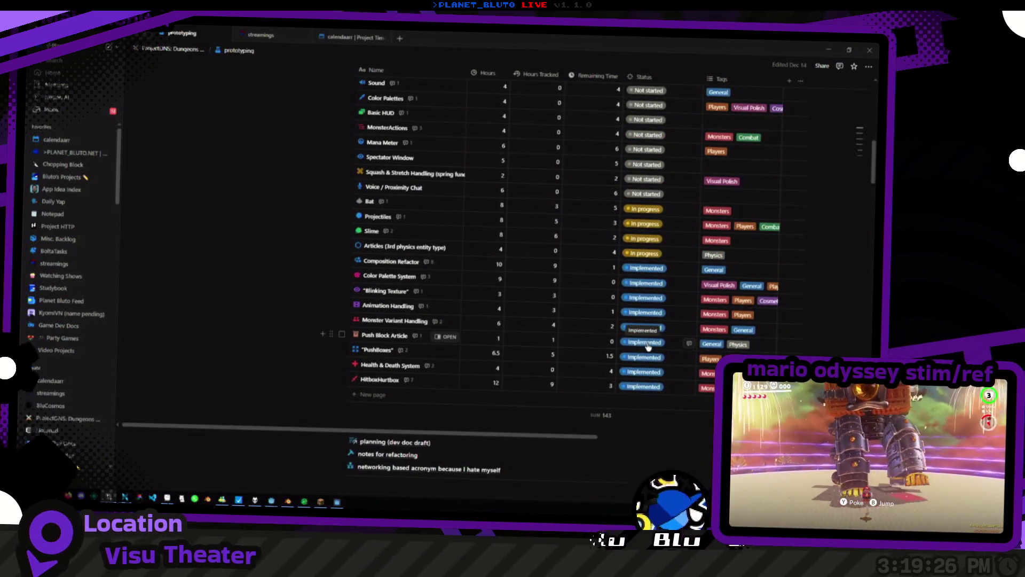
{"action": "left_click", "coordinate": [644, 344]}
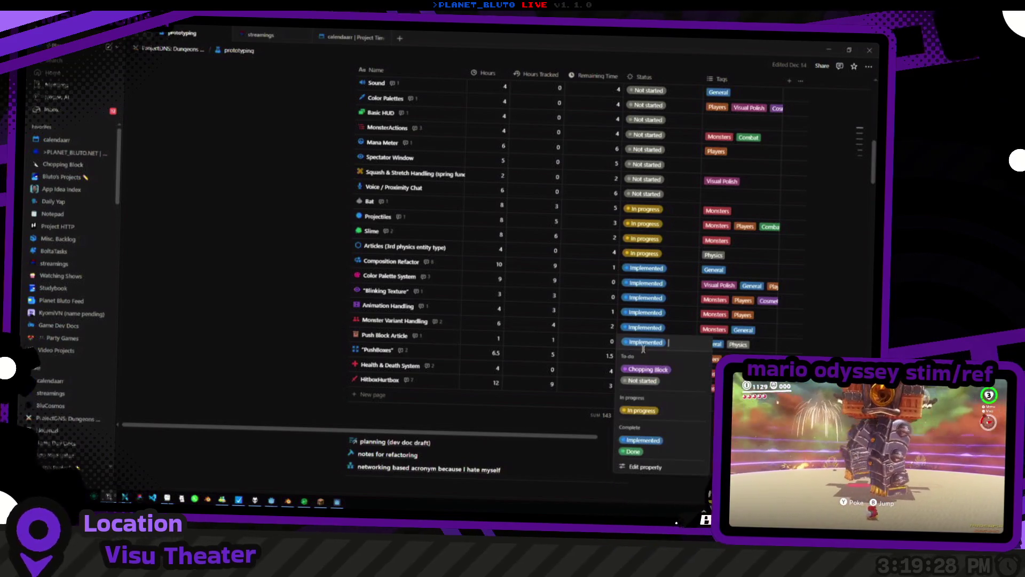
{"action": "key", "text": "Escape"}
{"action": "scroll", "coordinate": [591, 236], "scroll_direction": "up", "scroll_amount": 5}
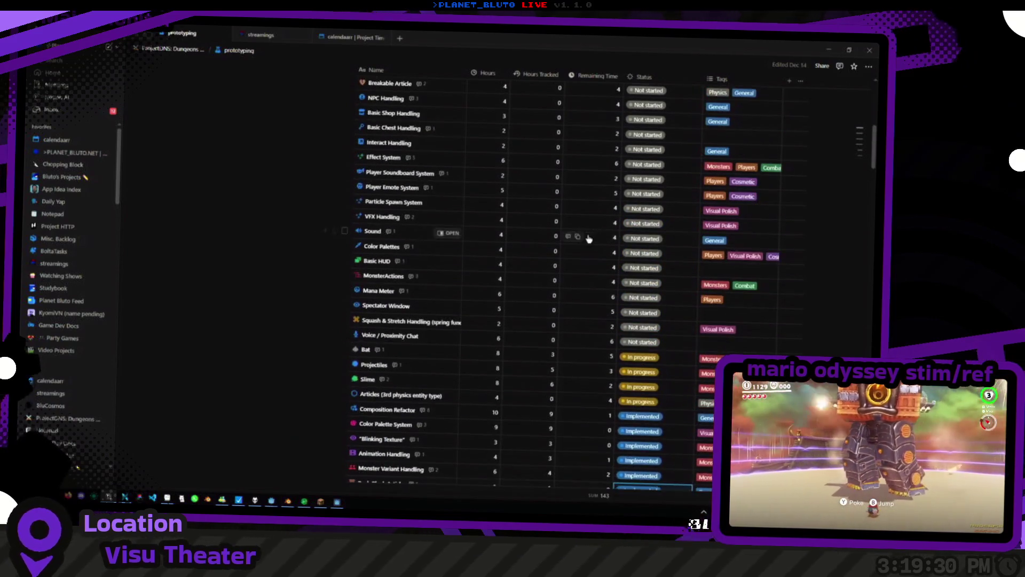
{"action": "scroll", "coordinate": [655, 299], "scroll_direction": "down", "scroll_amount": 4}
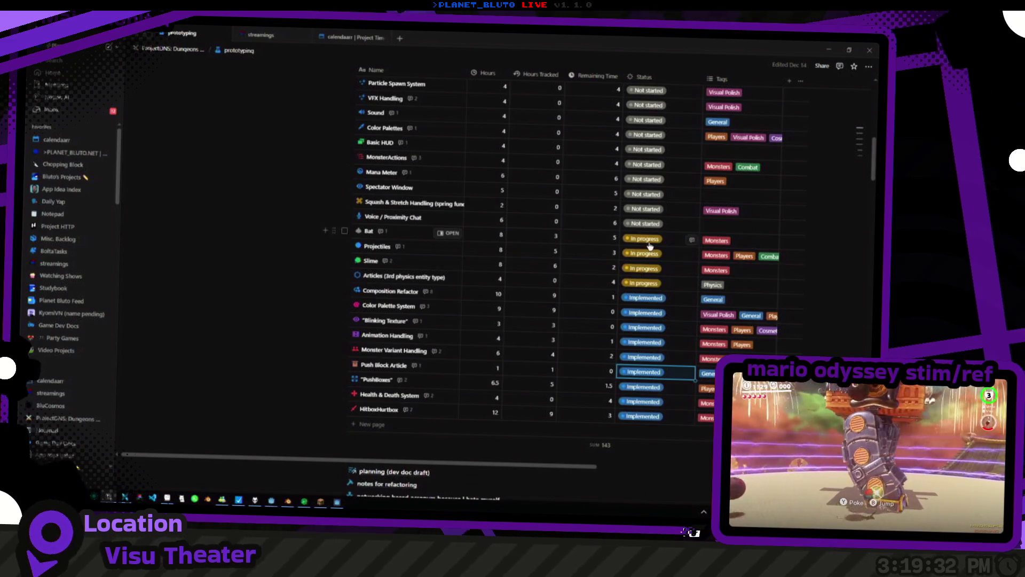
{"action": "left_click", "coordinate": [646, 238]}
{"action": "left_click", "coordinate": [640, 348]}
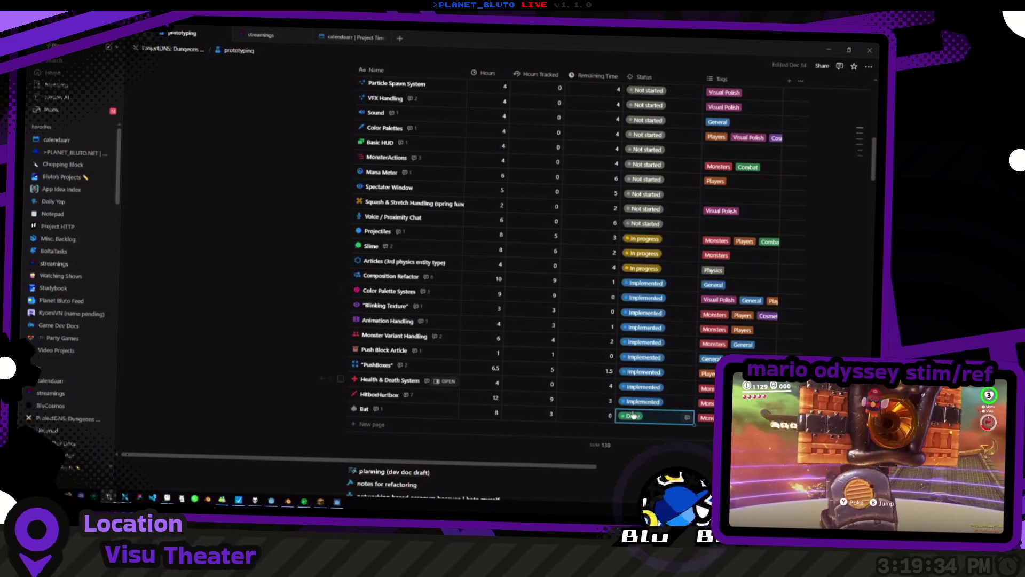
{"action": "key", "text": "ctrl+z"}
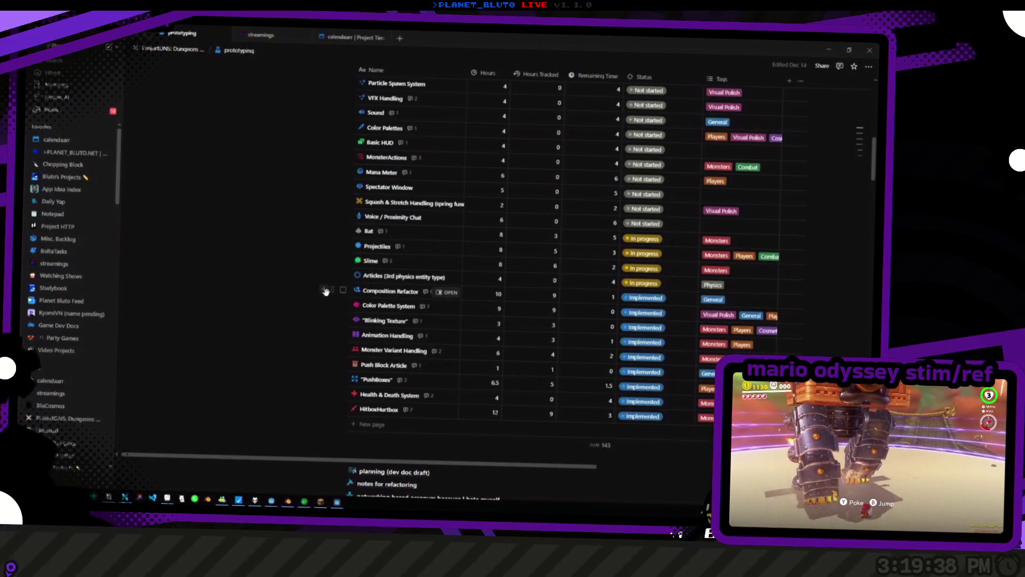
{"action": "left_click", "coordinate": [645, 239]}
{"action": "left_click", "coordinate": [639, 350]}
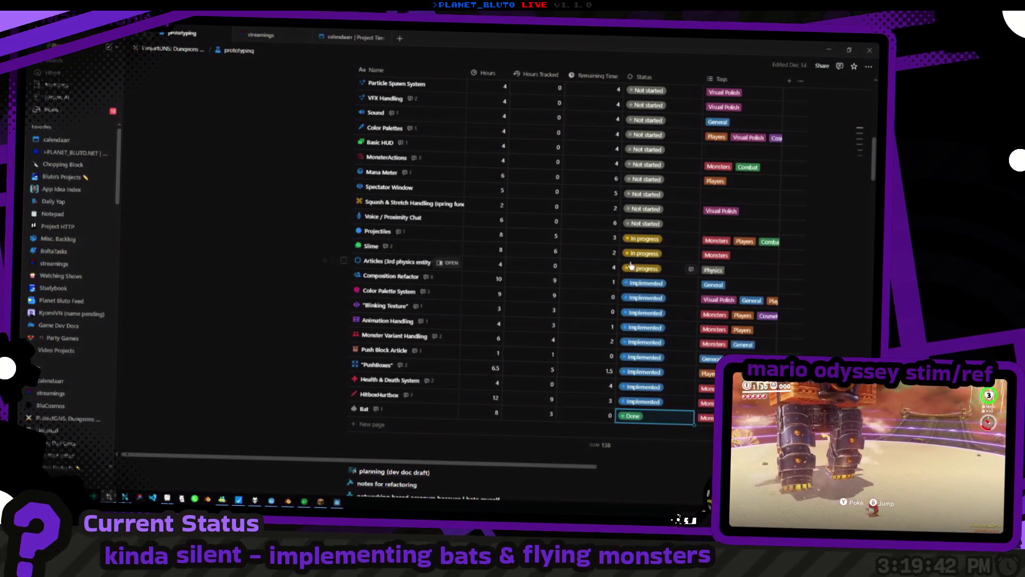
{"action": "key", "text": "ctrl+z"}
{"action": "scroll", "coordinate": [607, 270], "scroll_direction": "up", "scroll_amount": 5}
{"action": "scroll", "coordinate": [544, 282], "scroll_direction": "up", "scroll_amount": 3}
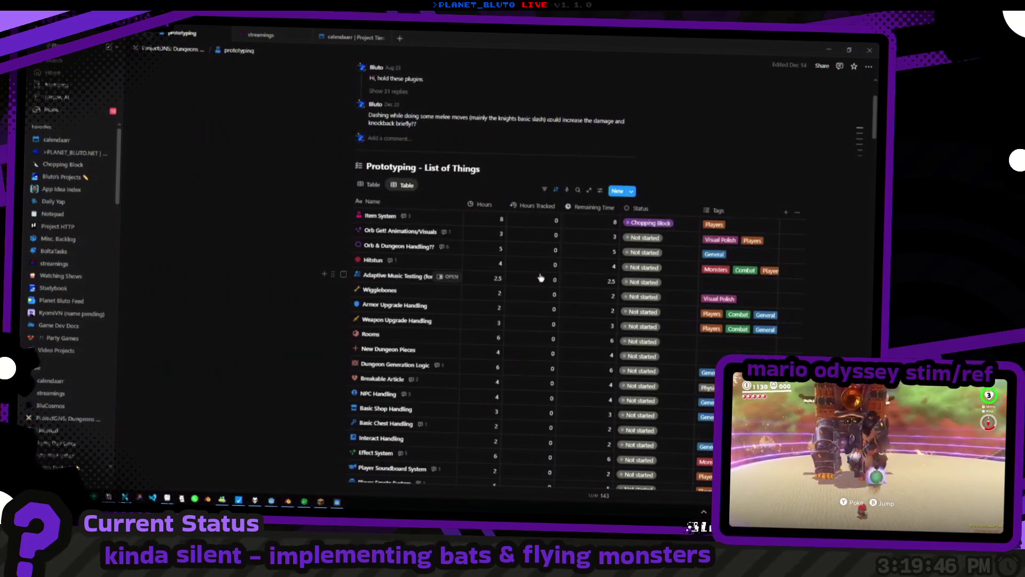
{"action": "key", "text": "alt+Tab"}
{"action": "key", "text": "alt+Tab"}
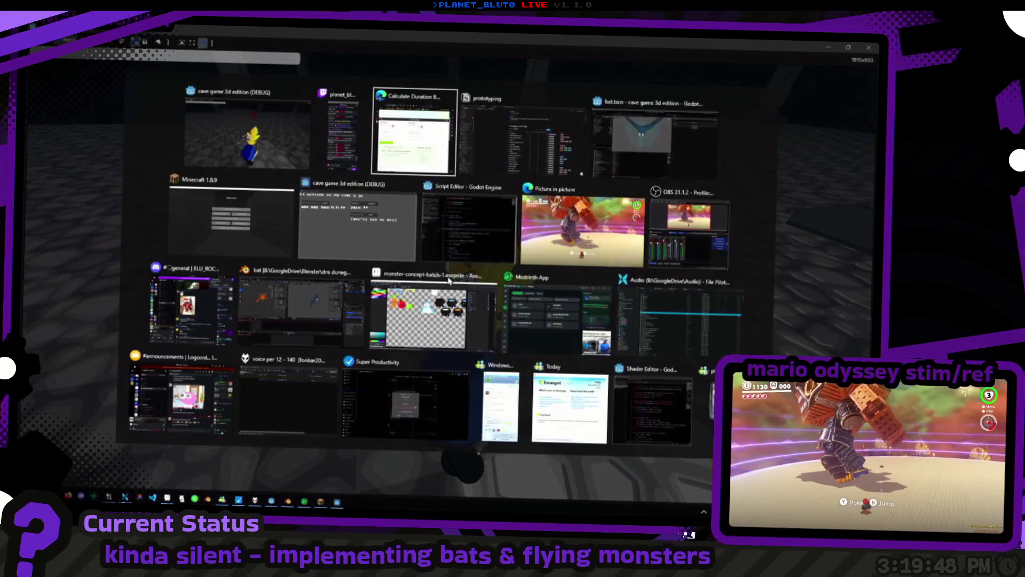
{"action": "key", "text": "alt+Tab"}
{"action": "scroll", "coordinate": [470, 278], "scroll_direction": "down", "scroll_amount": 10}
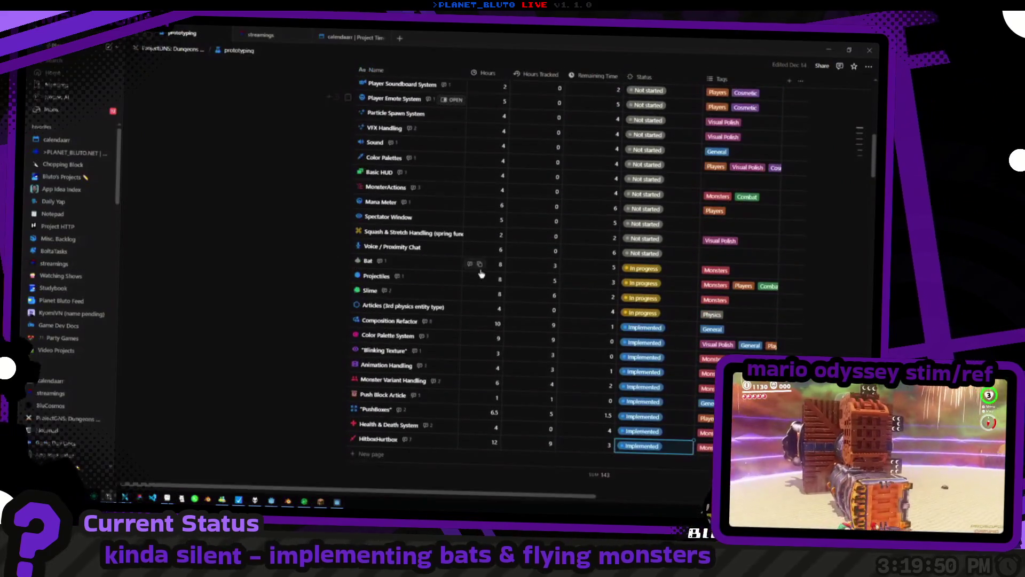
{"action": "scroll", "coordinate": [482, 274], "scroll_direction": "up", "scroll_amount": 2}
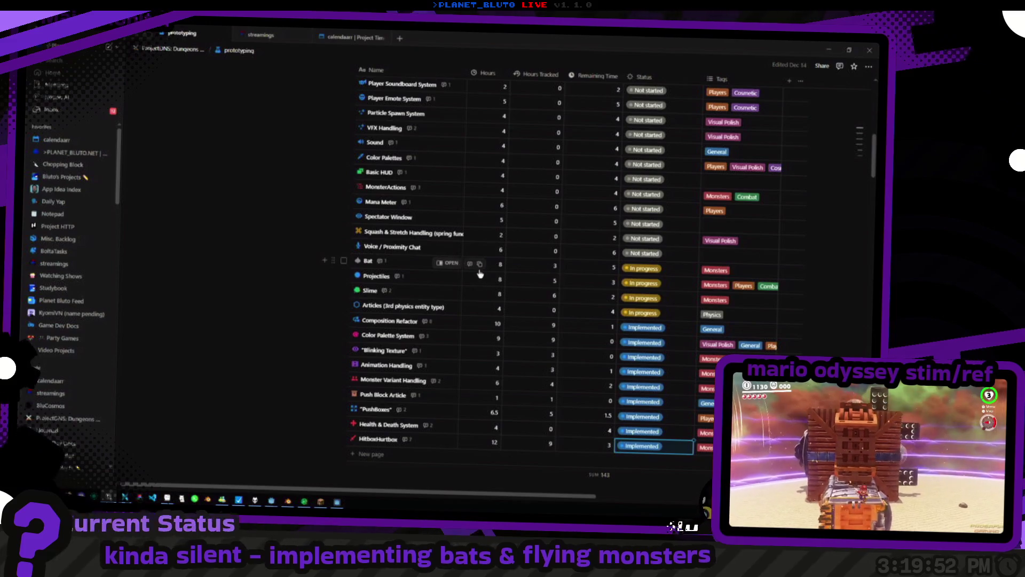
{"action": "key", "text": "alt+Tab"}
{"action": "scroll", "coordinate": [480, 273], "scroll_direction": "up", "scroll_amount": 10}
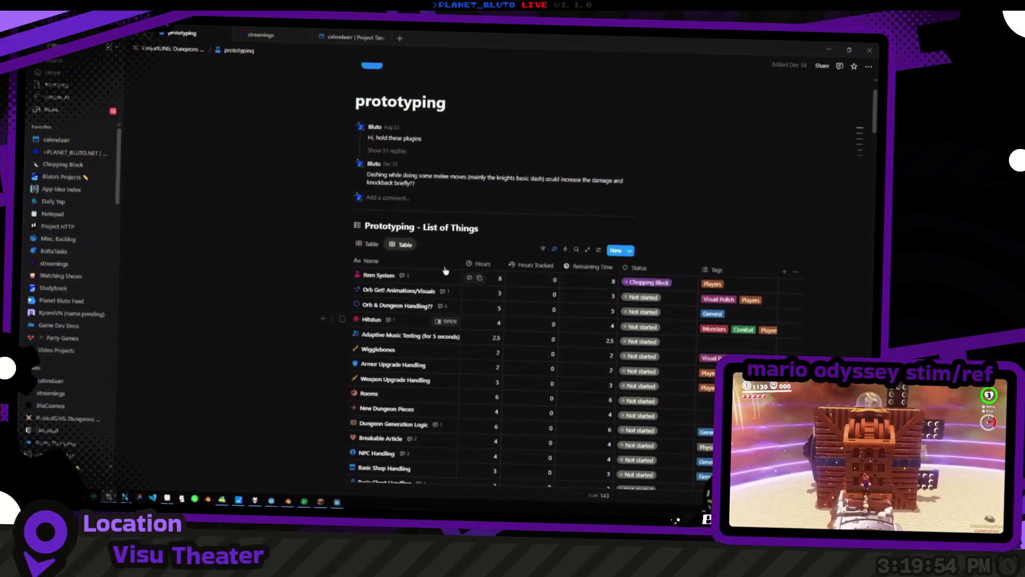
{"action": "scroll", "coordinate": [206, 188], "scroll_direction": "down", "scroll_amount": 10}
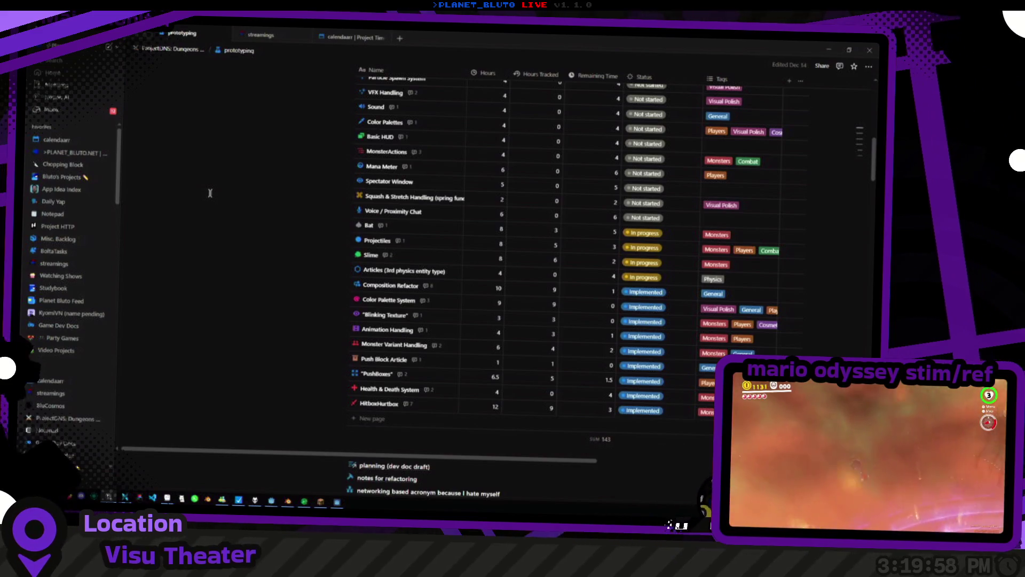
{"action": "middle_click", "coordinate": [247, 168]}
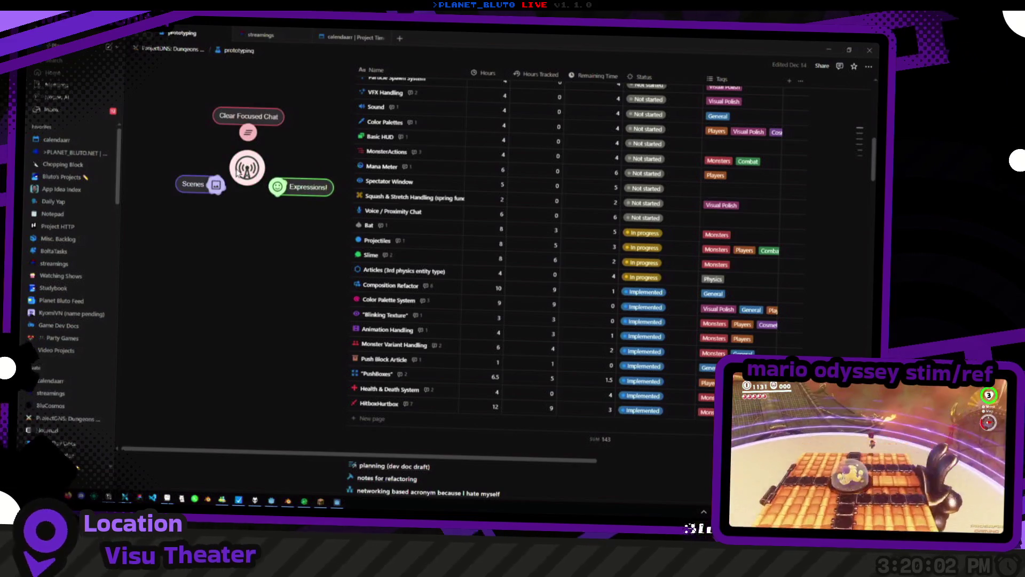
{"action": "left_click", "coordinate": [215, 185]}
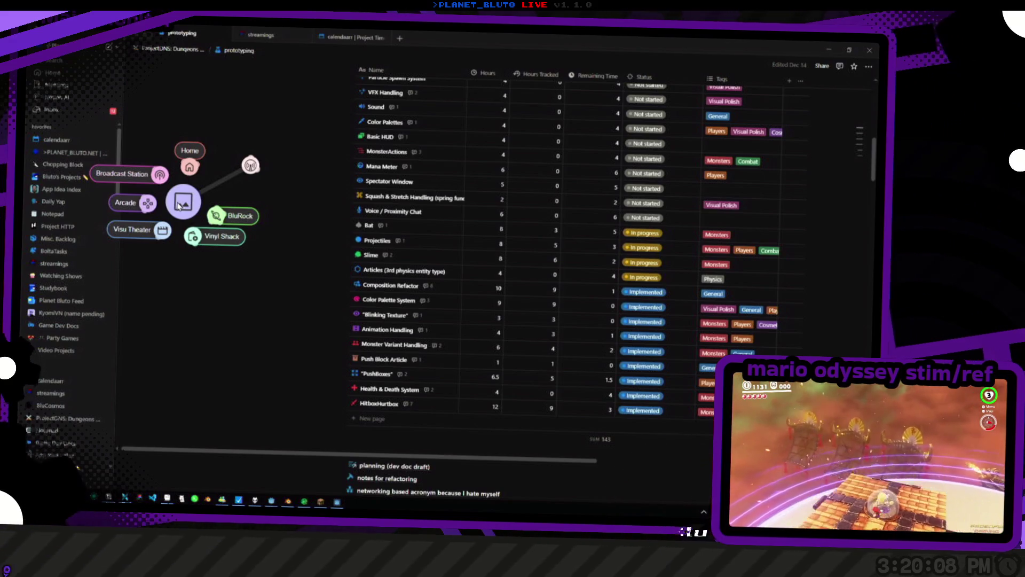
{"action": "left_click", "coordinate": [160, 174]}
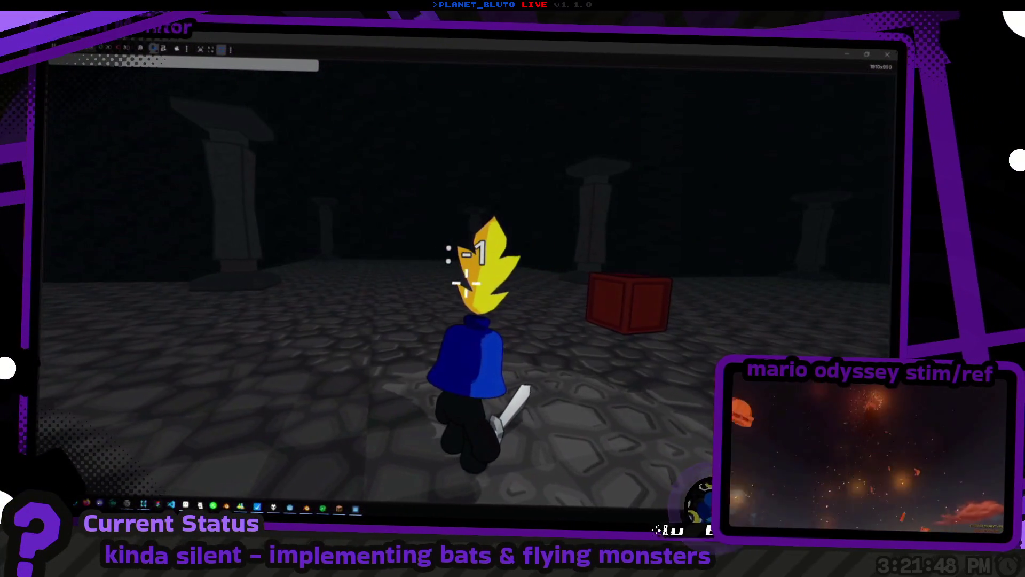
Open the debug console in the running dungeon prototype to check the spawn log
{"action": "key", "text": "grave"}
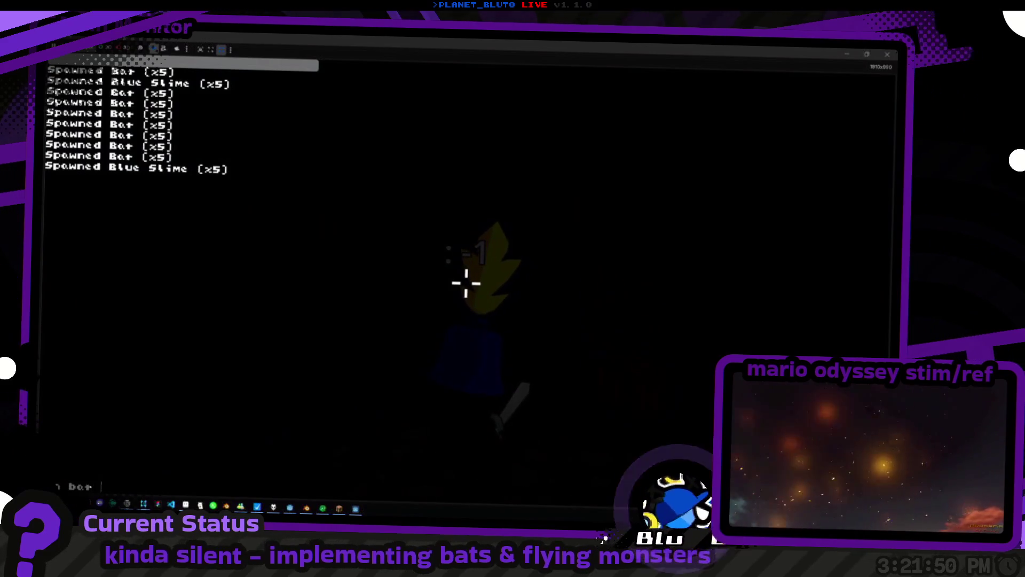
Close the console and attack the three bats with the sword, cutting them from 60.0hp to 20.0hp
{"action": "key", "text": "grave"}
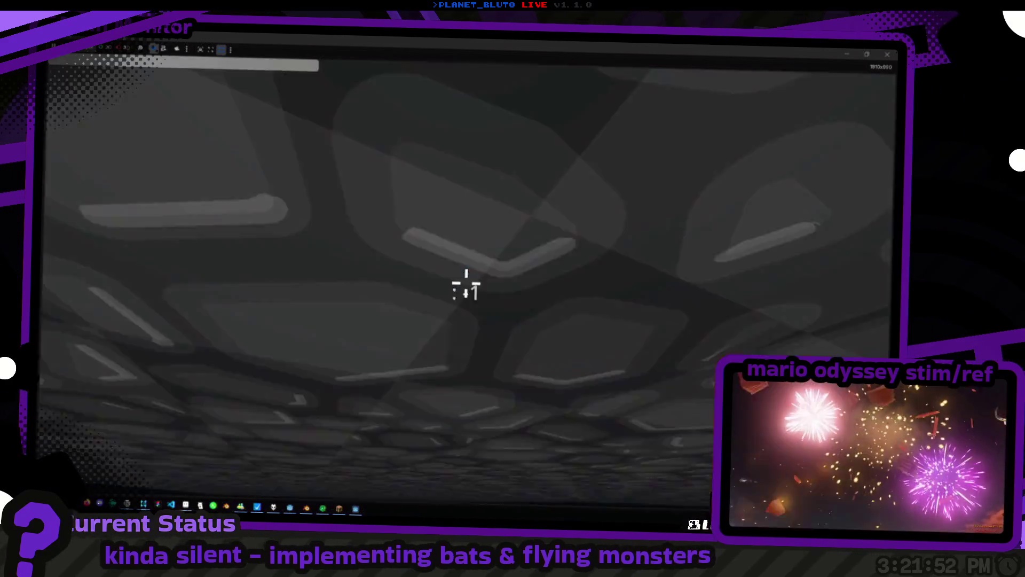
{"action": "key", "text": "w"}
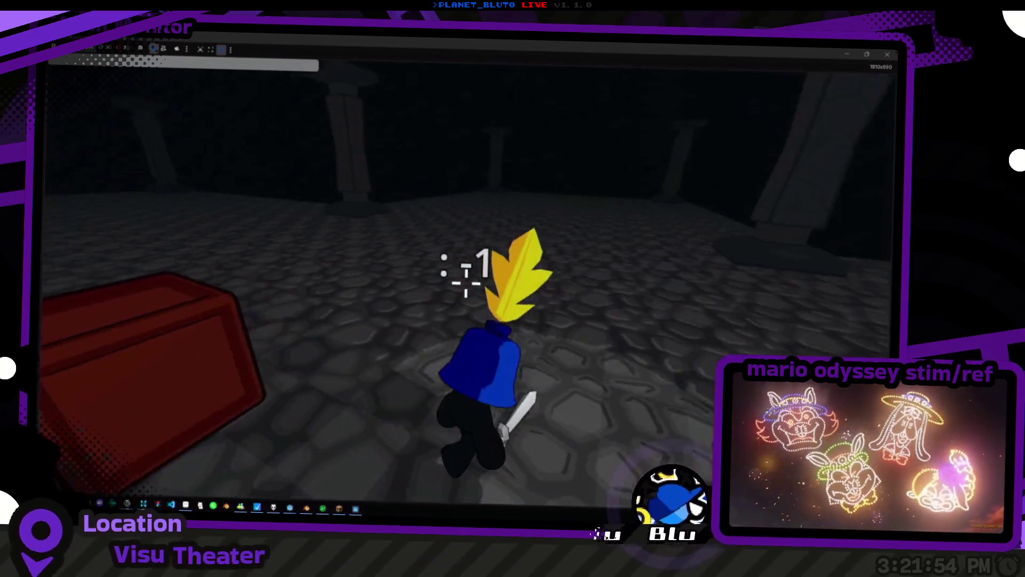
{"action": "key", "text": "w"}
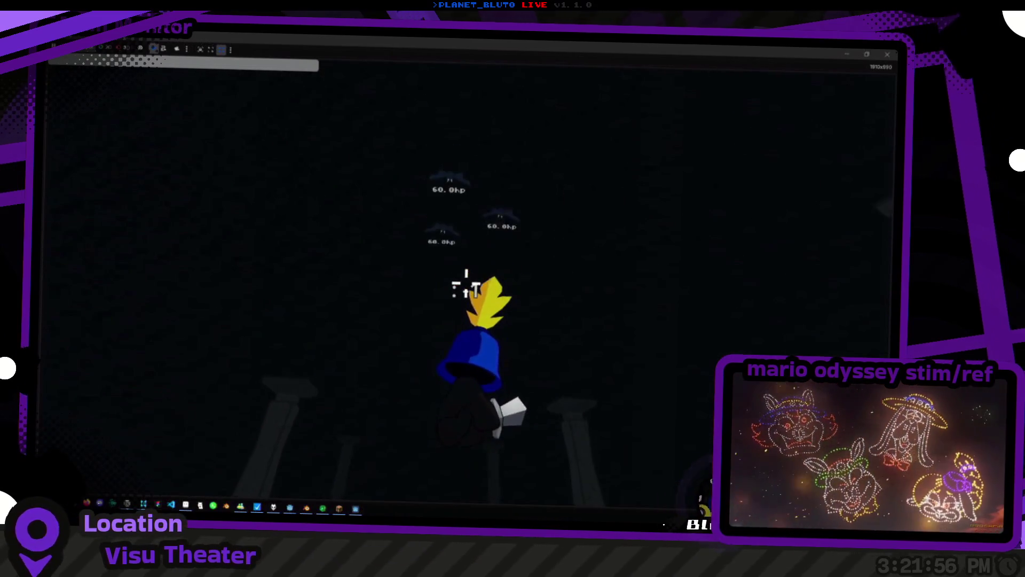
{"action": "key", "text": "w"}
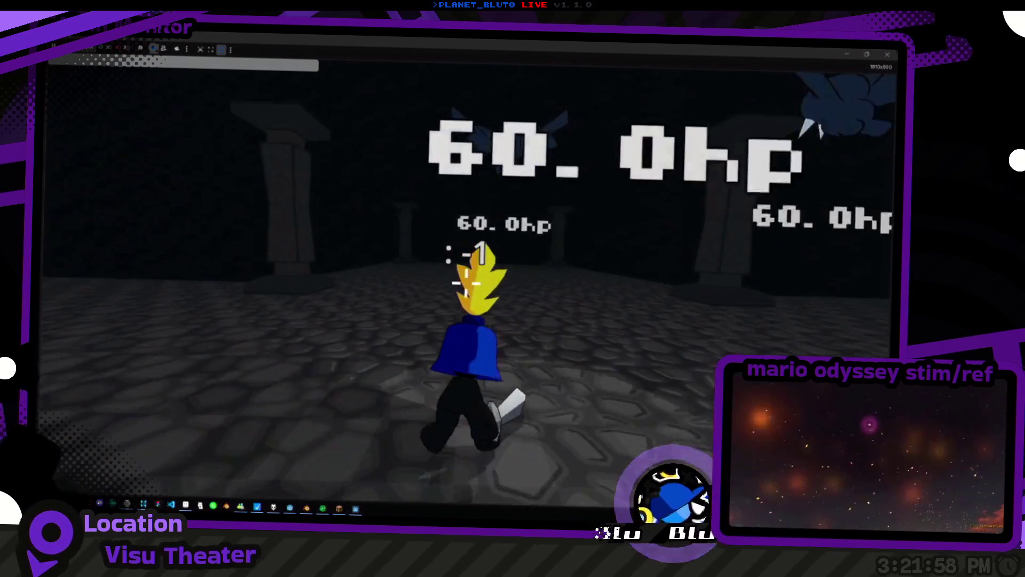
{"action": "key", "text": "w"}
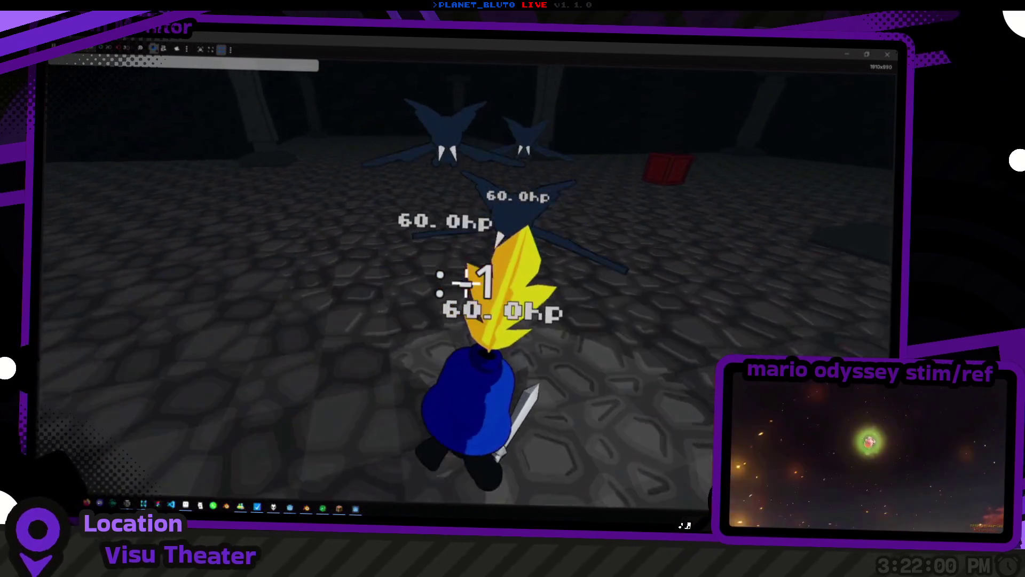
{"action": "key", "text": "w"}
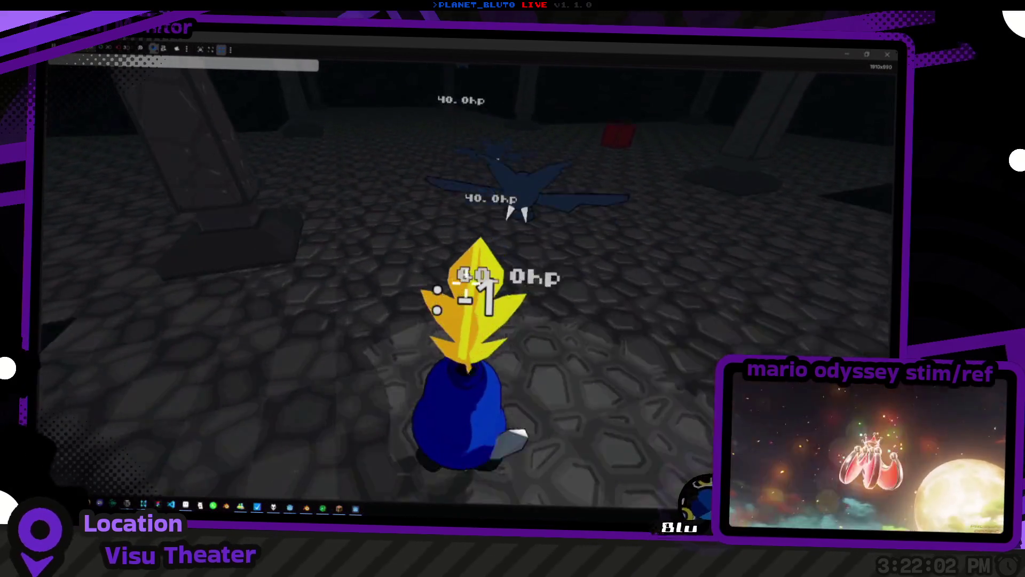
{"action": "key", "text": "w"}
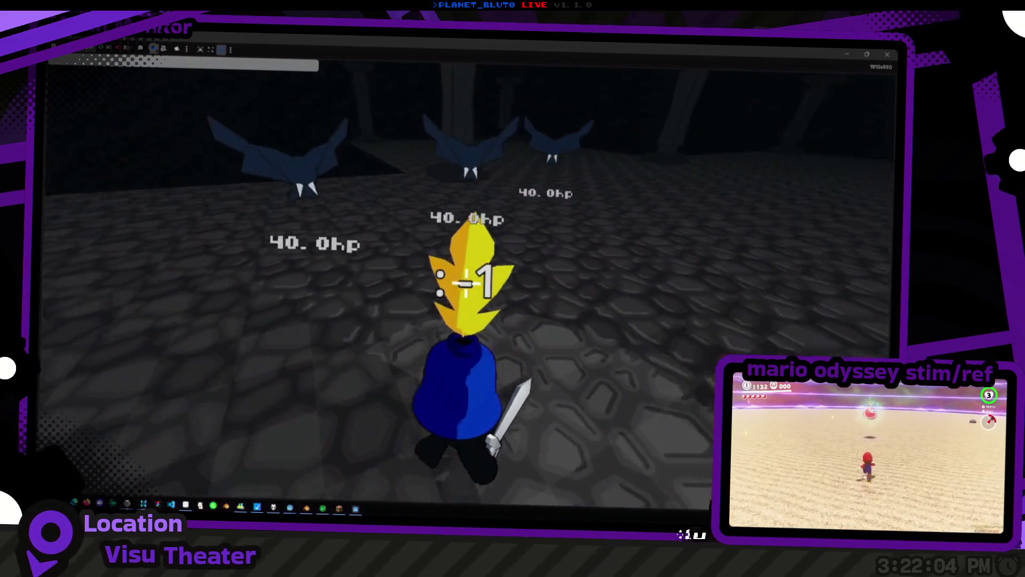
{"action": "left_click", "coordinate": [466, 283]}
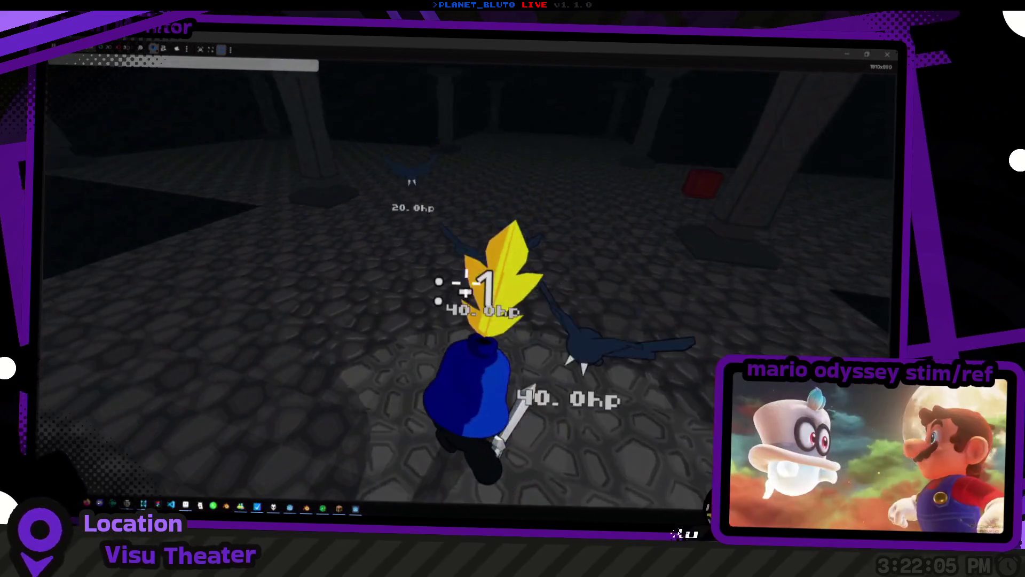
{"action": "left_click", "coordinate": [465, 283]}
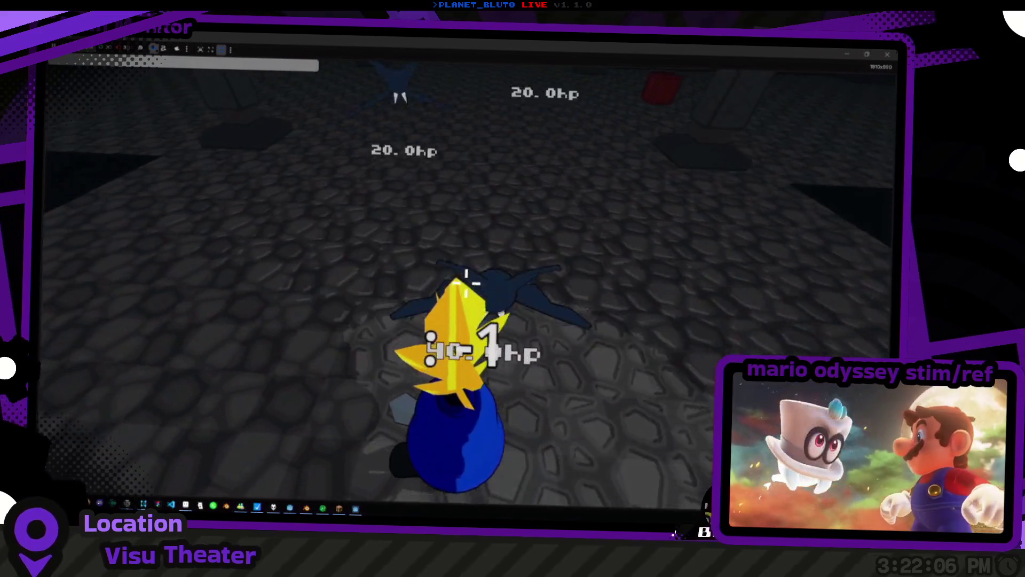
{"action": "left_click", "coordinate": [466, 283]}
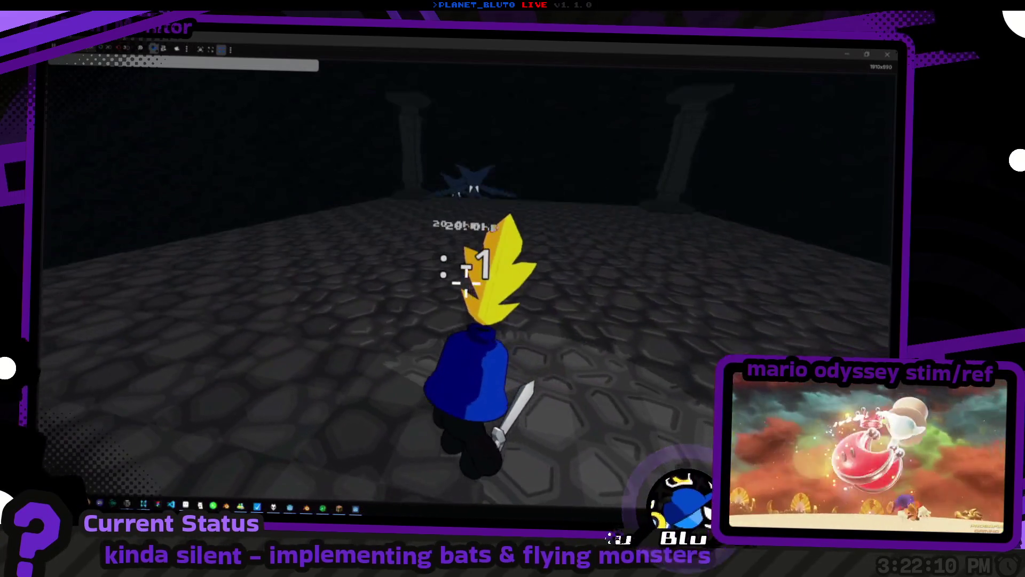
Turn toward the pillars and spawn three green slimes from the debug console
{"action": "key", "text": "w"}
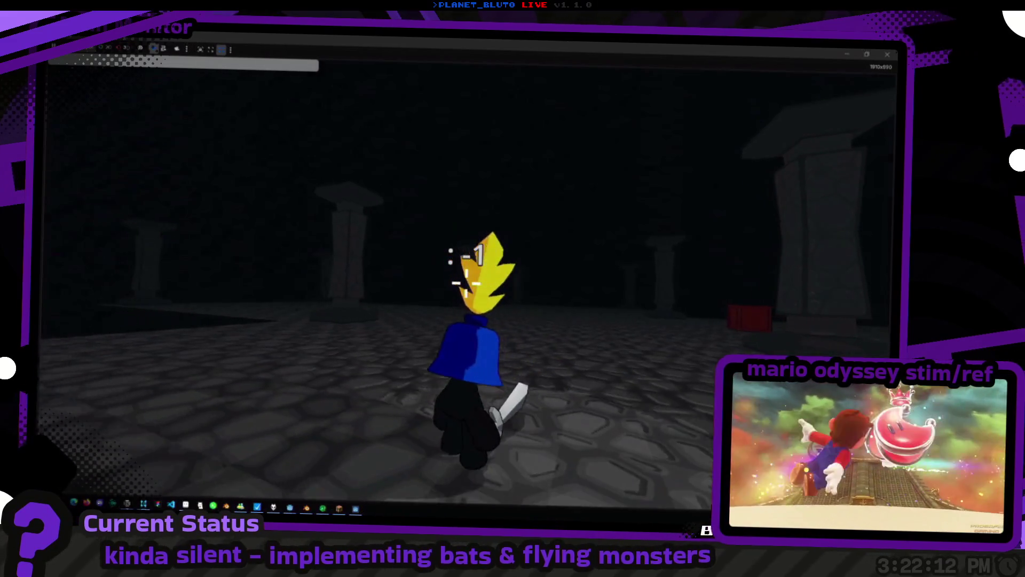
{"action": "key", "text": "grave"}
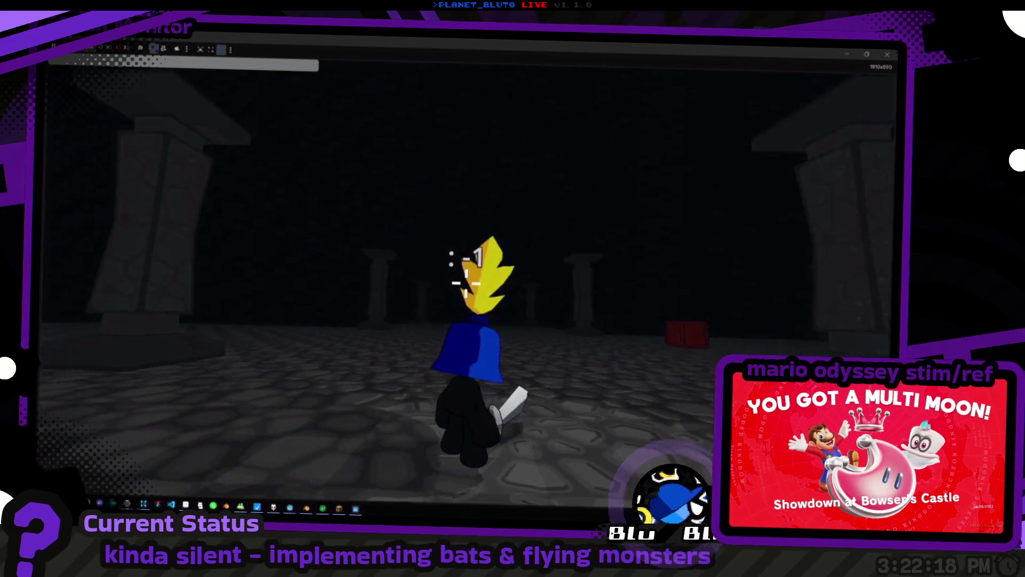
{"action": "key", "text": "w"}
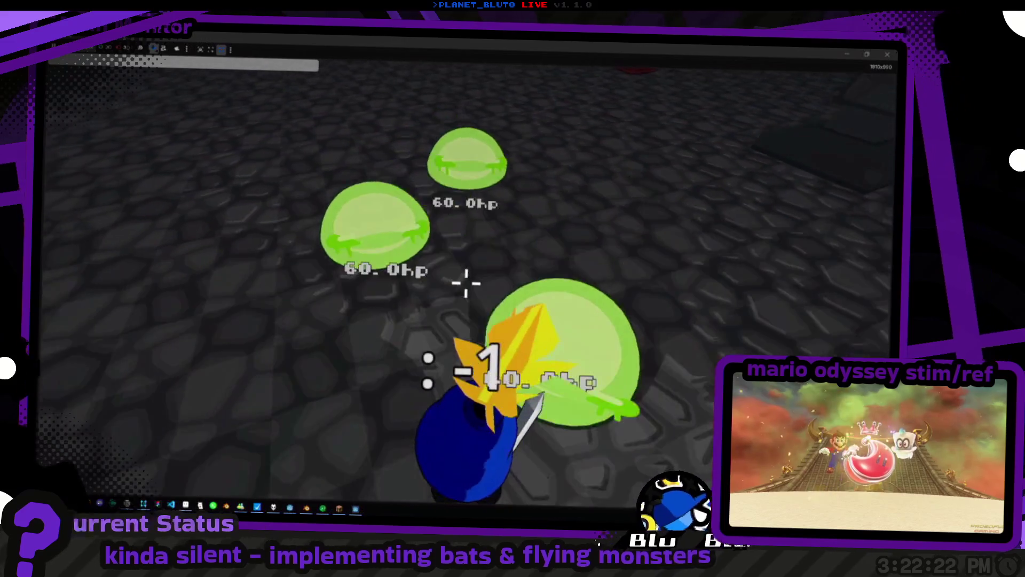
Strike the three green slimes from 60.0hp to 40.0hp, then down to 20.0hp
{"action": "left_click", "coordinate": [466, 282]}
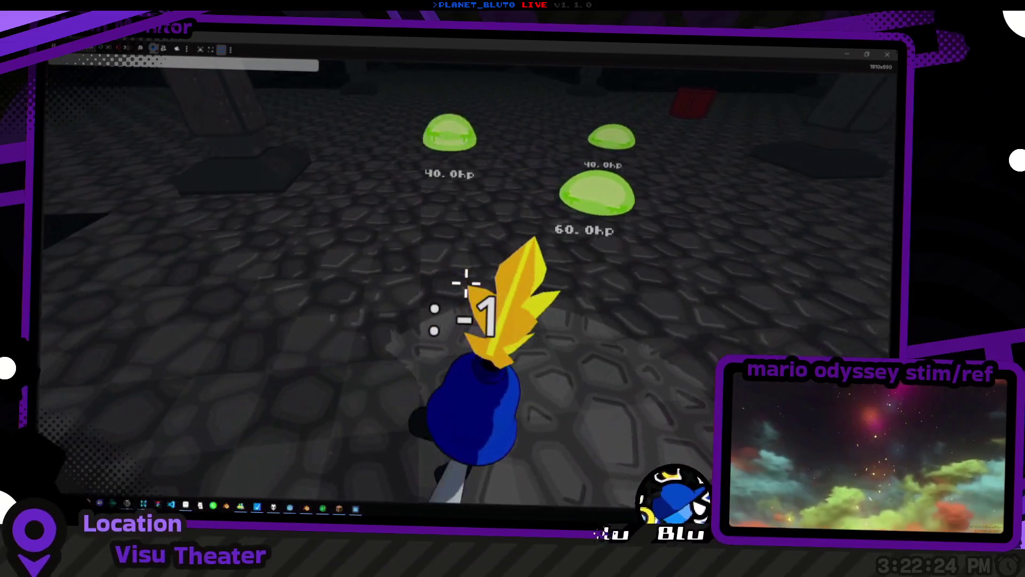
{"action": "left_click", "coordinate": [466, 283]}
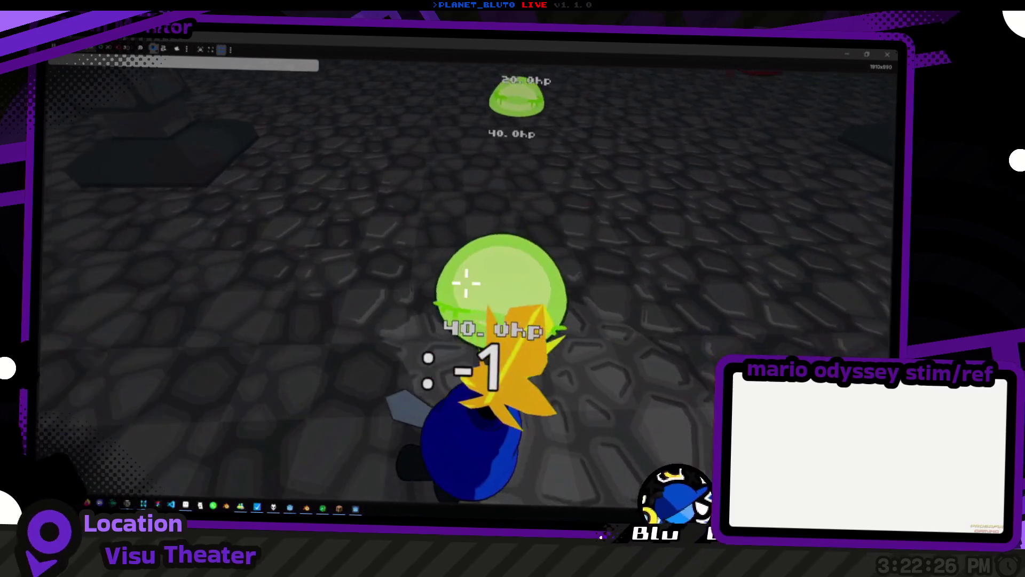
{"action": "left_click", "coordinate": [466, 283]}
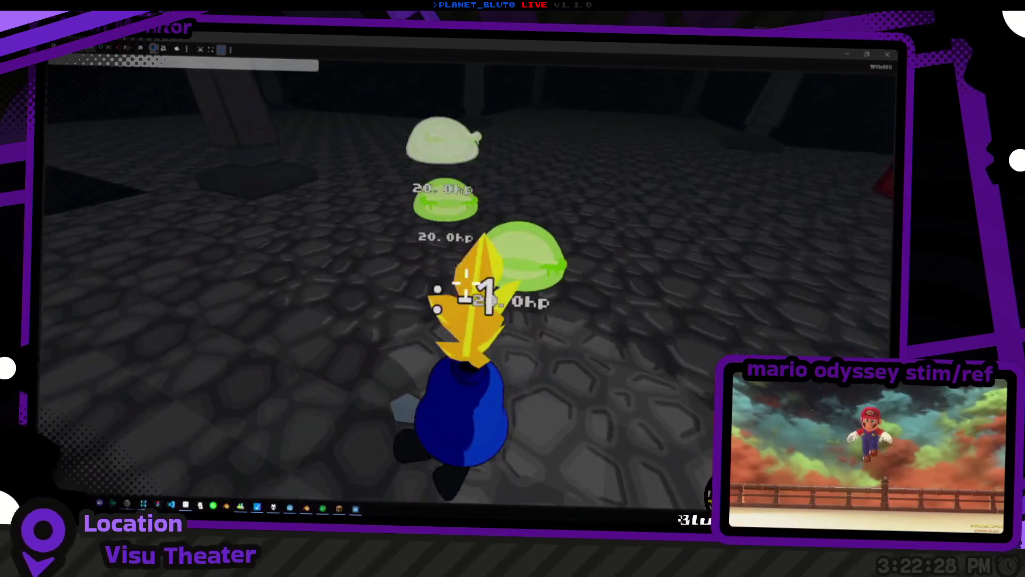
{"action": "left_click", "coordinate": [466, 283]}
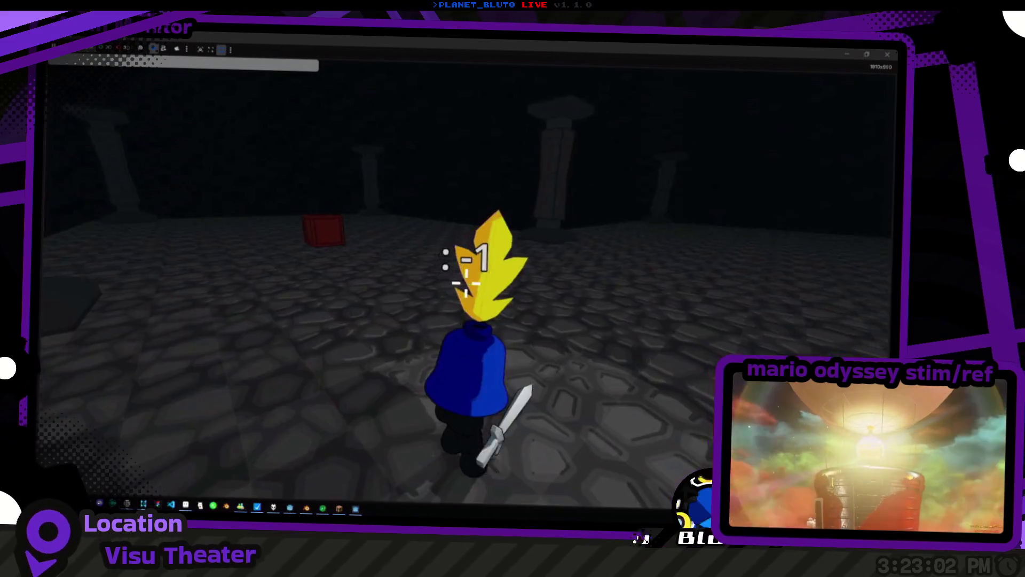
Spawn three blue slimes with the console command 'slime 3 blue'
{"action": "key", "text": "grave"}
{"action": "key", "text": "Up"}
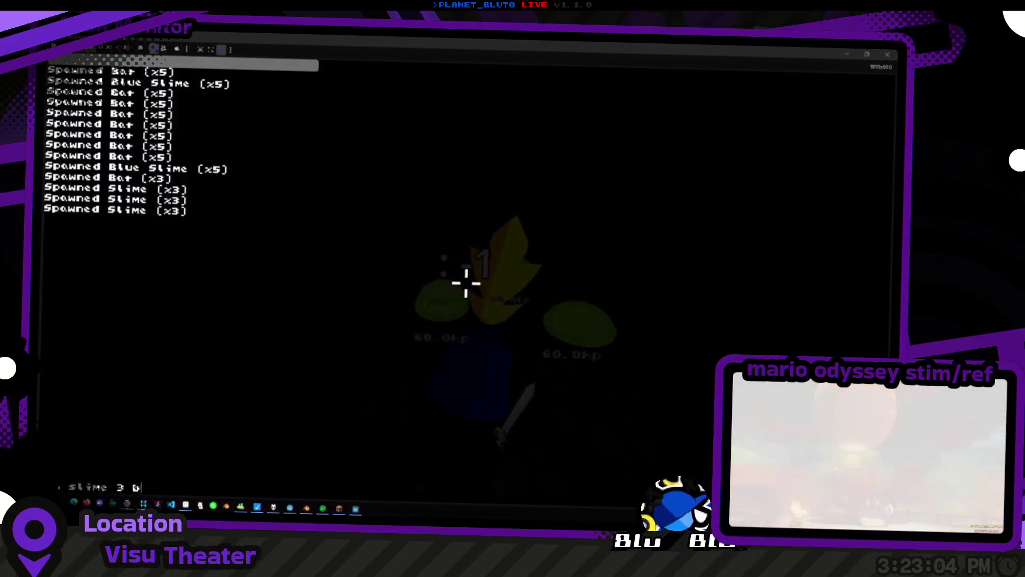
{"action": "key", "text": "Return"}
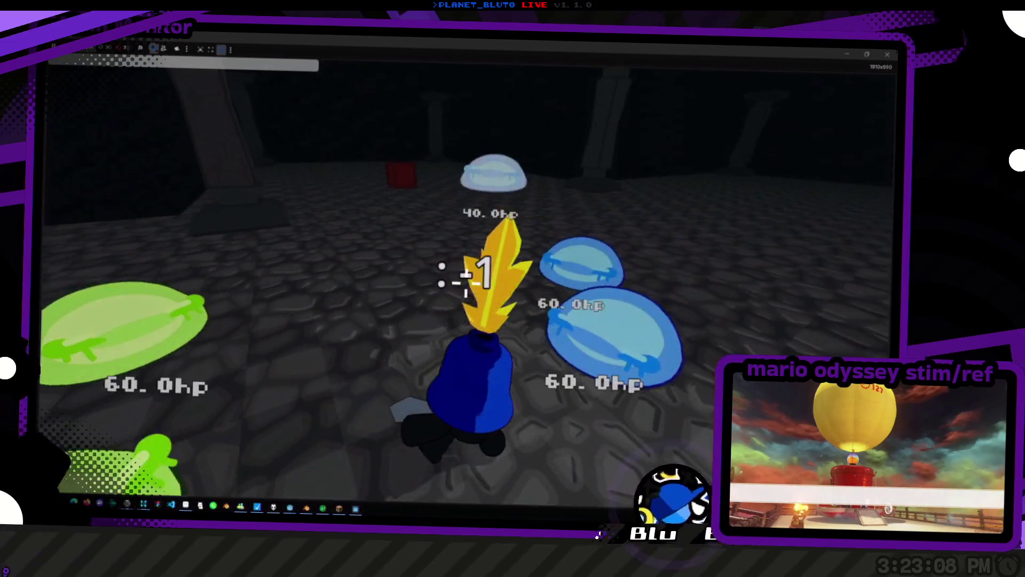
Hit the blue and green slimes down to 20.0hp, then cut the stream to Broadcast Station
{"action": "left_click", "coordinate": [468, 272]}
{"action": "left_click", "coordinate": [467, 272]}
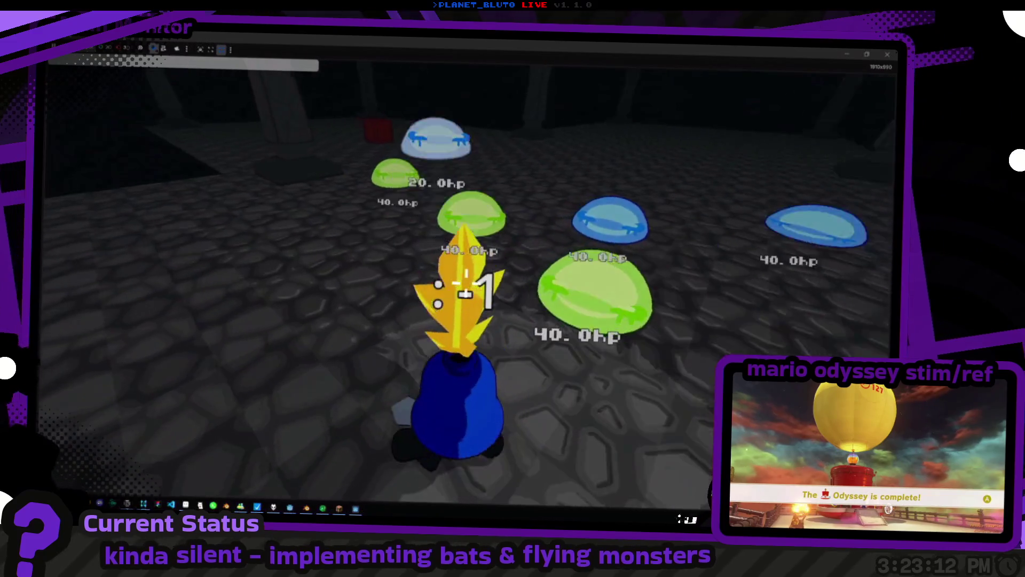
{"action": "left_click", "coordinate": [466, 281]}
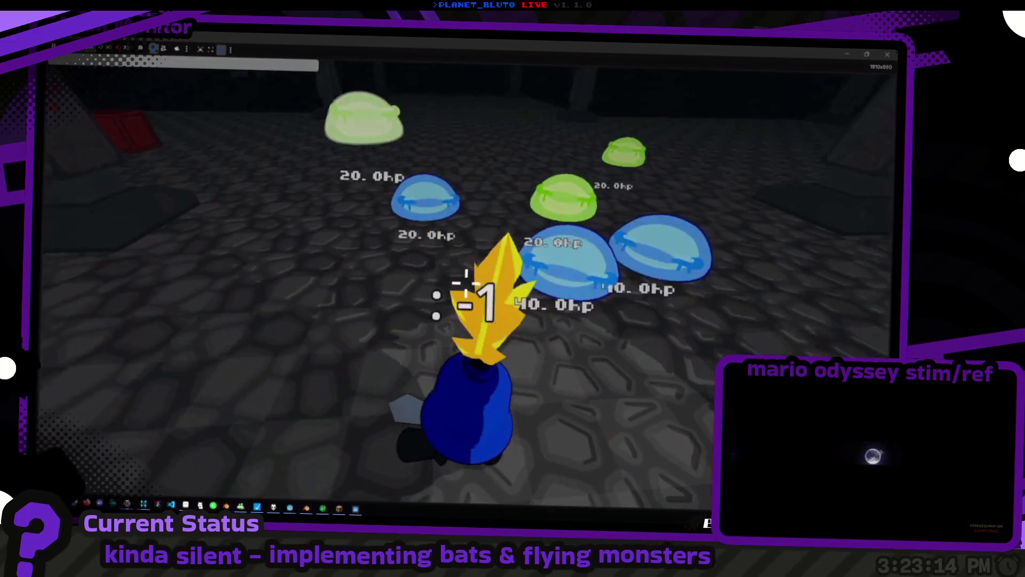
{"action": "left_click", "coordinate": [466, 289]}
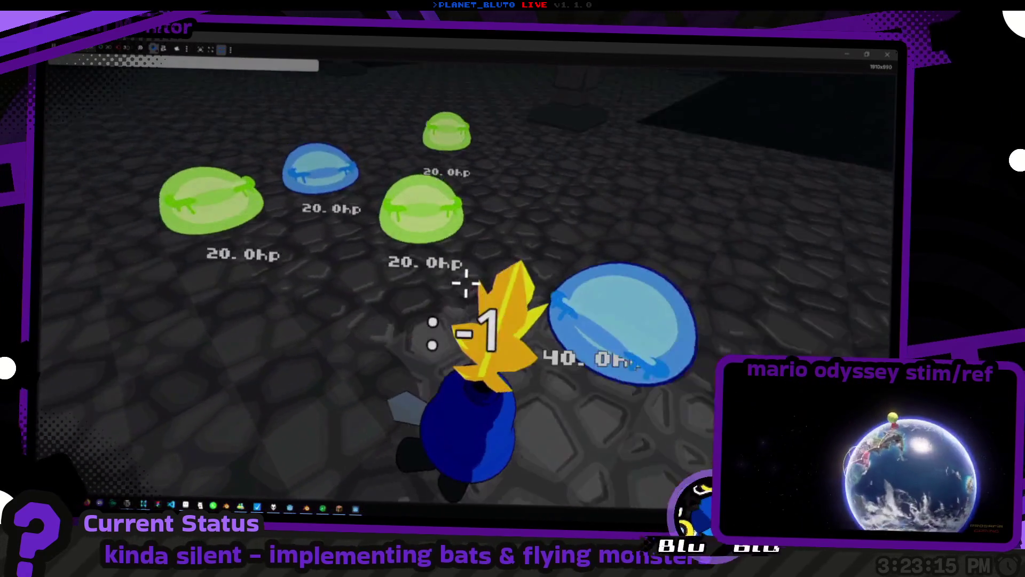
{"action": "left_click", "coordinate": [466, 283]}
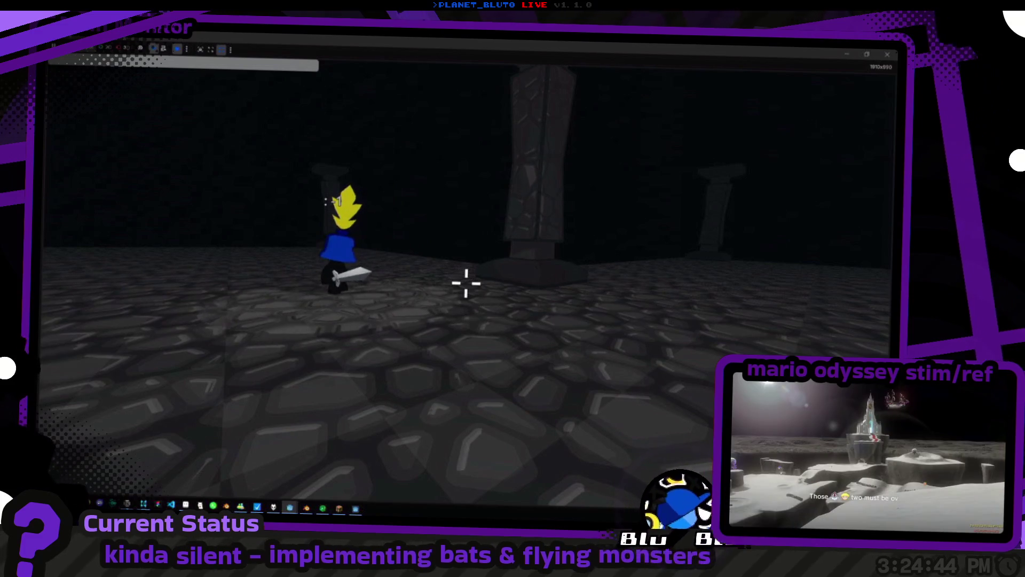
{"action": "key", "text": "Tab"}
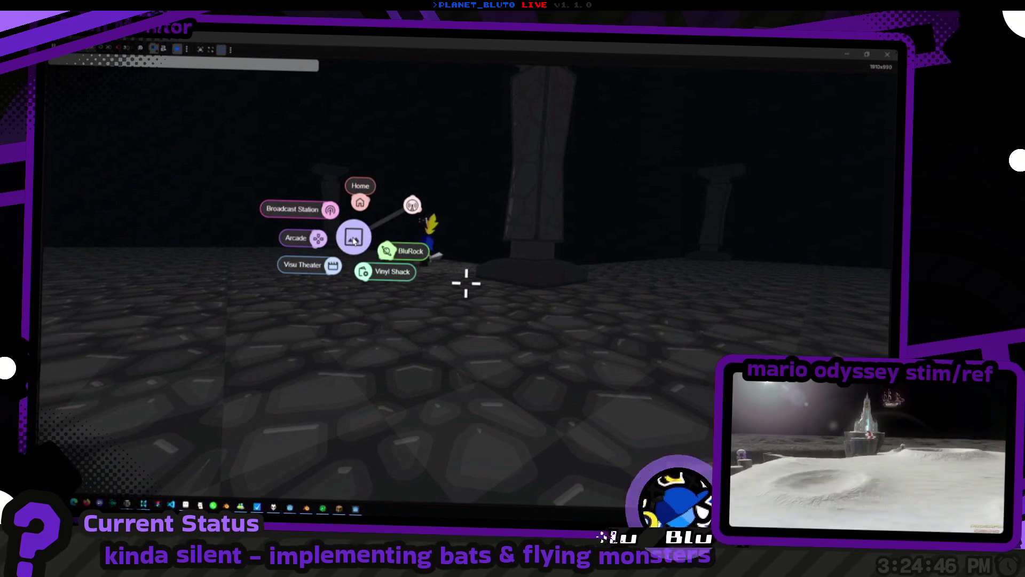
{"action": "left_click", "coordinate": [333, 219]}
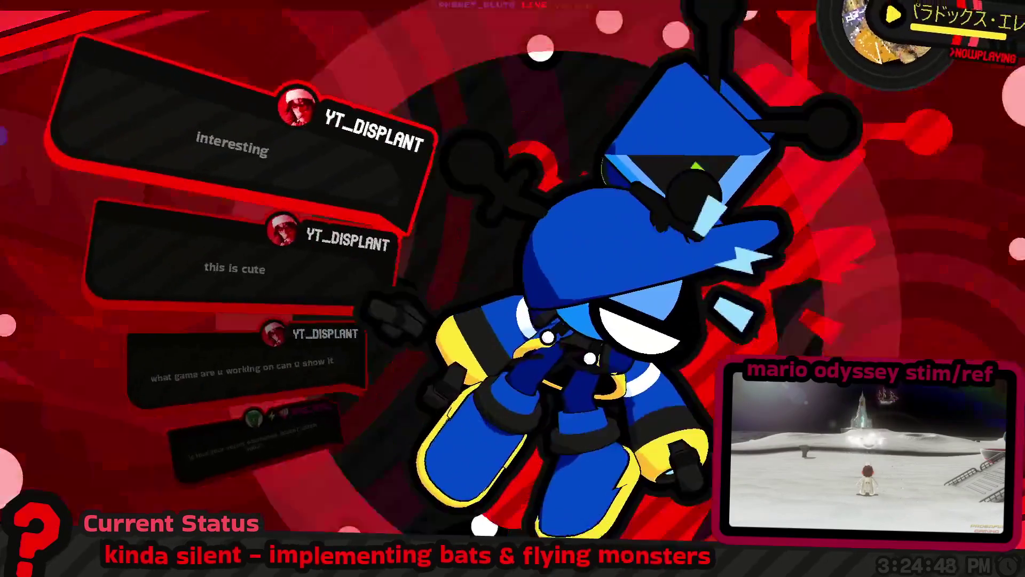